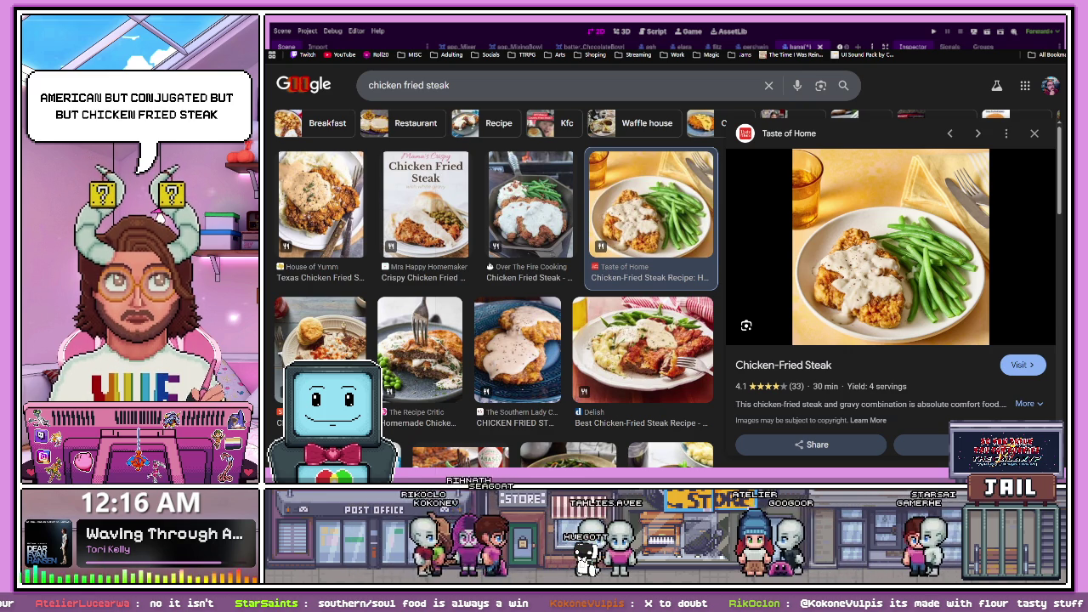
Switch from the Chrome chicken fried steak image search back to the Godot editor
key(alt+Tab)
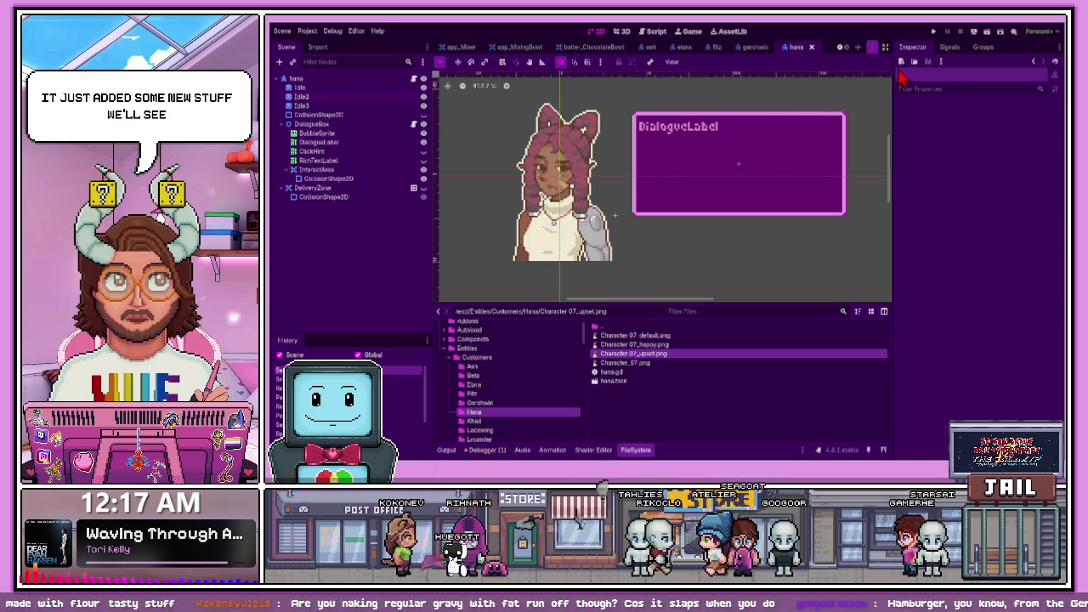
Run the bakery game project from the Godot editor toolbar
click(934, 31)
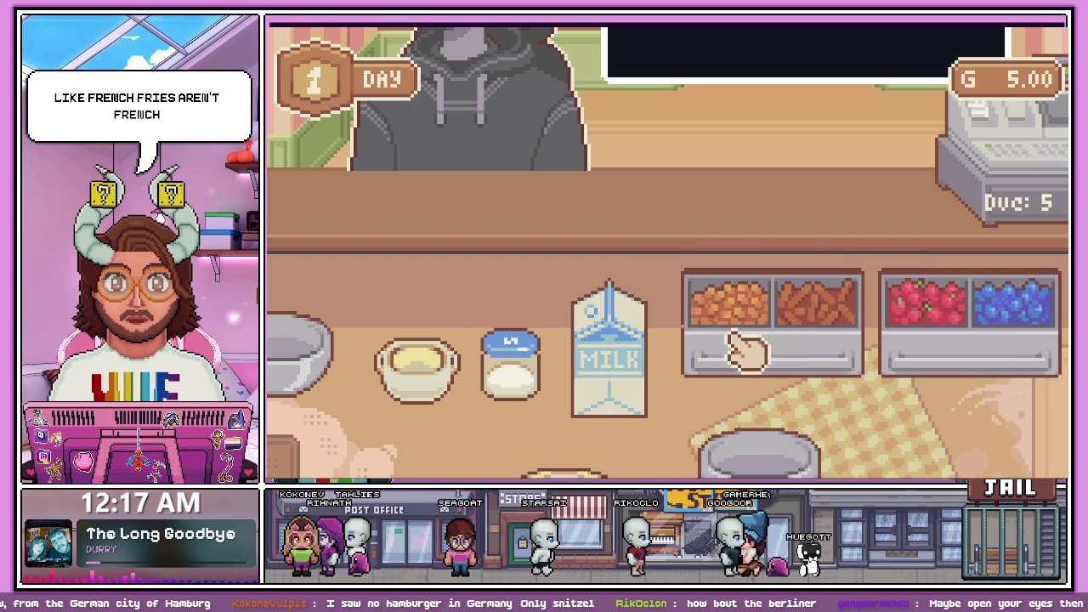
Advance the customer's greeting dialog through to the RedVelvet cupcake order
scroll(748, 357, down, 1)
scroll(687, 364, down, 1)
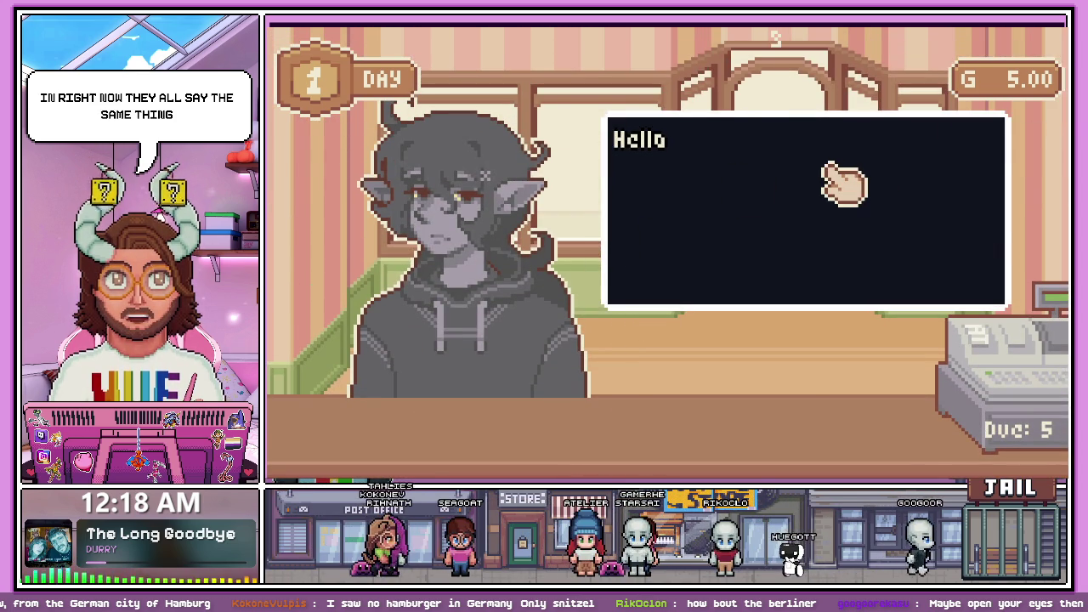
click(646, 177)
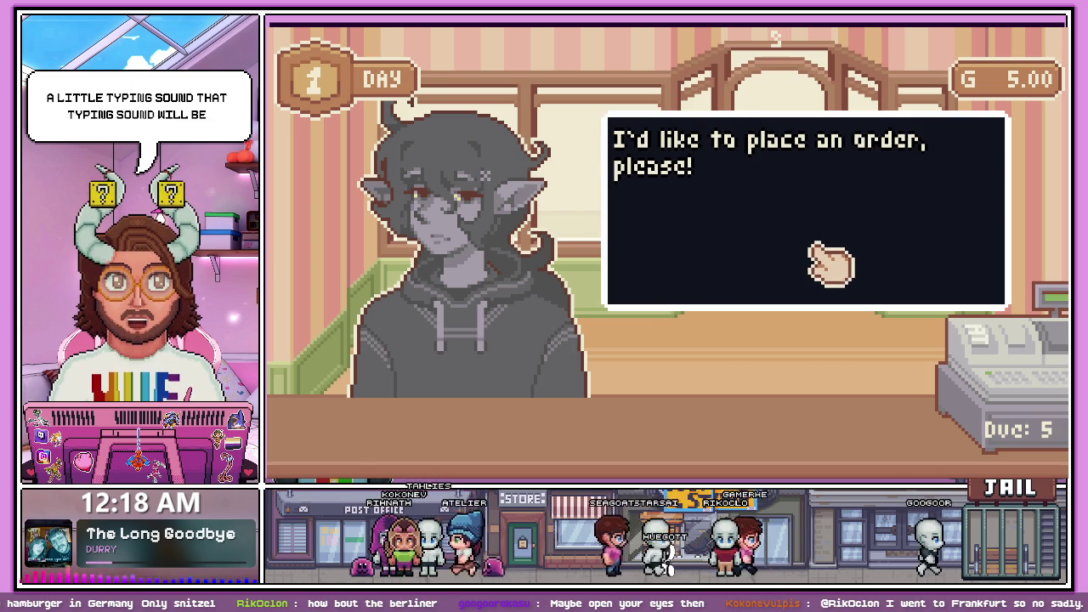
click(816, 251)
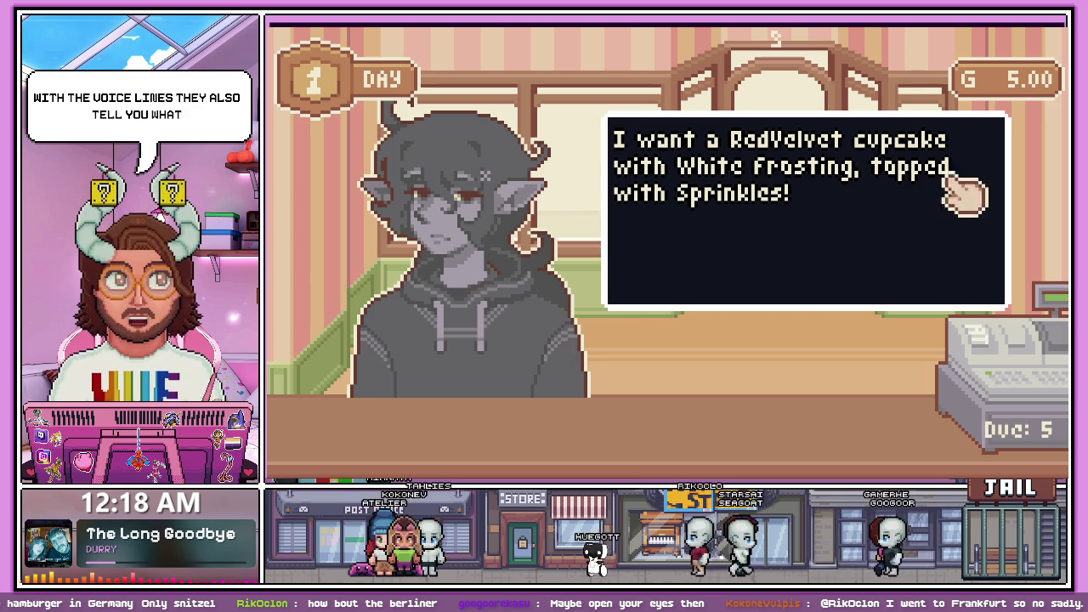
Check the order ticket, close it, and head to the kitchen
click(786, 289)
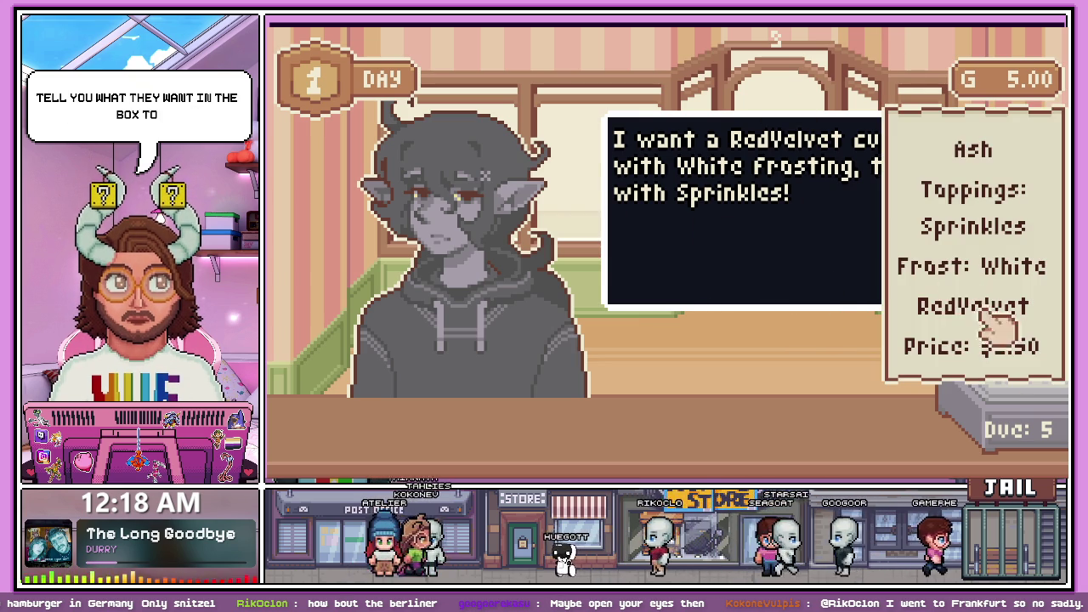
click(1003, 251)
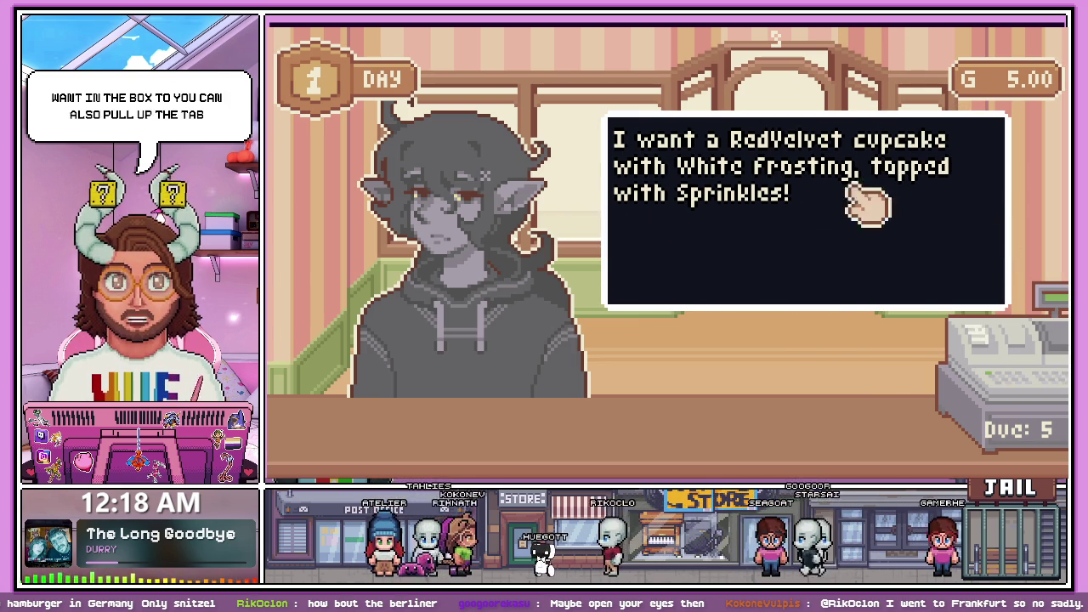
click(822, 225)
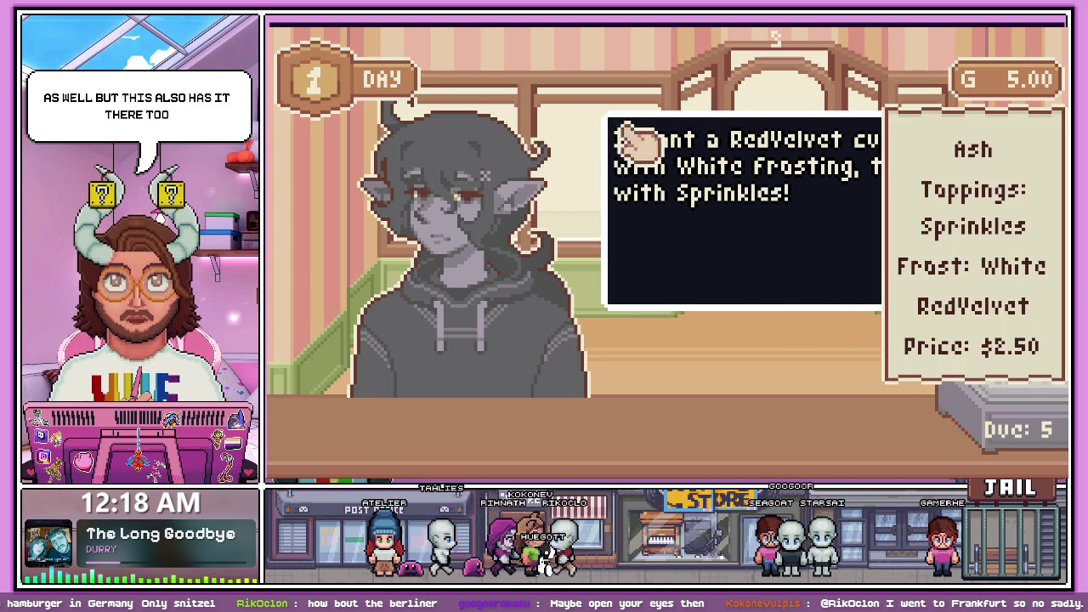
click(748, 226)
click(739, 273)
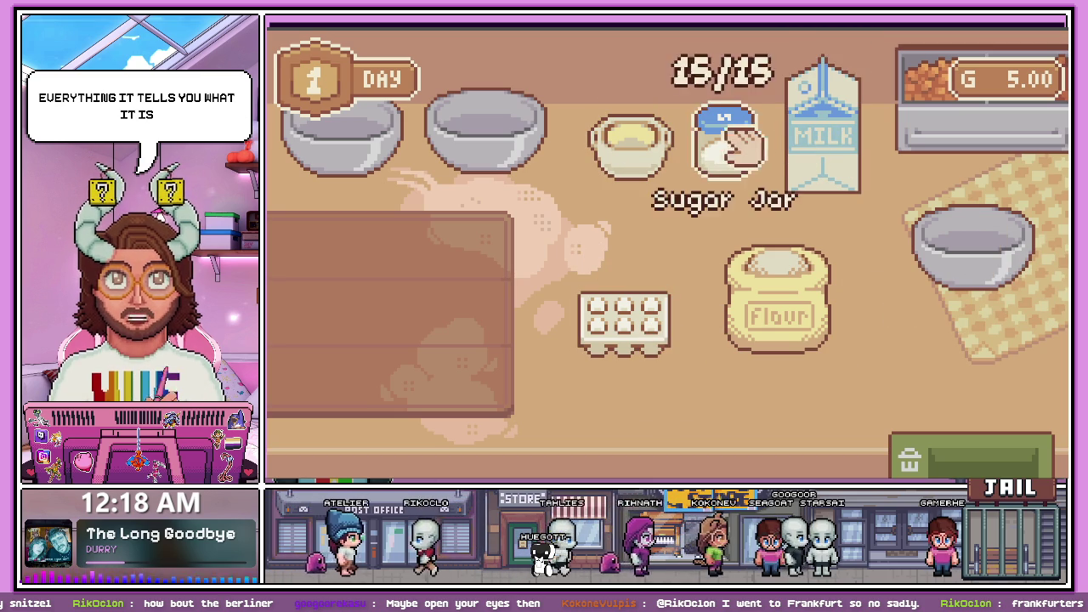
Set eggs, a chip topping and a green candy on the counter, then return to the baking station
mouse_move(625, 319)
mouse_down()
mouse_move(605, 260)
mouse_move(709, 371)
mouse_move(681, 361)
mouse_move(802, 259)
mouse_move(597, 252)
mouse_move(607, 345)
mouse_up()
drag(573, 279, 480, 322)
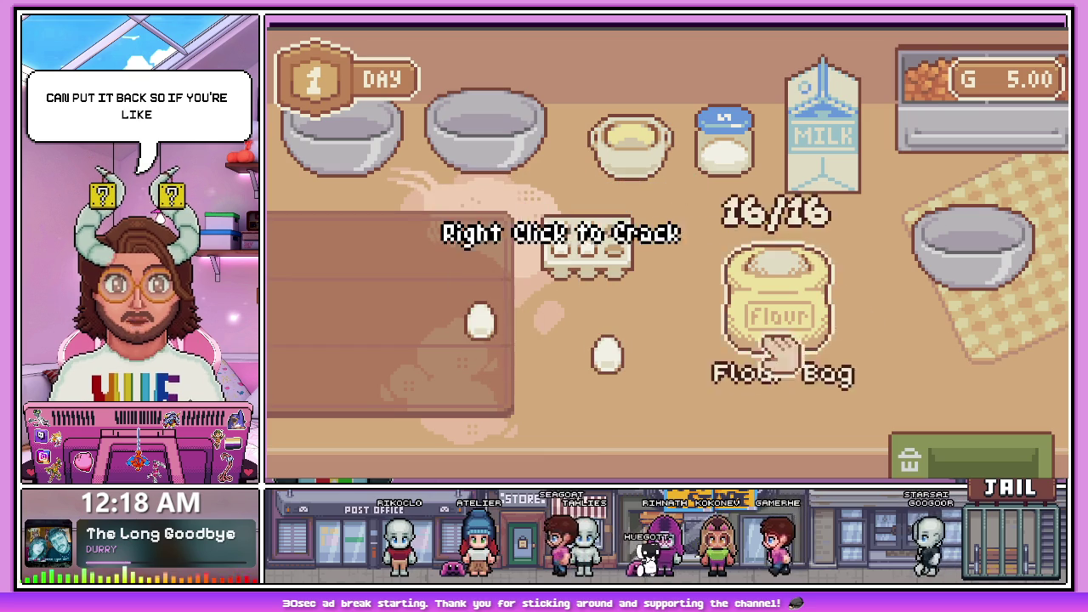
click(931, 348)
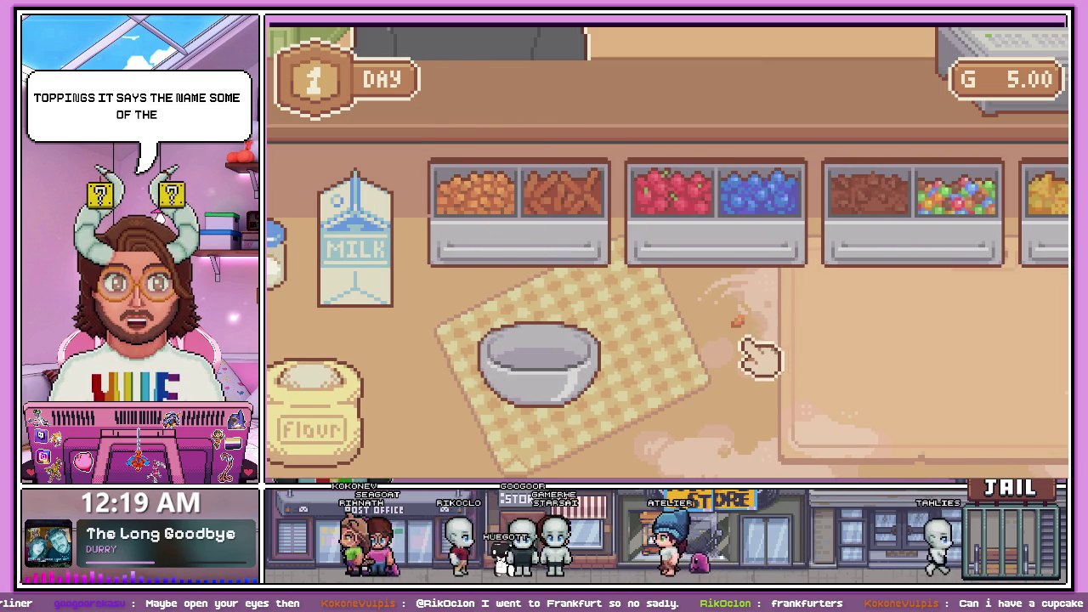
drag(561, 198, 839, 340)
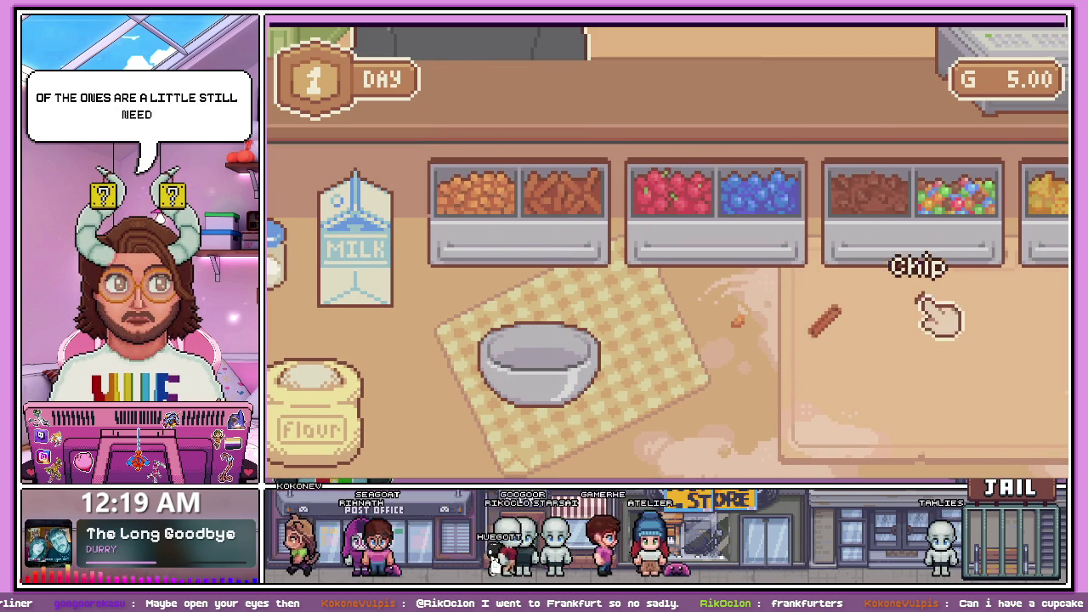
mouse_move(957, 196)
mouse_down()
mouse_move(1009, 315)
mouse_move(991, 303)
mouse_up()
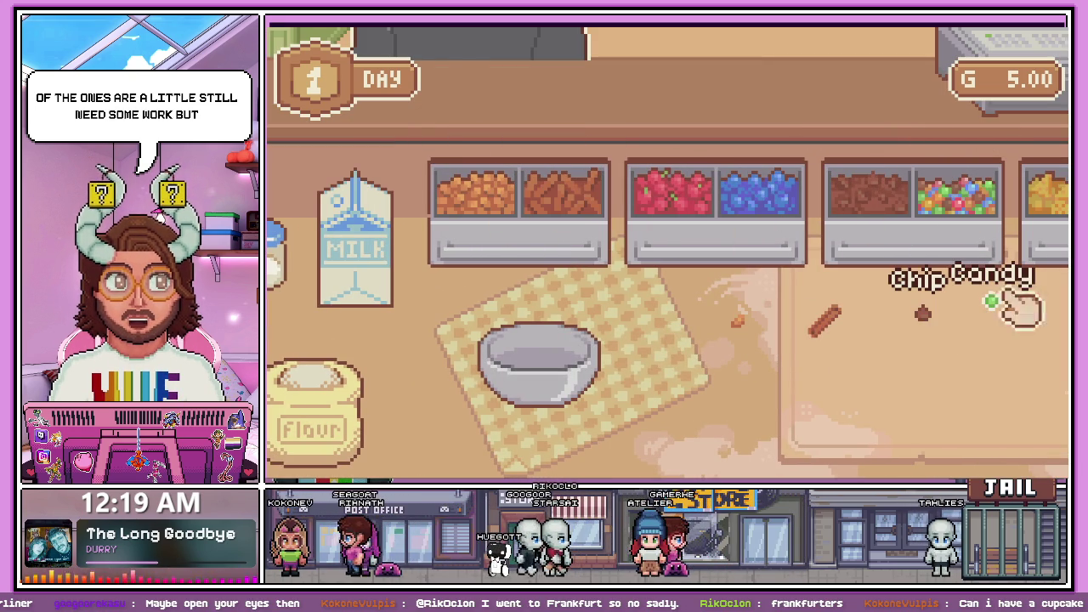
key(s)
key(d)
key(a)
key(d)
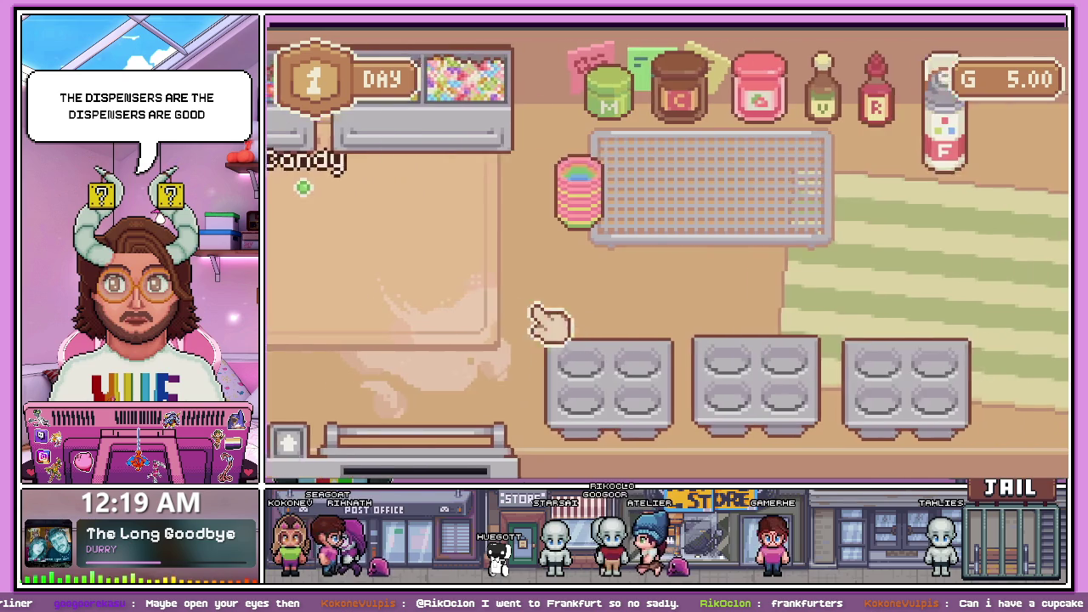
key(d)
key(a)
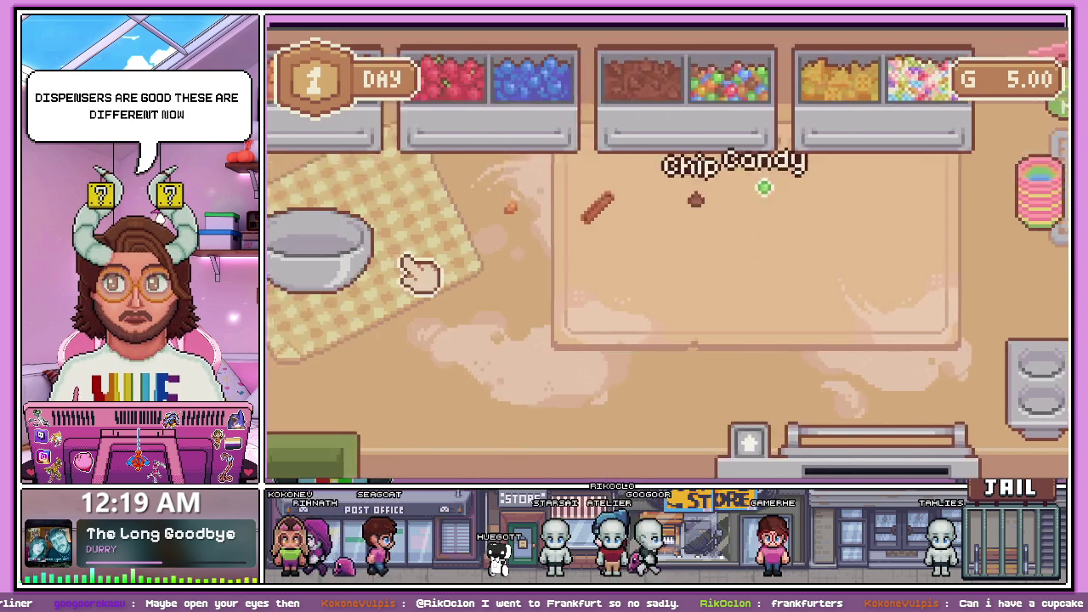
key(a)
Add flour, a cracked egg, milk, sugar and butter to the mixing bowl
drag(445, 304, 683, 272)
drag(376, 267, 565, 268)
right_click(765, 289)
mouse_move(553, 162)
mouse_down()
mouse_move(614, 175)
mouse_move(757, 251)
mouse_up()
drag(483, 174, 753, 247)
drag(407, 170, 753, 256)
Add cocoa for chocolate batter, set the bowl in the mixer and start it
key(d)
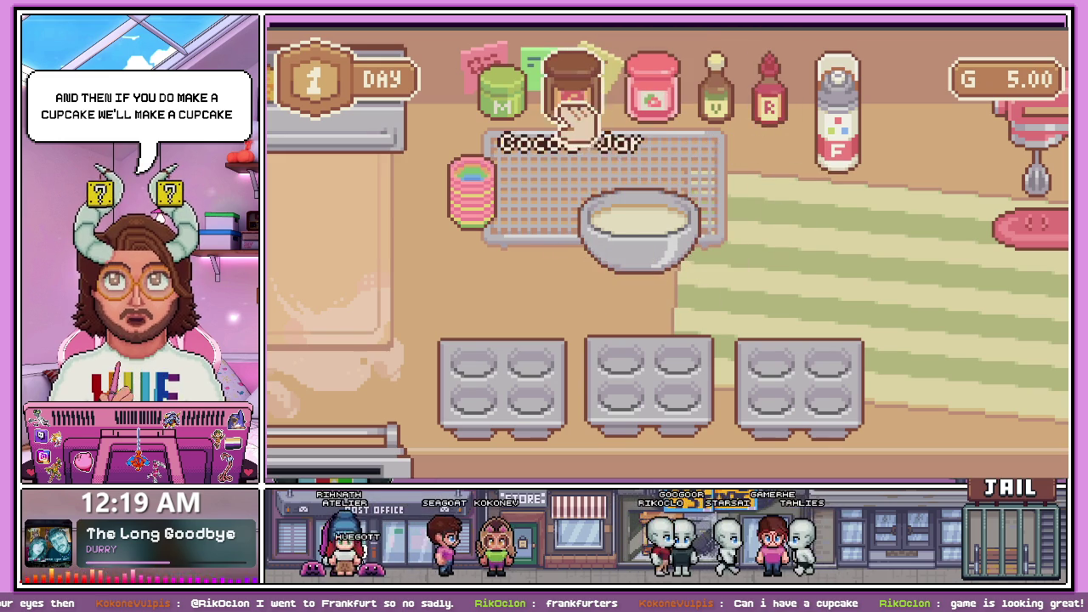
drag(574, 119, 668, 262)
key(d)
drag(834, 263, 918, 224)
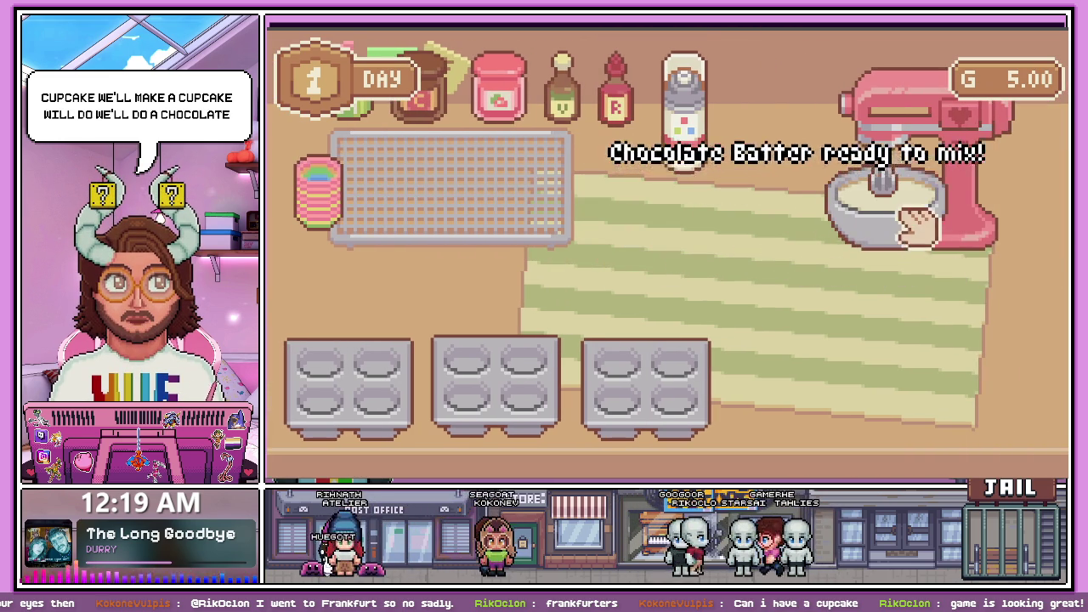
click(965, 136)
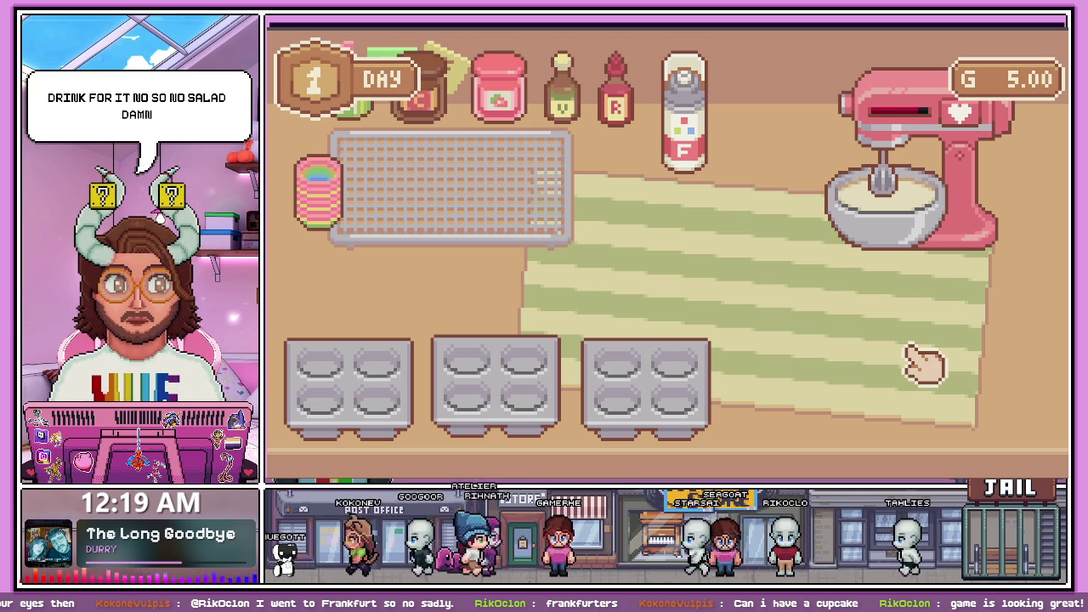
Take the mixed batter out of the mixer and line the first tin with rainbow liners
mouse_move(885, 293)
mouse_down()
mouse_move(899, 309)
mouse_move(627, 287)
mouse_move(485, 243)
mouse_up()
mouse_move(513, 191)
mouse_down()
mouse_move(563, 381)
mouse_move(553, 378)
mouse_move(608, 399)
mouse_up()
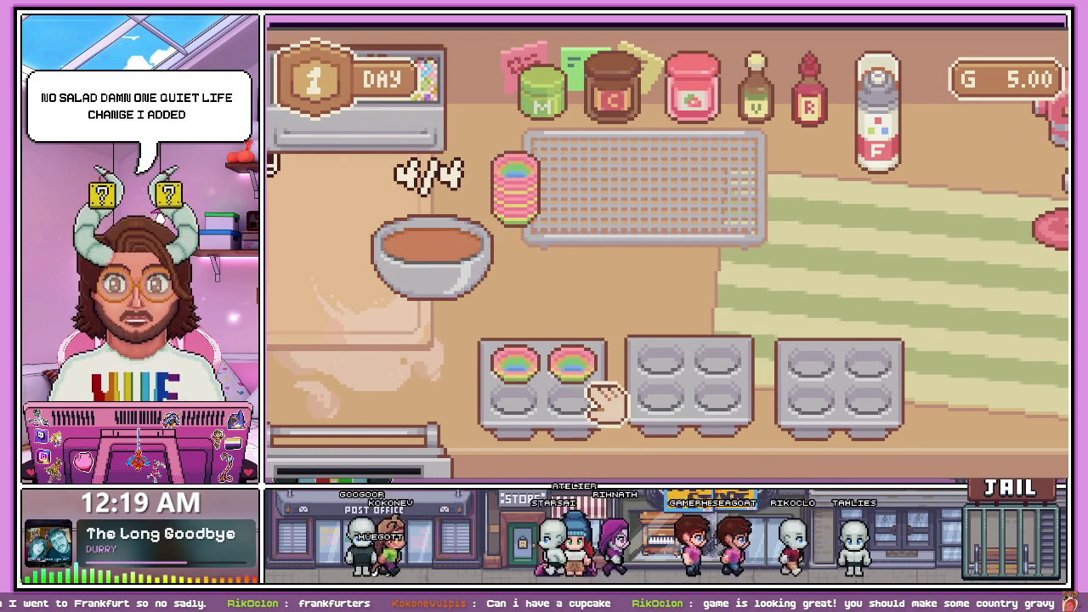
drag(535, 236, 515, 398)
mouse_move(517, 195)
mouse_down()
mouse_move(559, 275)
mouse_move(601, 416)
mouse_up()
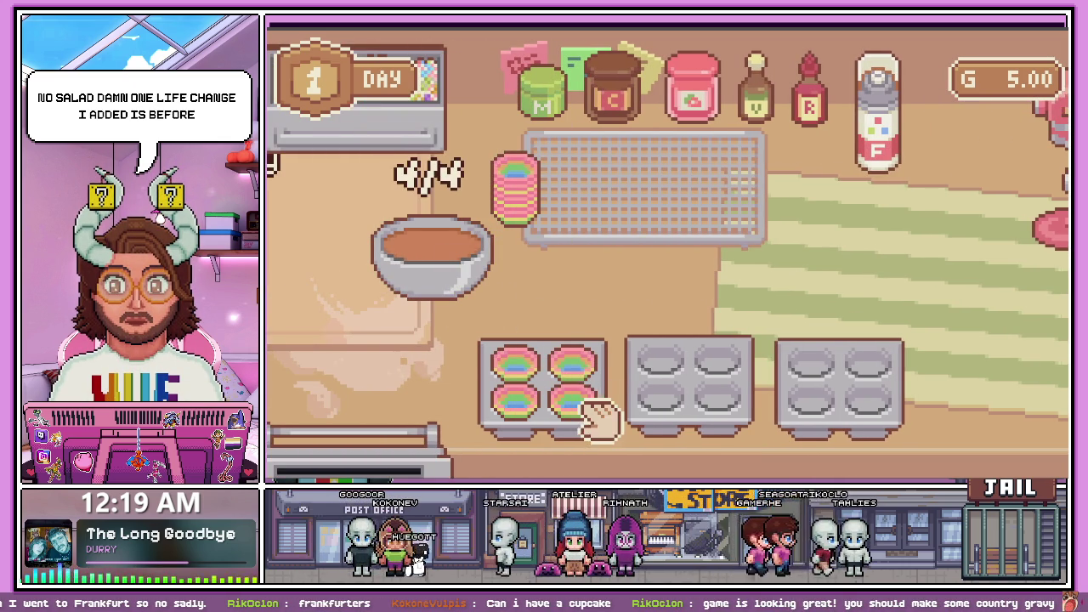
Scoop chocolate batter into each of the lined cups
drag(449, 275, 705, 267)
drag(434, 255, 884, 277)
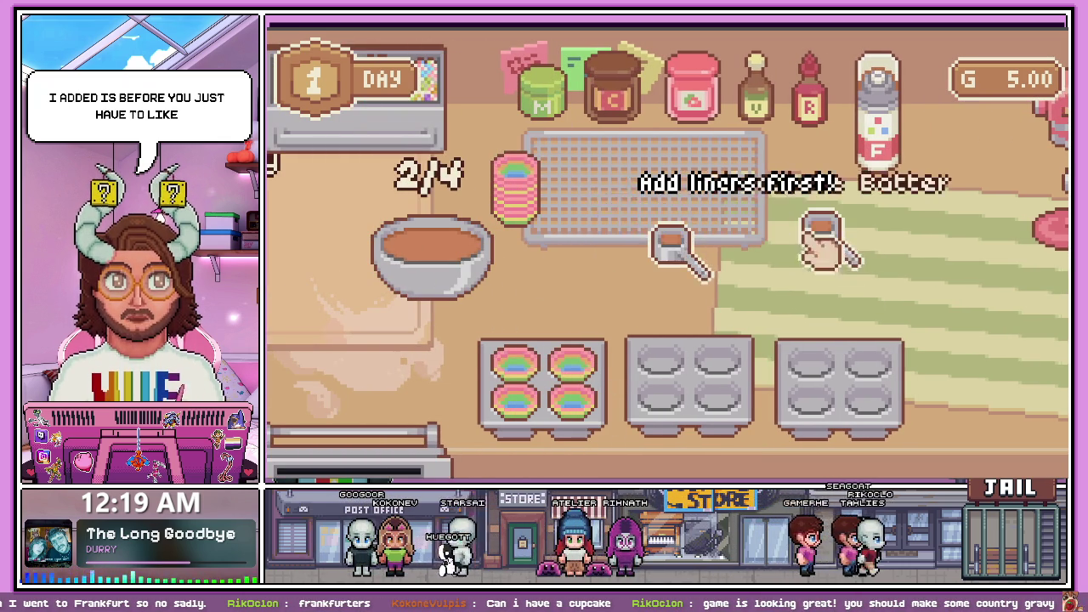
drag(661, 230, 637, 218)
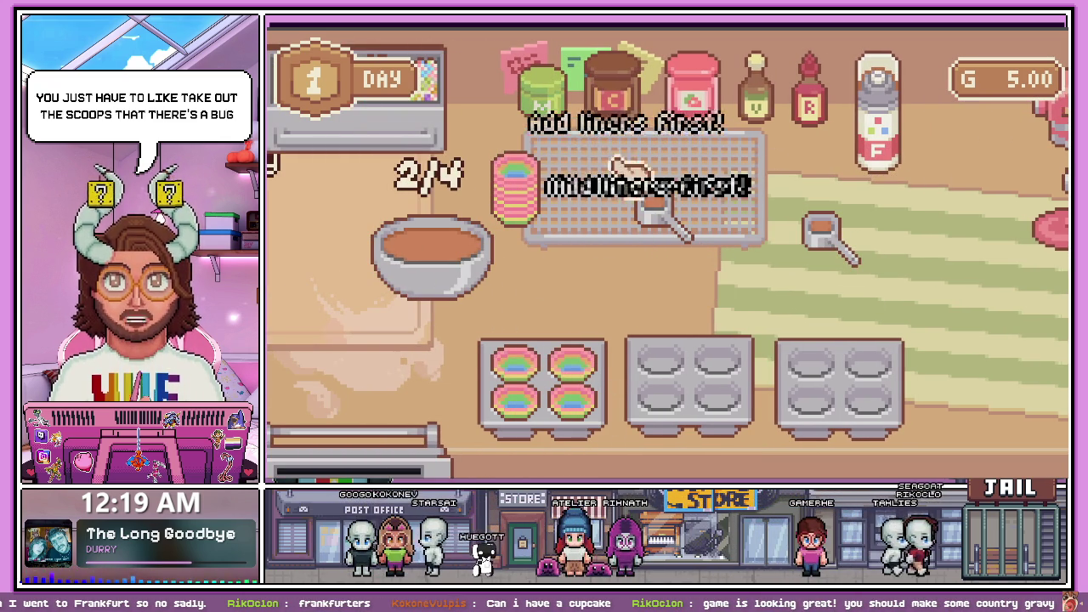
mouse_move(688, 230)
mouse_down()
mouse_move(750, 255)
mouse_move(720, 263)
mouse_move(703, 226)
mouse_up()
click(519, 366)
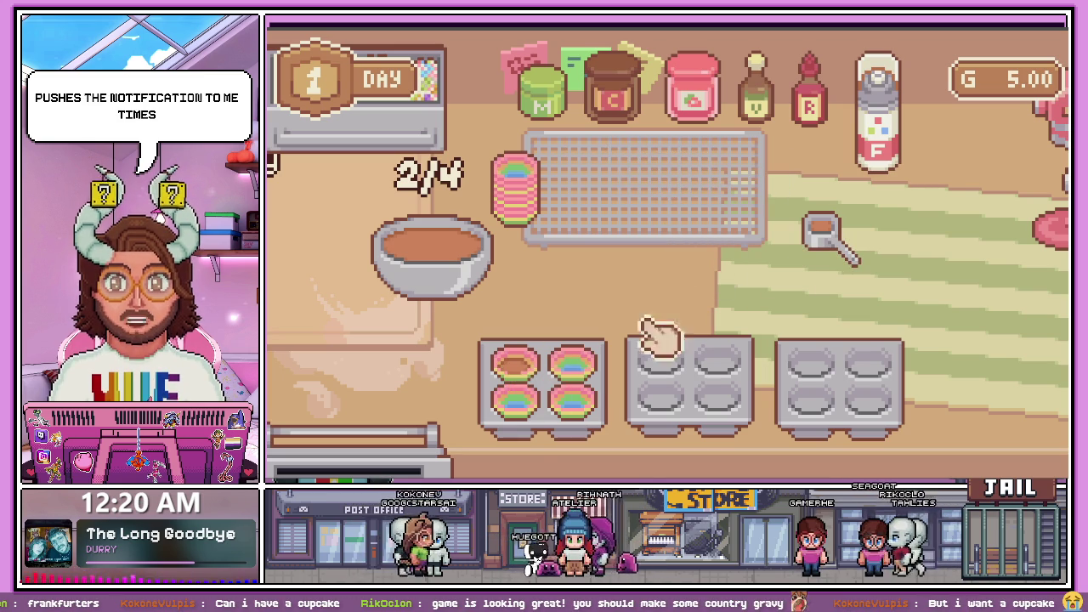
click(823, 231)
click(518, 400)
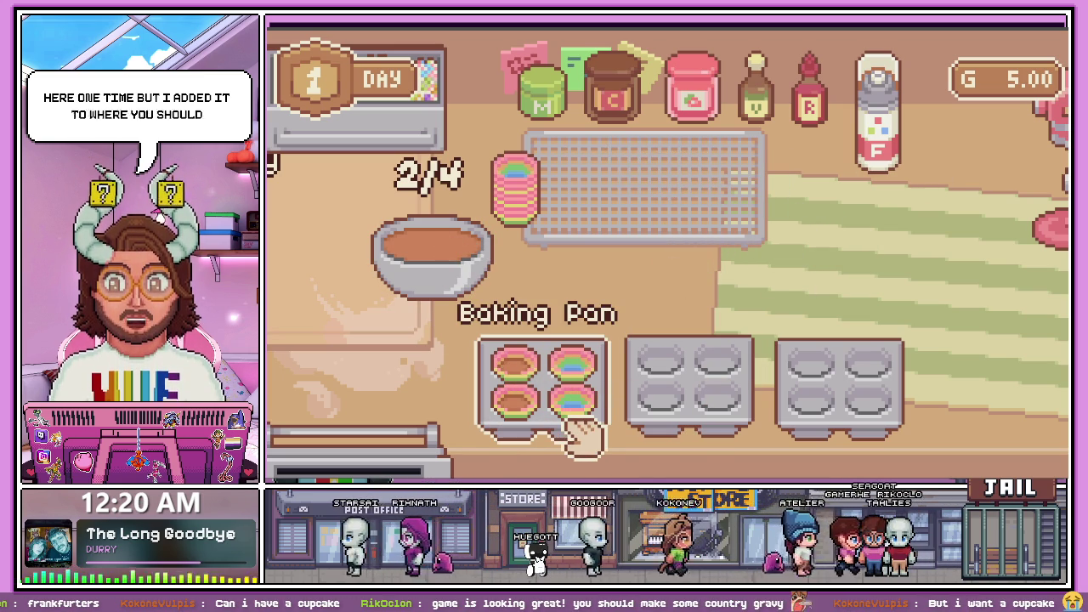
Arrange the filled baking pan and the empty mixing bowl around the rack
drag(566, 425, 669, 284)
mouse_move(450, 280)
mouse_down()
mouse_move(705, 291)
mouse_move(937, 243)
mouse_move(870, 267)
mouse_move(715, 256)
mouse_move(887, 272)
mouse_move(627, 263)
mouse_move(646, 272)
mouse_up()
drag(711, 238, 832, 243)
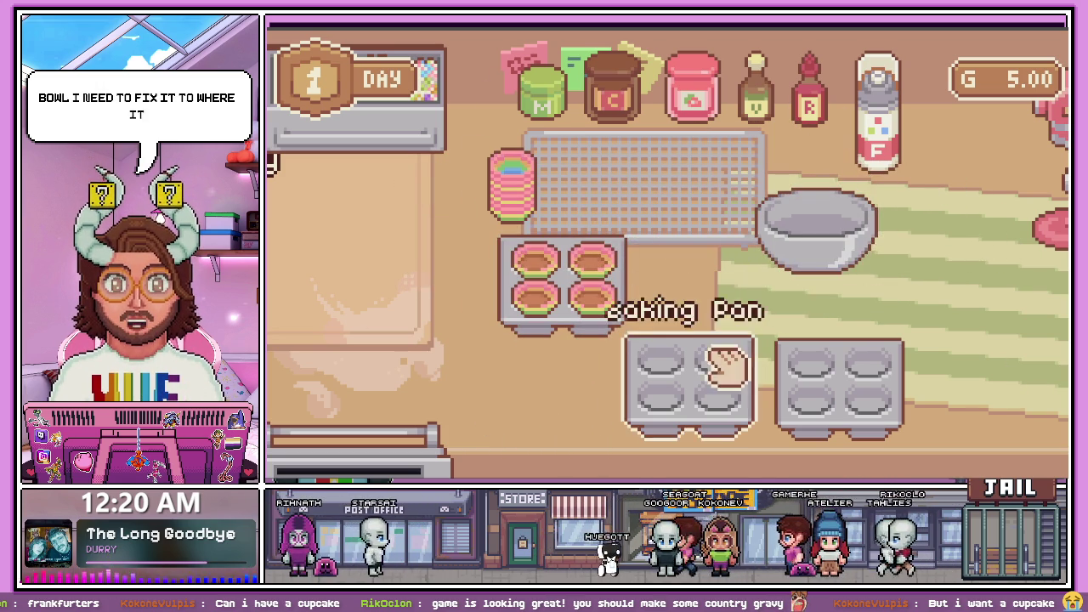
drag(579, 327, 627, 250)
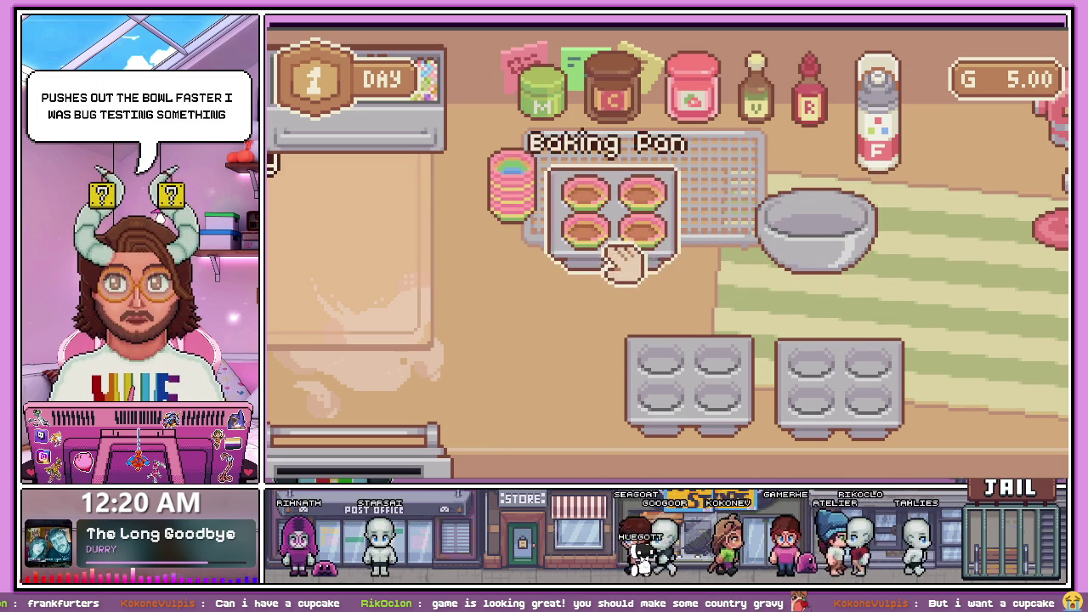
mouse_move(856, 253)
mouse_down()
mouse_move(665, 214)
mouse_move(884, 233)
mouse_up()
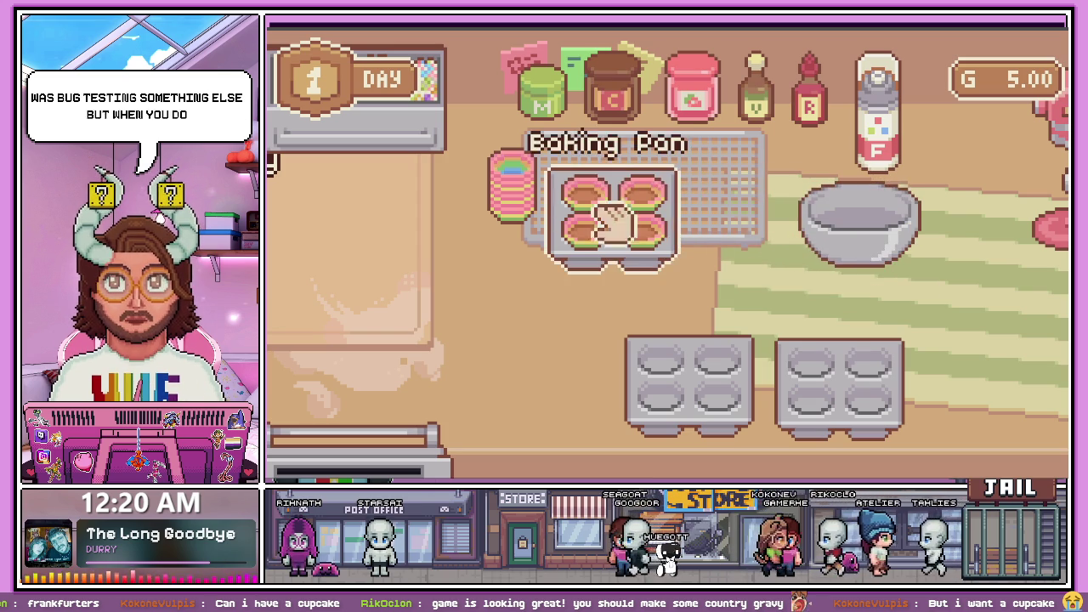
mouse_move(863, 246)
mouse_down()
mouse_move(680, 218)
mouse_move(705, 195)
mouse_up()
mouse_move(612, 230)
mouse_down()
mouse_move(904, 236)
mouse_move(648, 238)
mouse_up()
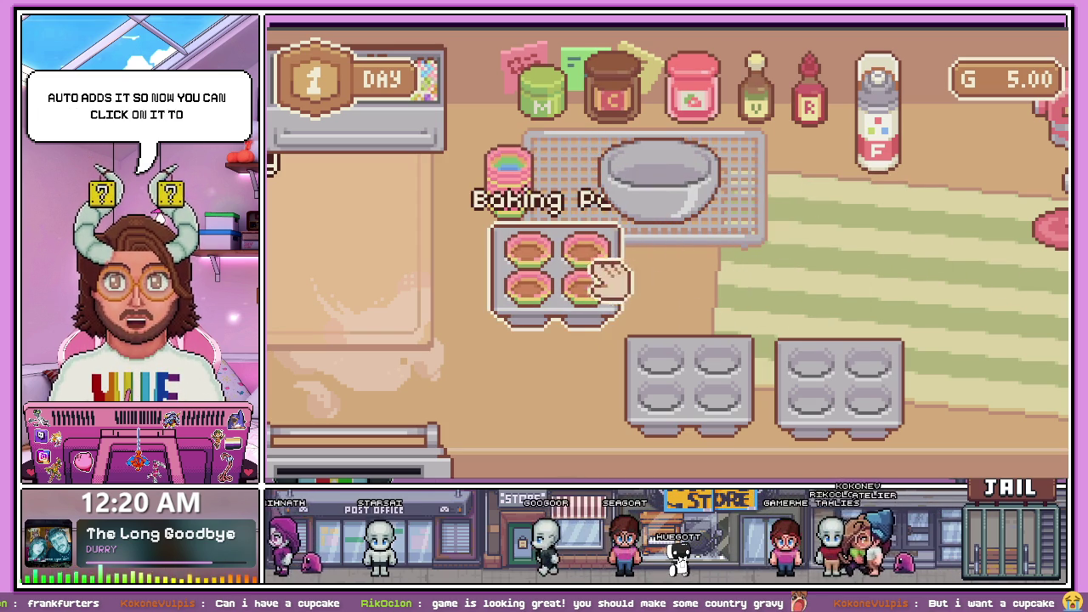
key(a)
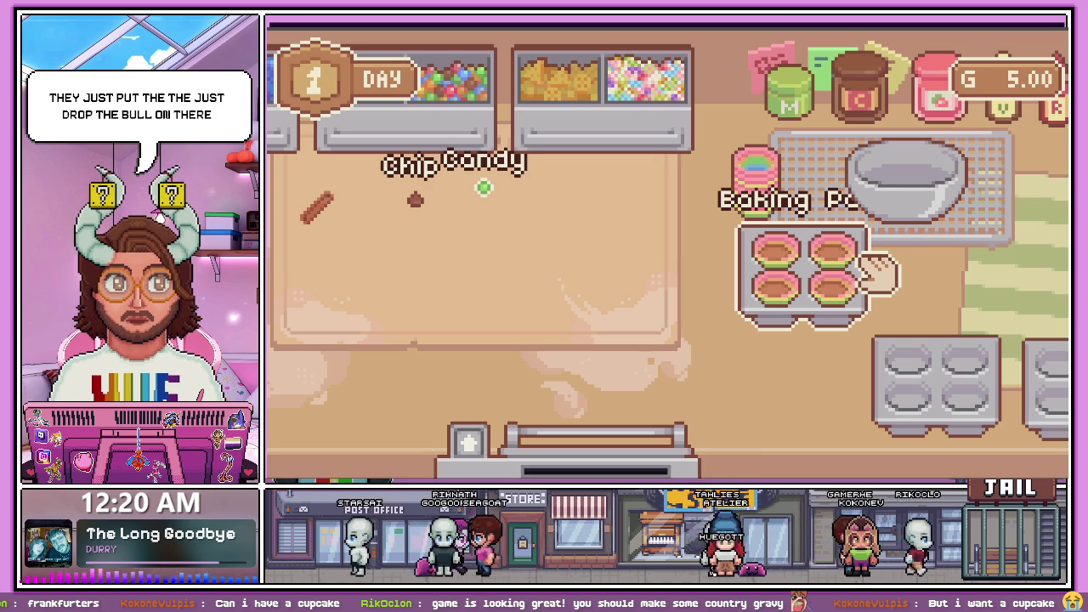
Load the batter pan into the oven, close it, and bring the frosting bottle to the board
mouse_move(859, 285)
mouse_down()
mouse_move(633, 332)
mouse_move(595, 413)
mouse_up()
click(607, 442)
click(472, 441)
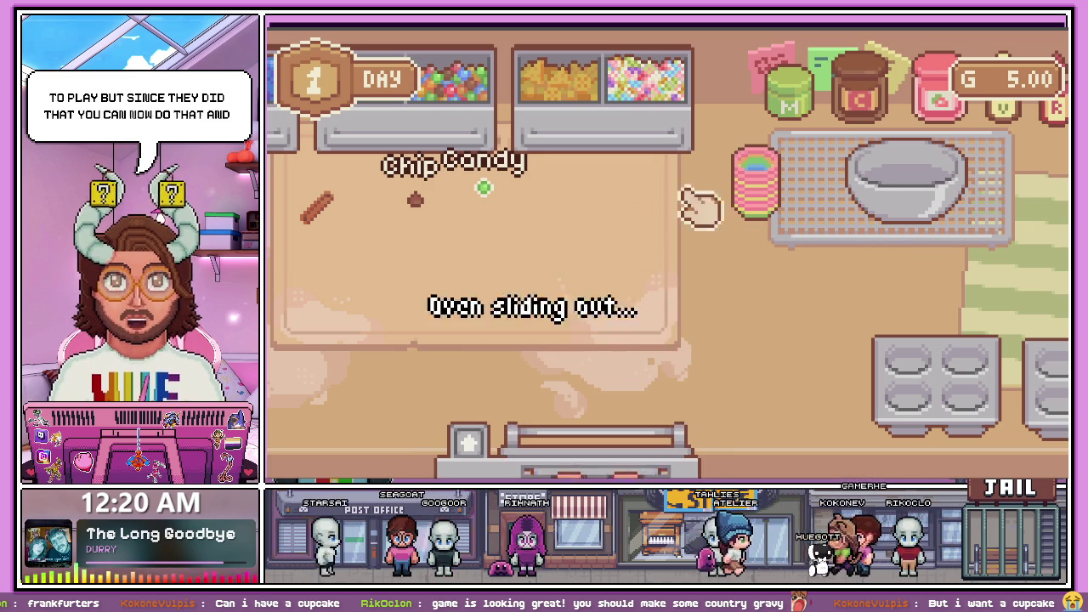
scroll(621, 352, up, 2)
scroll(672, 323, down, 2)
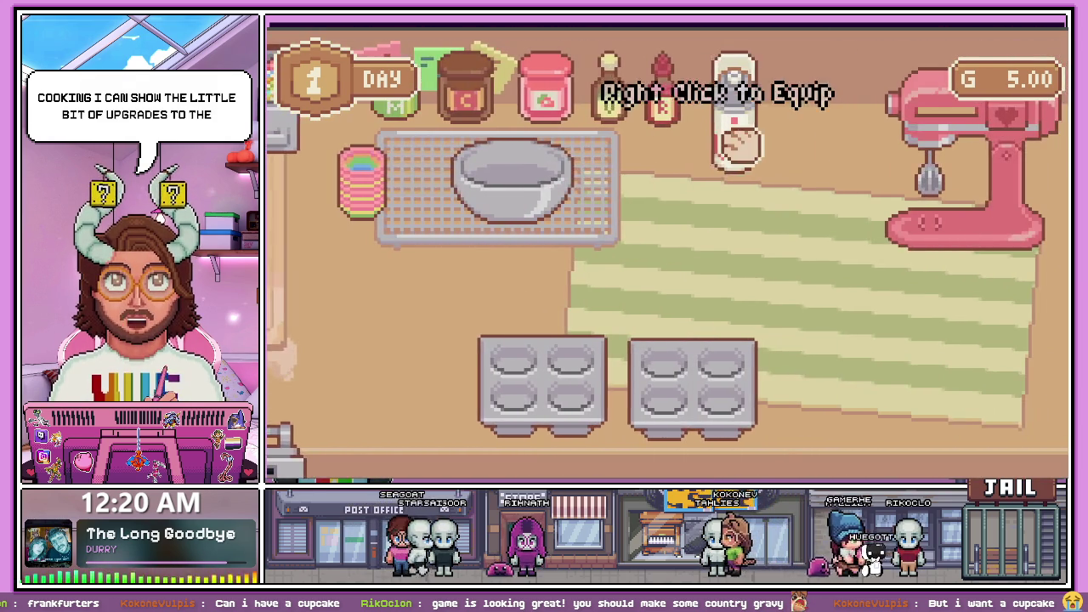
mouse_move(729, 121)
mouse_down()
mouse_move(680, 219)
mouse_move(723, 238)
mouse_move(723, 225)
mouse_move(769, 255)
mouse_move(791, 246)
mouse_move(766, 242)
mouse_up()
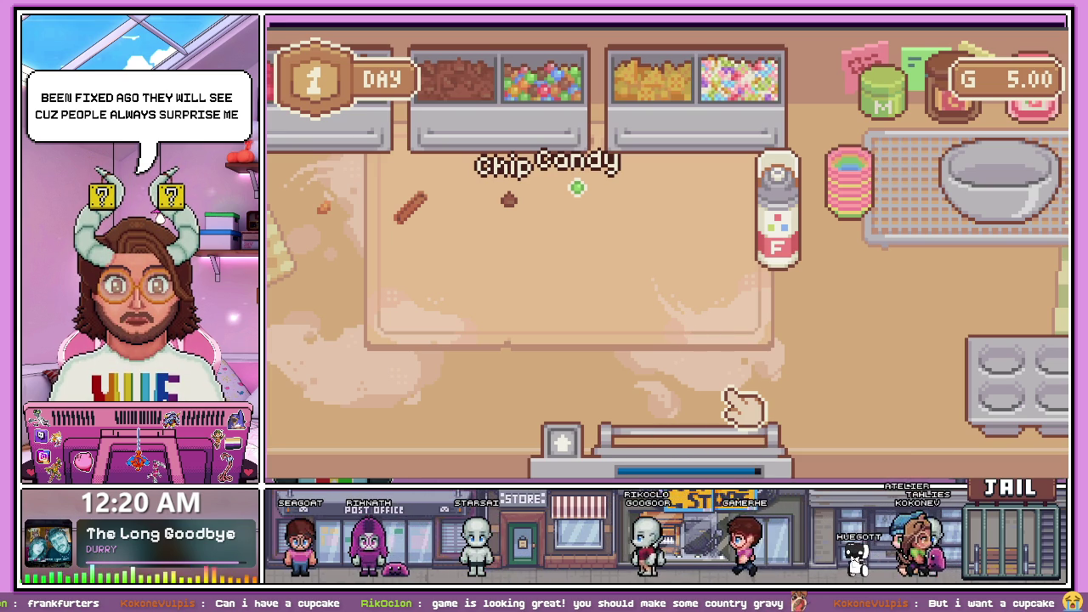
Open the oven and pull out the pan of baked cupcakes
click(729, 444)
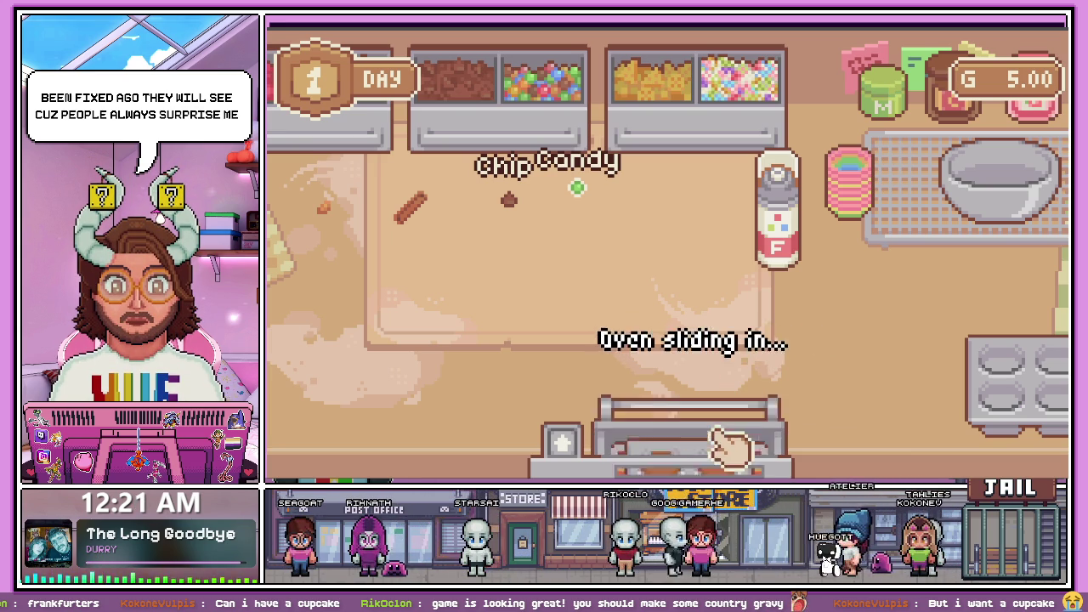
mouse_move(719, 440)
mouse_down()
mouse_move(539, 315)
mouse_move(723, 327)
mouse_up()
click(712, 369)
Move all four baked cupcakes out of the pan onto the board
drag(546, 270, 882, 335)
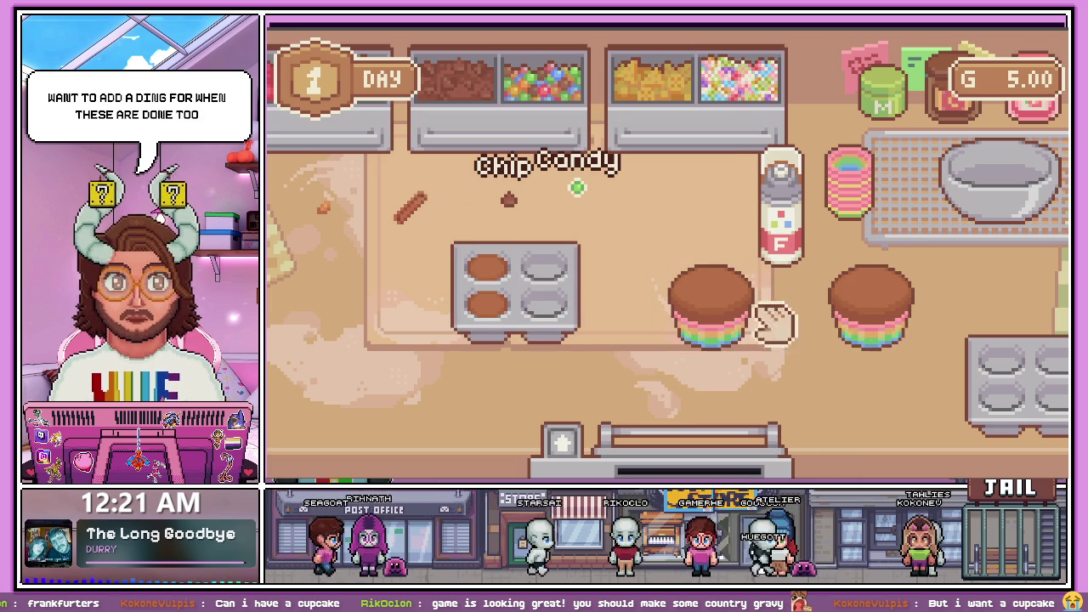
drag(499, 284, 664, 255)
mouse_move(486, 303)
mouse_down()
mouse_move(603, 333)
mouse_move(567, 291)
mouse_move(502, 297)
mouse_up()
drag(711, 194, 652, 213)
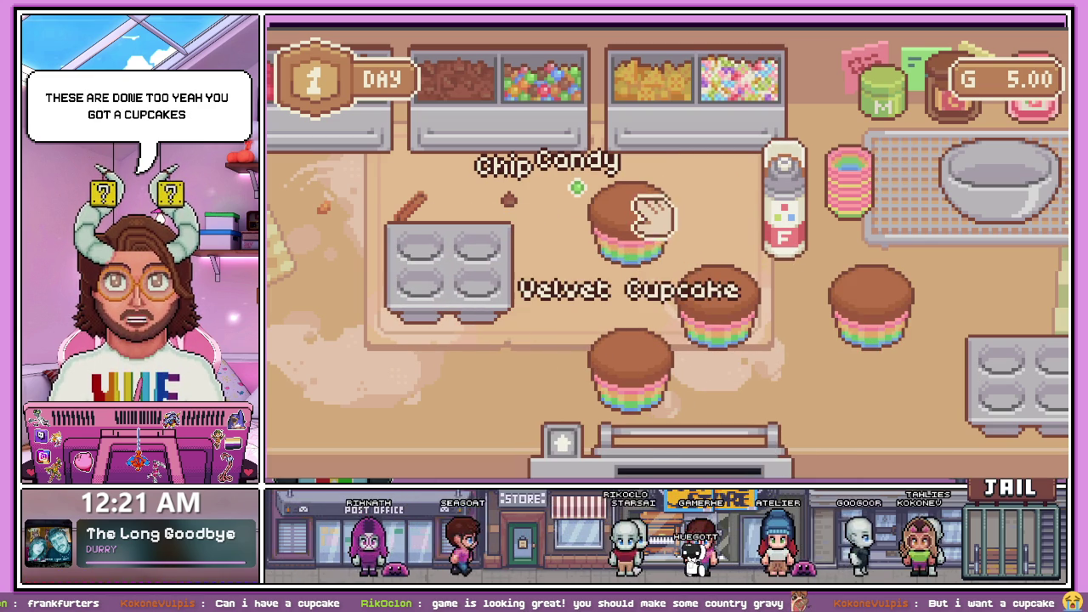
Frost the cupcakes with the colouring bottle, finishing the right-hand one red
mouse_move(752, 201)
mouse_down()
mouse_move(770, 200)
mouse_move(626, 168)
mouse_move(406, 220)
mouse_move(373, 215)
mouse_up()
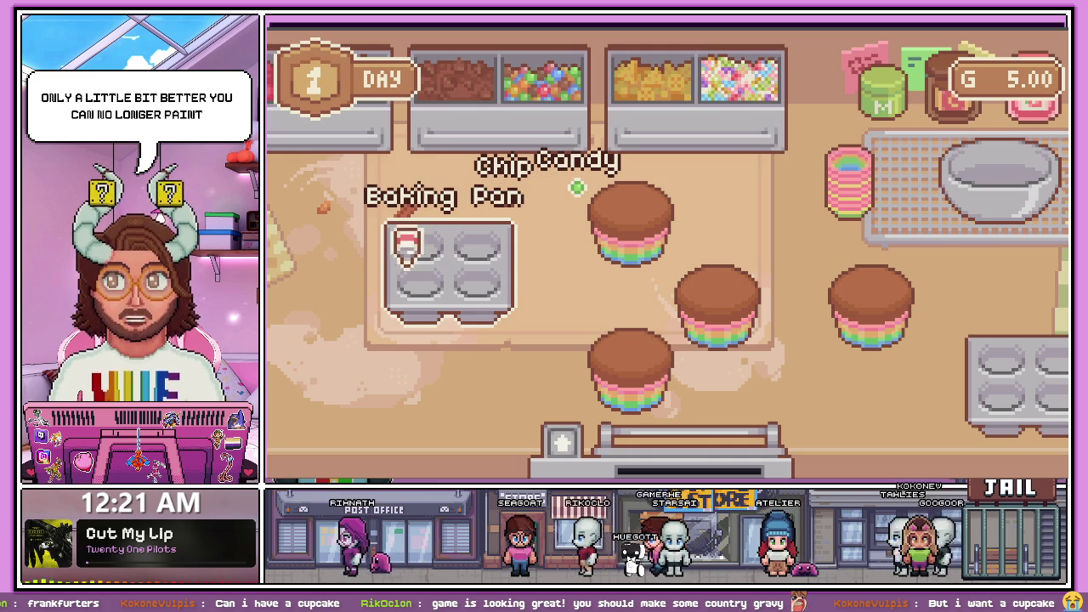
mouse_move(436, 240)
mouse_down()
mouse_move(377, 255)
mouse_move(451, 259)
mouse_move(459, 219)
mouse_up()
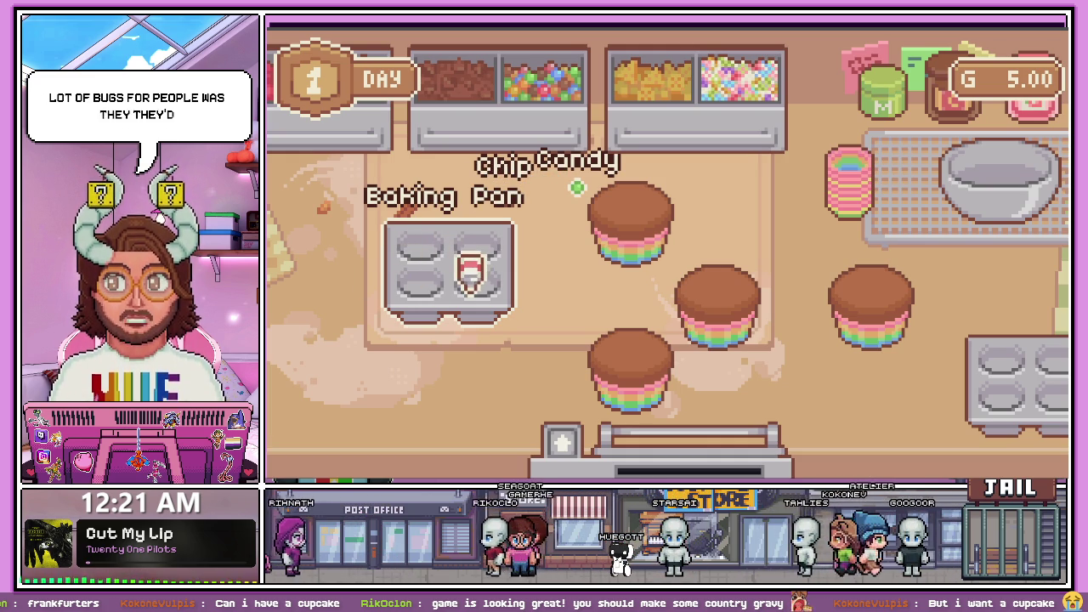
drag(483, 287, 665, 212)
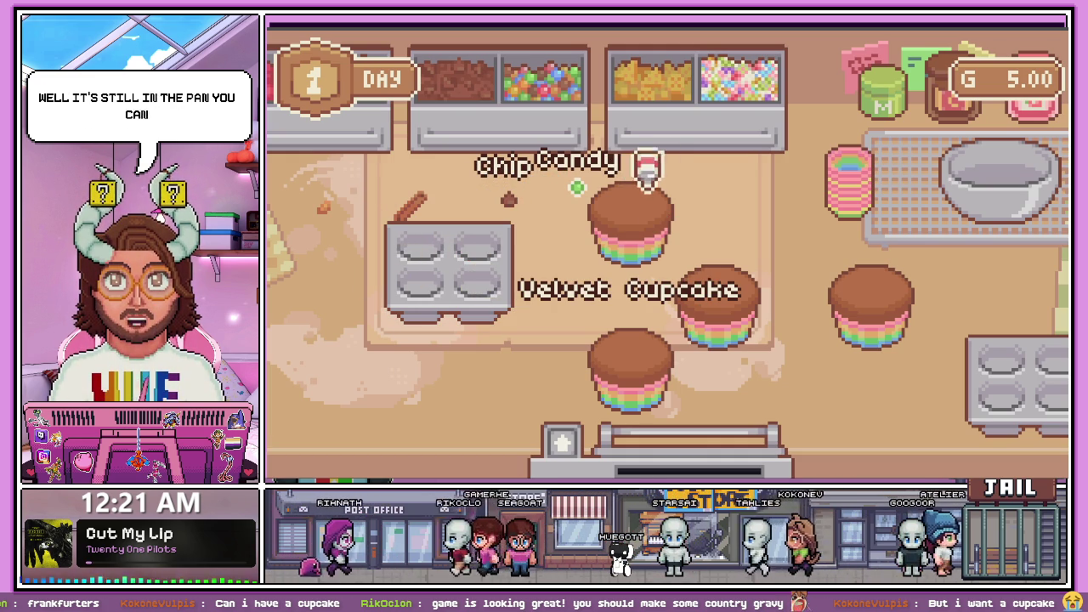
mouse_move(624, 174)
mouse_down()
mouse_move(835, 209)
mouse_move(747, 228)
mouse_move(764, 243)
mouse_move(790, 165)
mouse_move(842, 178)
mouse_move(788, 170)
mouse_move(738, 191)
mouse_move(590, 202)
mouse_move(731, 259)
mouse_move(629, 334)
mouse_move(892, 281)
mouse_move(862, 238)
mouse_move(787, 204)
mouse_up()
drag(734, 347, 760, 323)
Rearrange the blue, pink, green and red cupcakes on the board
mouse_move(633, 225)
mouse_down()
mouse_move(761, 292)
mouse_move(640, 265)
mouse_up()
drag(627, 374, 529, 336)
mouse_move(946, 325)
mouse_down()
mouse_move(904, 348)
mouse_move(947, 323)
mouse_move(974, 325)
mouse_up()
drag(796, 323, 738, 311)
mouse_move(648, 255)
mouse_down()
mouse_move(682, 253)
mouse_move(705, 217)
mouse_up()
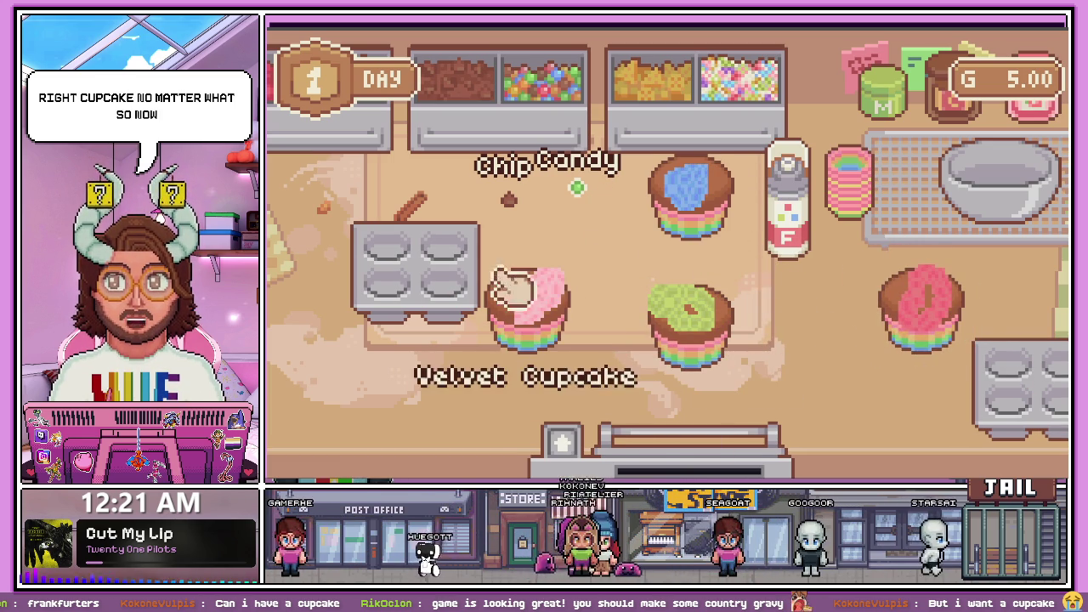
drag(573, 323, 595, 281)
drag(948, 328, 814, 308)
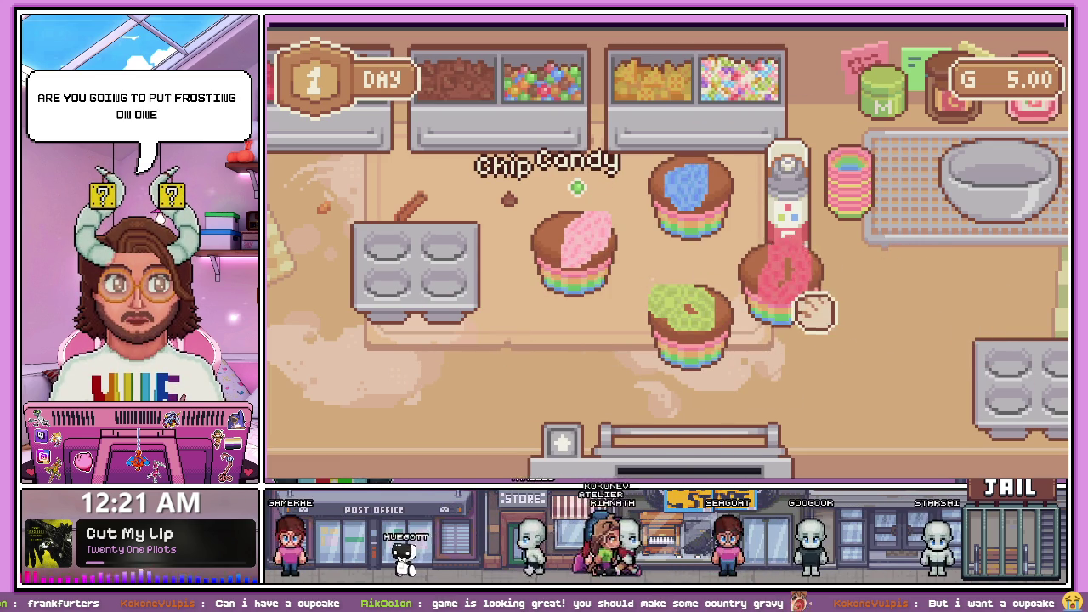
scroll(814, 341, up, 5)
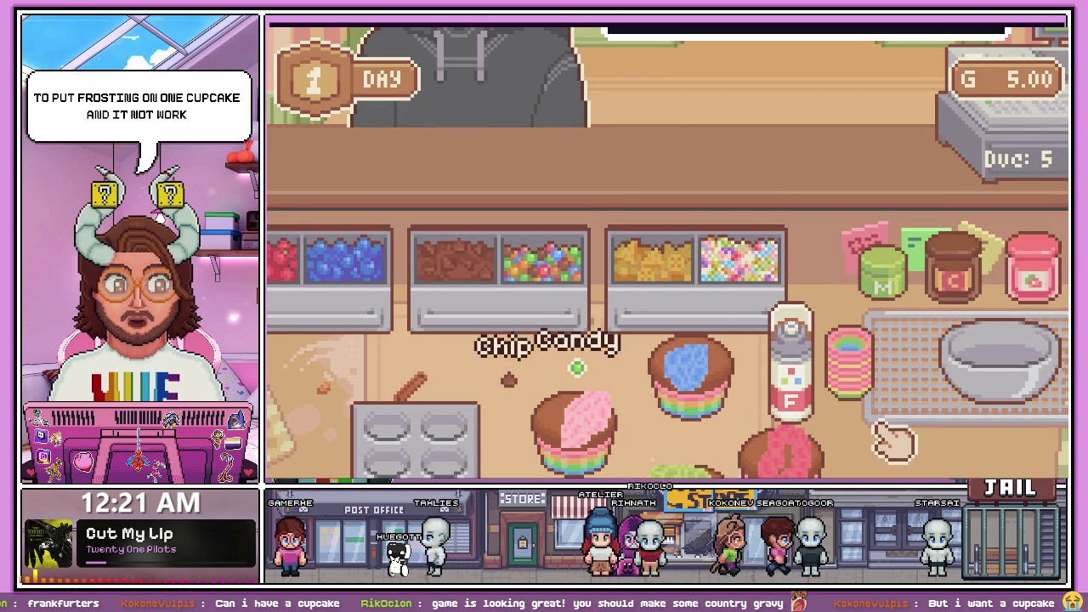
Check the RedVelvet order for White Frosting and Sprinkles, then frost the blue cupcake white
scroll(762, 270, up, 3)
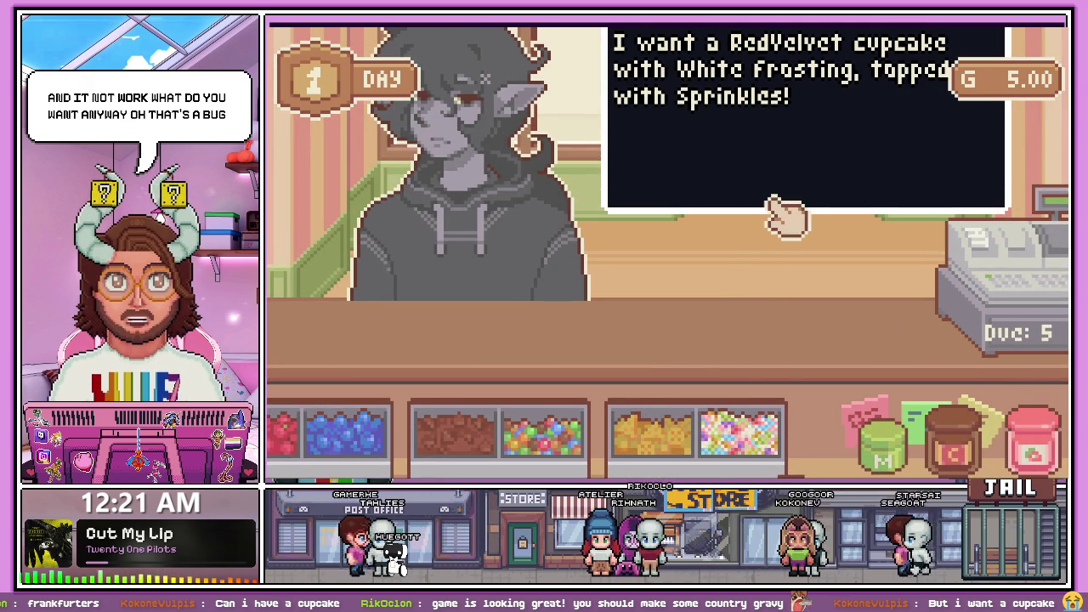
scroll(711, 165, up, 3)
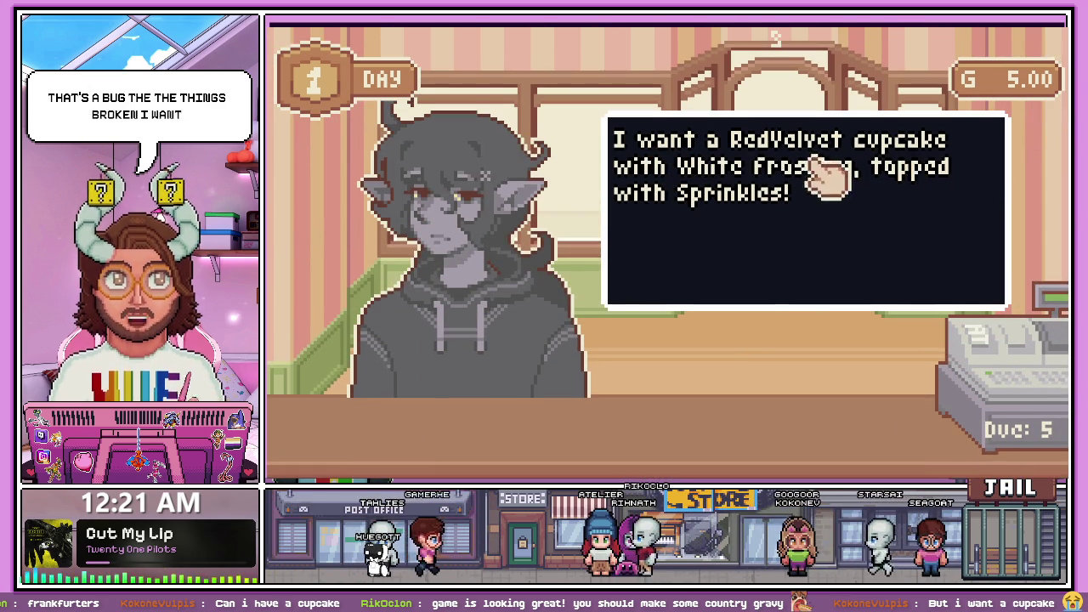
scroll(826, 182, down, 3)
scroll(714, 187, up, 3)
scroll(723, 182, down, 3)
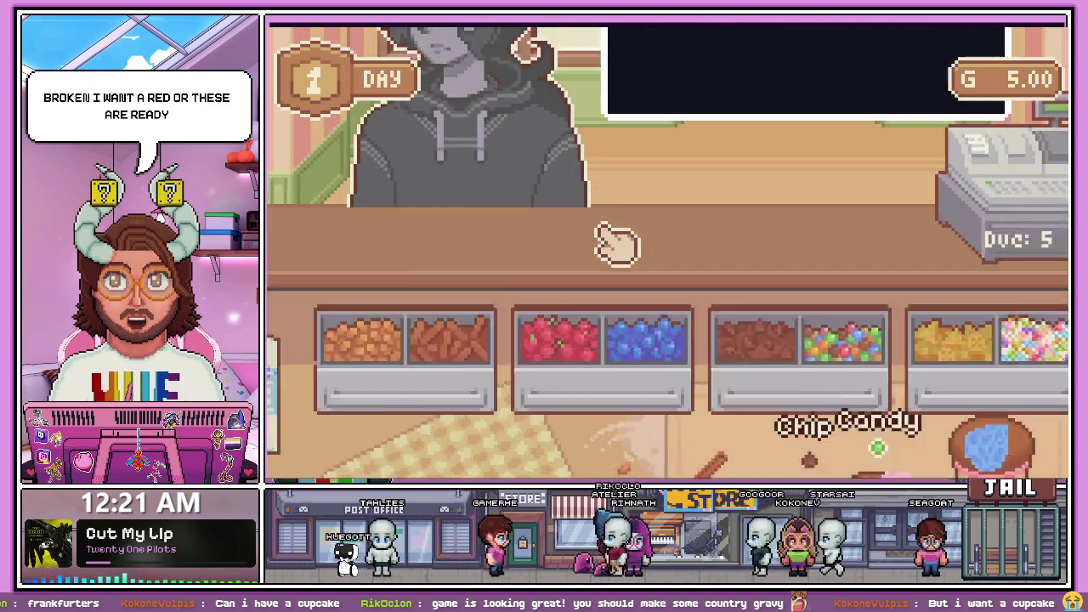
scroll(618, 243, down, 2)
scroll(652, 218, up, 5)
scroll(684, 187, up, 2)
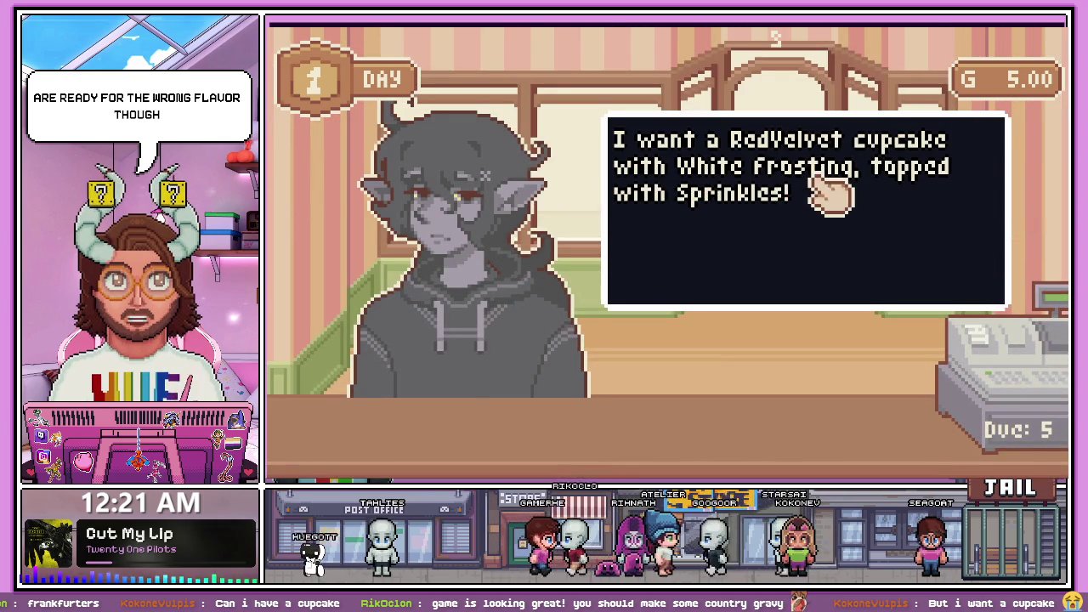
scroll(829, 195, down, 5)
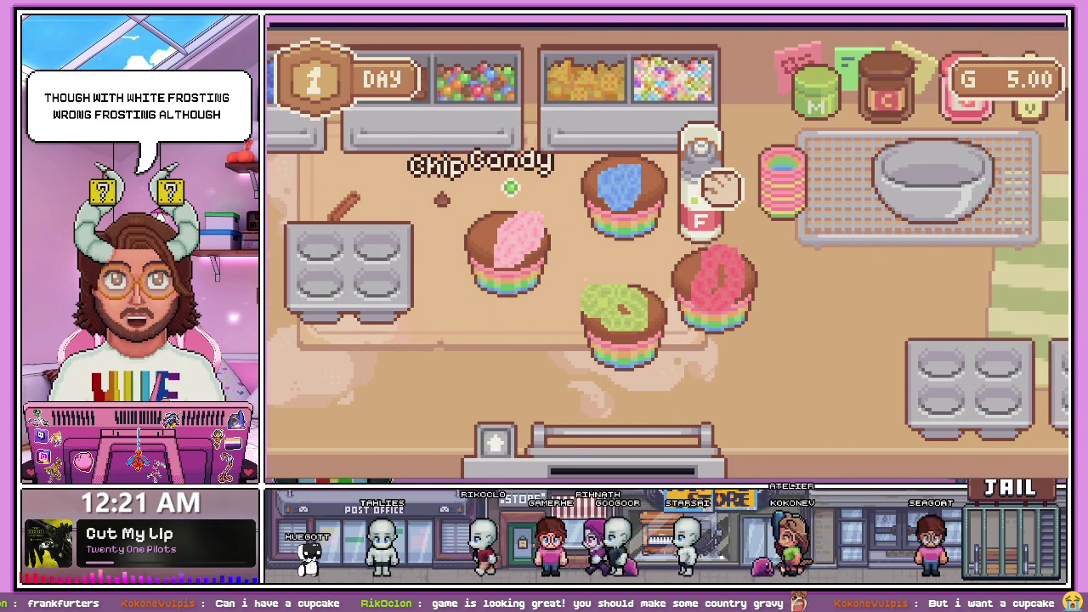
click(723, 183)
mouse_move(711, 134)
mouse_down()
mouse_move(629, 170)
mouse_move(638, 150)
mouse_move(614, 127)
mouse_move(723, 183)
mouse_up()
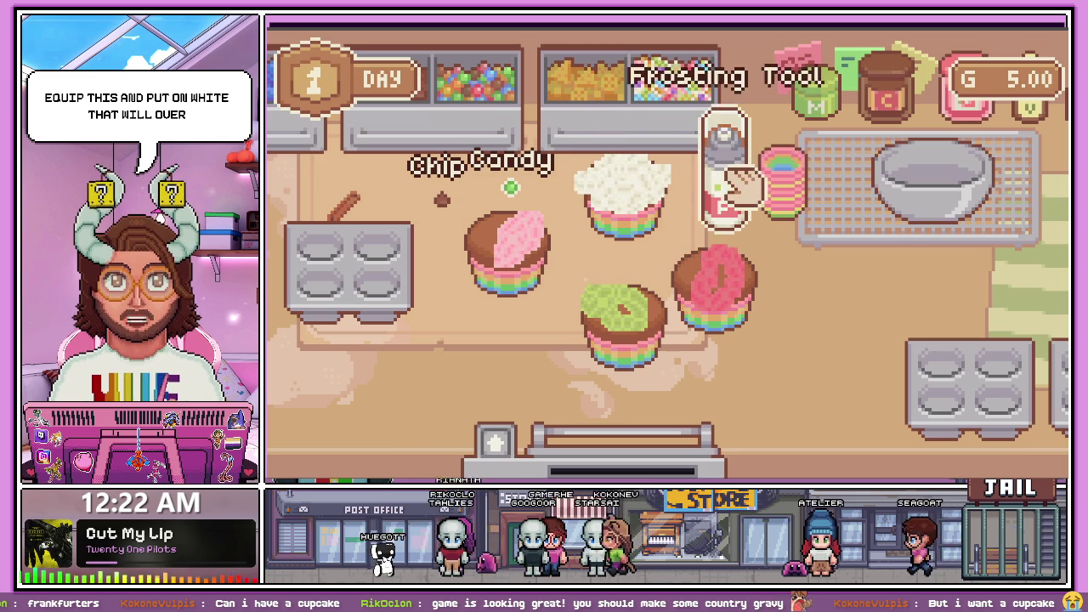
Sprinkle the white cupcake, serve it for $2.77, and dismiss the Pretty Good result
scroll(658, 243, up, 3)
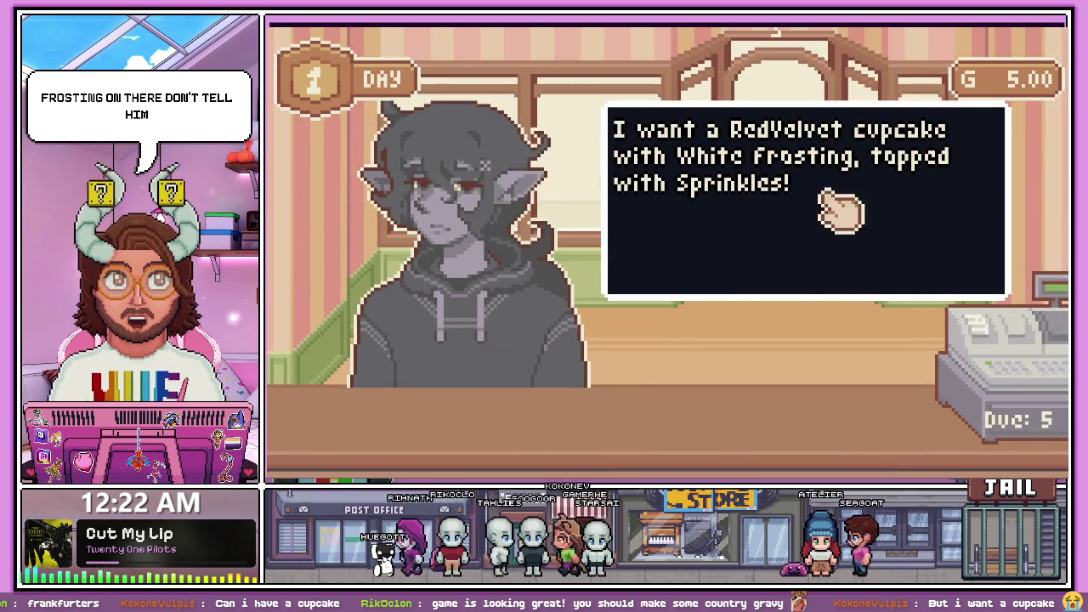
scroll(697, 247, down, 3)
drag(687, 170, 636, 260)
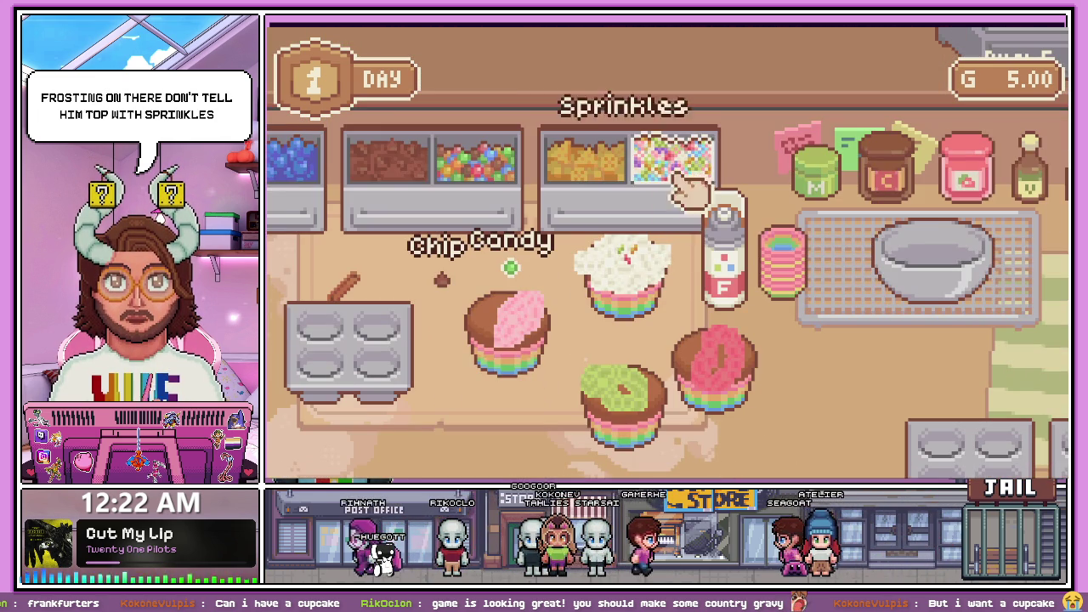
drag(687, 194, 626, 292)
mouse_move(706, 174)
mouse_down()
mouse_move(661, 280)
mouse_move(634, 246)
mouse_up()
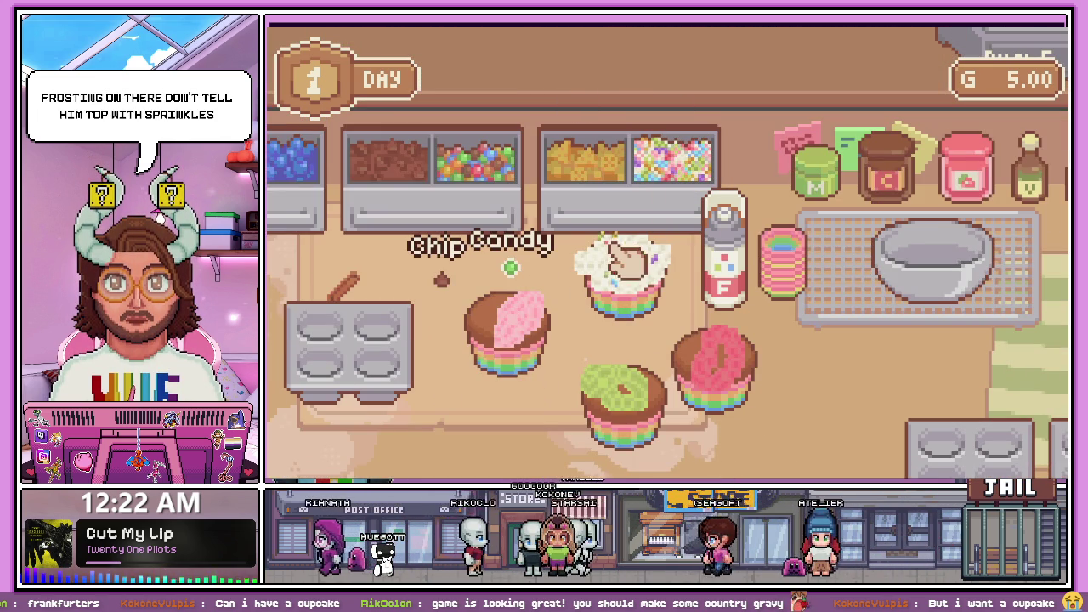
drag(646, 313, 514, 221)
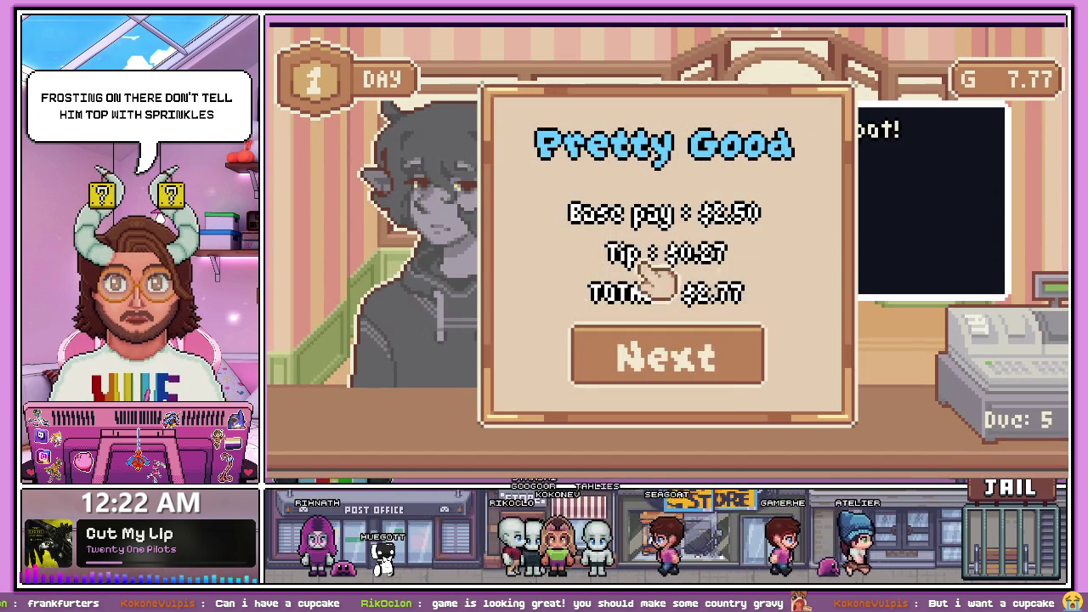
click(709, 365)
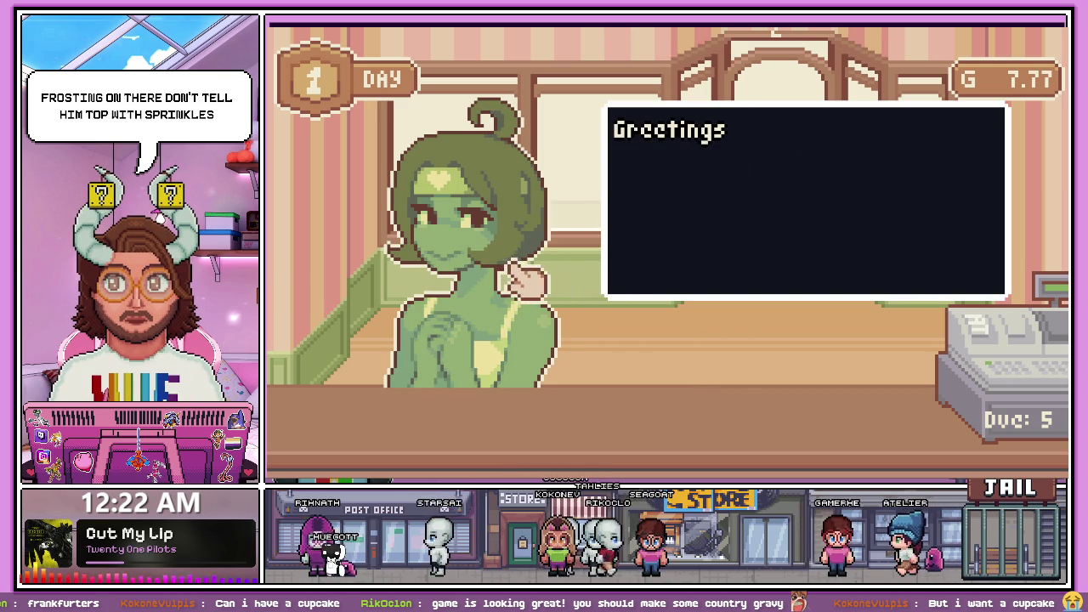
click(756, 233)
mouse_move(643, 343)
mouse_down()
mouse_move(646, 272)
mouse_move(645, 290)
mouse_up()
mouse_move(670, 357)
mouse_down()
mouse_move(669, 230)
mouse_move(637, 312)
mouse_move(670, 238)
mouse_up()
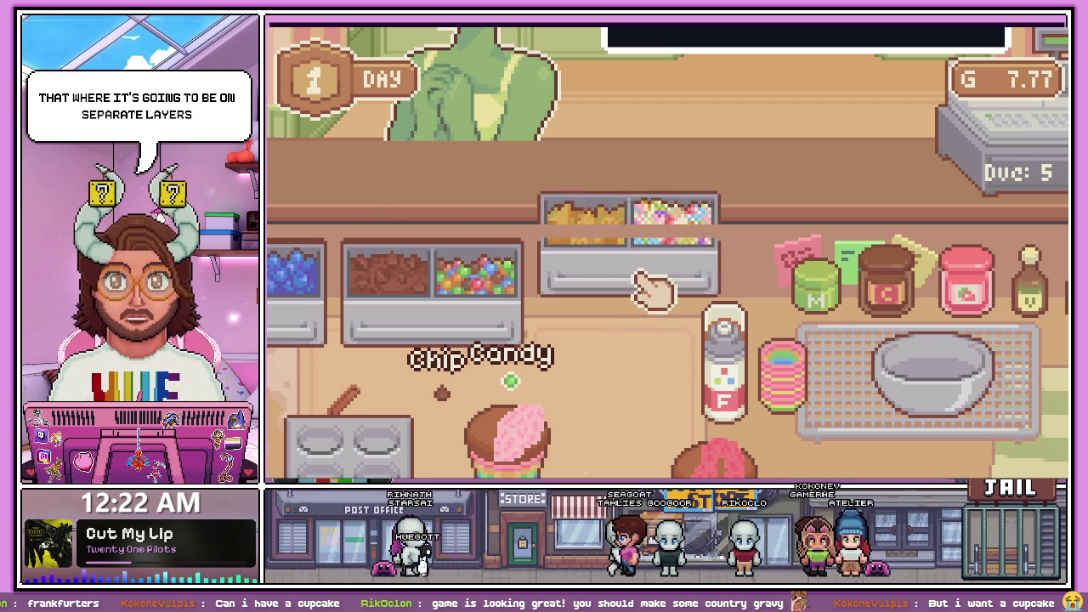
key(Left)
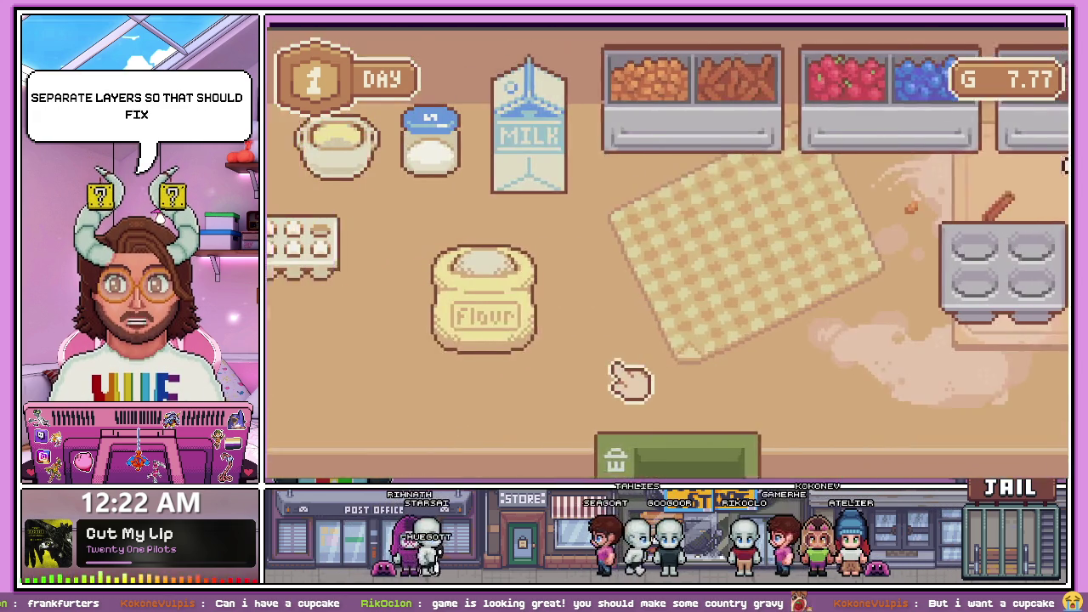
key(Up)
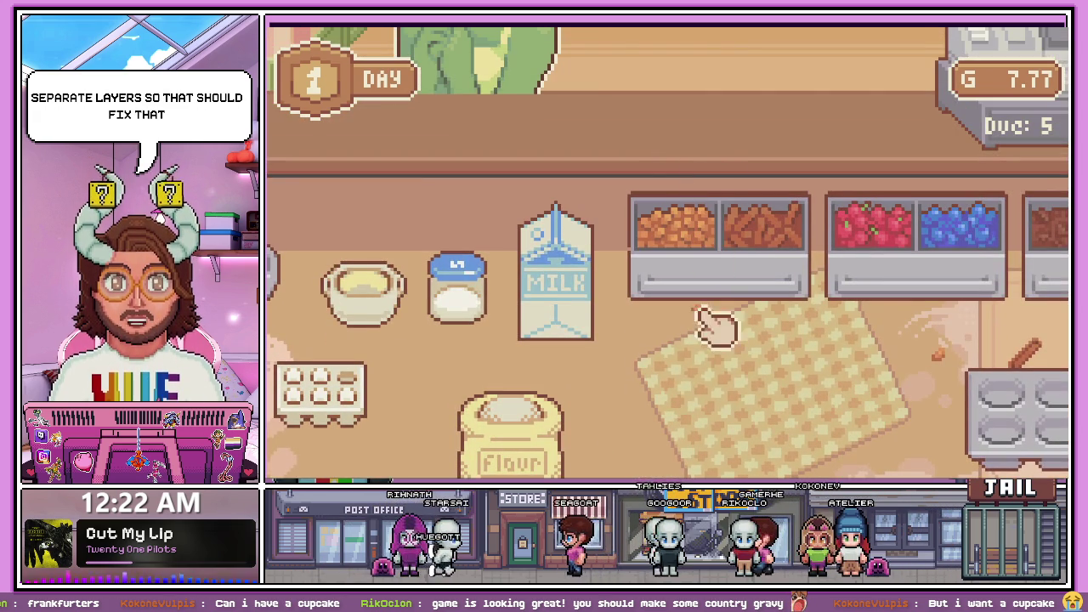
key(Left)
key(Down)
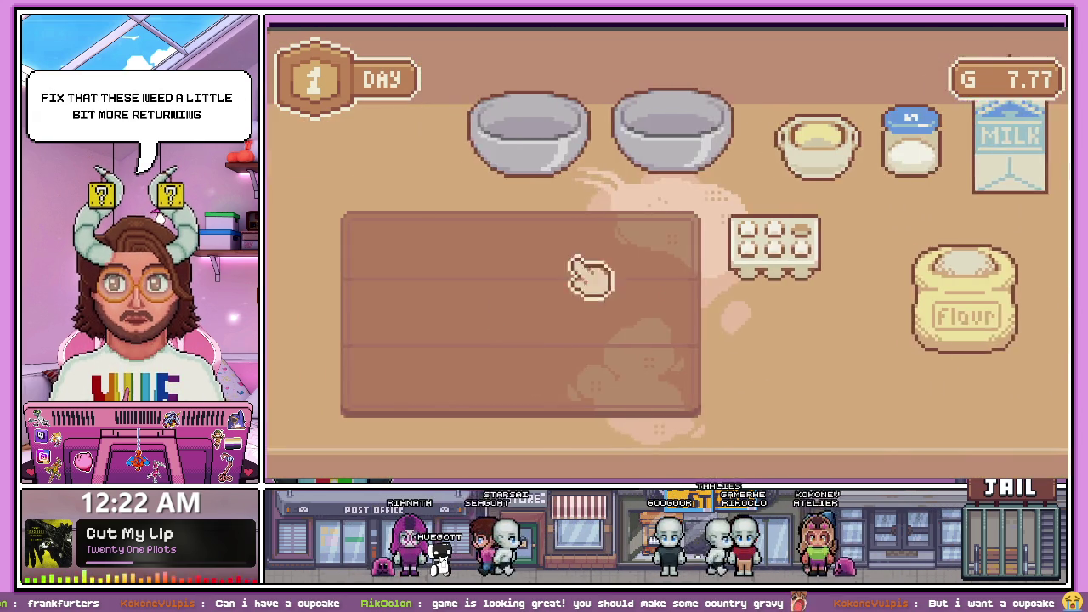
key(Right)
mouse_move(578, 255)
mouse_down()
mouse_move(595, 361)
mouse_move(510, 342)
mouse_up()
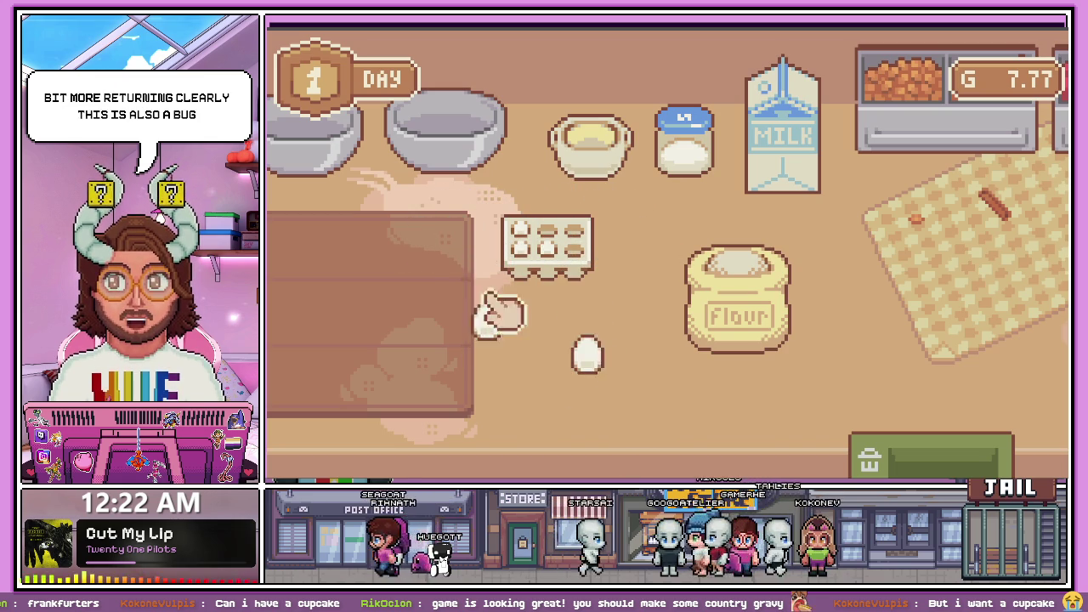
drag(608, 374, 440, 284)
mouse_move(497, 335)
mouse_down()
mouse_move(515, 326)
mouse_move(535, 336)
mouse_up()
key(Right)
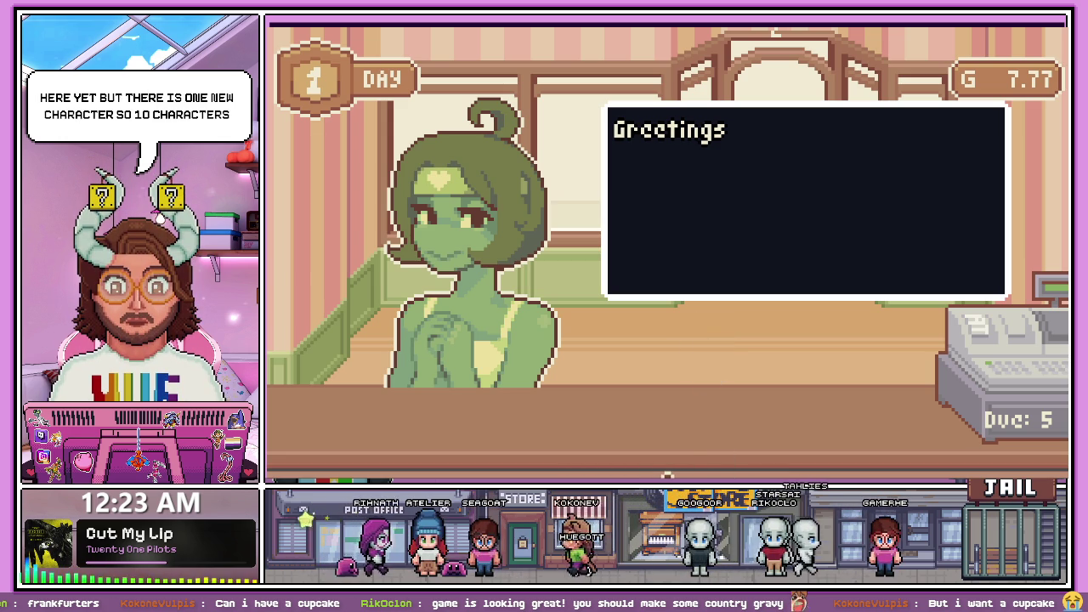
key(F8)
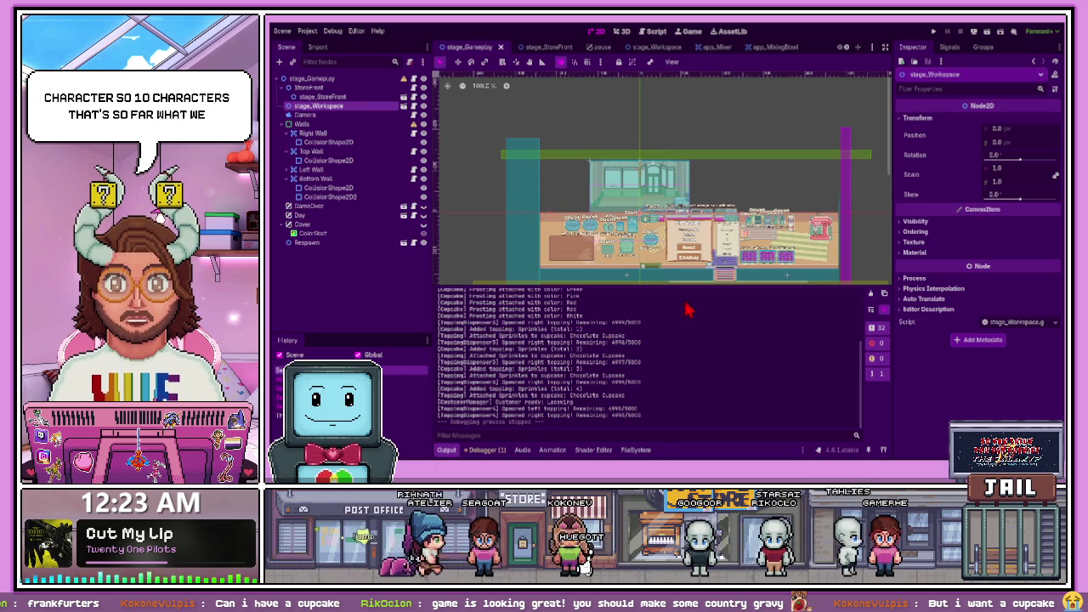
Clear the Output log and open hana.tscn from the Hana folder in FileSystem
click(871, 294)
drag(719, 284, 714, 367)
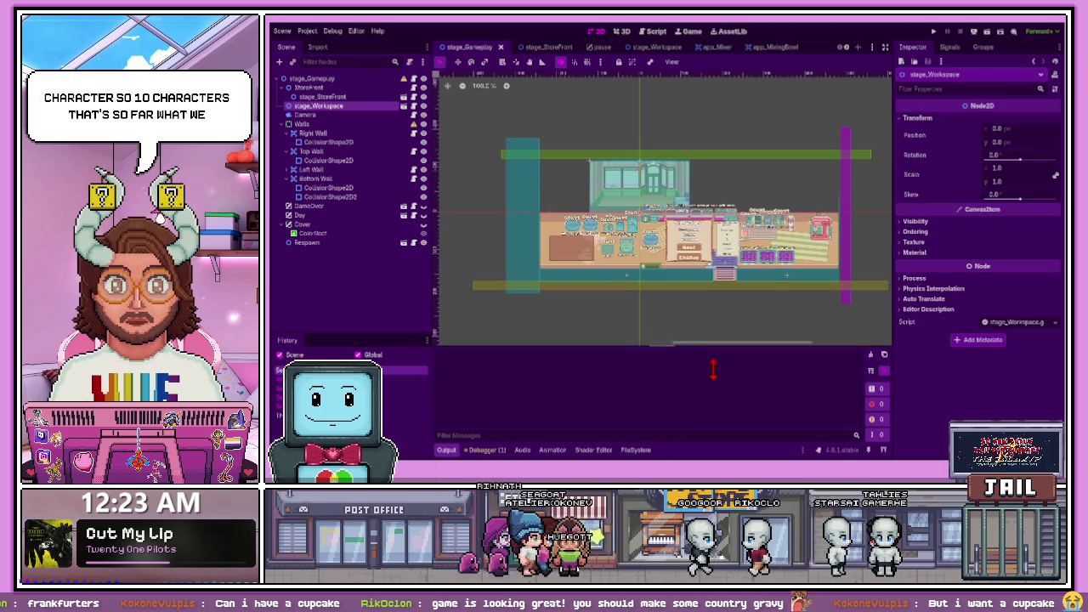
scroll(651, 275, up, 5)
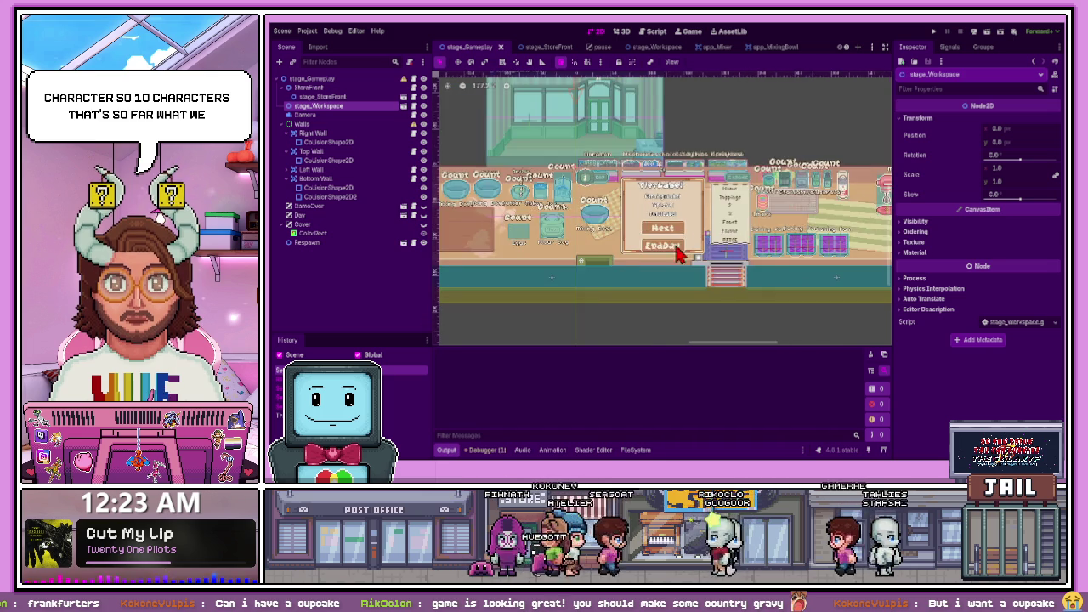
scroll(641, 207, up, 2)
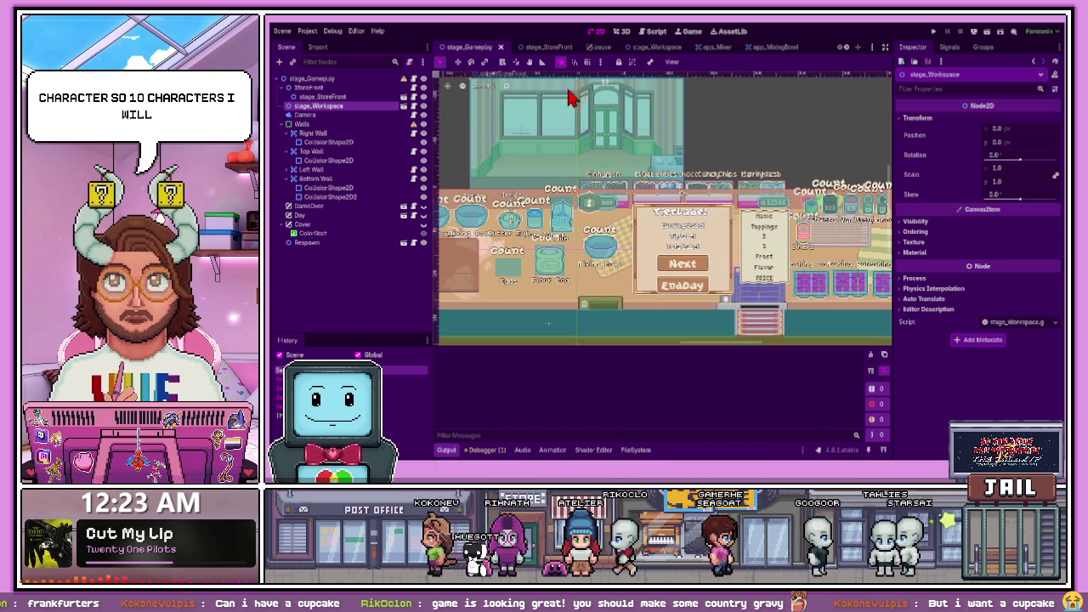
click(636, 451)
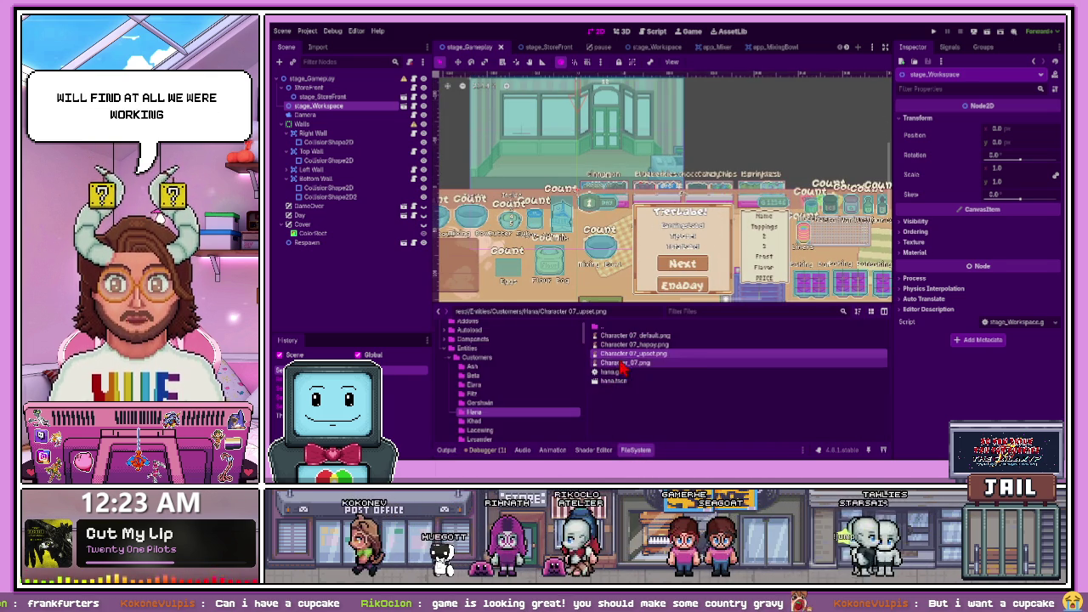
double_click(613, 381)
Toggle the hana sprites' visibility to compare layers, and shrink the file browser for more scene room
click(423, 96)
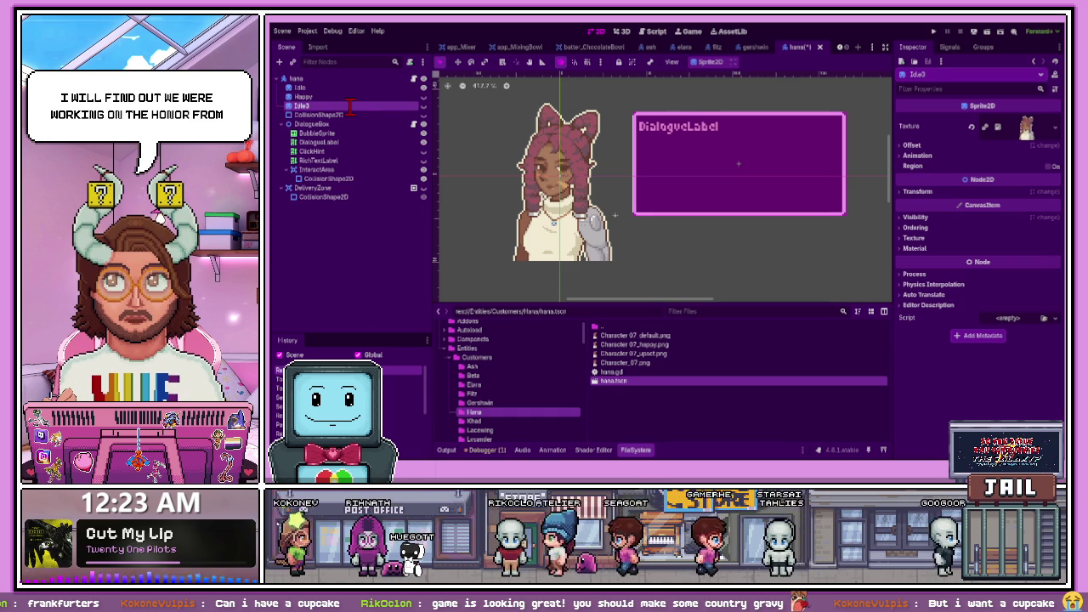
scroll(553, 187, up, 2)
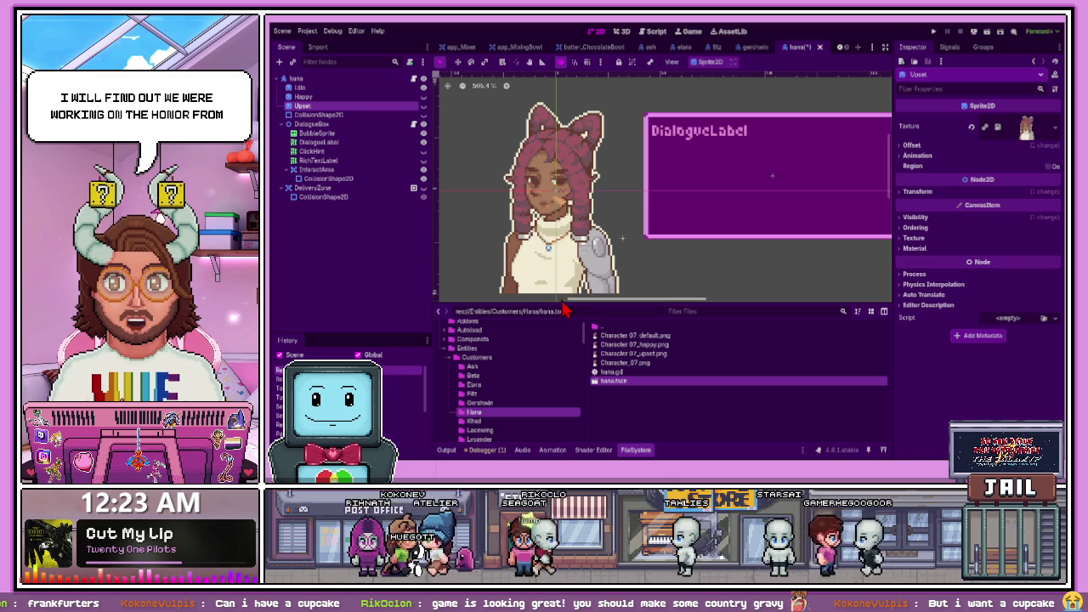
drag(565, 311, 584, 330)
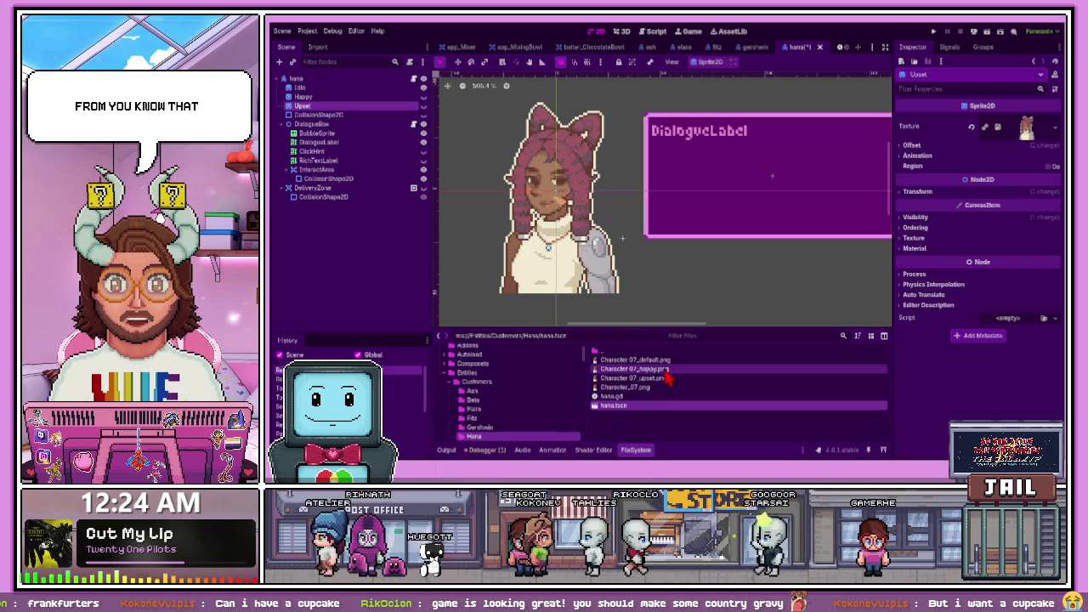
click(423, 105)
click(424, 88)
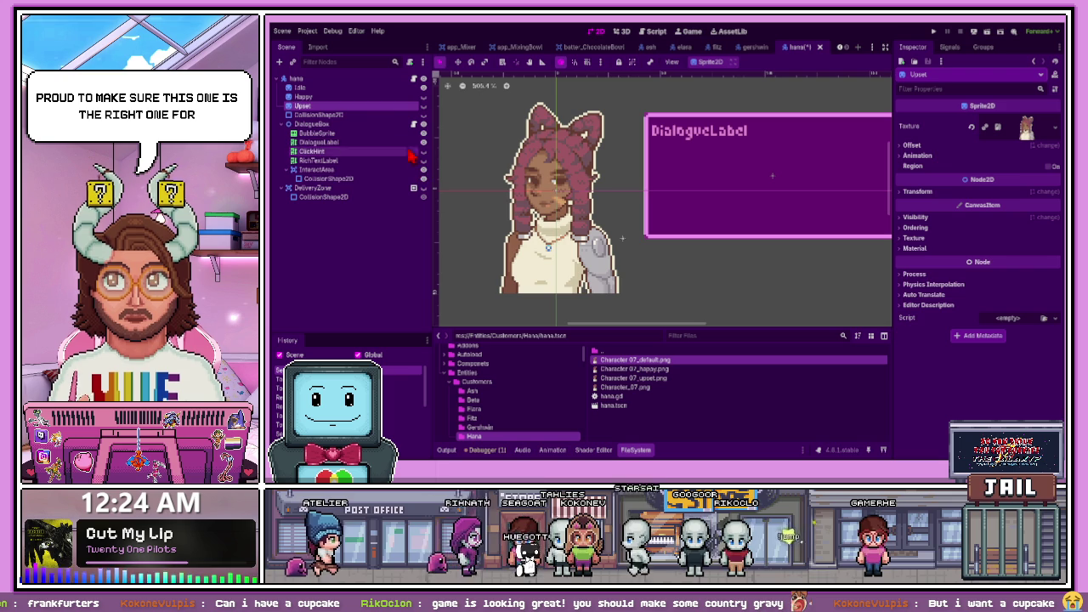
Assign Character 07_happy.png to the Happy sprite and Character 07_upset.png to the Upset sprite
click(424, 87)
click(423, 96)
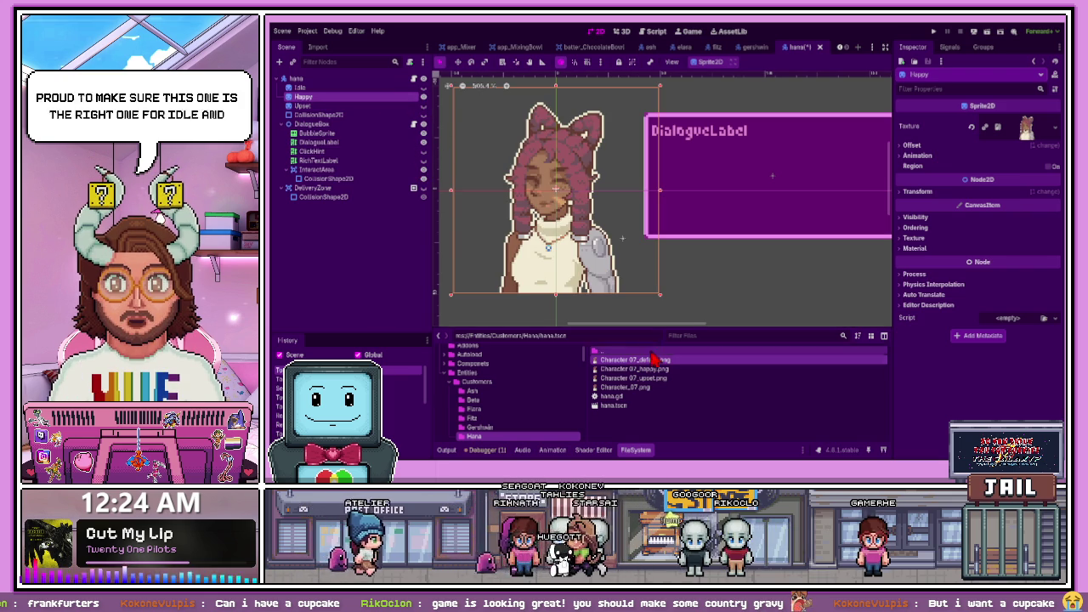
mouse_move(646, 370)
mouse_down()
mouse_move(609, 334)
mouse_move(620, 348)
mouse_up()
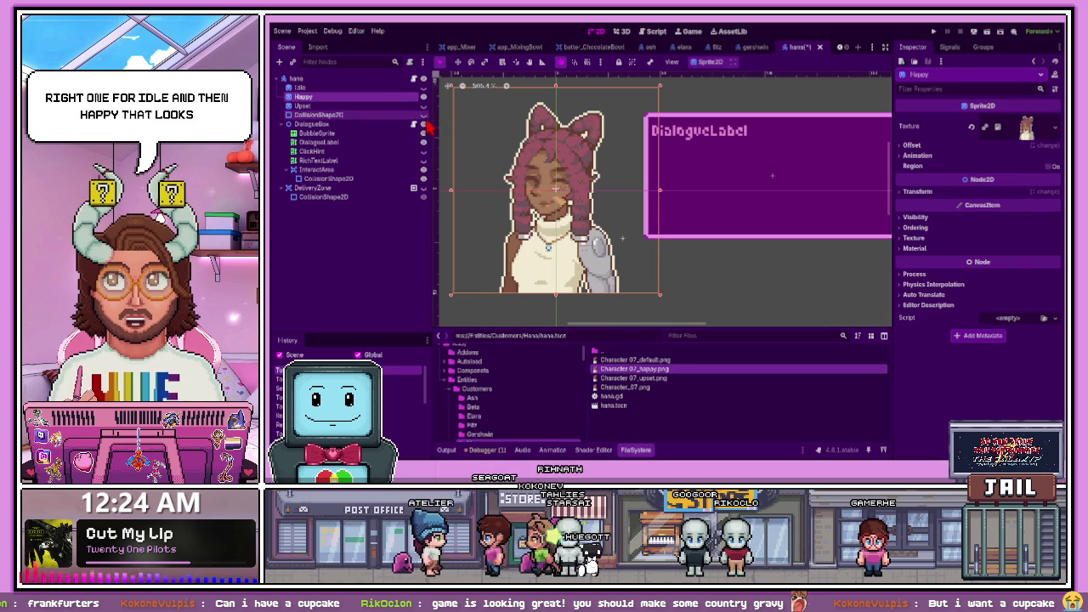
click(424, 97)
click(424, 97)
drag(648, 377, 400, 108)
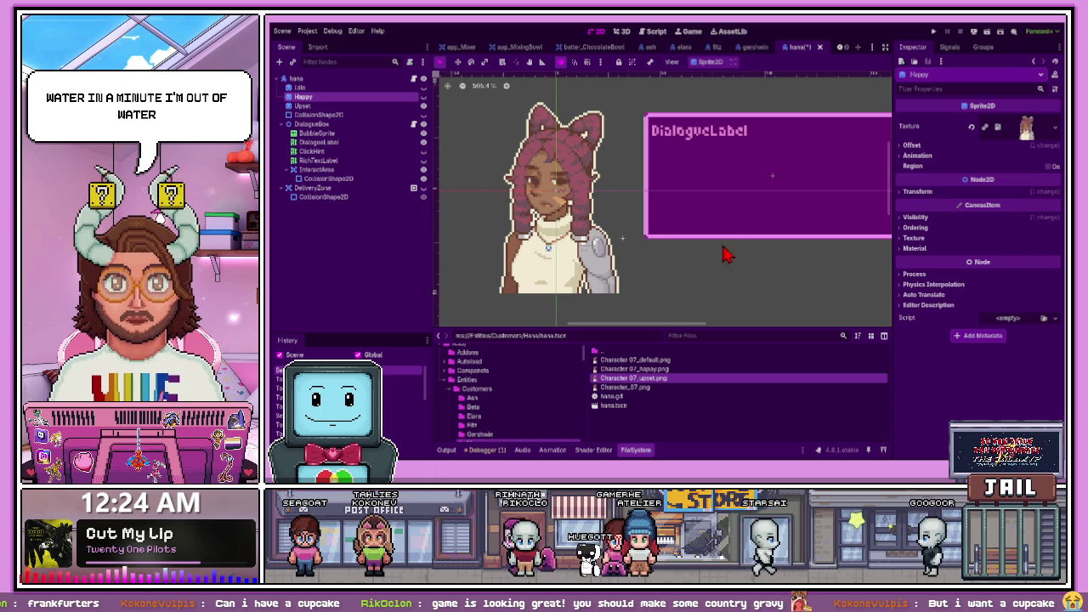
scroll(486, 391, down, 2)
Open khad.tscn from the Khad folder and hide its DeliveryZone overlay
click(496, 419)
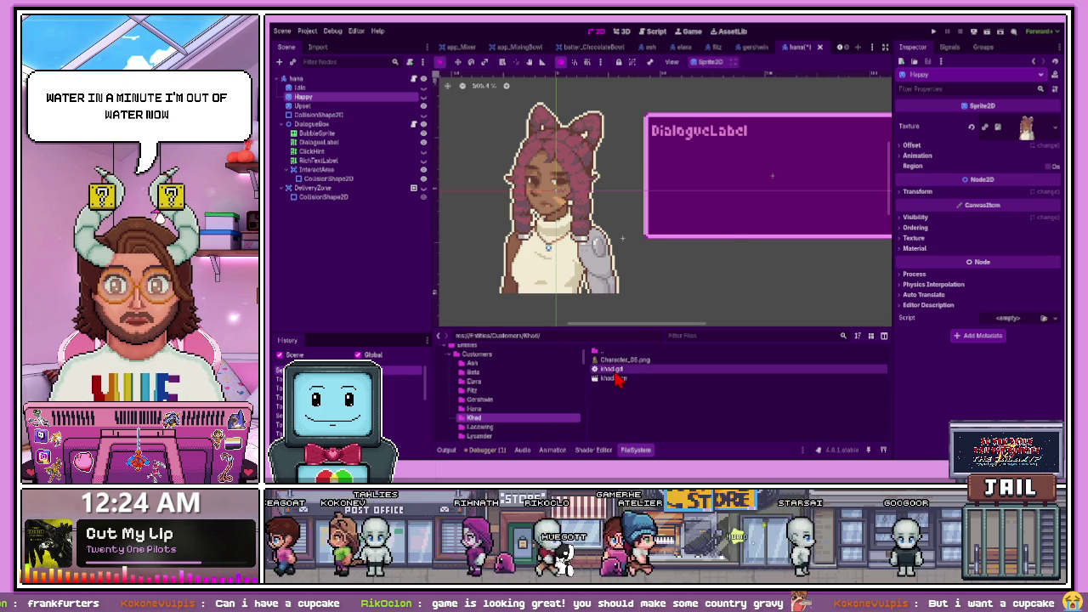
double_click(613, 377)
scroll(710, 225, down, 4)
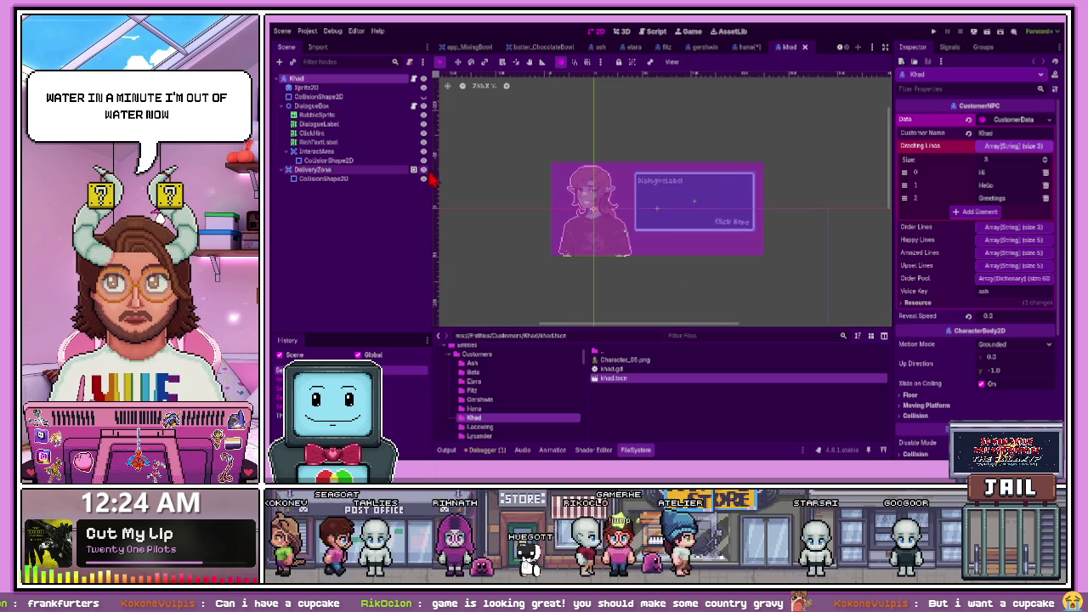
click(424, 170)
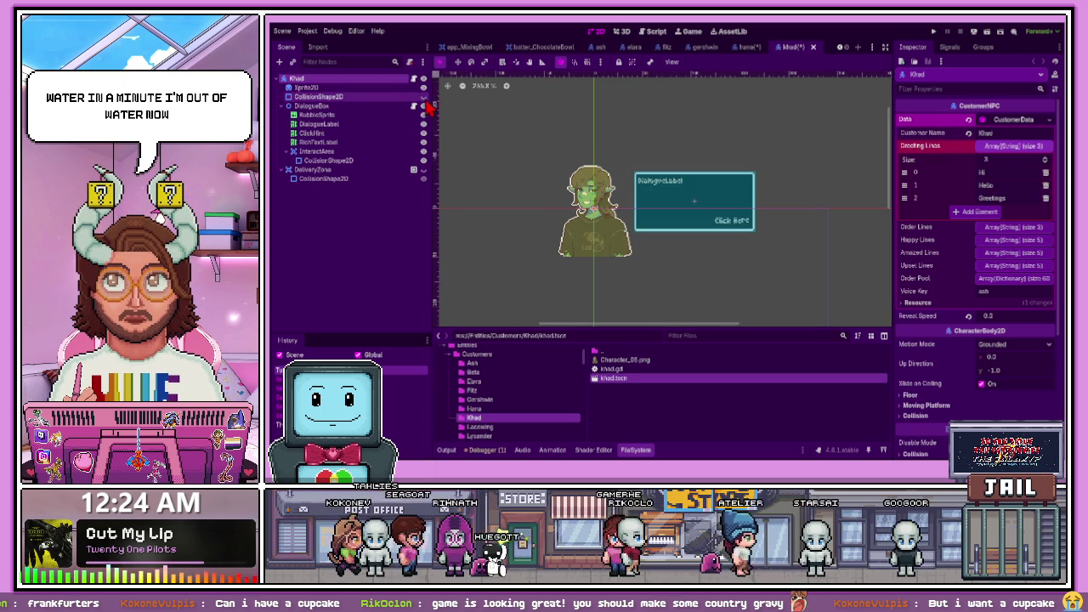
scroll(557, 192, up, 3)
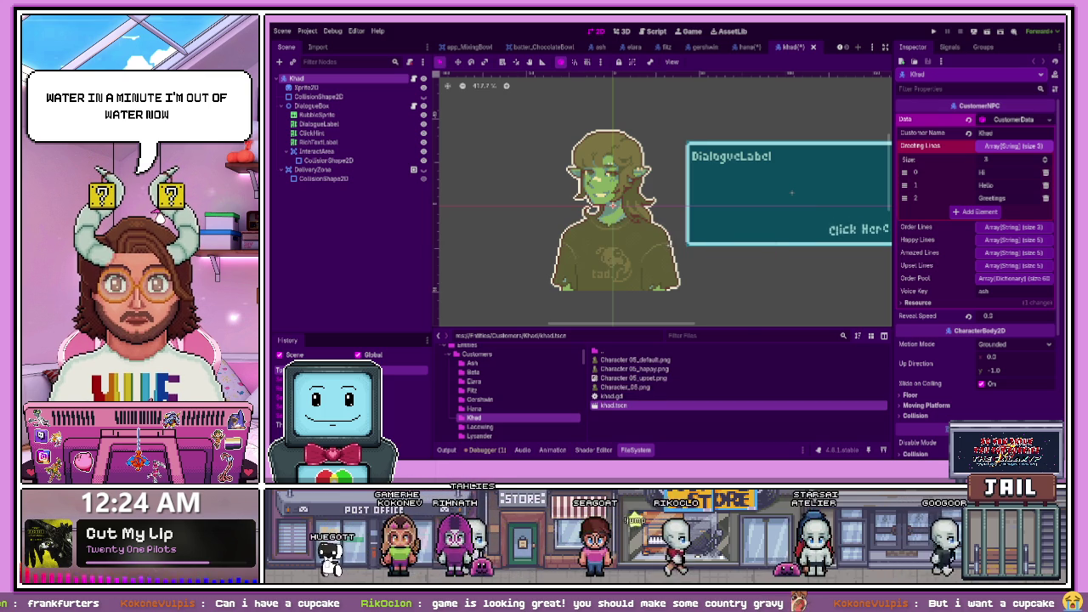
scroll(563, 218, up, 2)
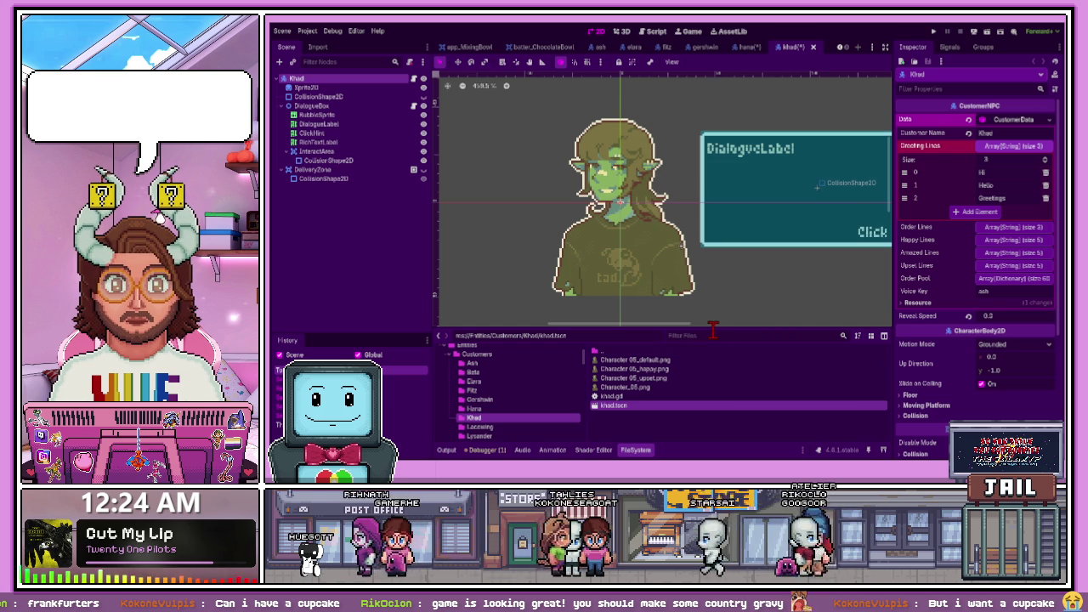
scroll(620, 289, down, 1)
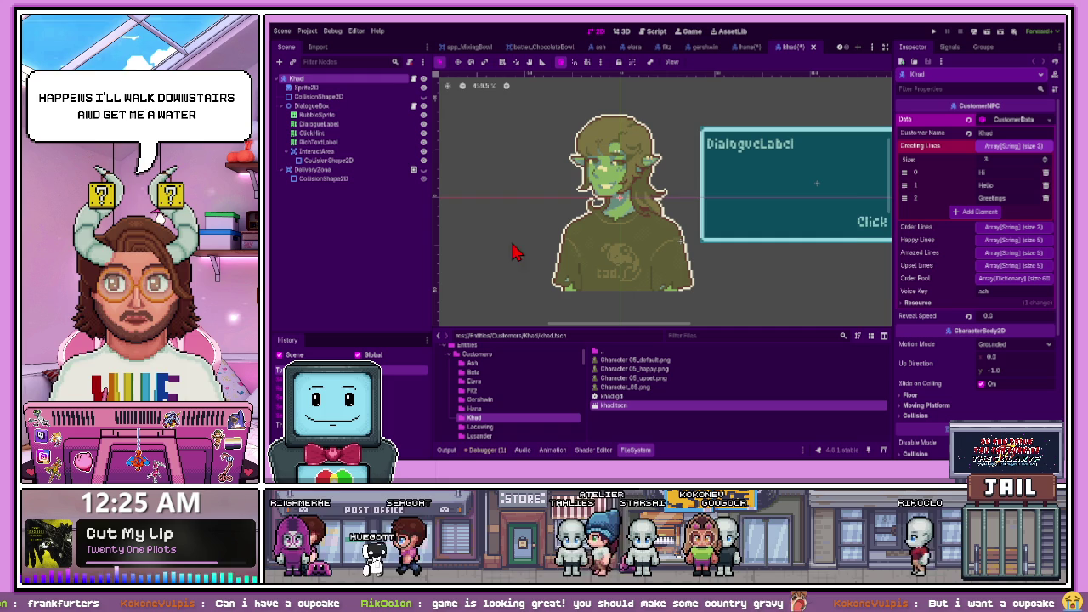
Duplicate Khad's sprite twice with Ctrl+D, place the copies below Idle, and rename one Happy
click(381, 88)
text(Idle)
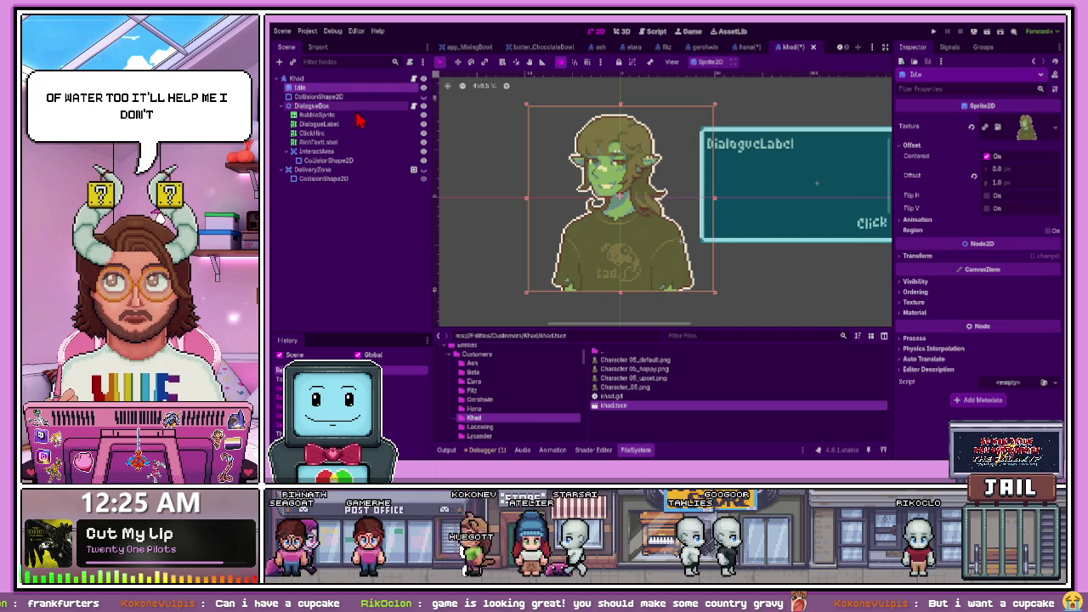
key(ctrl+d)
drag(335, 91, 322, 89)
key(ctrl+d)
drag(302, 196, 311, 104)
click(310, 99)
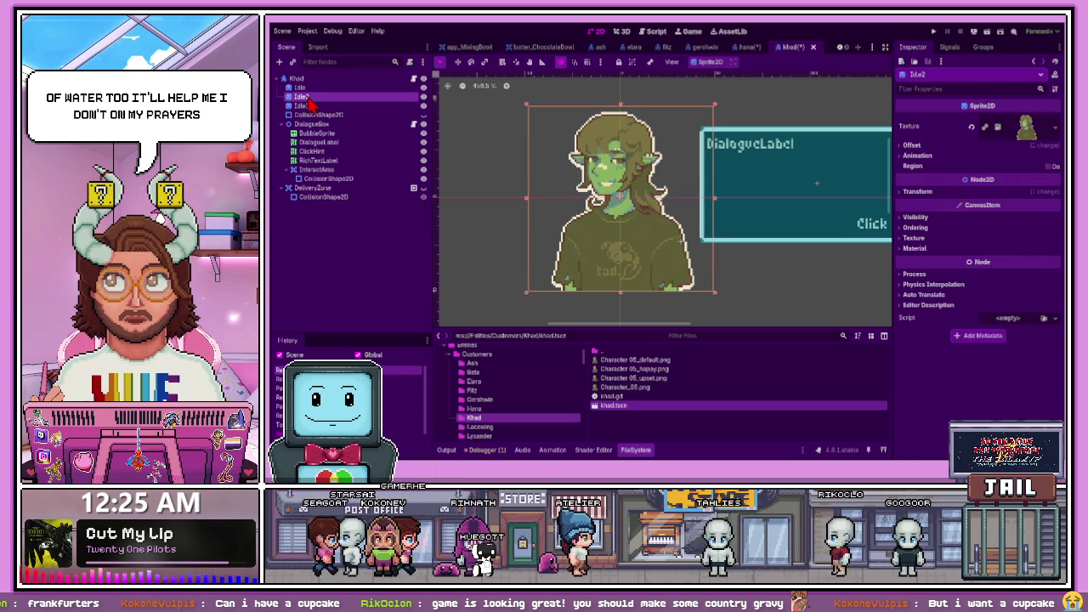
text(Happy)
key(Return)
click(313, 106)
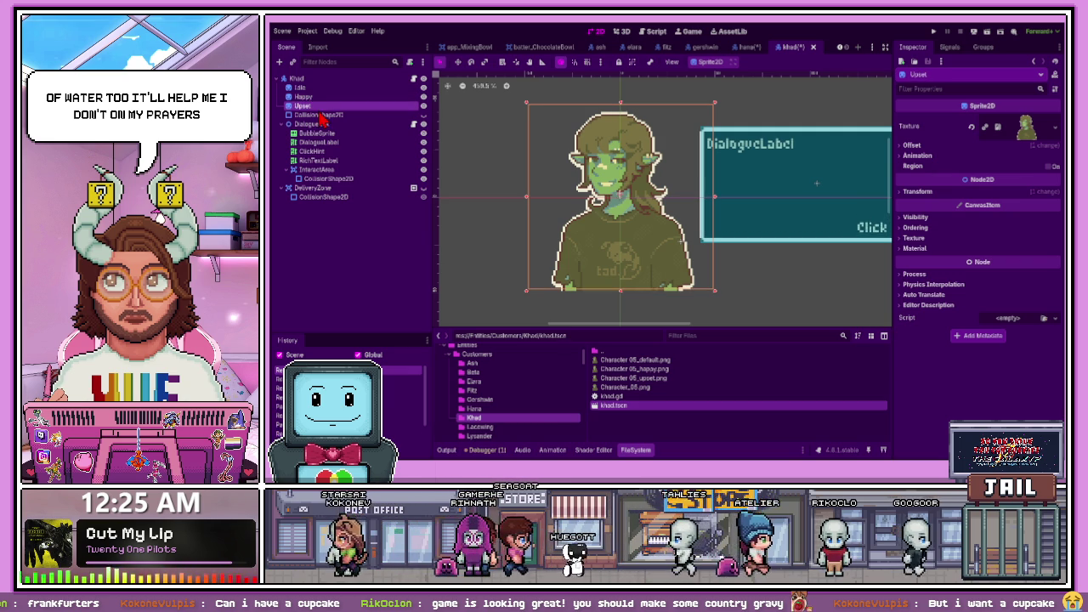
scroll(667, 311, down, 1)
scroll(661, 312, up, 1)
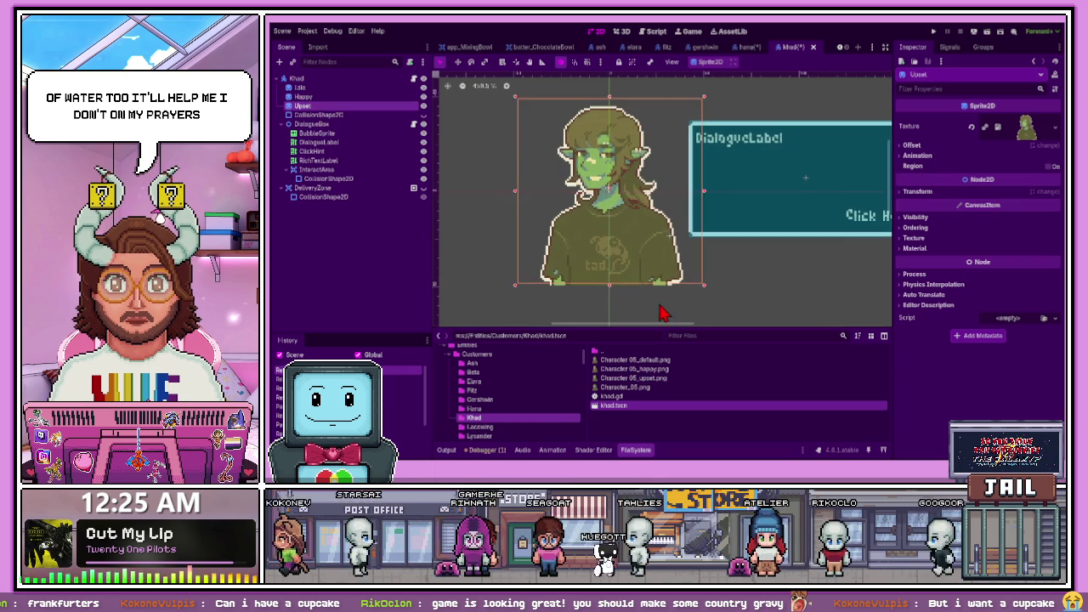
scroll(621, 259, up, 1)
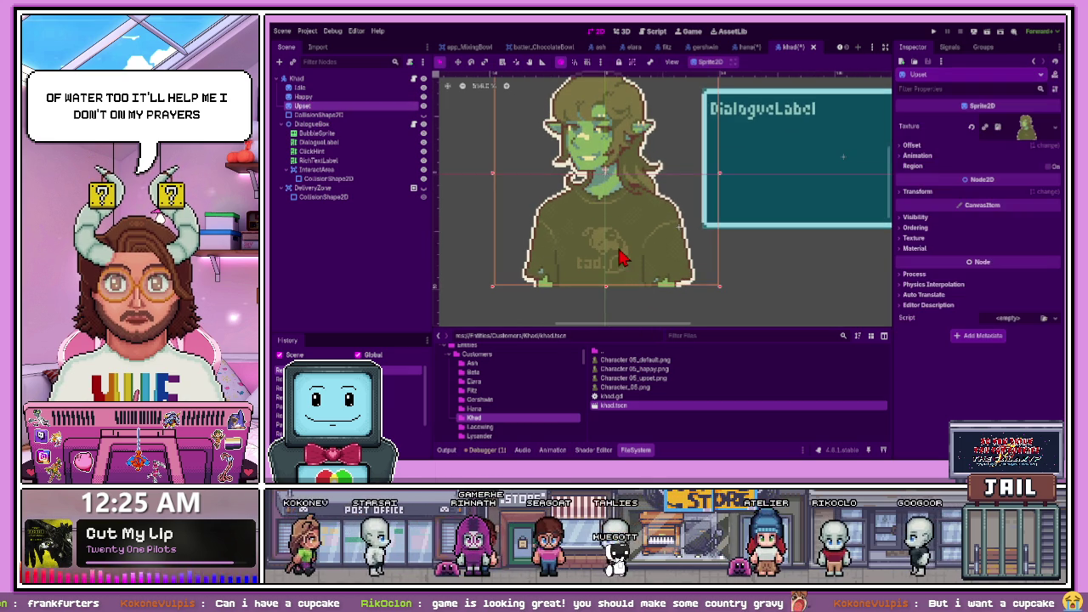
Assign the Character 05 happy, default and upset images to the Happy, Idle and Upset sprites
click(649, 369)
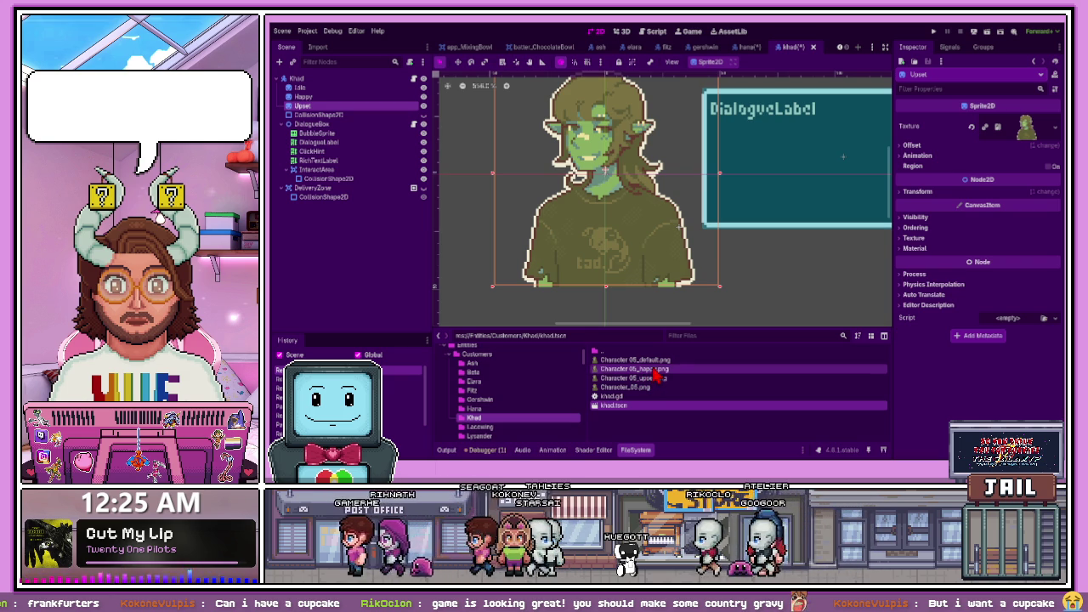
drag(654, 374, 344, 99)
drag(636, 359, 334, 93)
drag(633, 378, 466, 261)
click(752, 274)
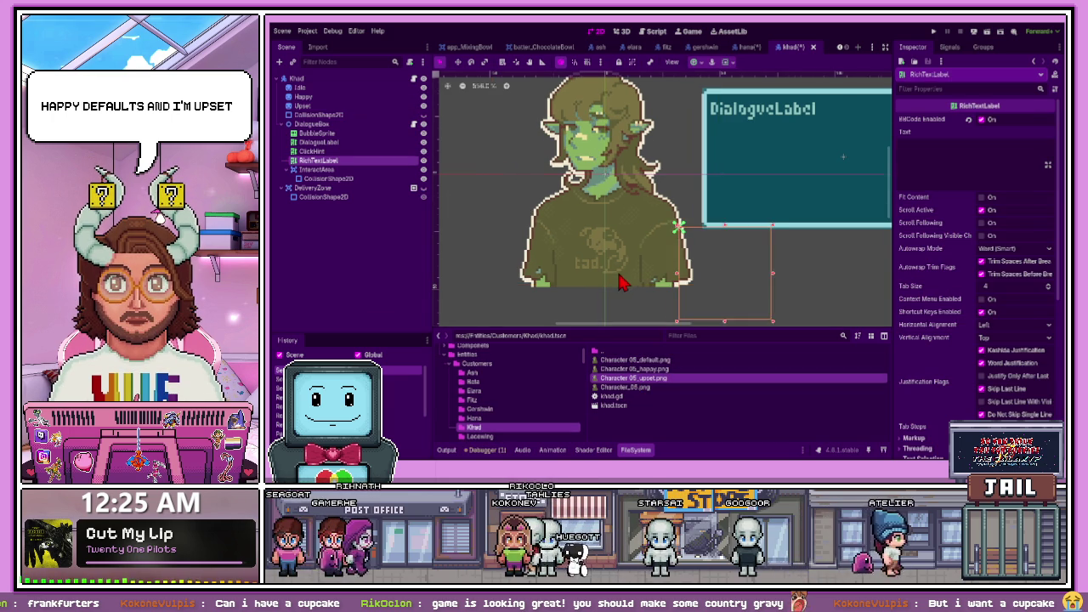
scroll(621, 284, down, 1)
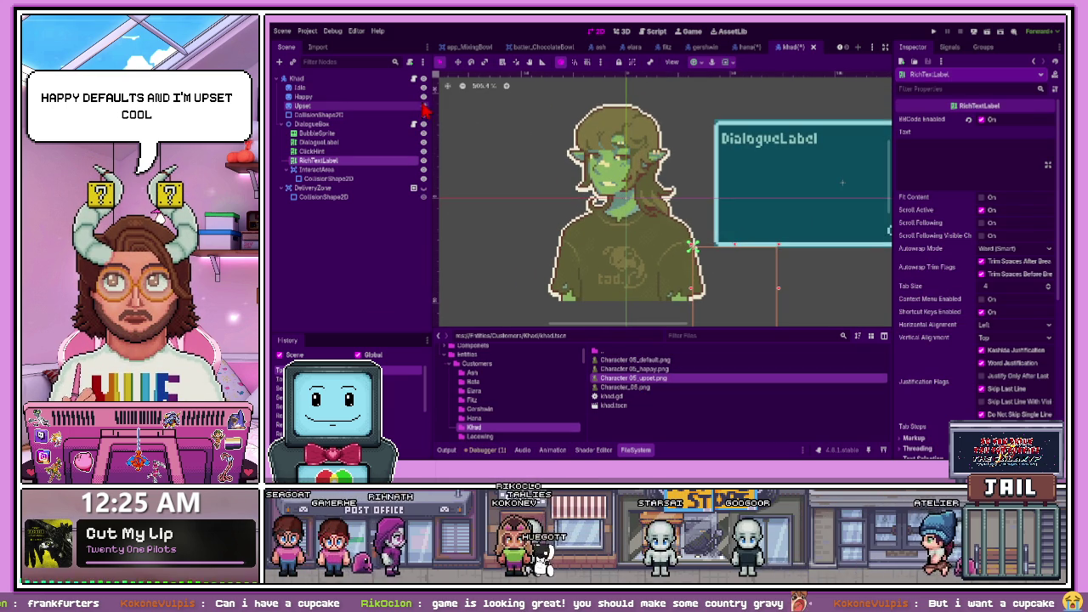
click(525, 178)
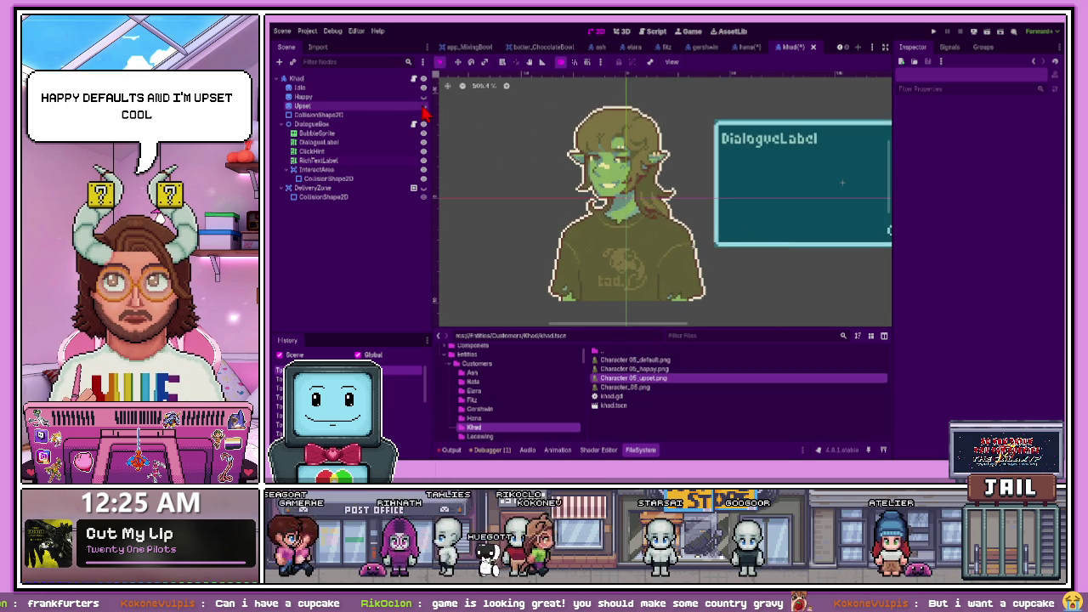
Save the khad scene, then switch to the hana scene and save it too
key(ctrl+s)
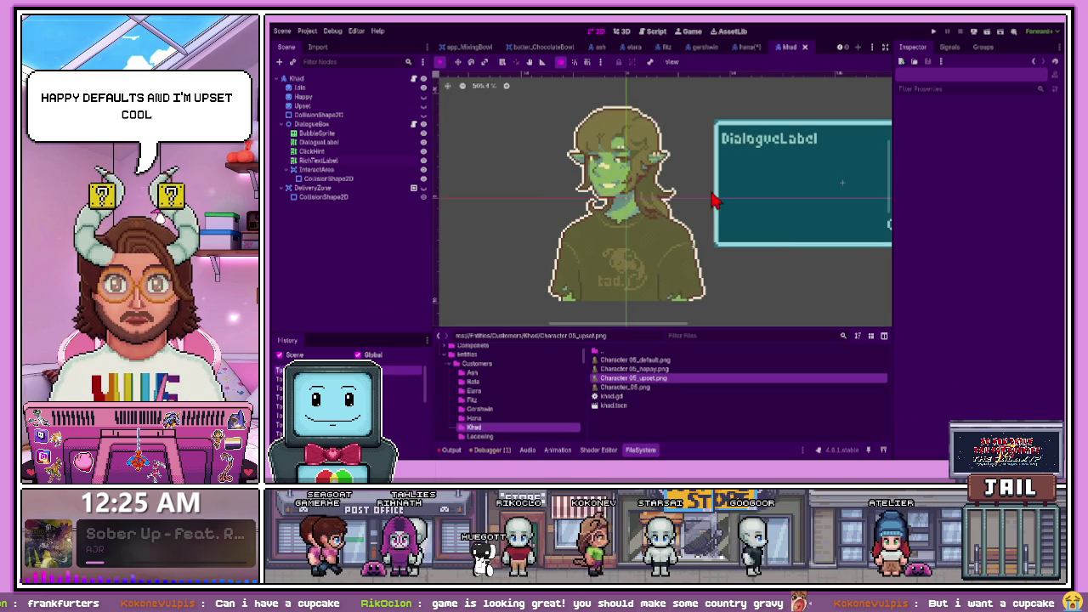
click(748, 47)
key(ctrl+s)
scroll(493, 415, down, 2)
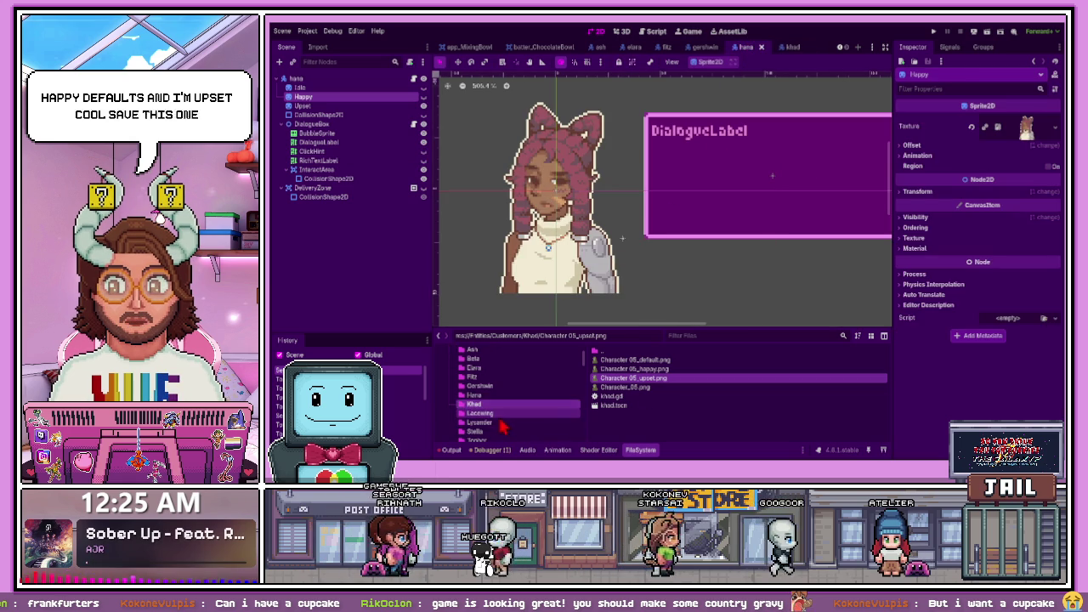
Open the Lacewing customer scene, hide its delivery zone overlay, and save
click(489, 413)
double_click(614, 371)
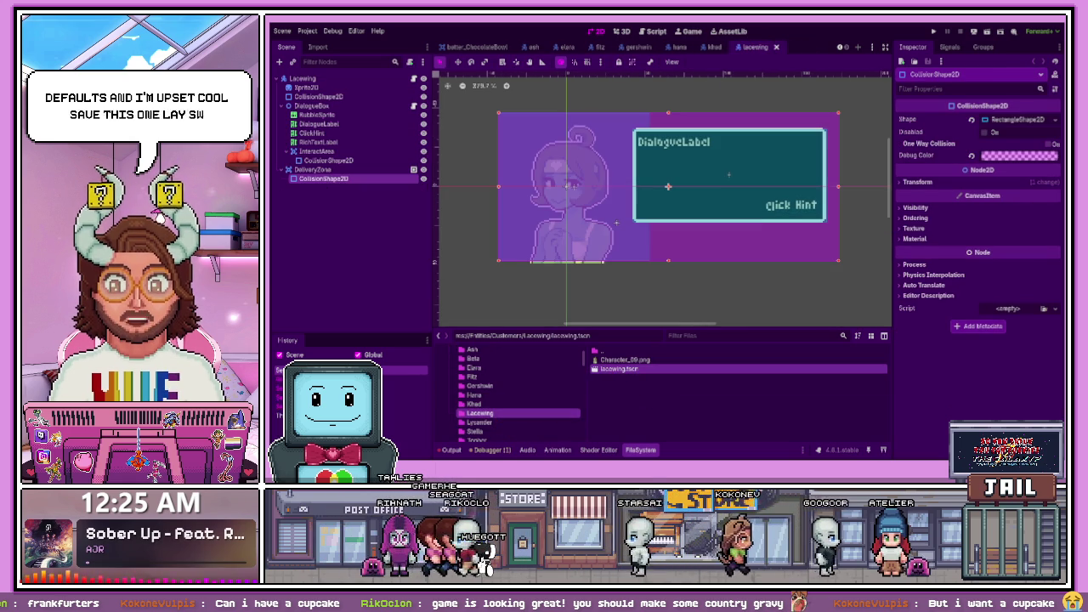
click(424, 171)
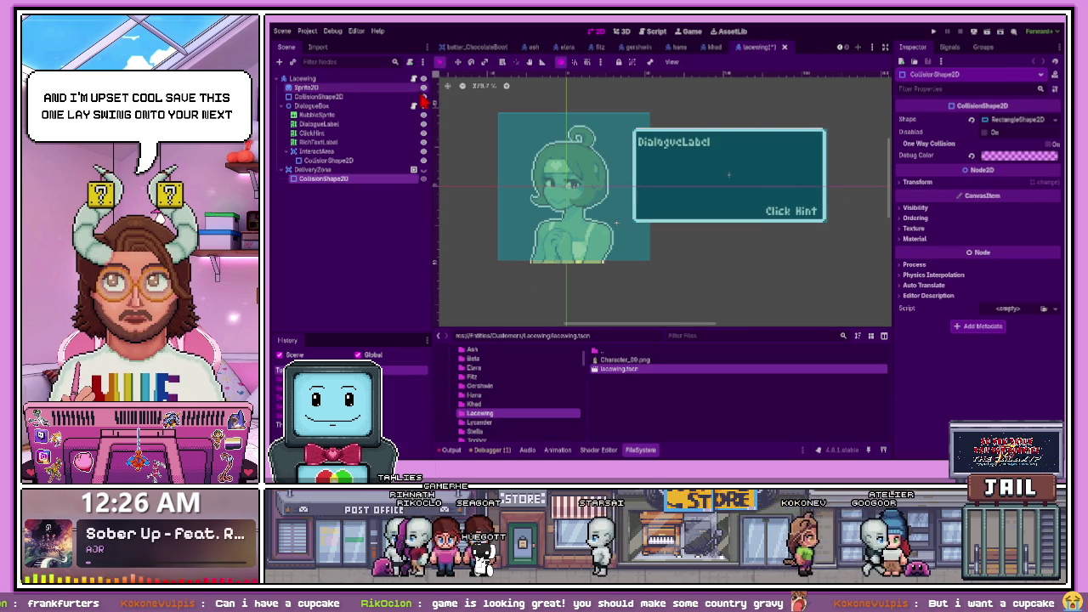
key(ctrl+s)
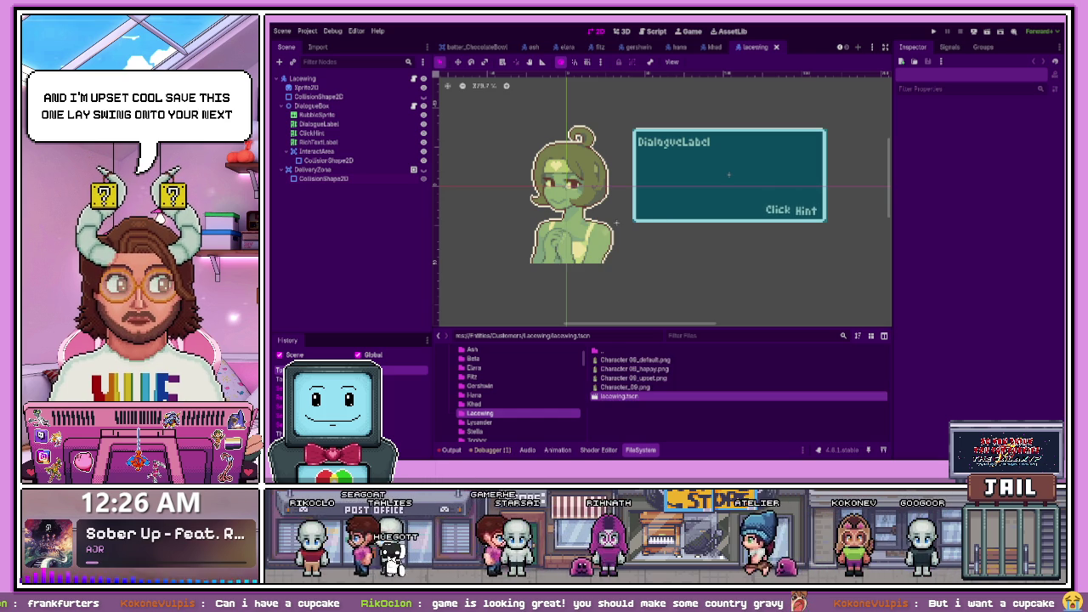
scroll(522, 218, down, 1)
scroll(523, 234, up, 2)
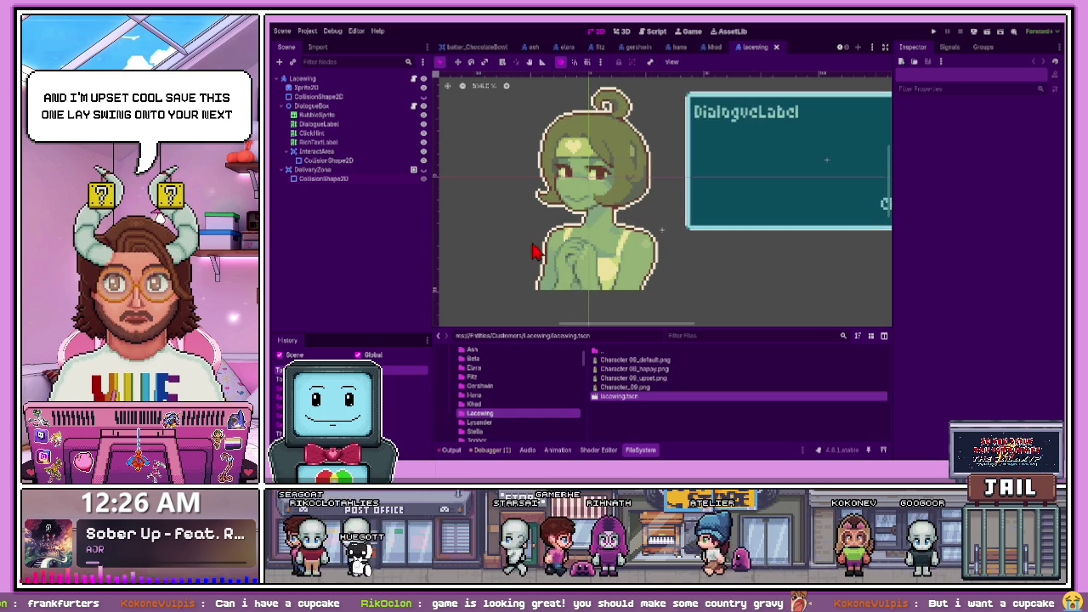
Rename Lacewing's character Sprite2D to Idle
click(372, 96)
click(367, 86)
text(Idle)
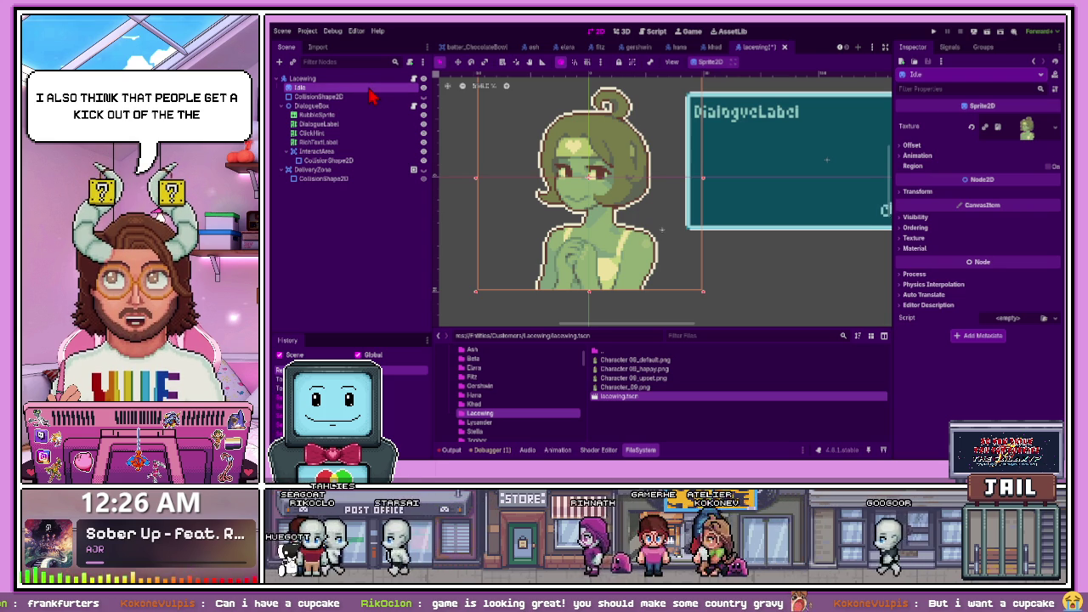
double_click(306, 87)
text(Idle)
key(Return)
click(330, 88)
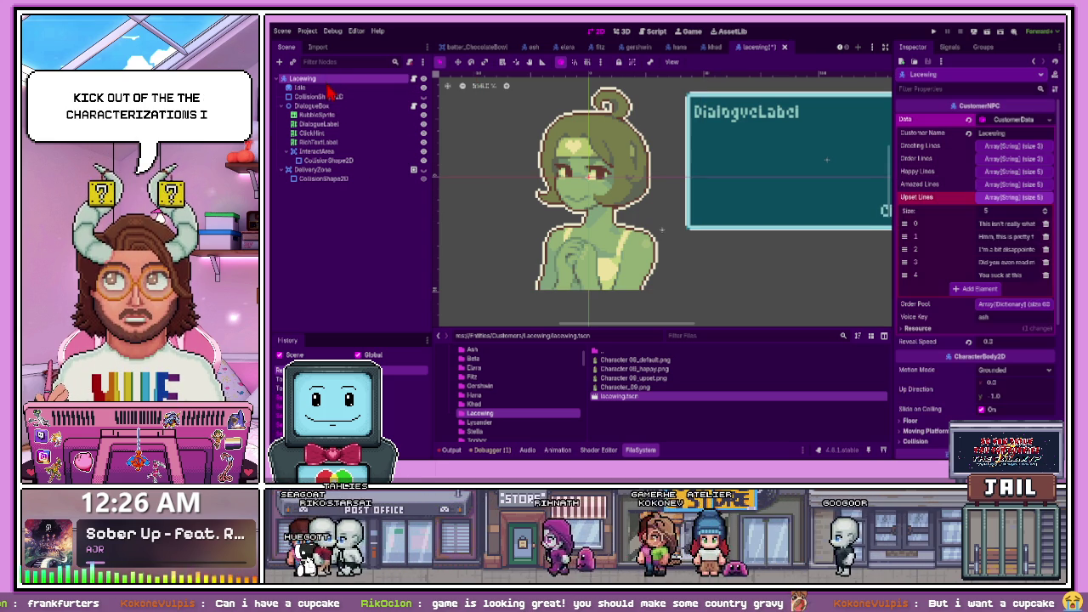
Duplicate Idle twice, position the copies below it, and name one Happy
key(ctrl+d)
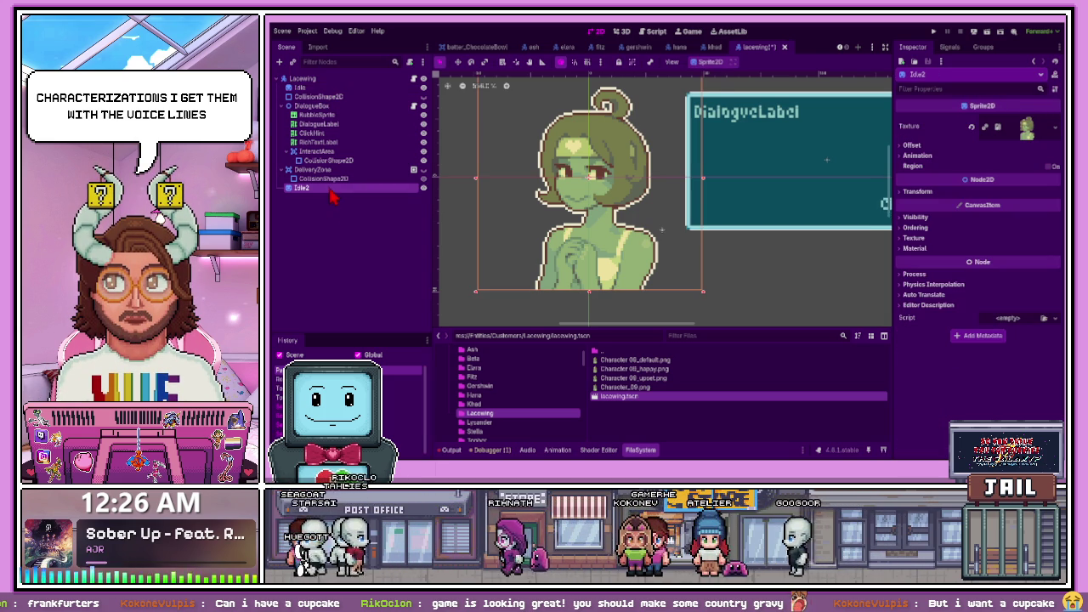
drag(315, 98, 316, 93)
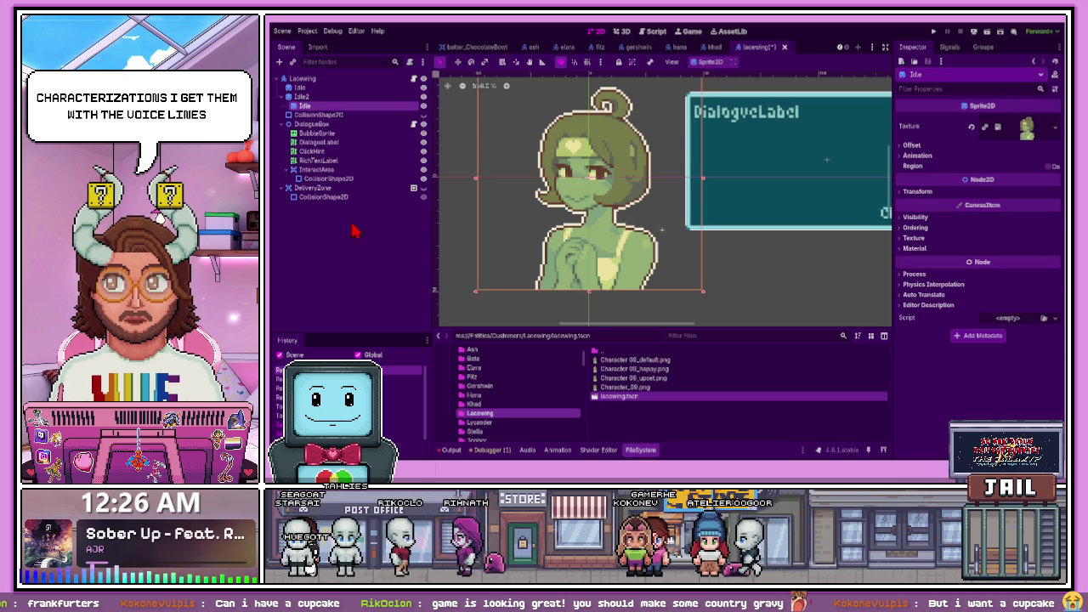
key(ctrl+z)
key(ctrl+d)
drag(302, 196, 322, 170)
drag(312, 109, 312, 103)
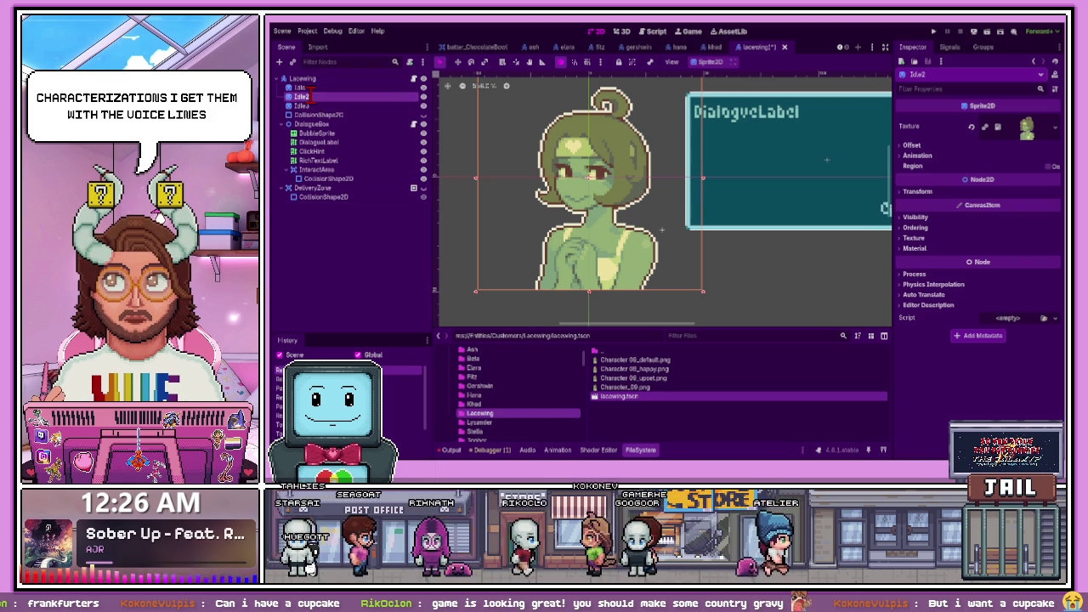
text(Happy)
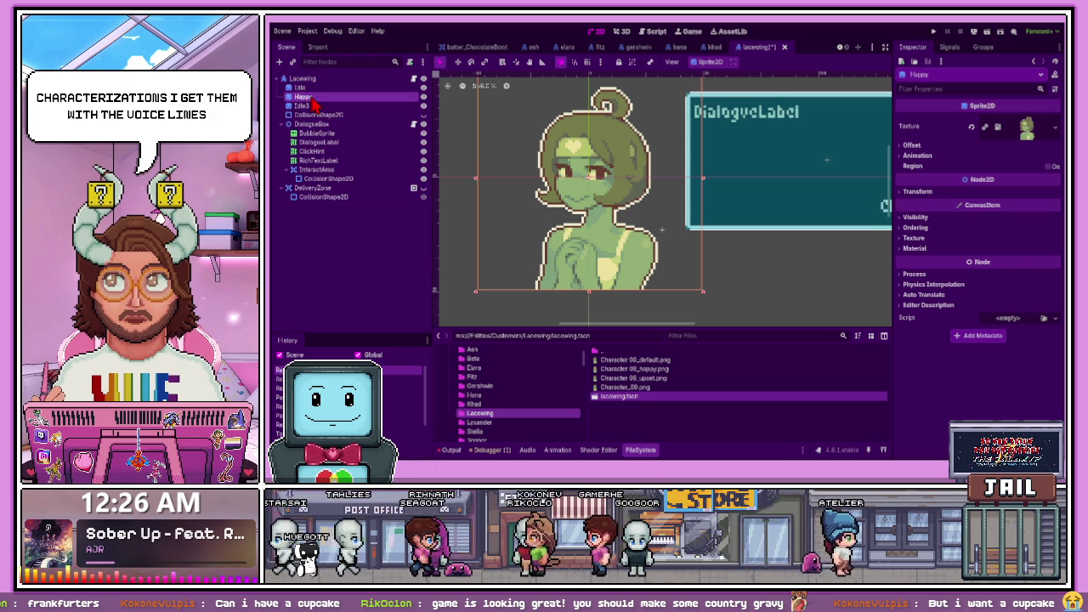
click(322, 106)
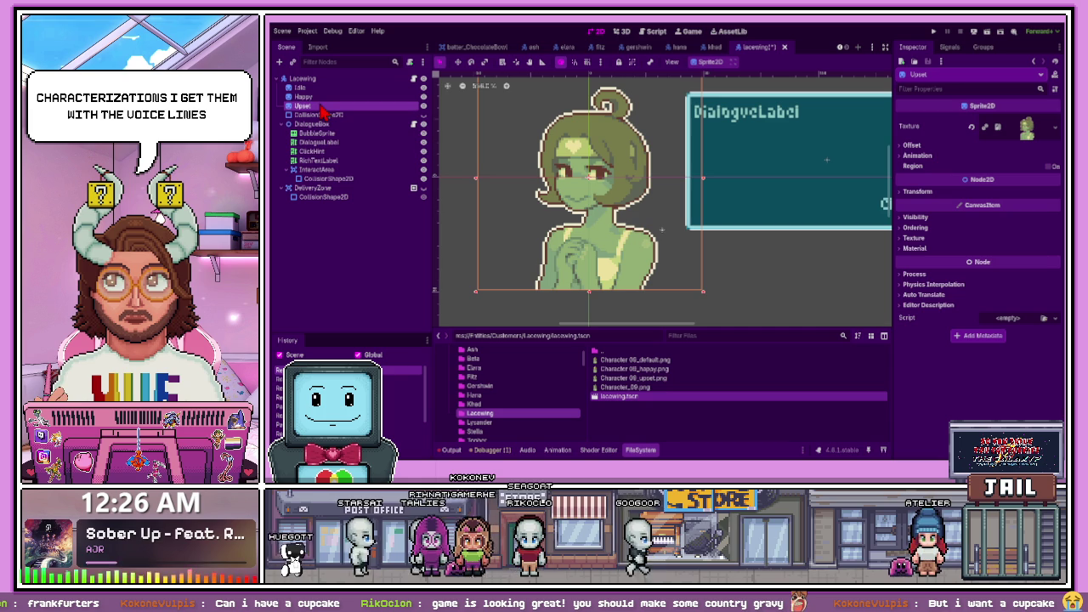
Give the Happy and Upset sprites the Character 08 happy and upset expression images
click(655, 362)
drag(659, 373, 340, 97)
mouse_move(646, 374)
mouse_down()
mouse_move(493, 221)
mouse_move(342, 100)
mouse_up()
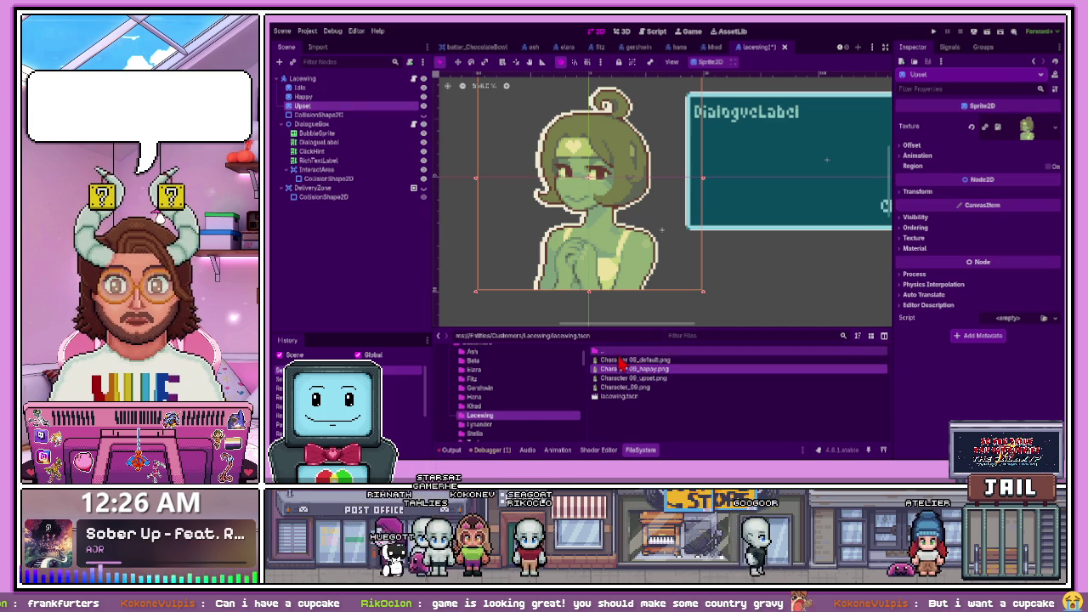
scroll(510, 395, up, 1)
drag(633, 377, 354, 106)
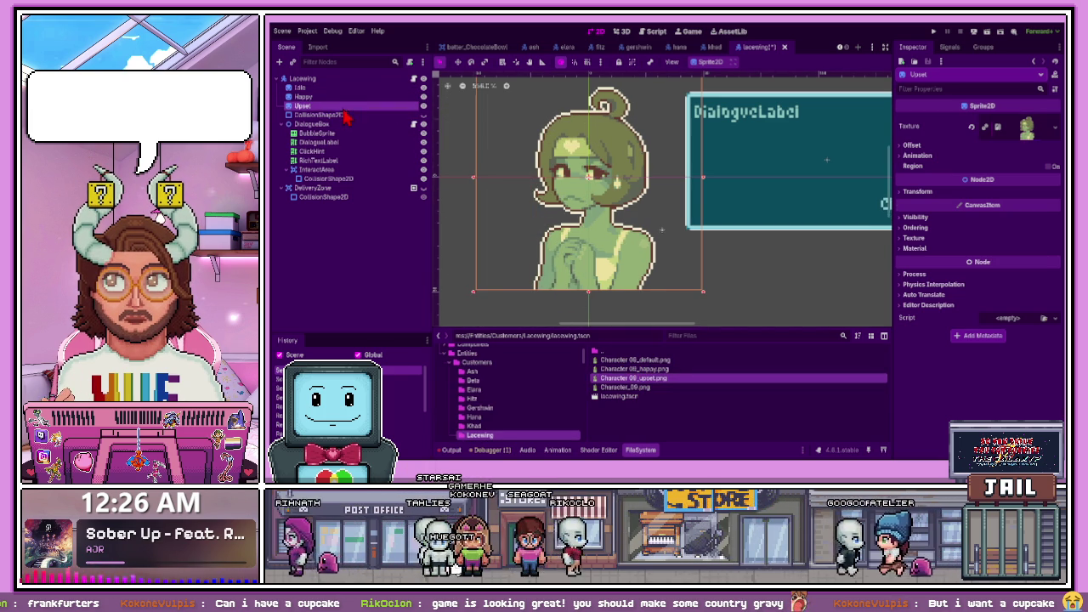
Hide the Upset and Happy sprites so only Idle shows, then save the scene
click(423, 105)
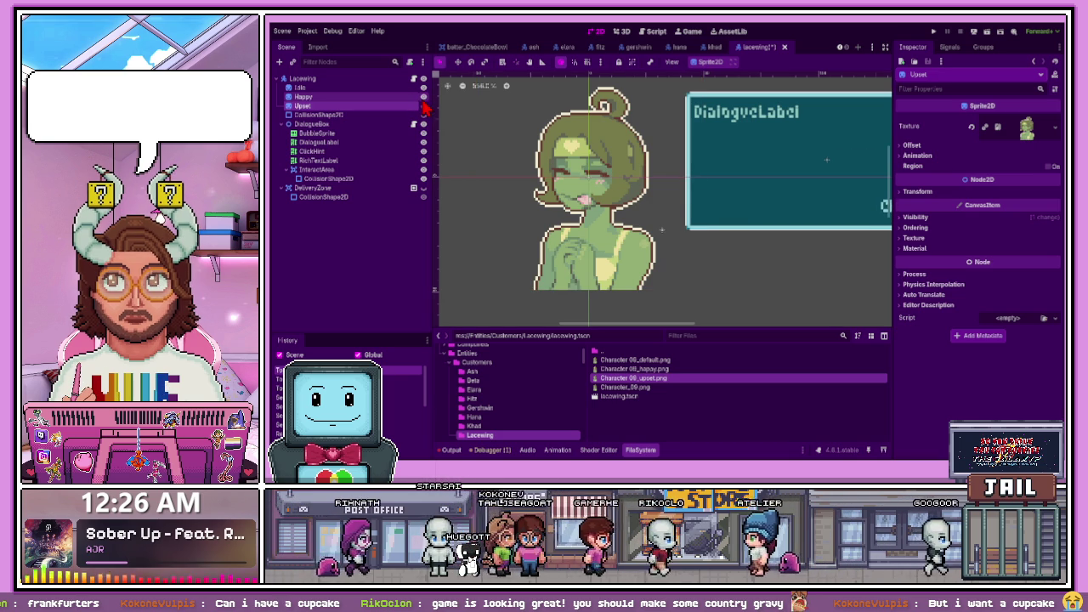
click(424, 96)
key(ctrl+s)
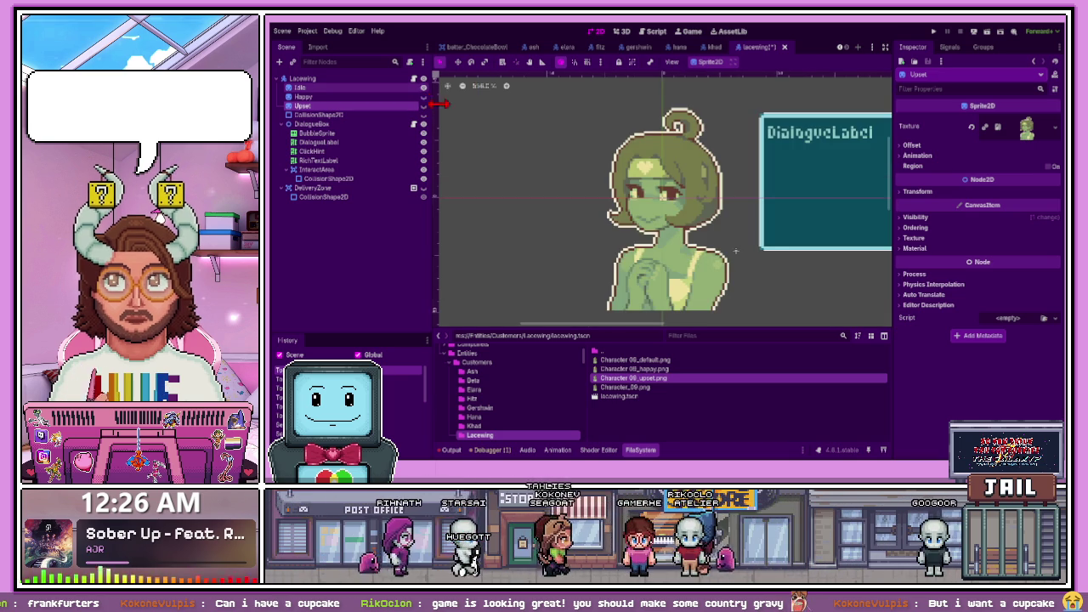
Open lysander.tscn from the Lysander folder
scroll(529, 426, down, 2)
click(479, 409)
double_click(619, 378)
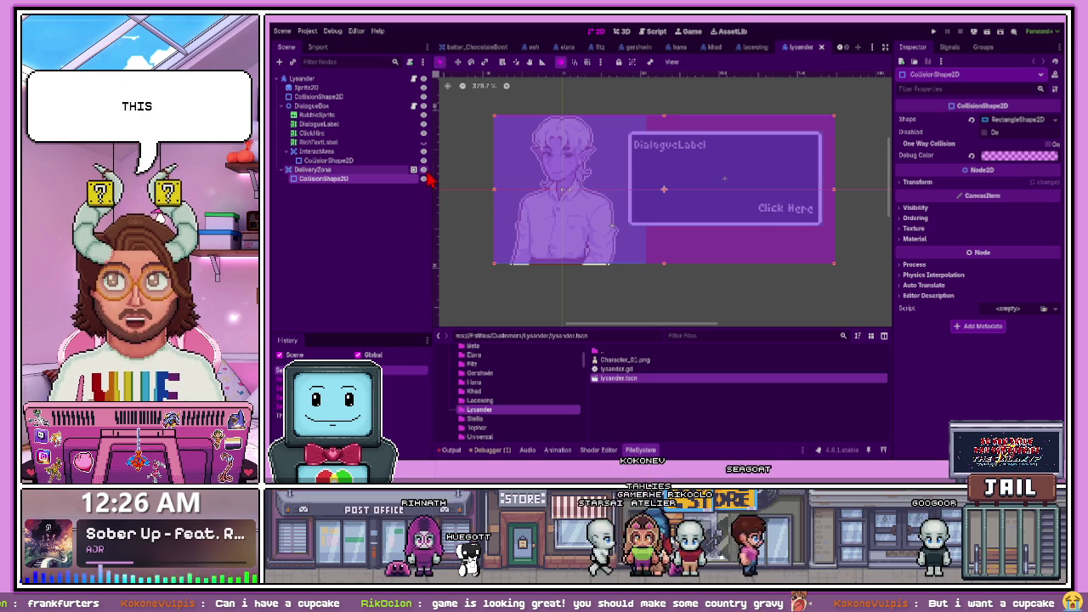
Hide the DeliveryZone and collision shape overlays in Lysander's scene
click(424, 170)
click(424, 160)
scroll(542, 203, up, 2)
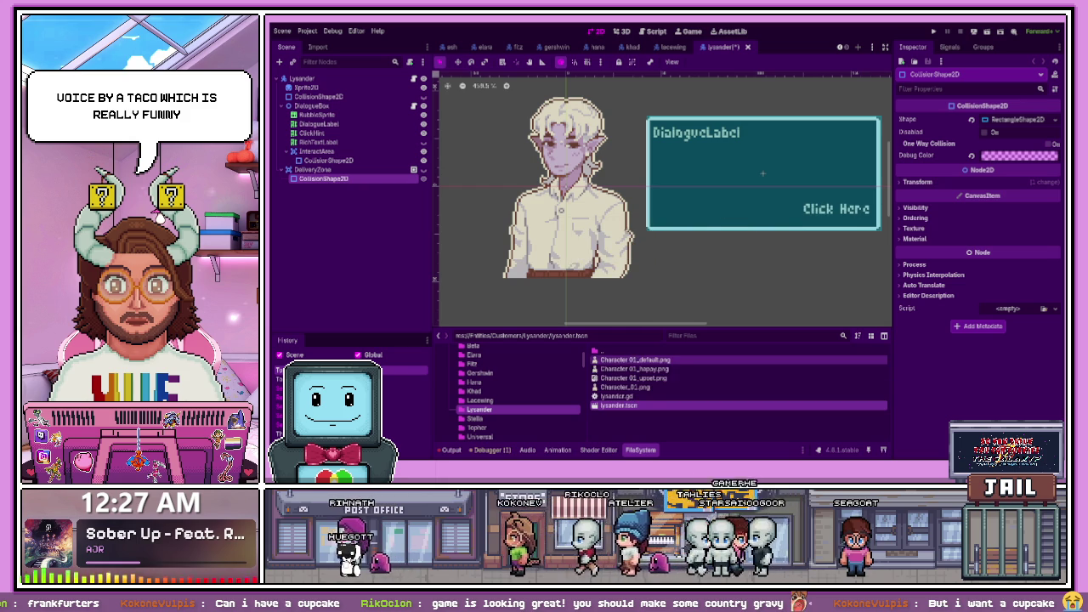
scroll(545, 223, up, 1)
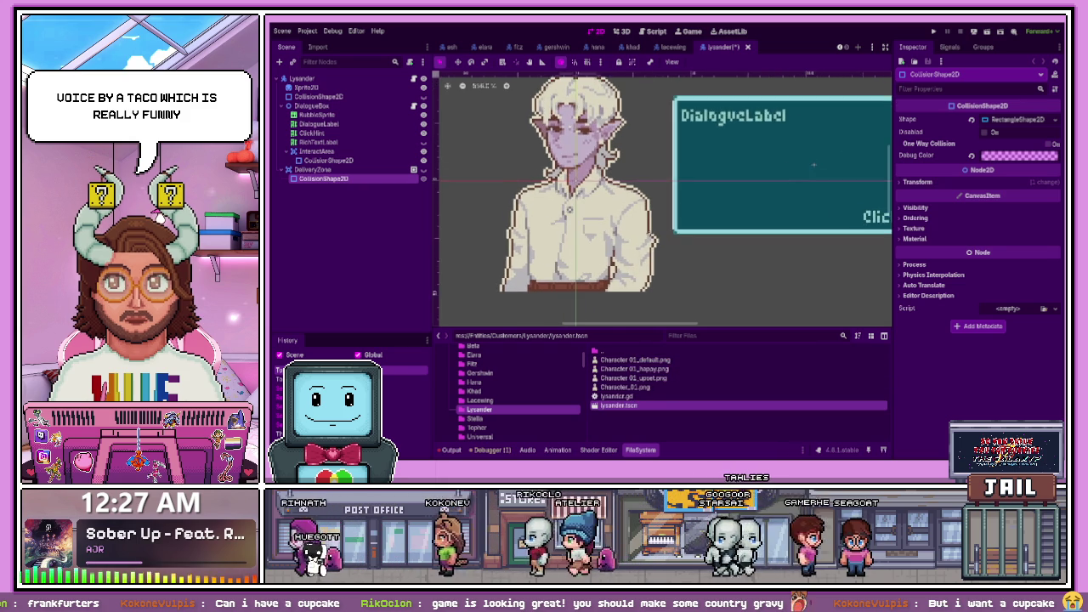
scroll(460, 136, up, 1)
mouse_move(630, 359)
mouse_down()
mouse_move(382, 168)
mouse_move(351, 94)
mouse_up()
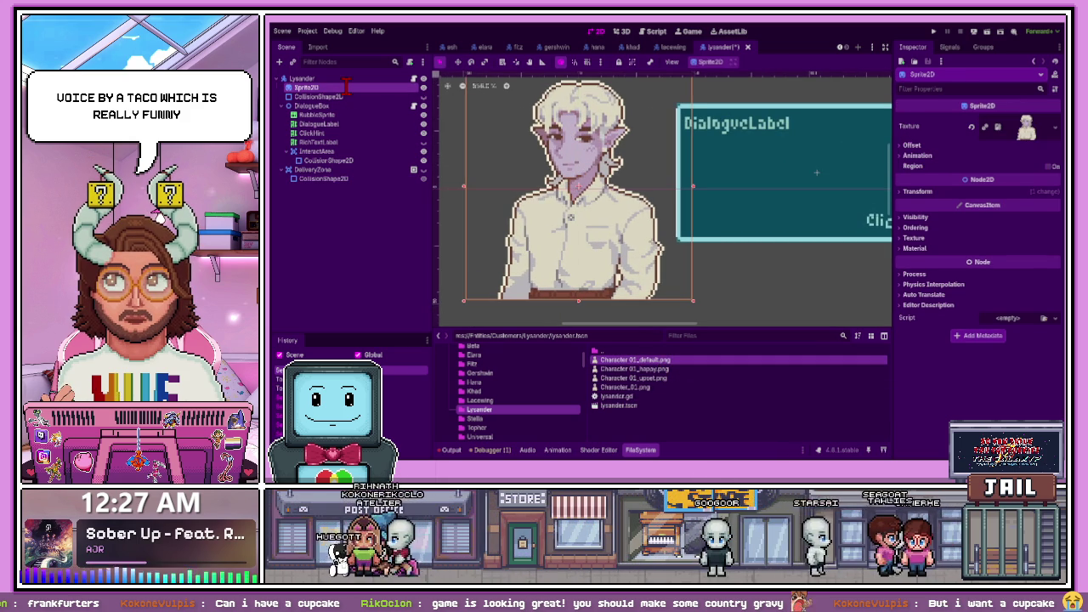
Rename Lysander's Sprite2D to Idle, undoing an accidental paste of Lacewing's sprite
double_click(347, 86)
text(Idle)
key(Return)
click(334, 79)
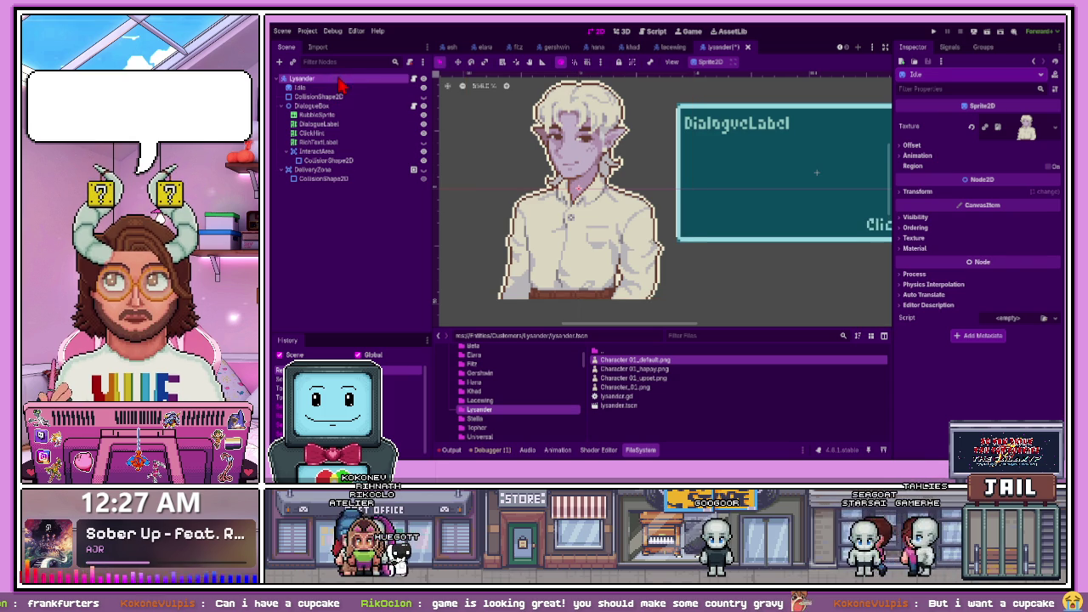
key(ctrl+v)
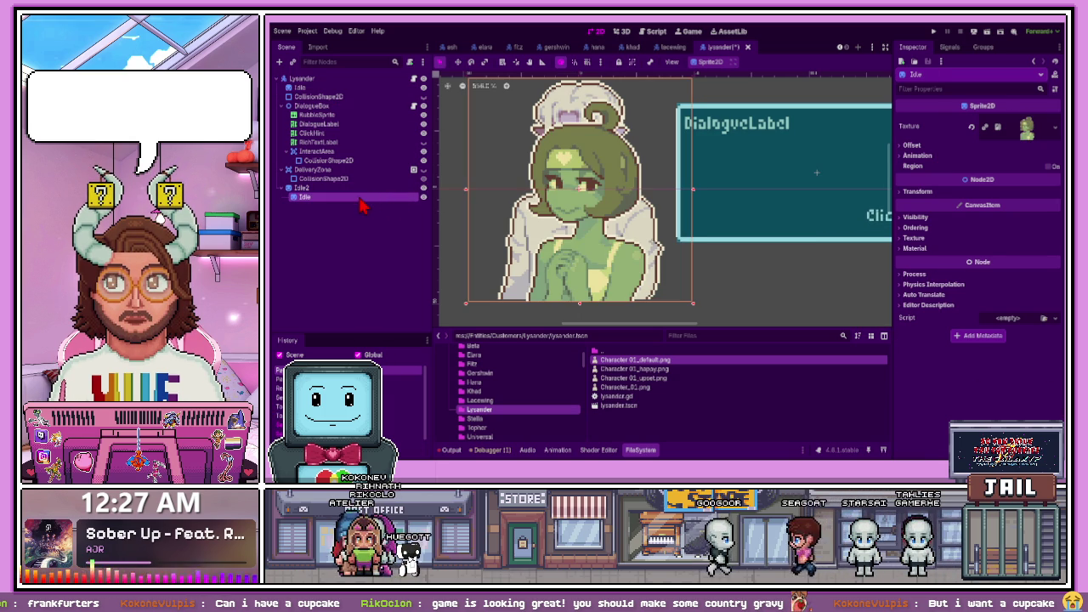
key(ctrl+z)
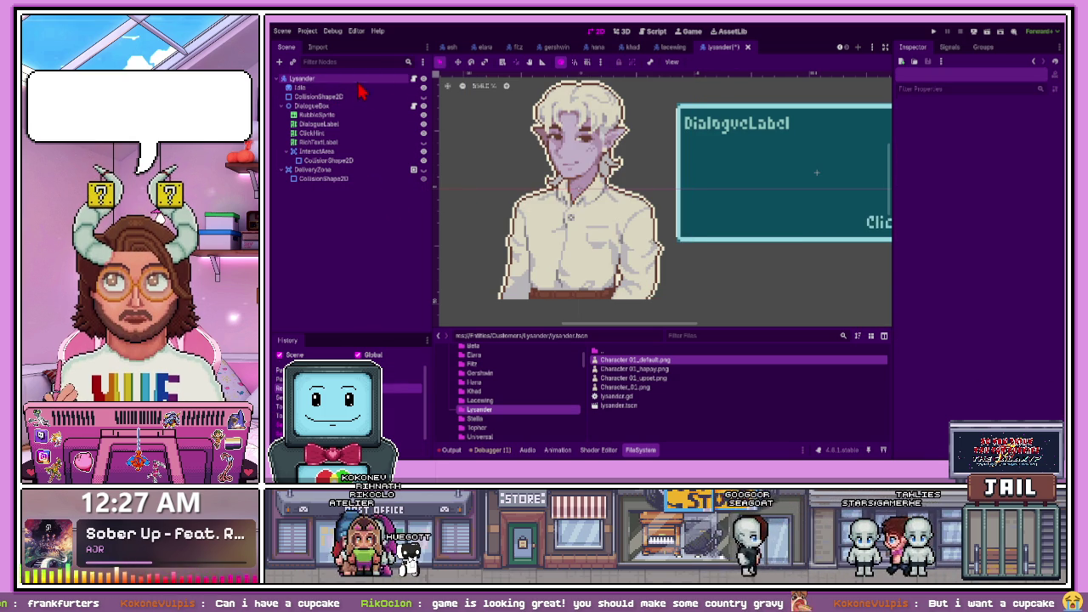
Copy-paste Idle into Idle2 and Idle3 and move both directly below Idle
click(362, 87)
key(ctrl+c)
click(357, 79)
key(ctrl+v)
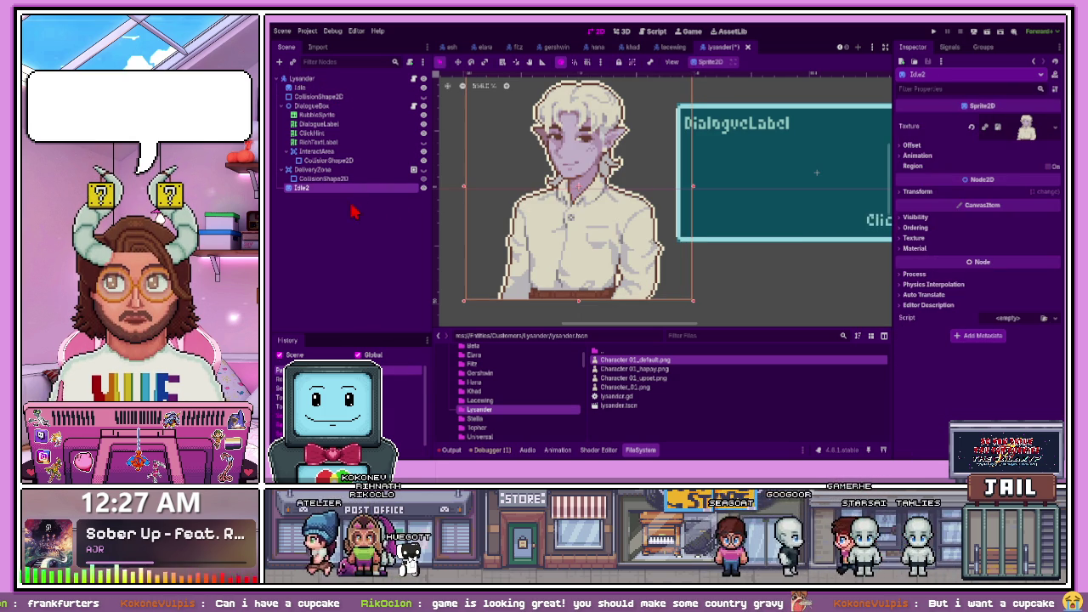
mouse_move(344, 189)
mouse_down()
mouse_move(336, 82)
mouse_move(311, 146)
mouse_move(316, 80)
mouse_up()
drag(302, 196, 311, 109)
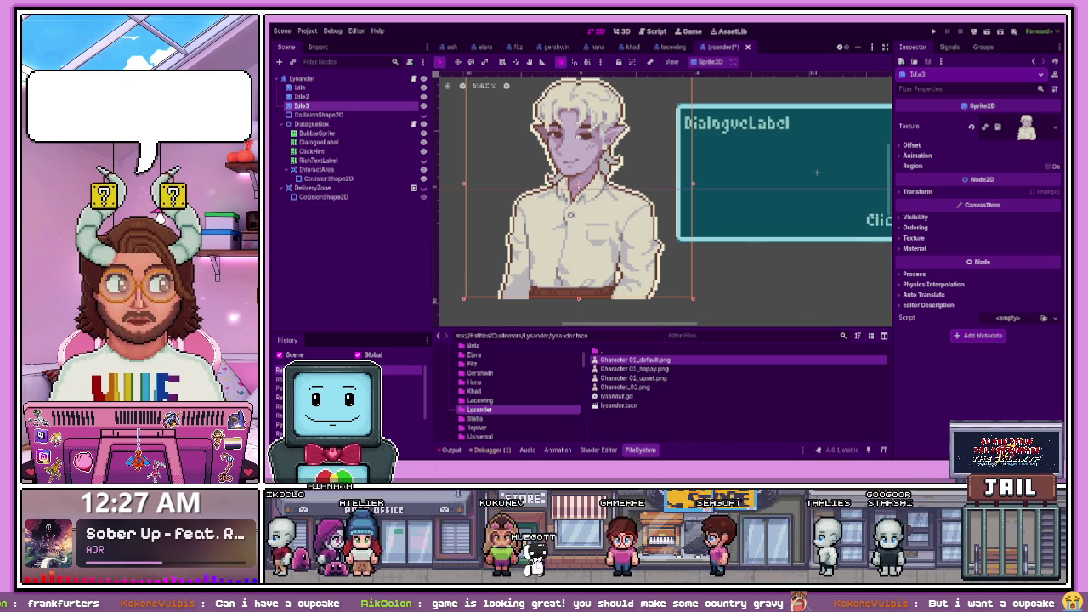
Rename Lysander's Idle3 sprite copy to Upset
click(398, 247)
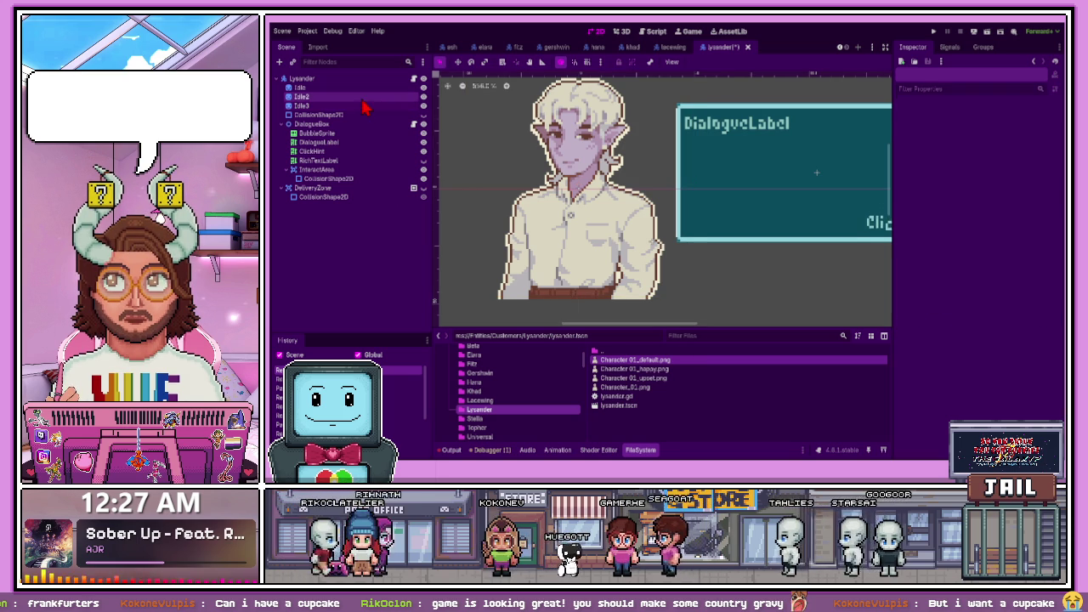
click(360, 96)
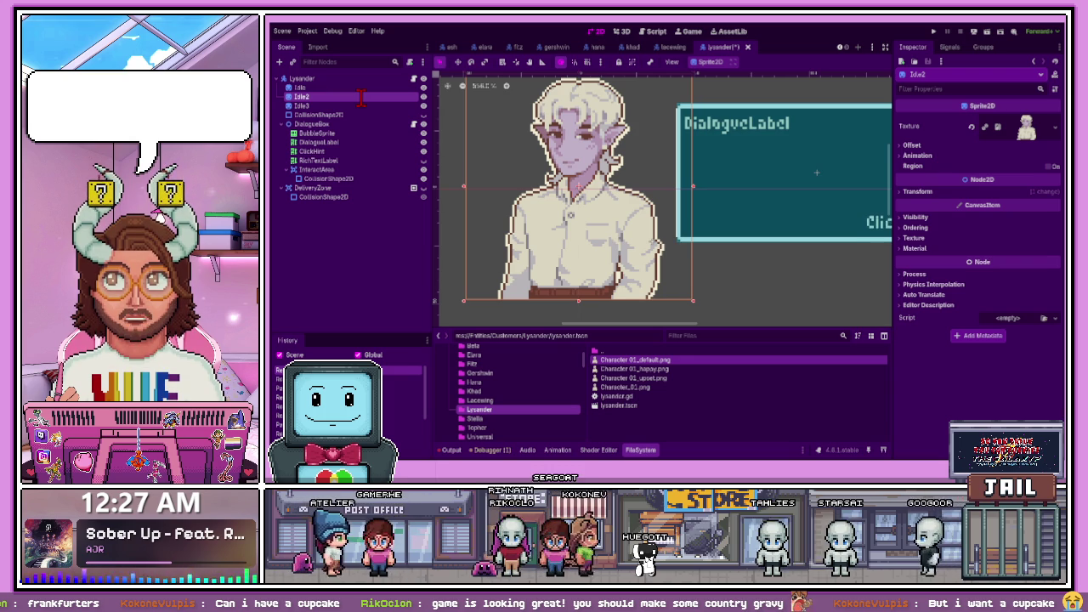
click(337, 108)
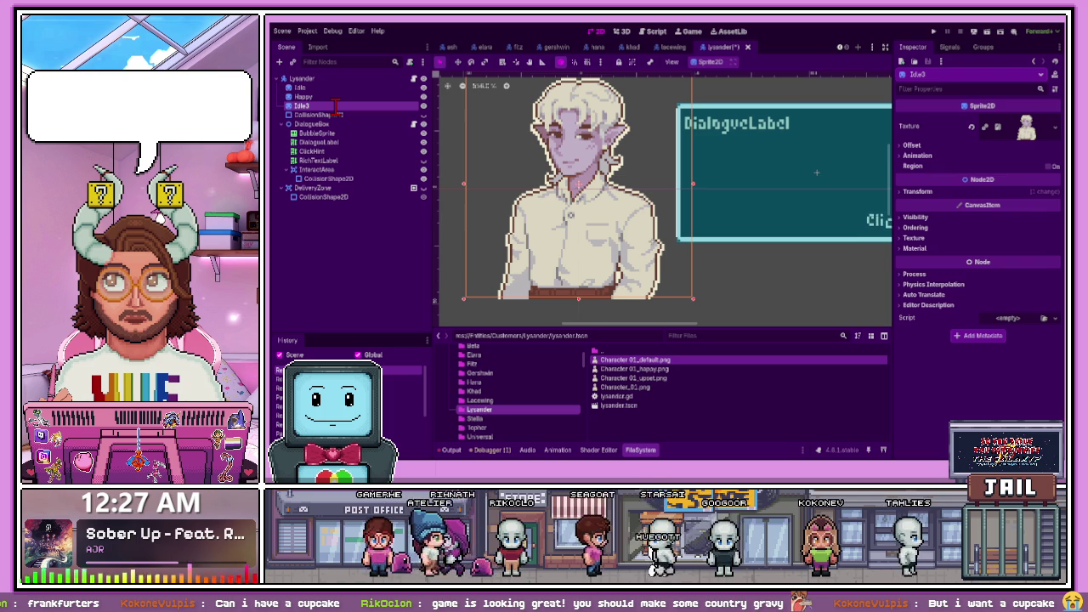
text(Upset)
key(Return)
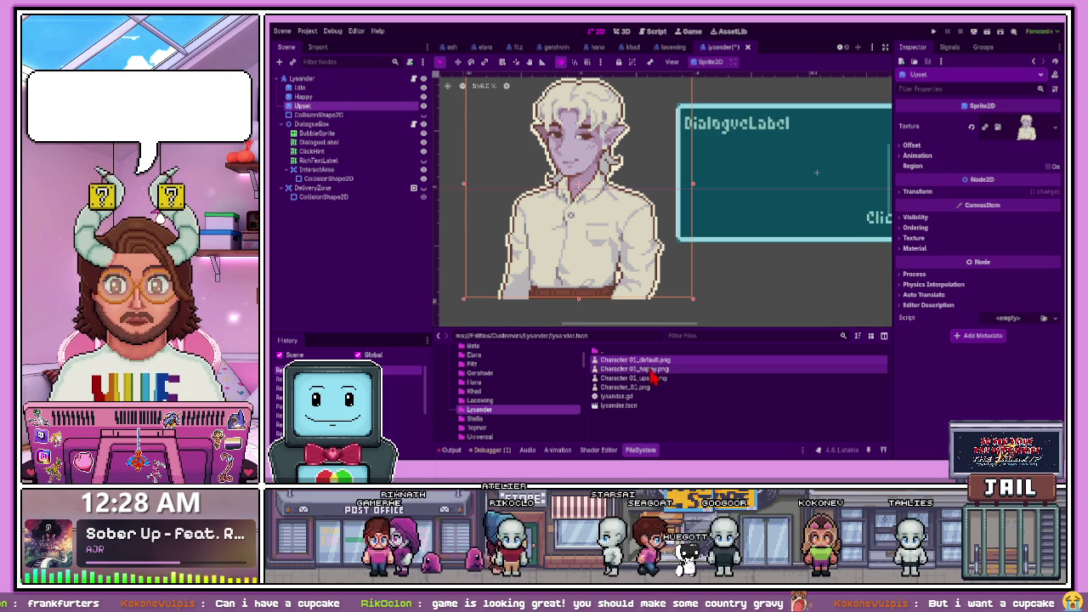
Drag Lysander's expression images onto the sprites, putting Character 01_upset.png on Upset
mouse_move(658, 362)
mouse_down()
mouse_move(401, 114)
mouse_move(358, 102)
mouse_up()
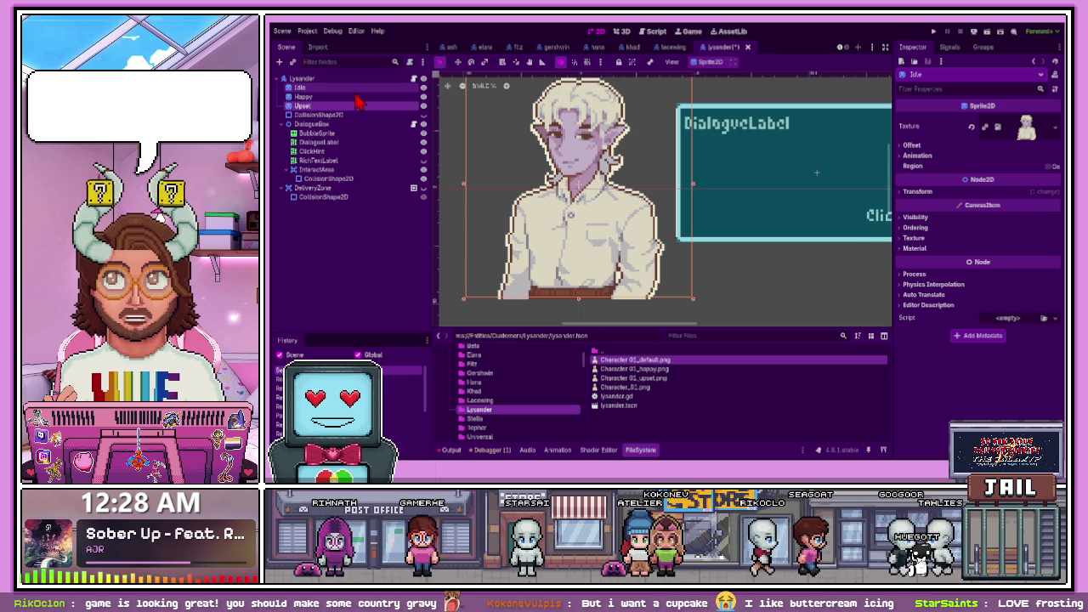
click(357, 97)
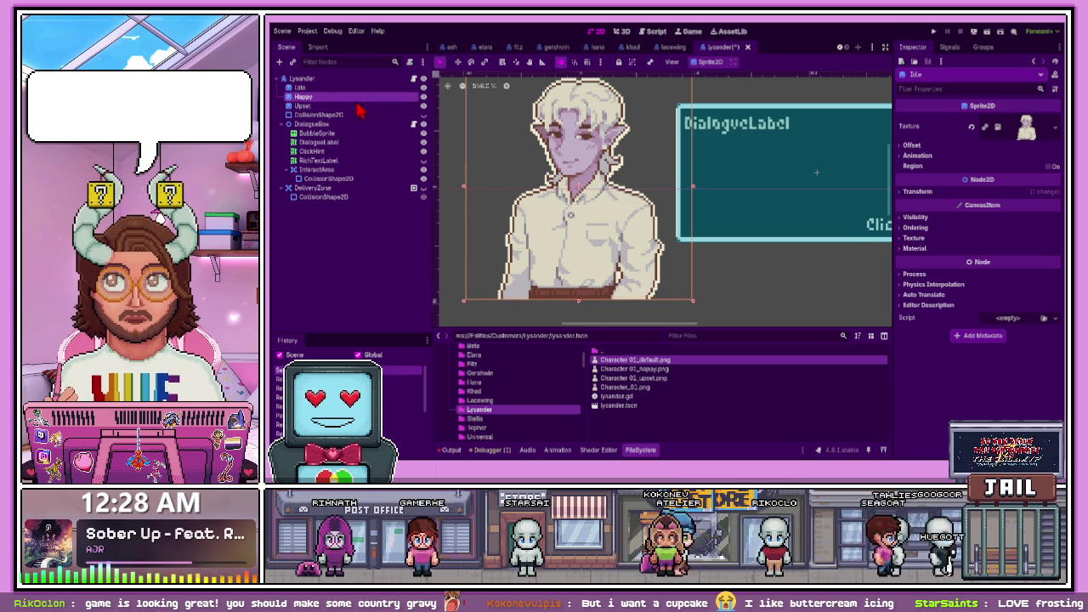
click(638, 369)
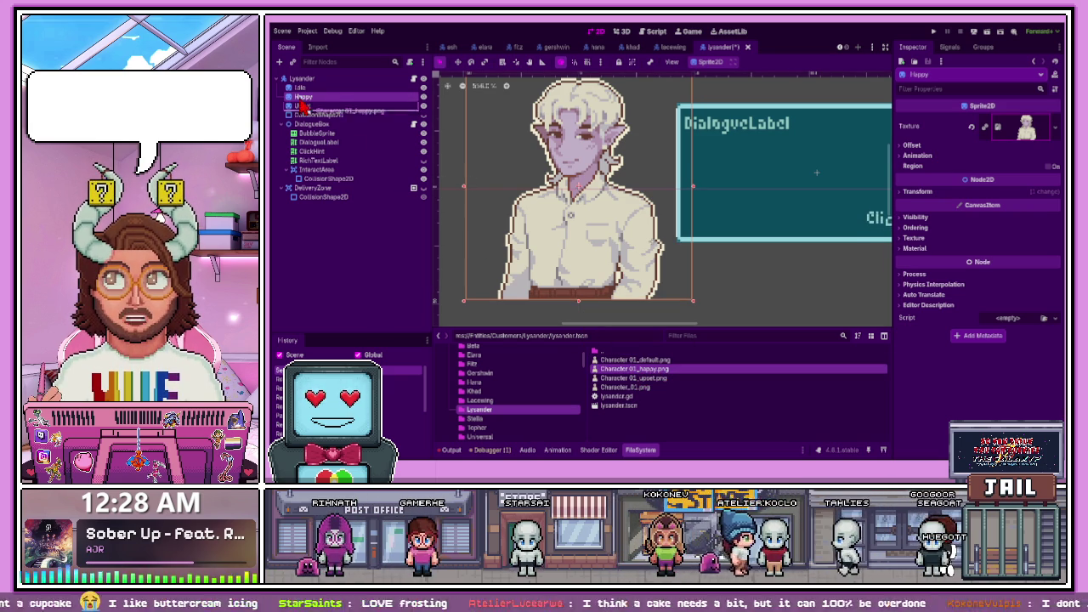
mouse_move(634, 378)
mouse_down()
mouse_move(481, 213)
mouse_move(351, 115)
mouse_up()
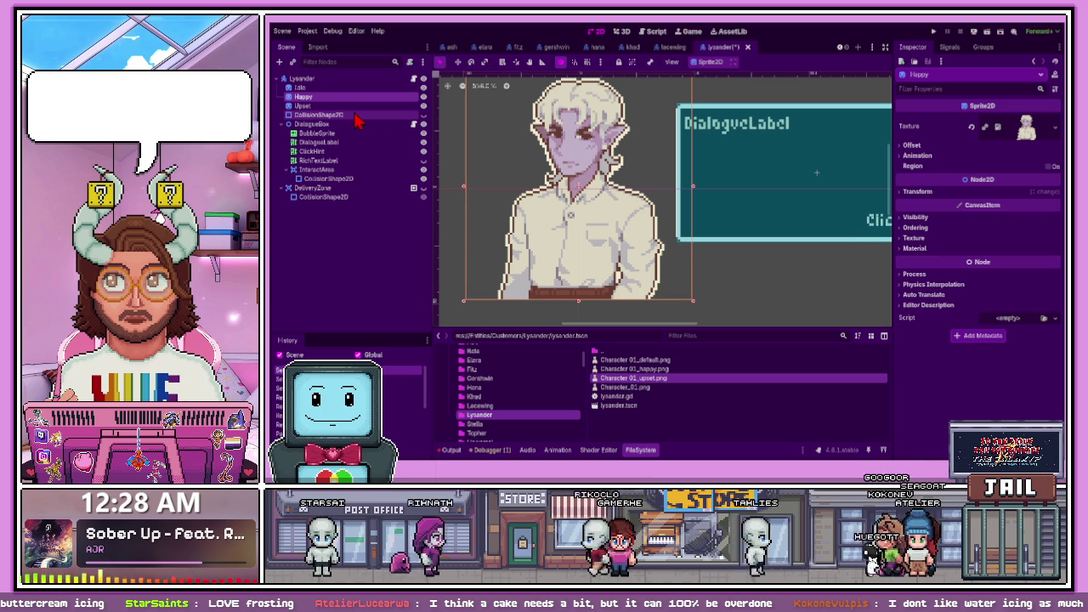
Preview the Upset face by toggling visibility, then leave Happy visible and frame the character
click(423, 97)
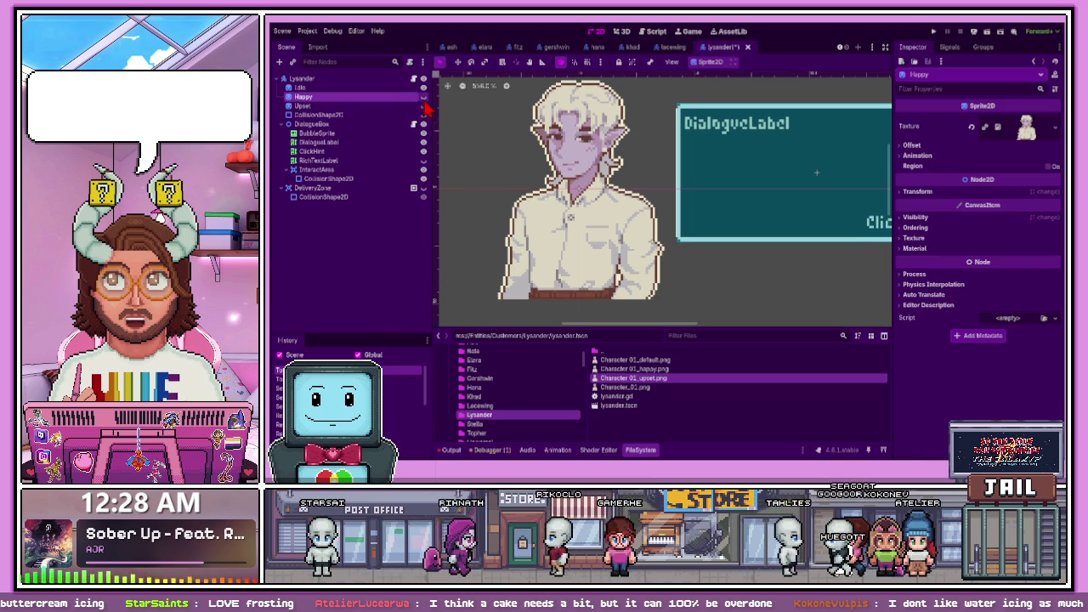
click(424, 106)
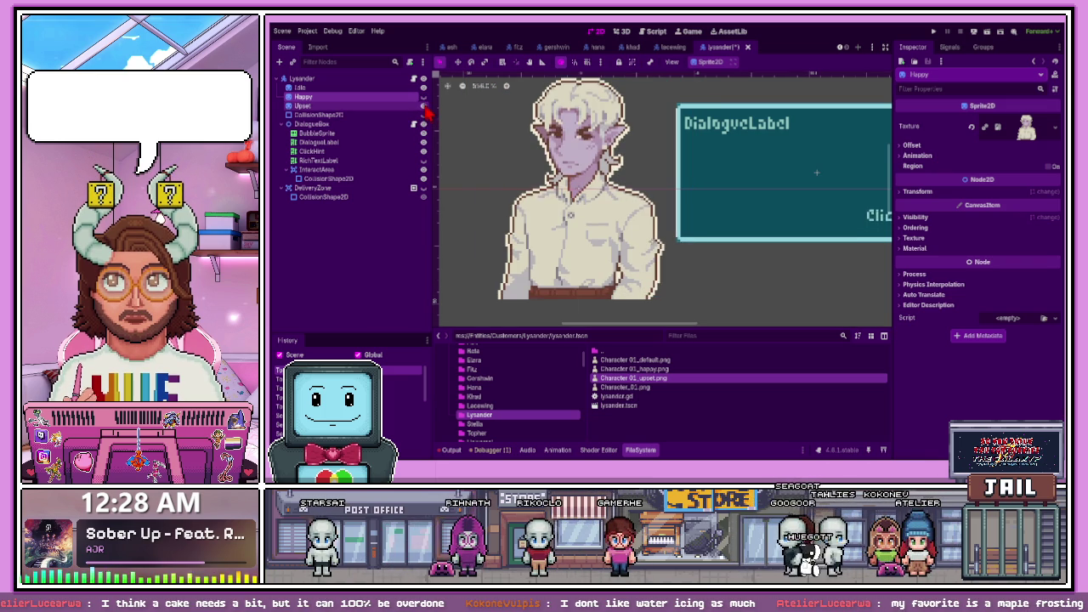
click(424, 106)
click(424, 97)
key(f)
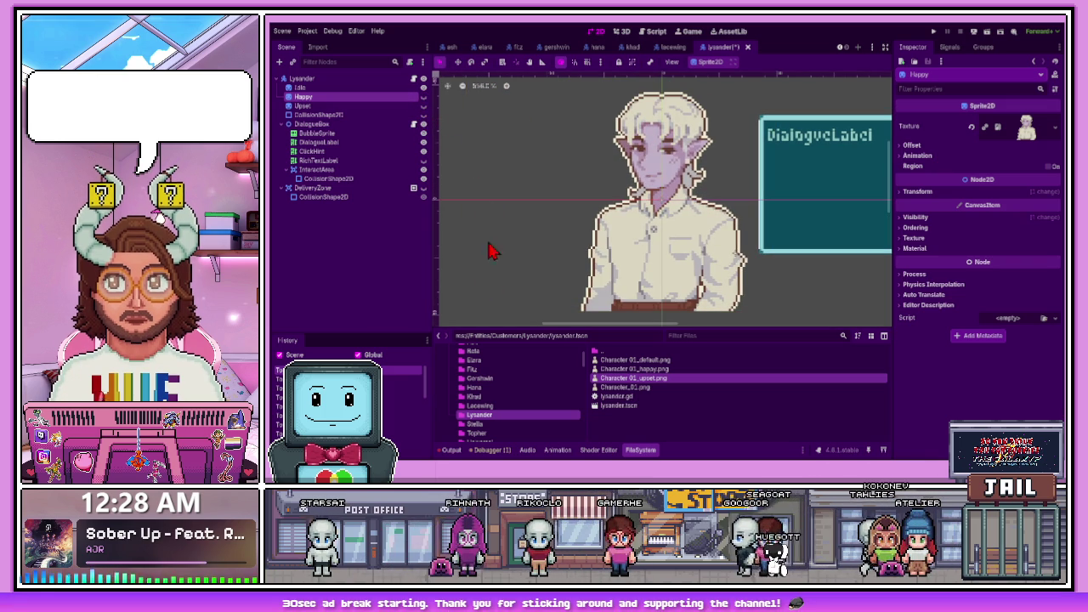
click(445, 287)
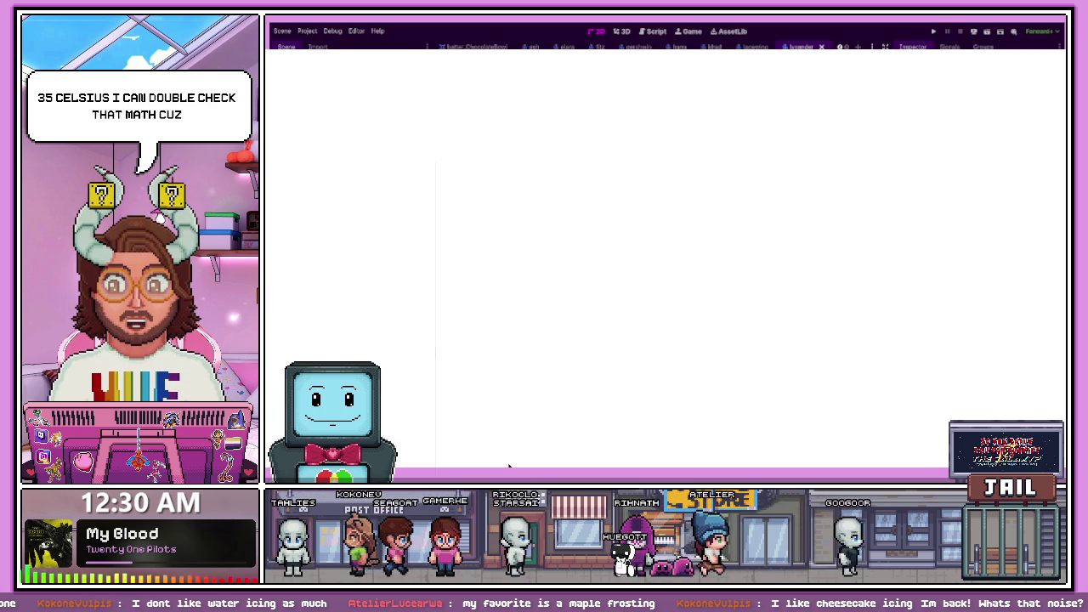
Search Google for '85f to c' and select the Fahrenheit value
text(85f to c)
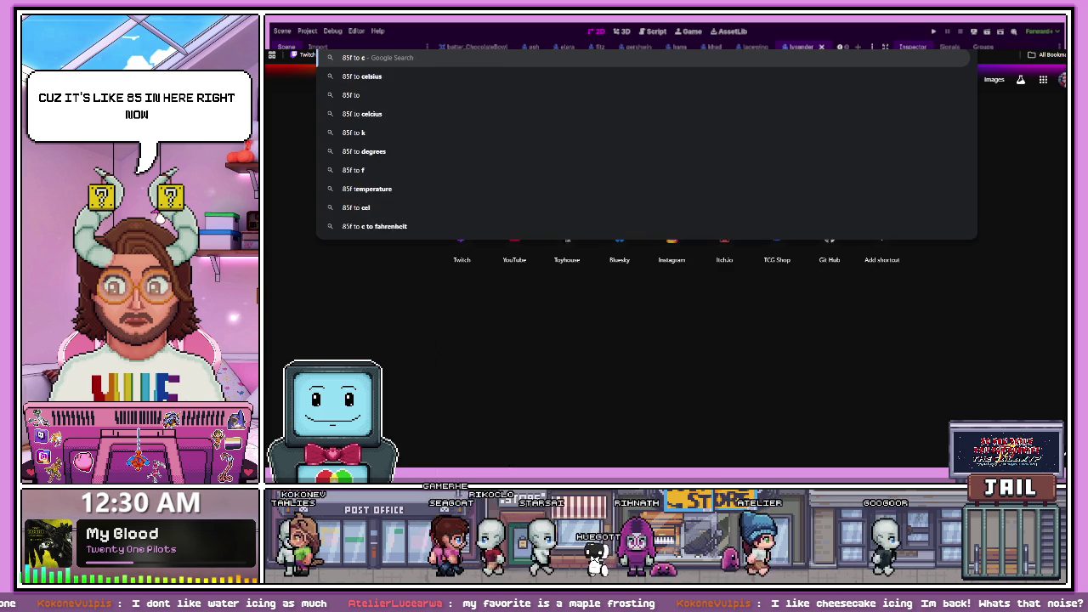
key(Return)
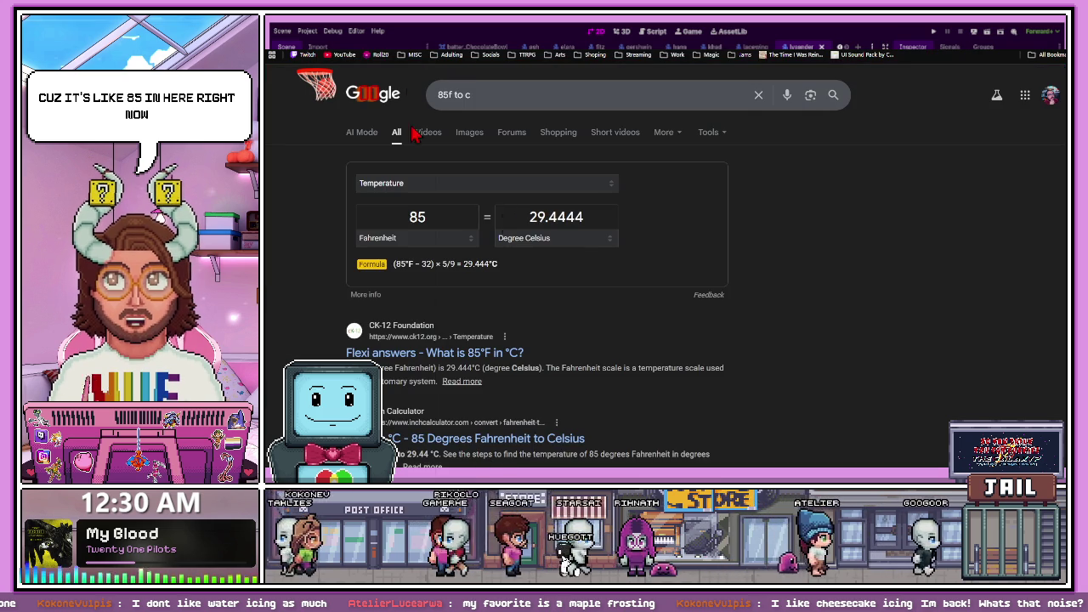
double_click(409, 219)
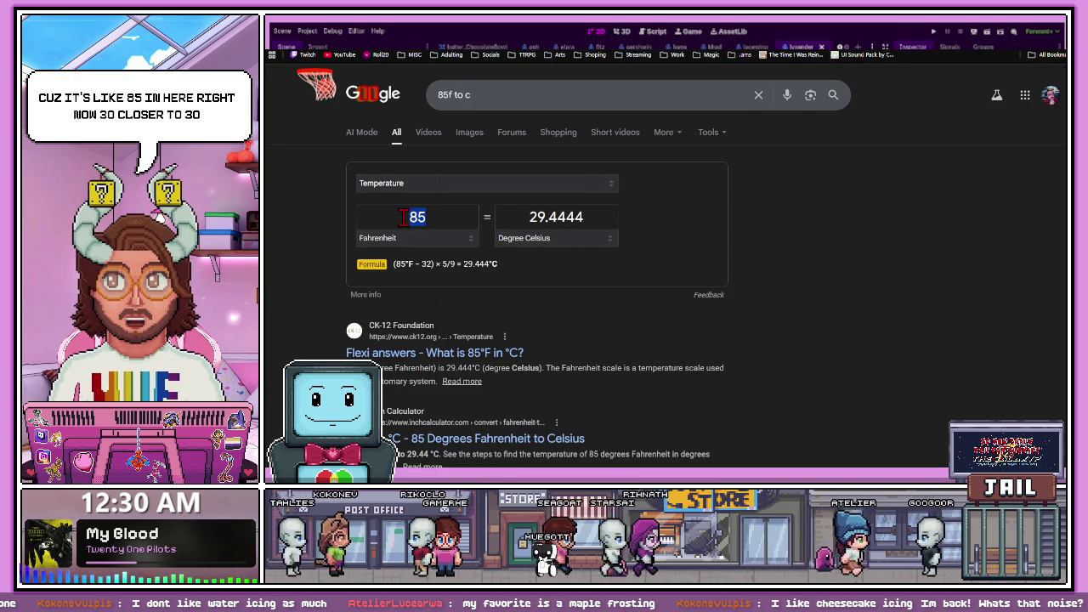
Change the Fahrenheit field to 90, 85, then 95, reading the 35 °C result
text(90)
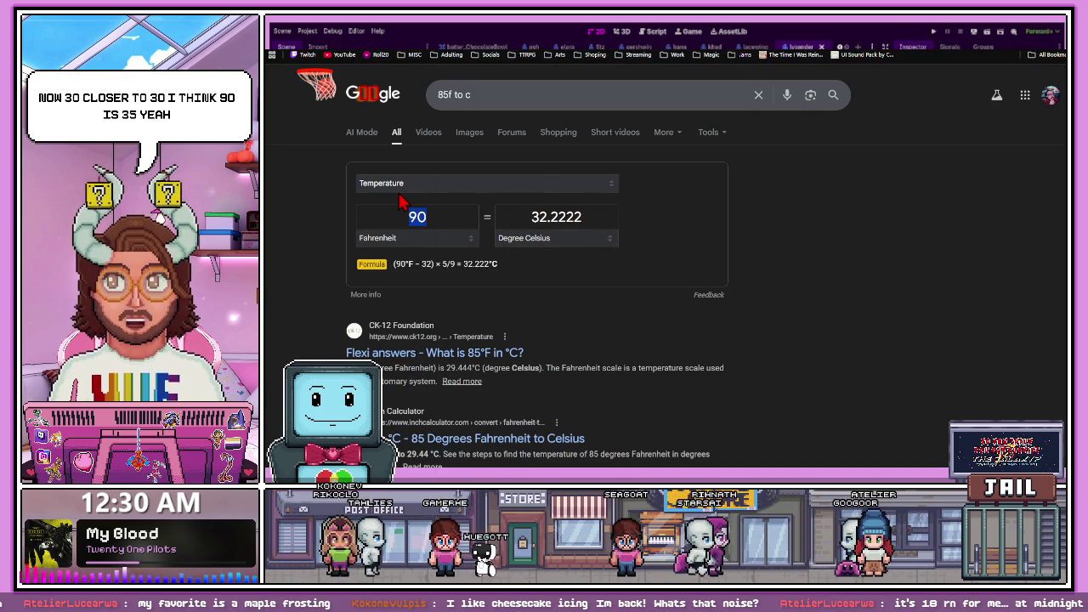
text(85)
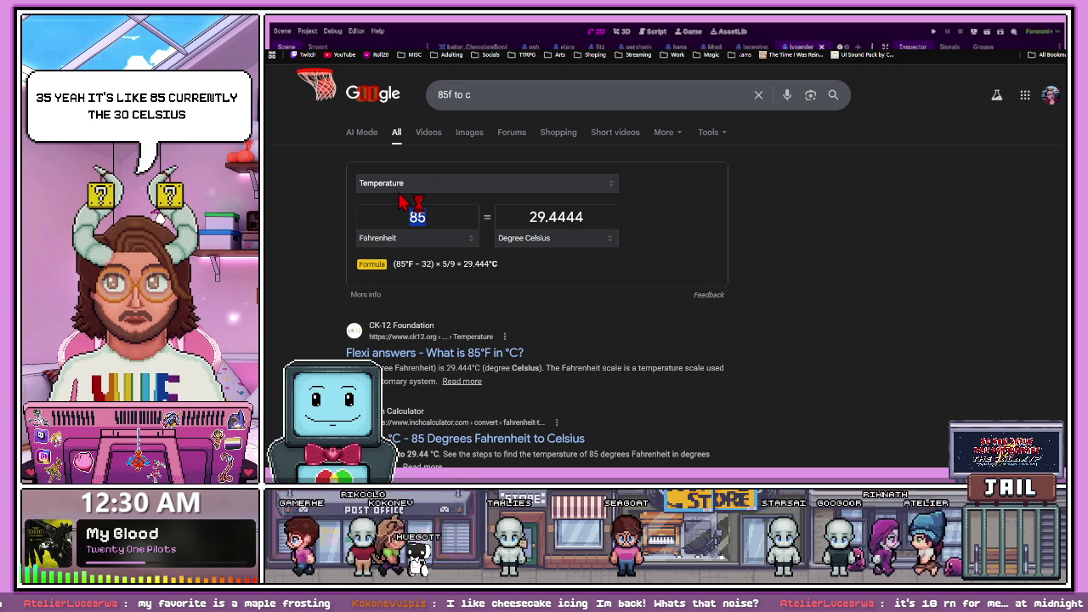
text(85)
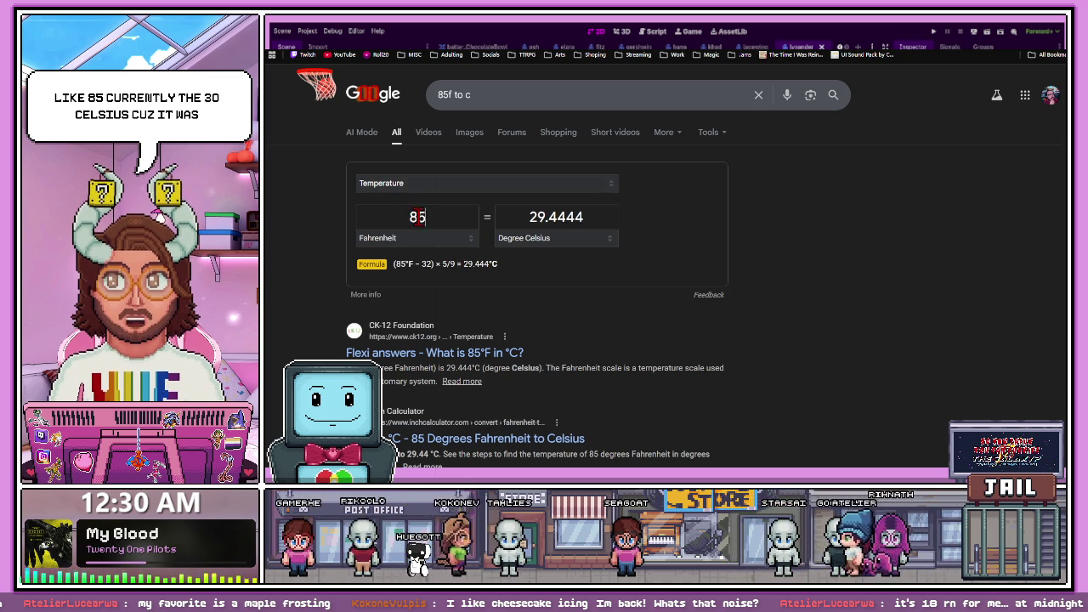
text(95)
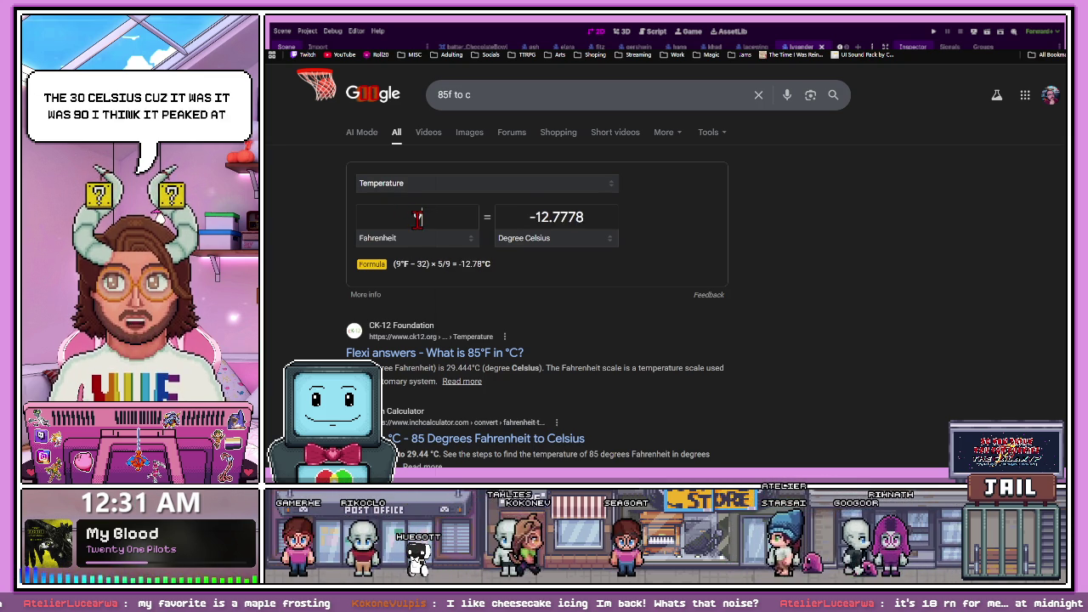
key(ctrl+a)
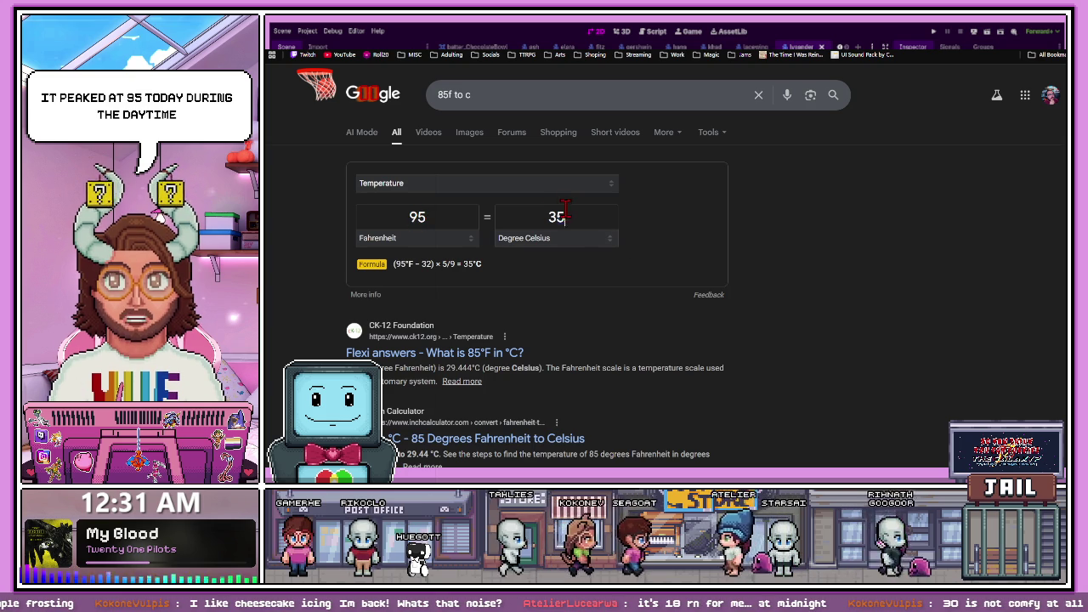
double_click(565, 211)
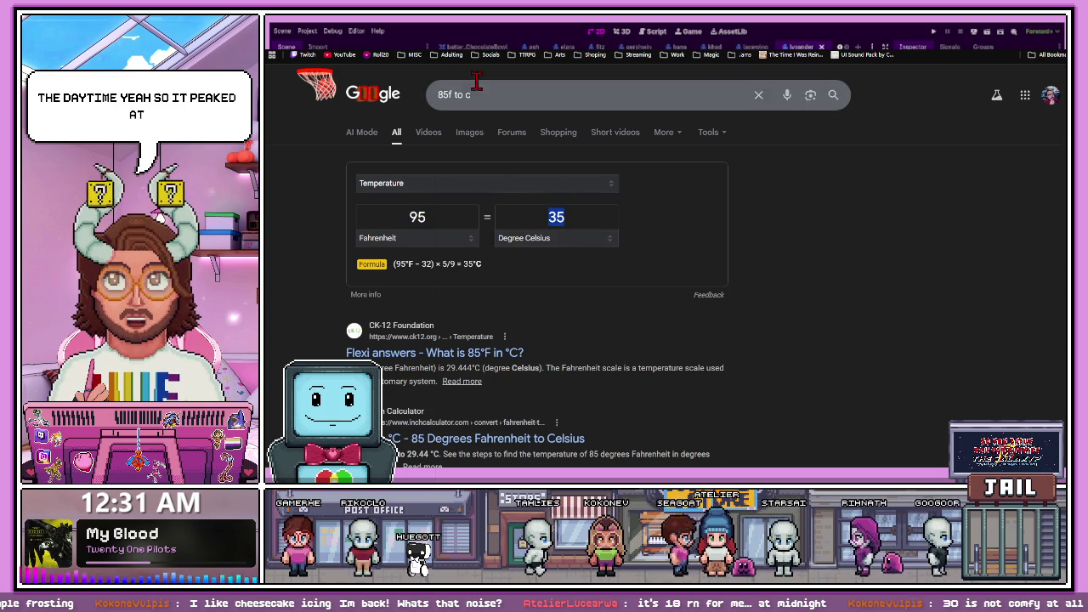
click(381, 31)
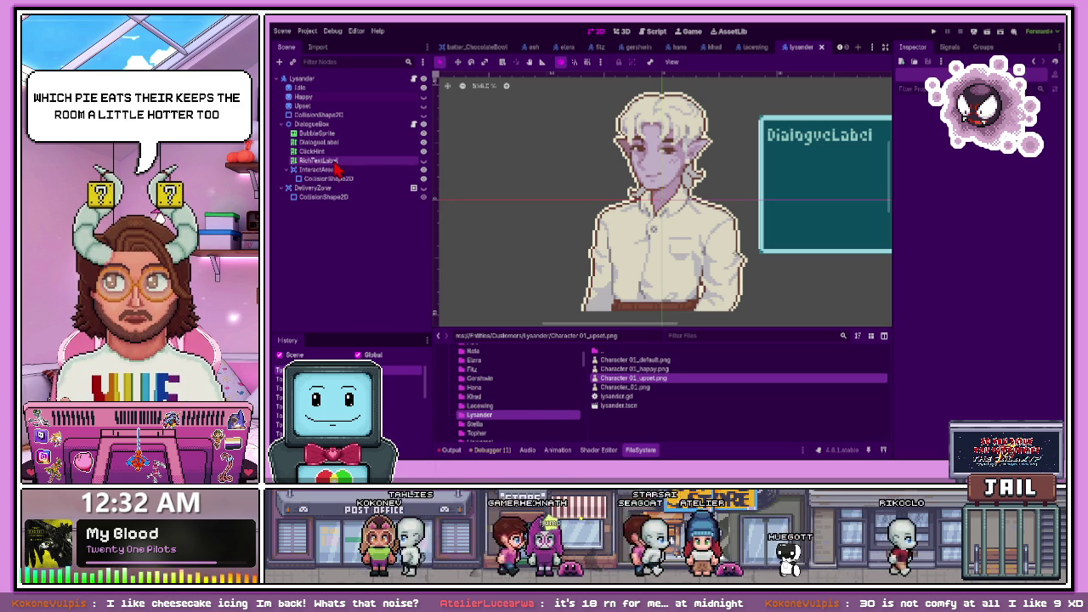
Toggle Lysander's Upset and Happy sprite visibility, ending with both hidden
click(423, 105)
click(424, 96)
click(423, 96)
click(424, 96)
click(423, 96)
Select Stella's folder and check the Output log for debug errors
click(522, 425)
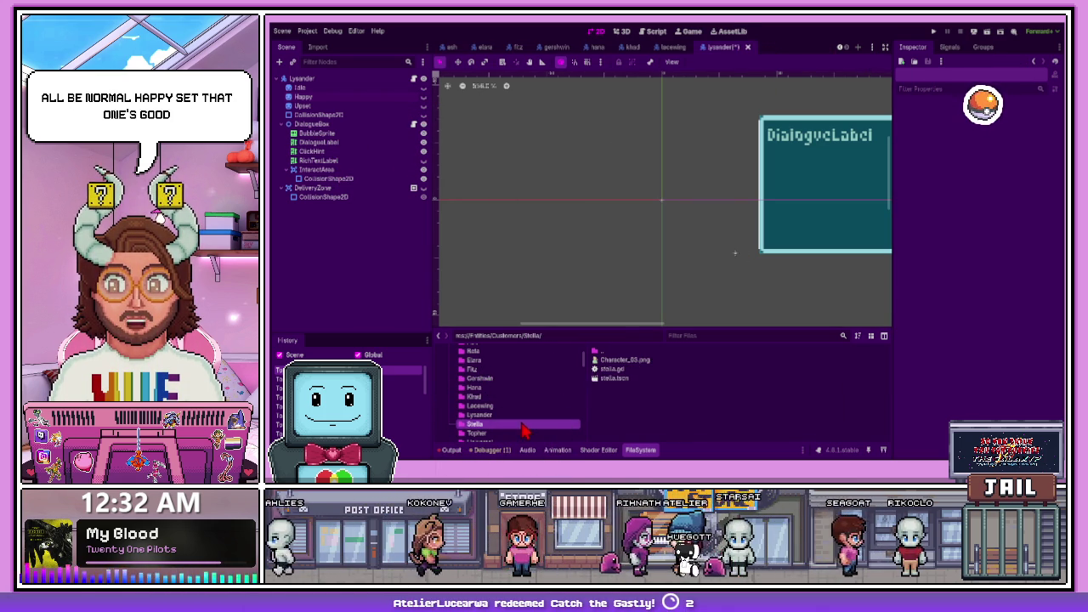
click(458, 451)
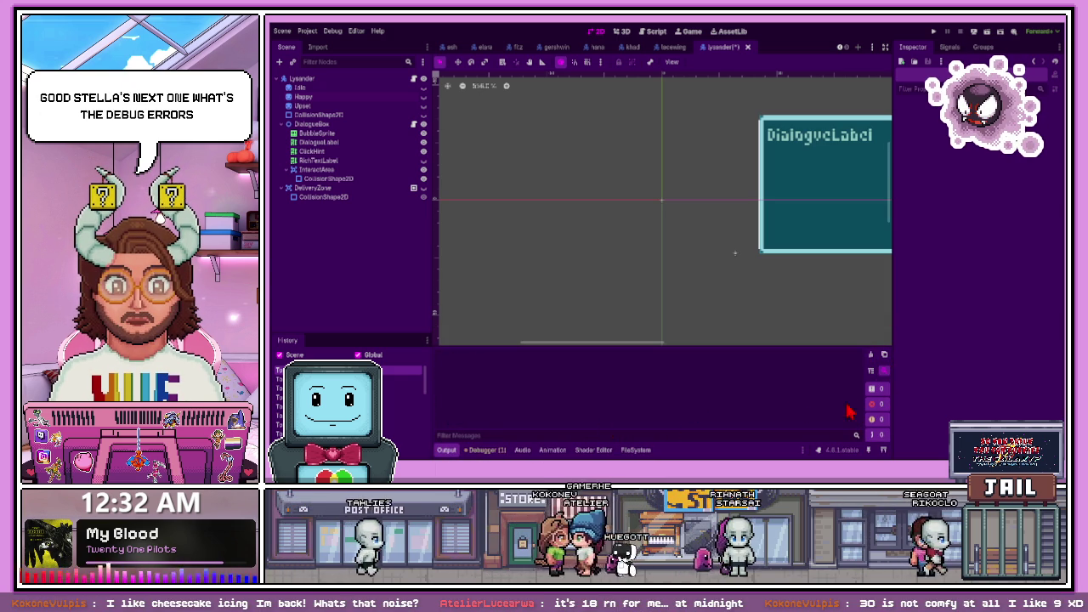
click(636, 451)
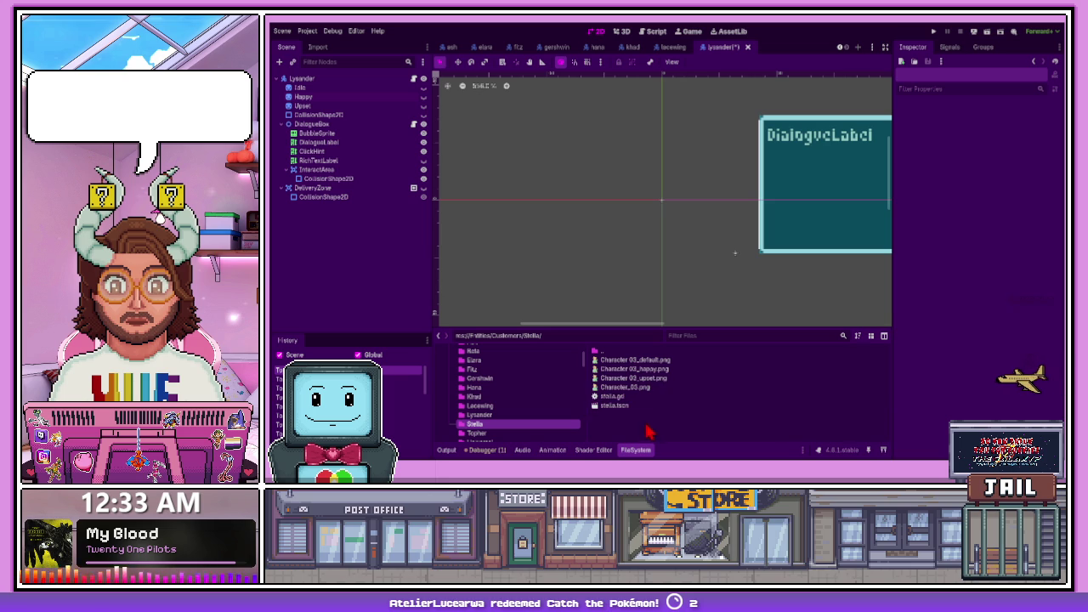
Toggle Lysander's Idle sprite visibility off and back on
click(326, 89)
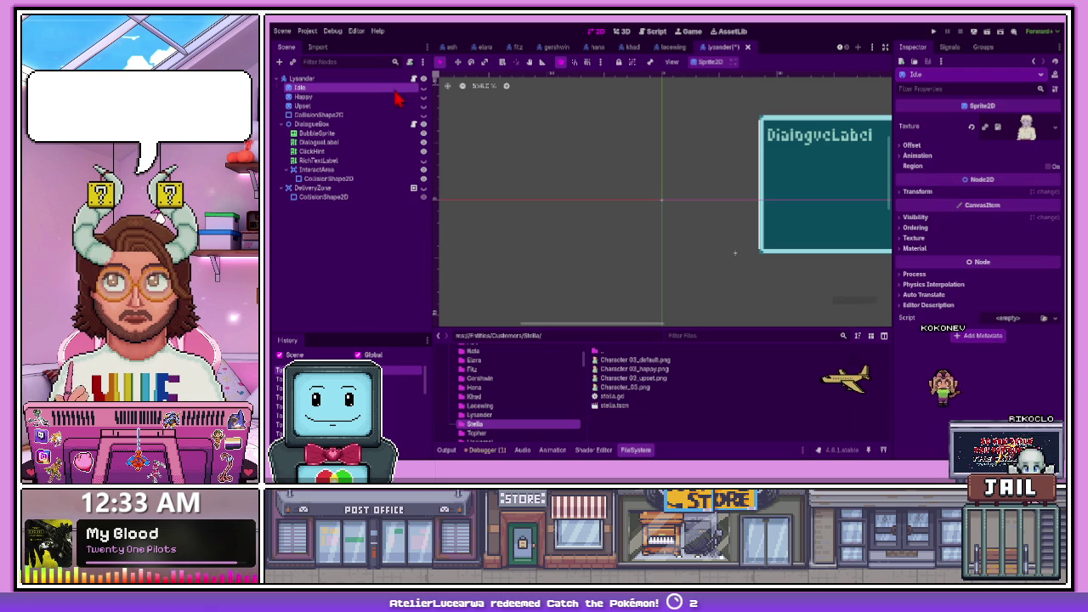
click(423, 88)
click(423, 88)
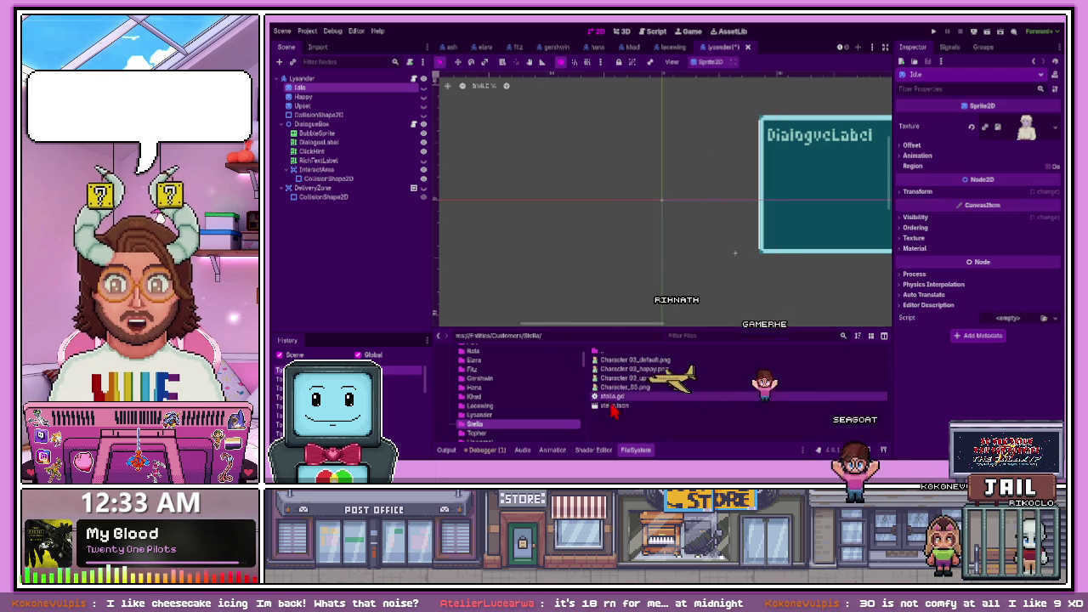
click(424, 96)
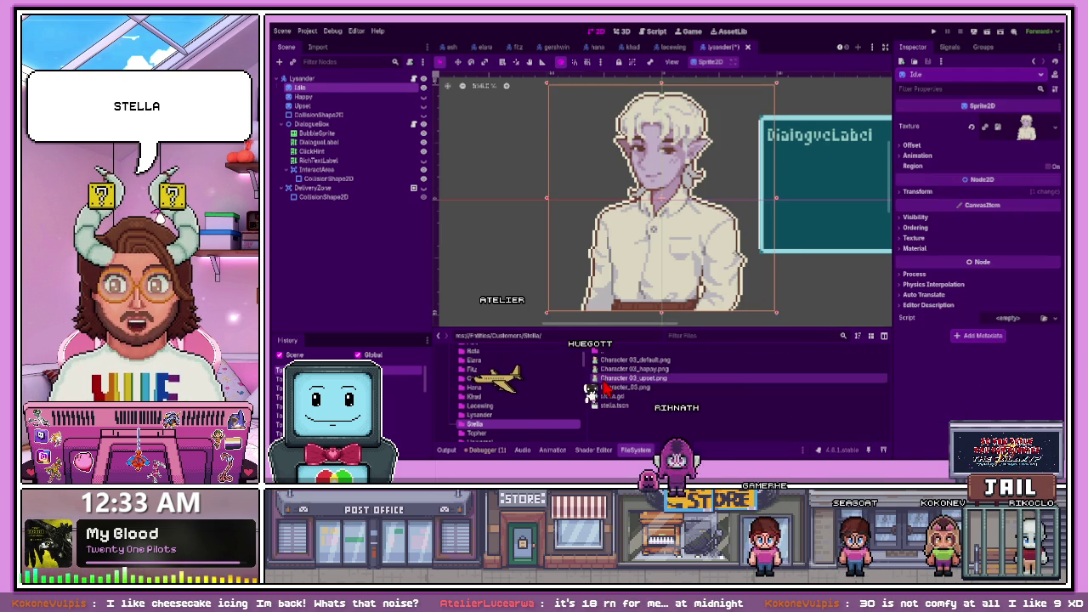
Open stella.tscn and hide its DeliveryZone and collision shape overlays
double_click(614, 405)
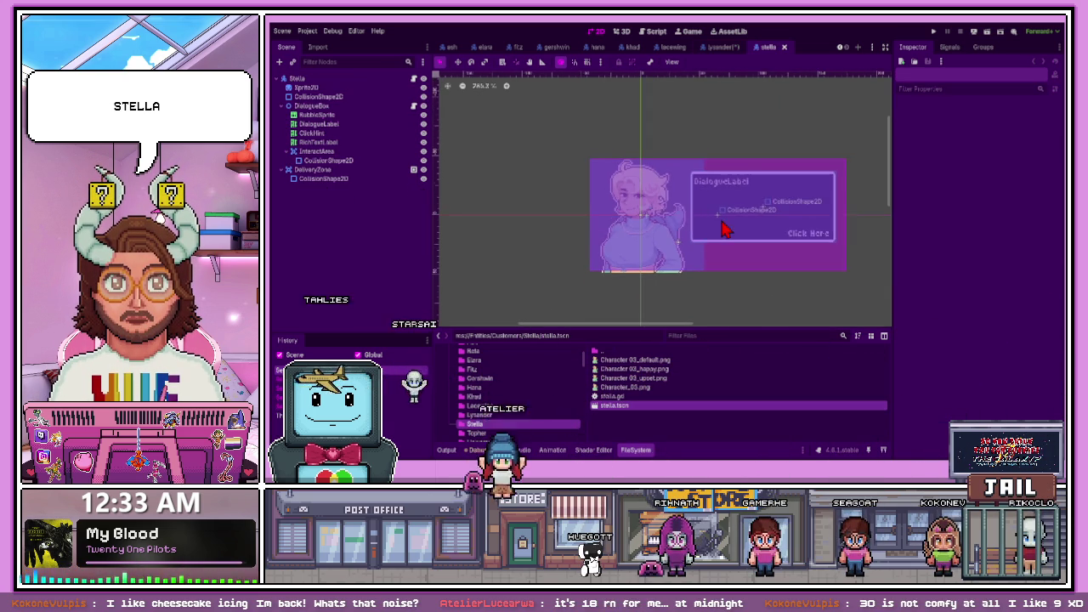
click(425, 171)
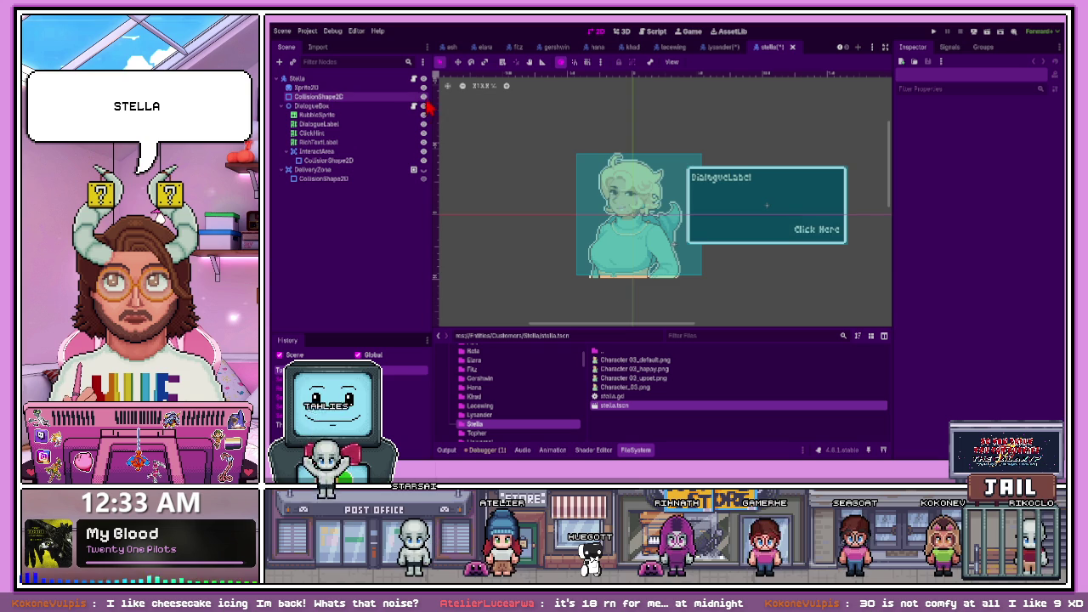
click(425, 178)
scroll(628, 238, down, 2)
scroll(628, 238, up, 2)
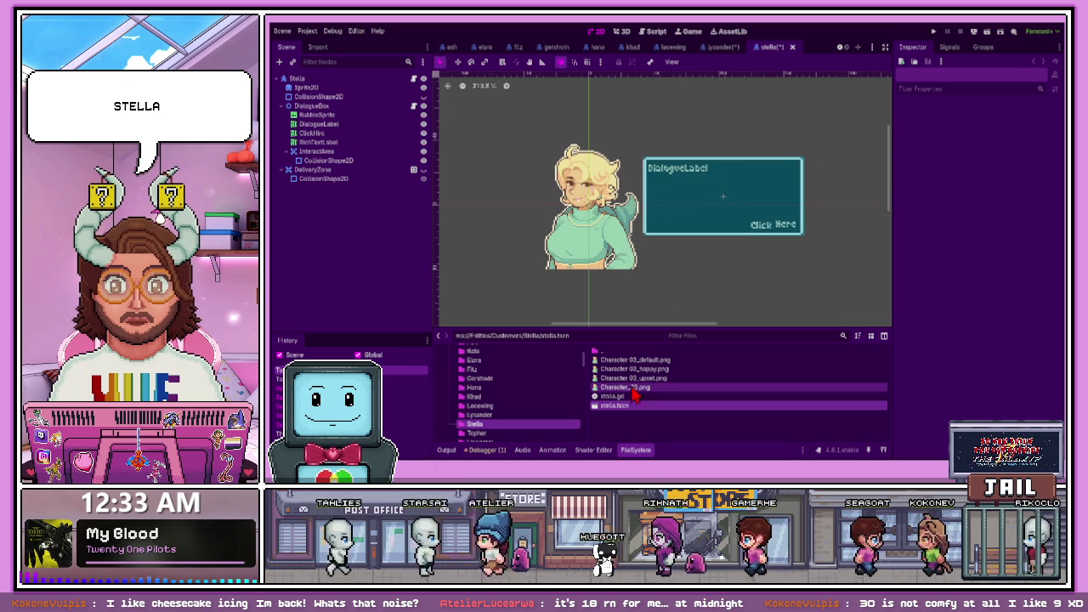
Give Stella's sprite the default portrait art and rename the node Idle
drag(635, 359, 323, 96)
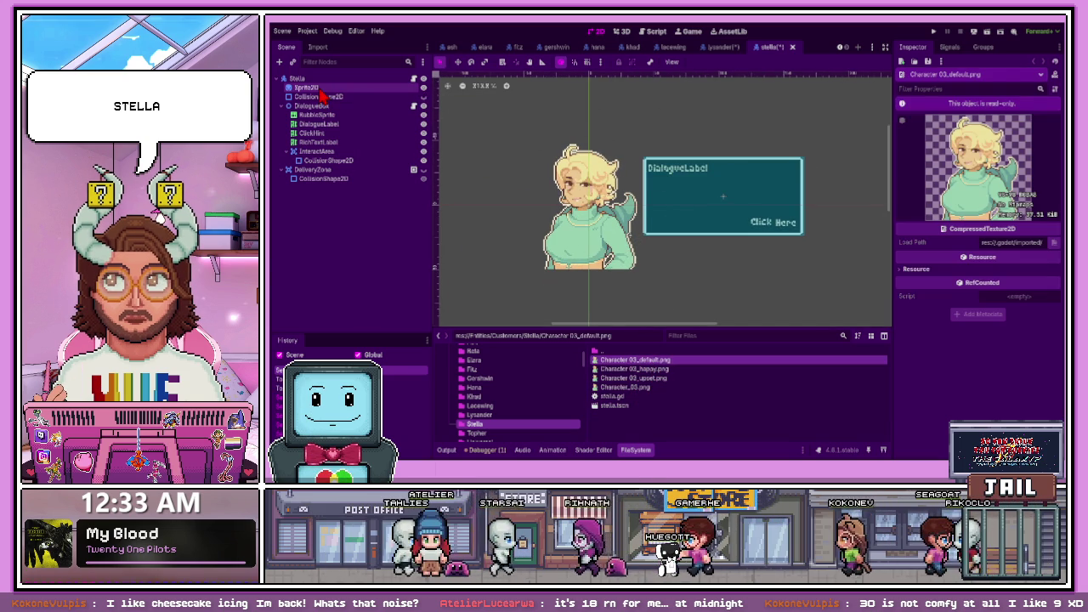
click(321, 89)
click(321, 95)
click(322, 88)
text(Idle)
key(Return)
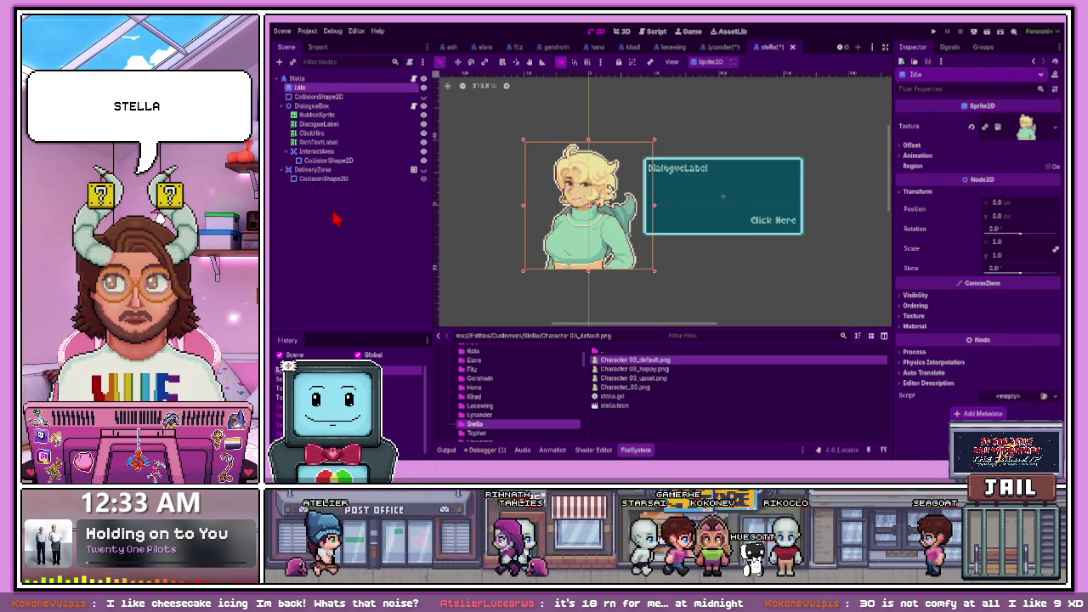
Add a second sprite copy beneath Idle and rename it Happy
key(Up)
mouse_move(332, 96)
mouse_down()
mouse_move(332, 194)
mouse_move(309, 99)
mouse_move(317, 195)
mouse_up()
click(316, 108)
key(ctrl+z)
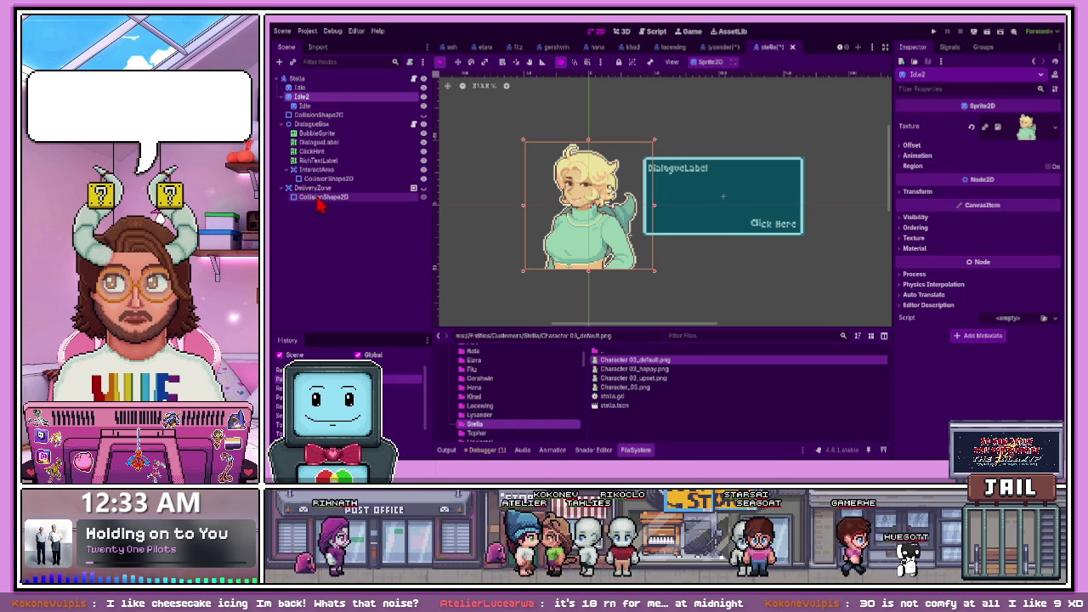
mouse_move(316, 108)
mouse_down()
mouse_move(315, 88)
mouse_move(317, 195)
mouse_move(322, 104)
mouse_up()
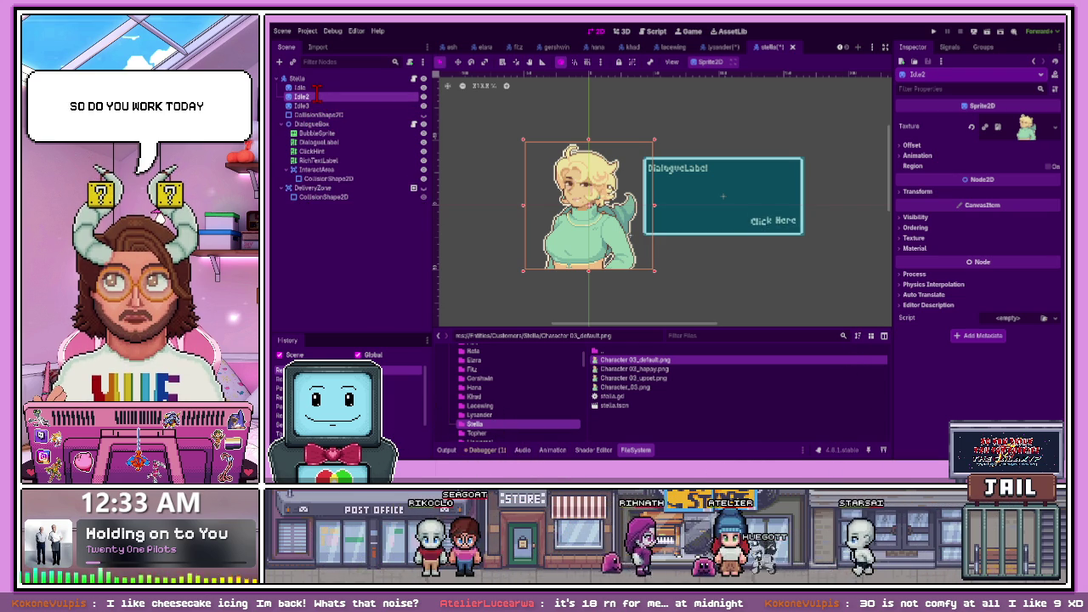
text(Happy)
key(Return)
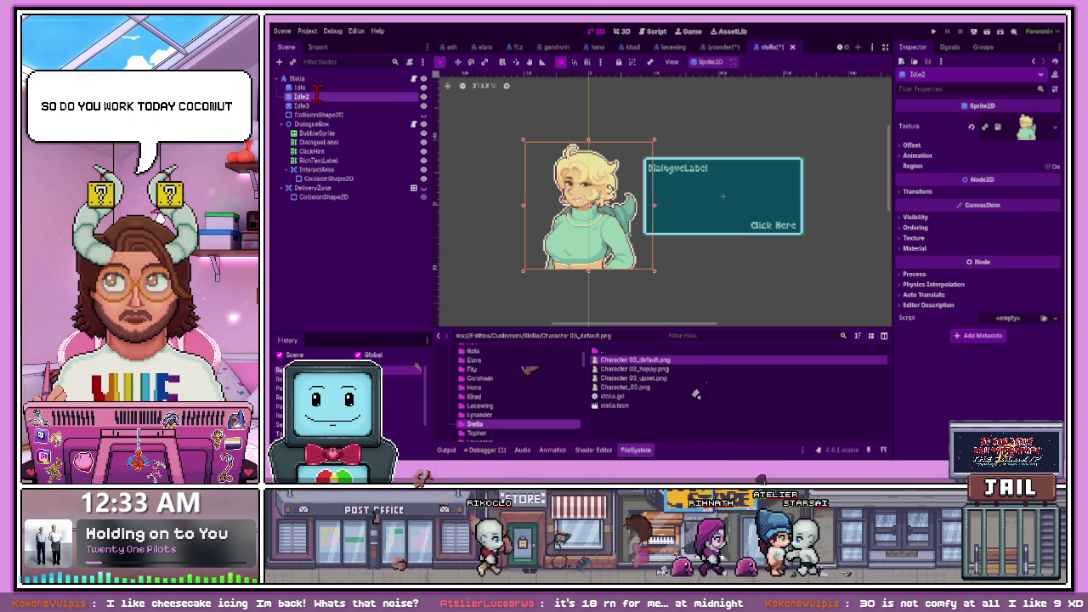
Rename Idle3 to Upset and give it the Character 03_upset.png texture
click(306, 106)
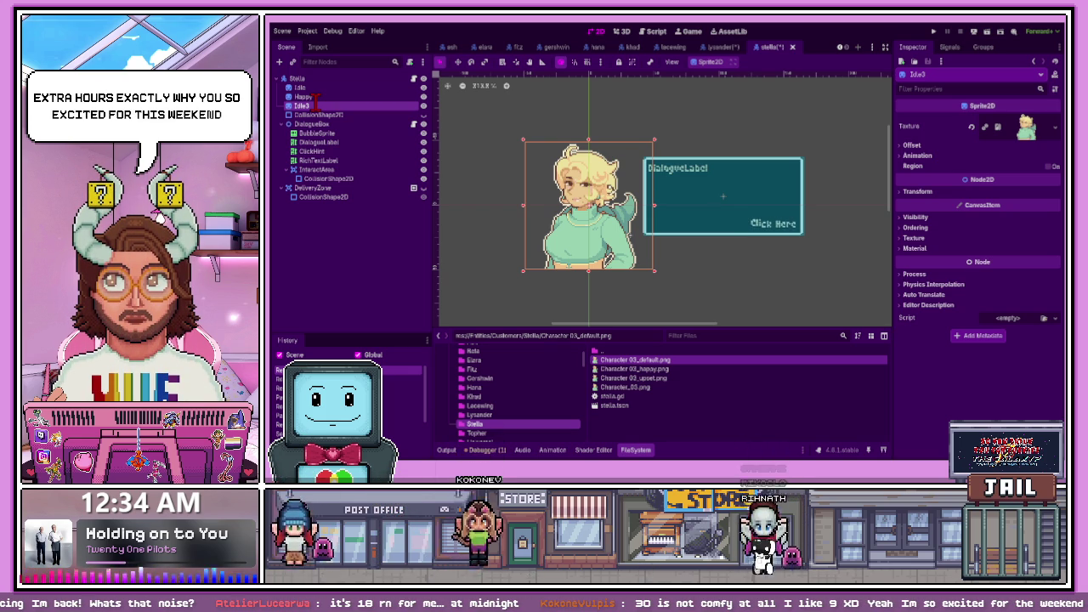
text(Upset)
key(Return)
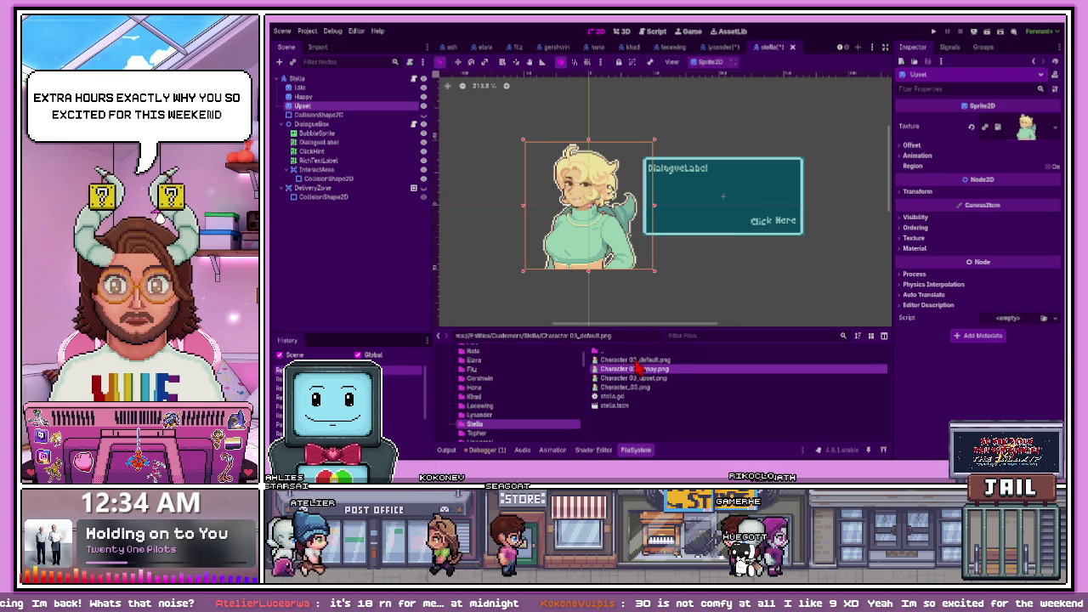
mouse_move(638, 377)
mouse_down()
mouse_move(348, 111)
mouse_move(430, 110)
mouse_up()
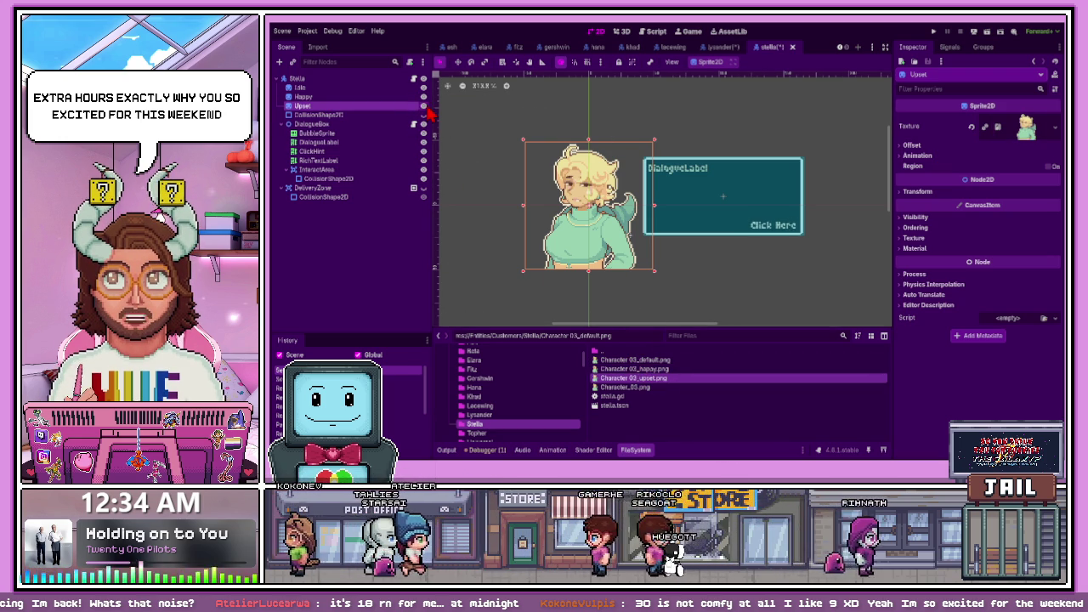
click(528, 167)
scroll(498, 434, down, 1)
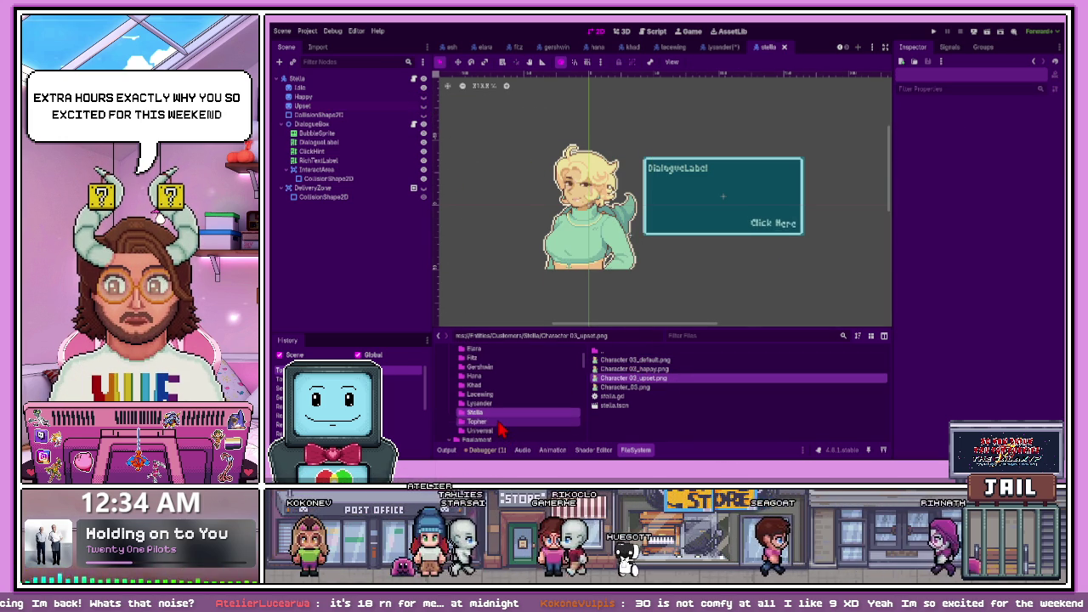
Open topher.tscn from the Topher folder and hide its CollisionShape2D overlay
click(499, 422)
double_click(616, 369)
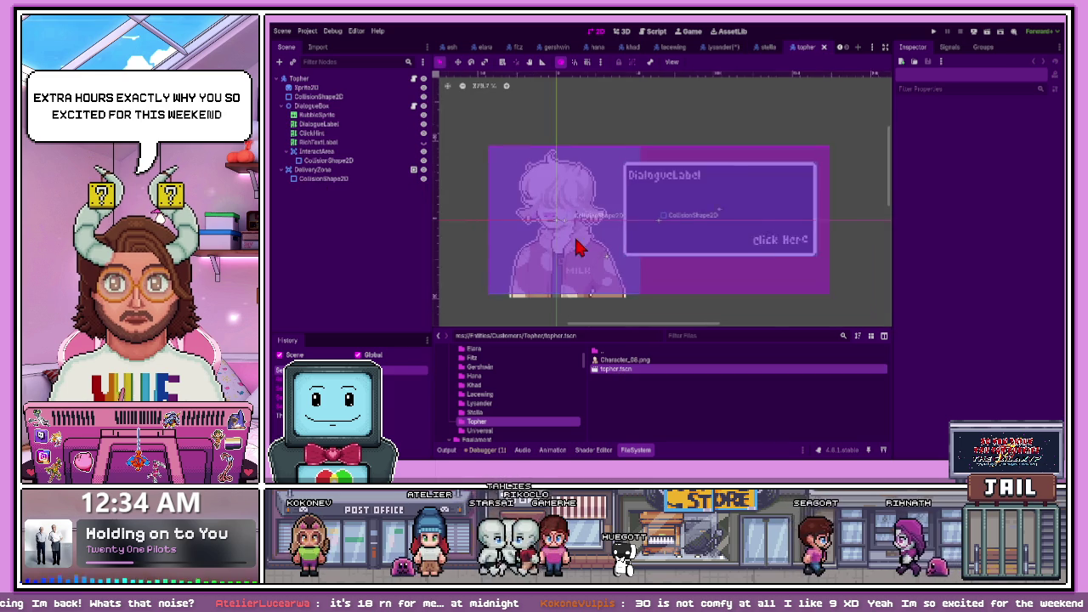
scroll(601, 240, up, 2)
click(423, 169)
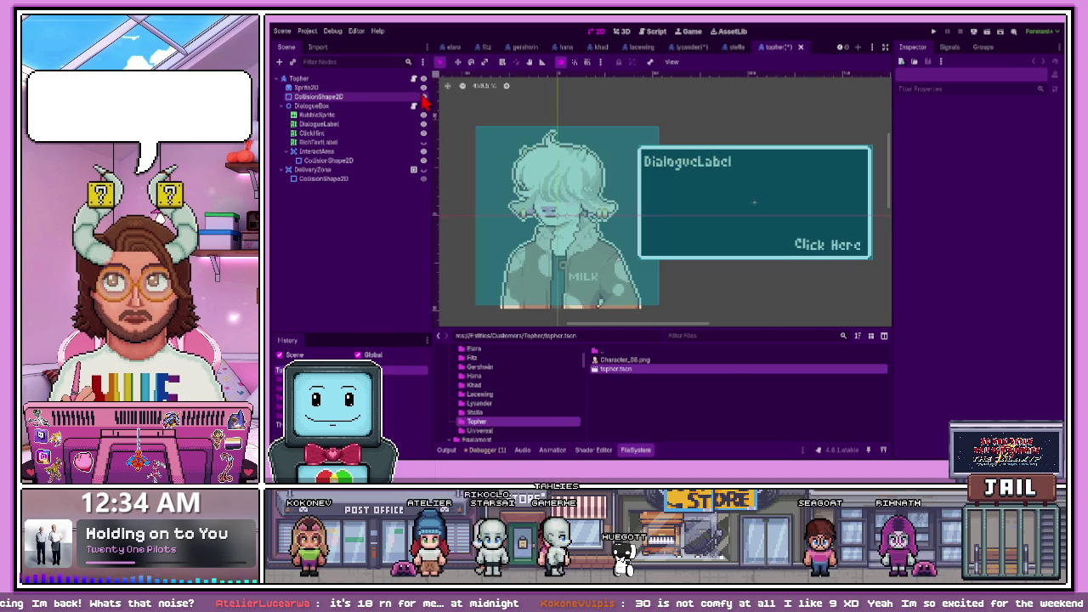
click(423, 96)
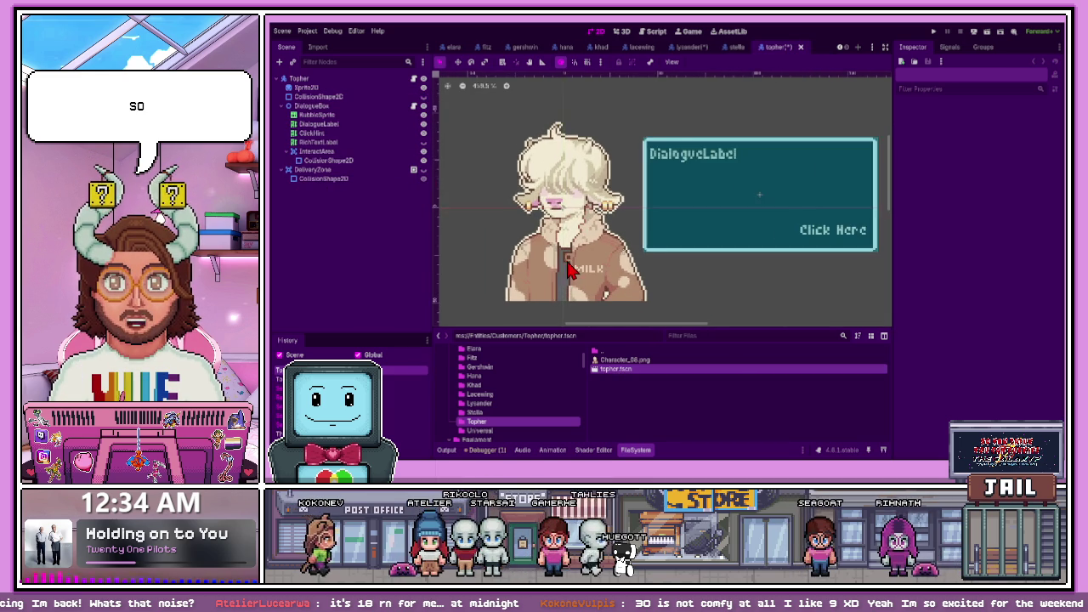
scroll(570, 270, up, 1)
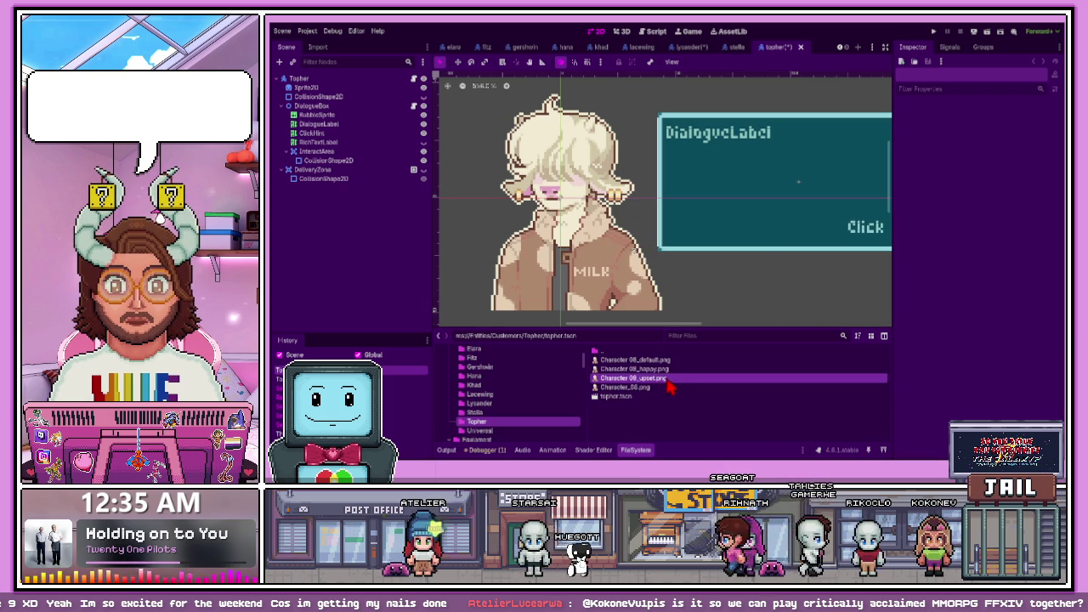
Give Topher's sprite the Character 08_default.png art and arrange Idle2 and Idle3 copies beneath it
drag(667, 362, 340, 95)
click(340, 96)
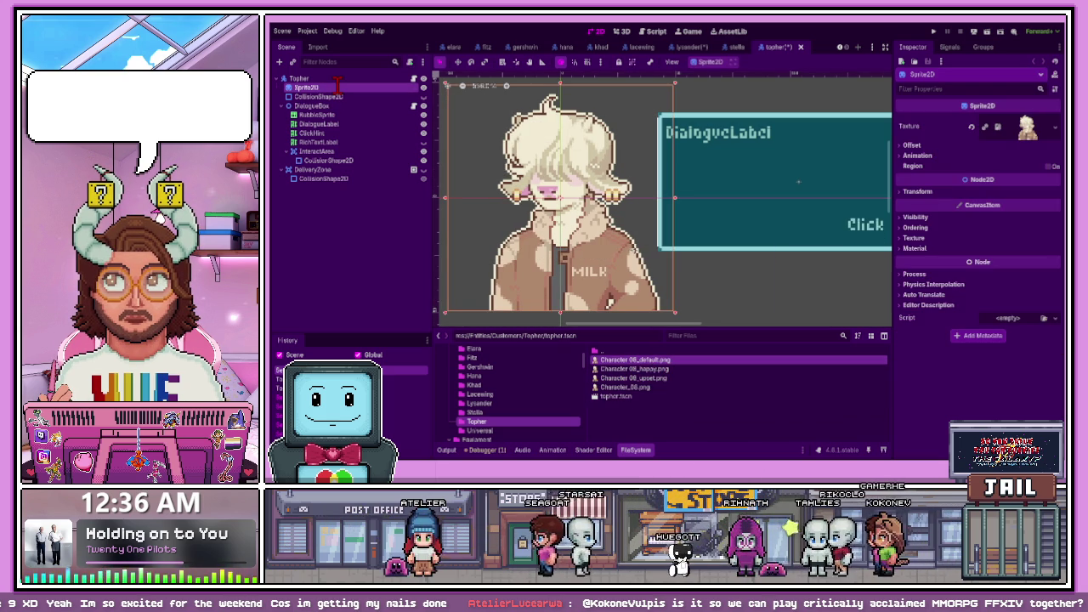
key(ctrl+d)
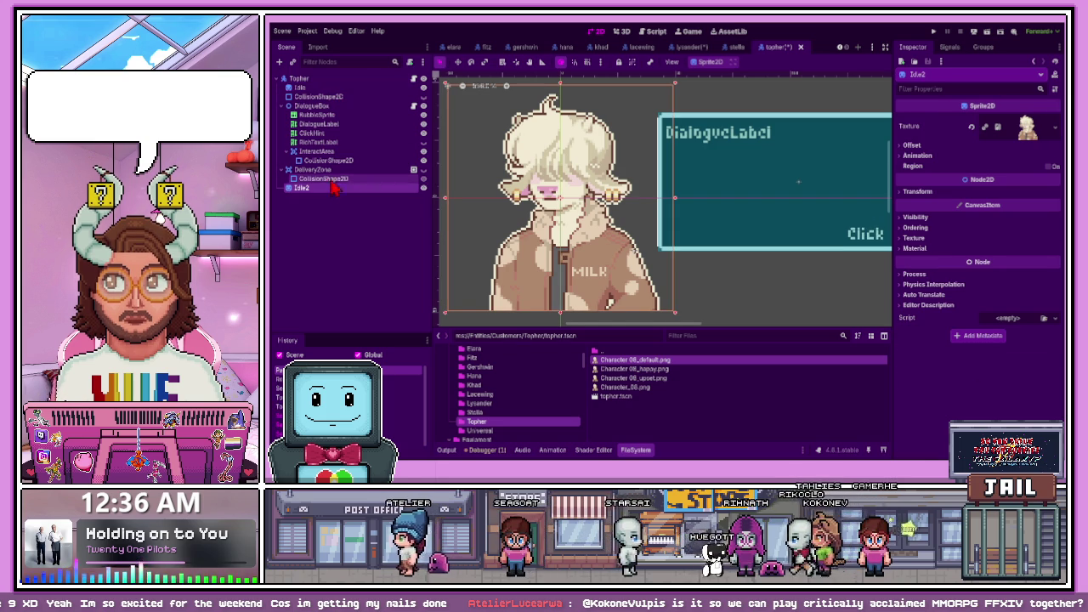
drag(323, 98, 328, 96)
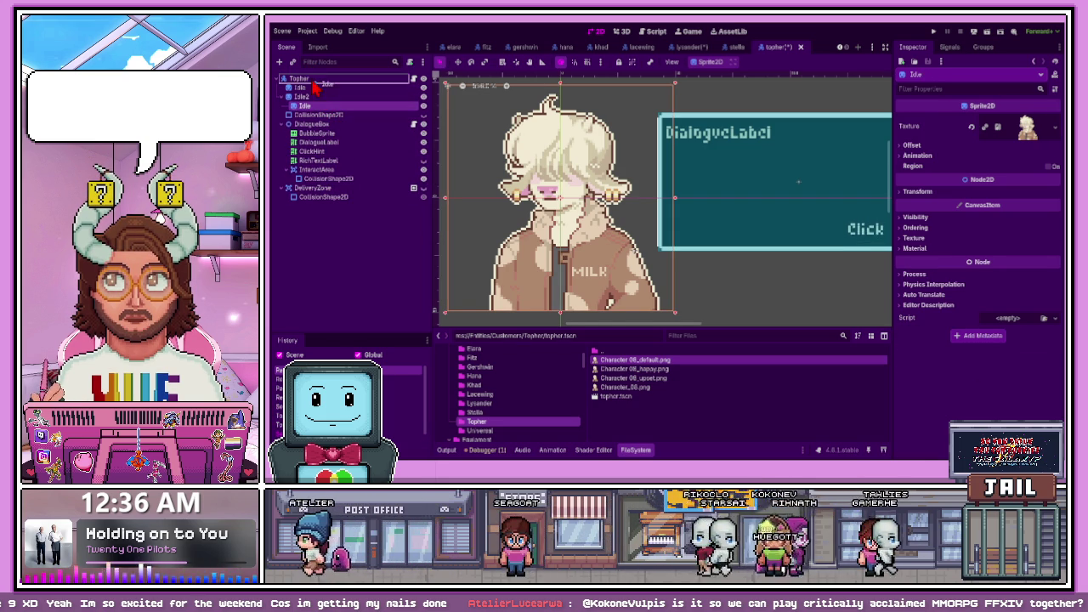
drag(316, 103, 316, 195)
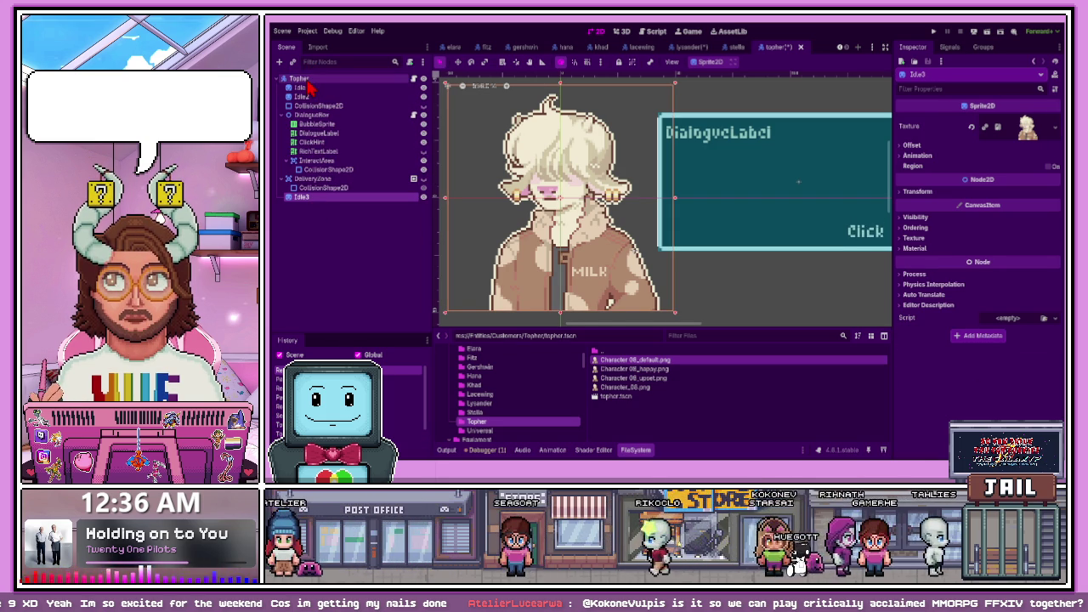
drag(300, 126, 308, 103)
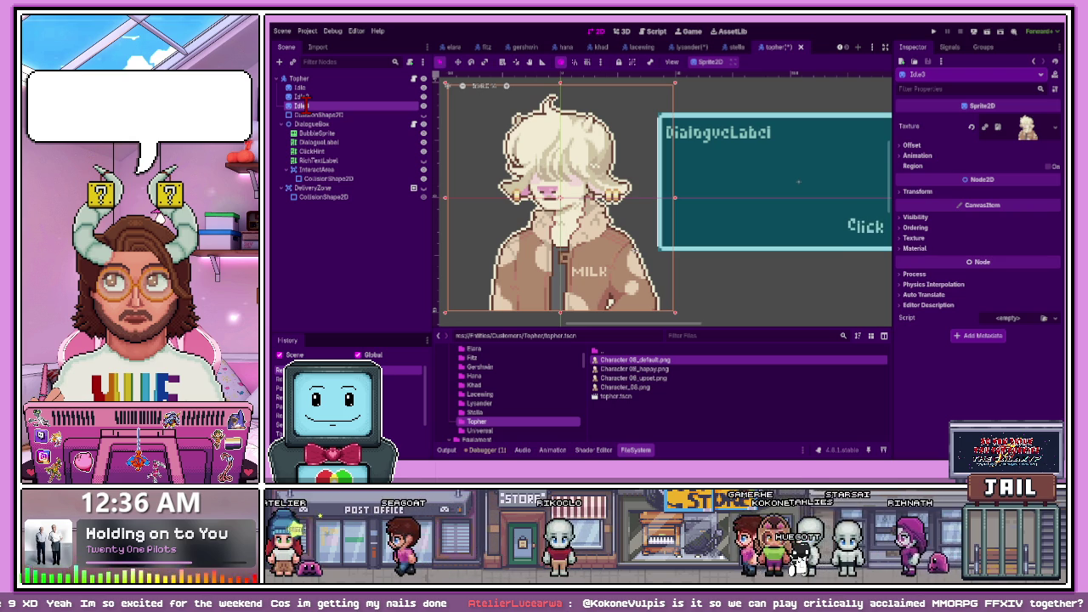
Rename Idle2 to Happy and give it the Character 08_happy.png art
click(322, 97)
double_click(303, 97)
text(Happy)
key(Return)
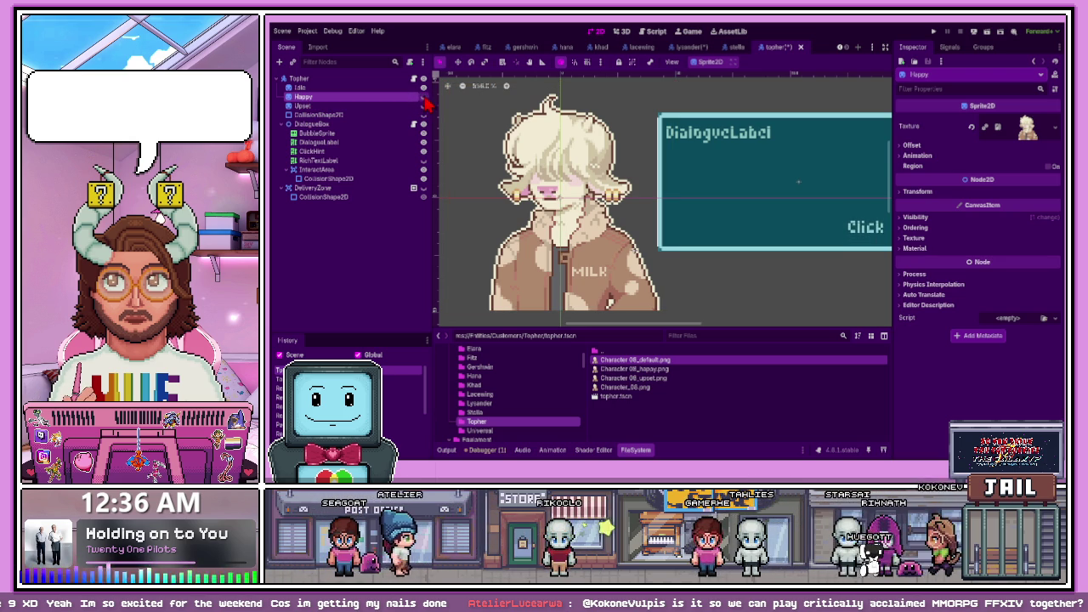
mouse_move(642, 369)
mouse_down()
mouse_move(652, 369)
mouse_move(350, 101)
mouse_move(430, 105)
mouse_up()
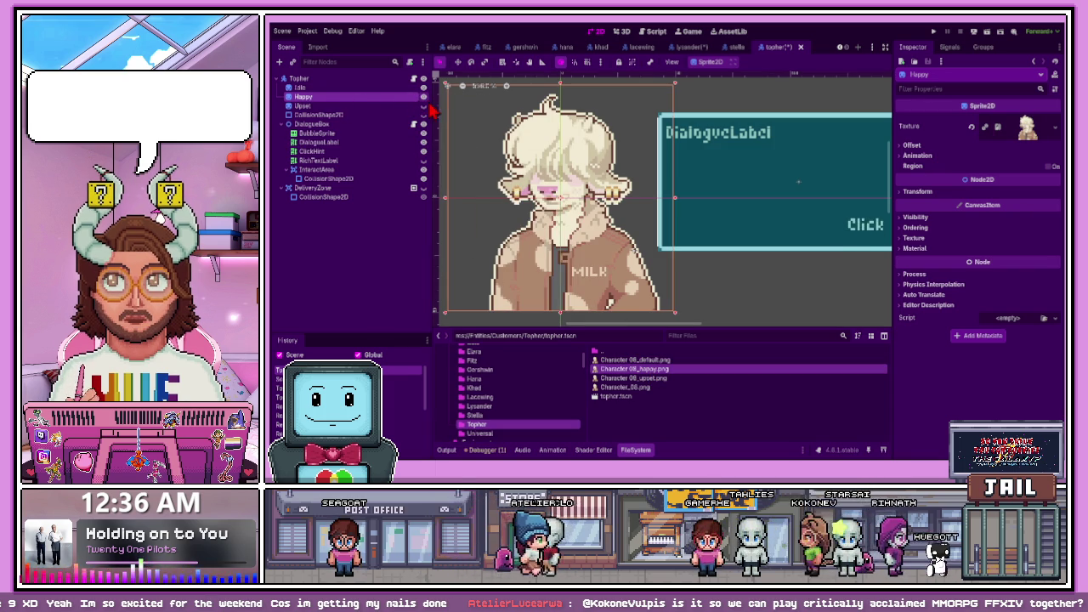
click(696, 287)
scroll(696, 286, down, 4)
scroll(625, 251, up, 4)
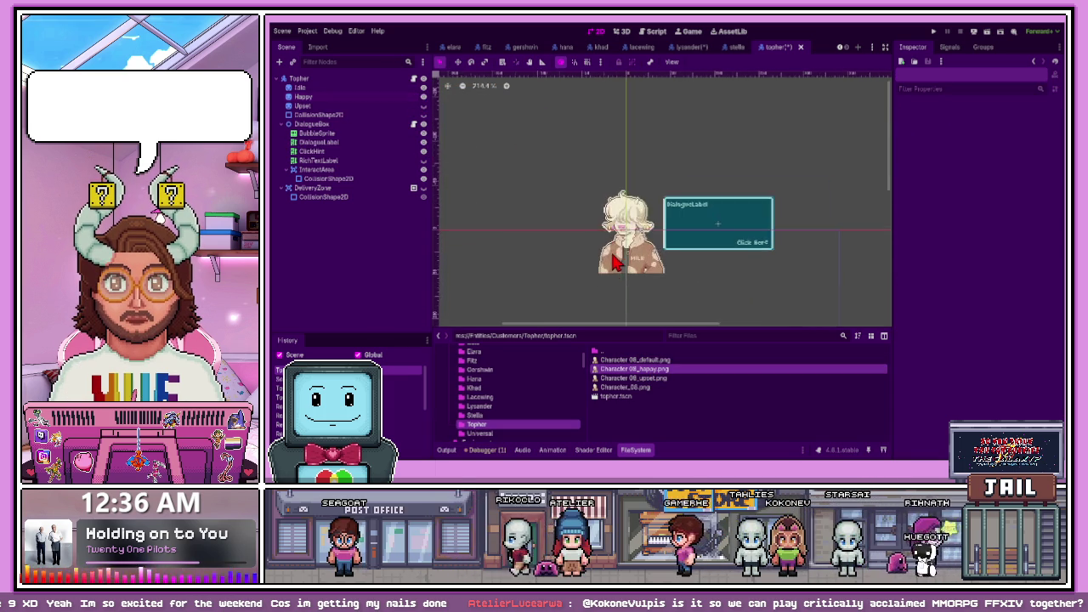
scroll(625, 250, up, 2)
scroll(578, 203, down, 4)
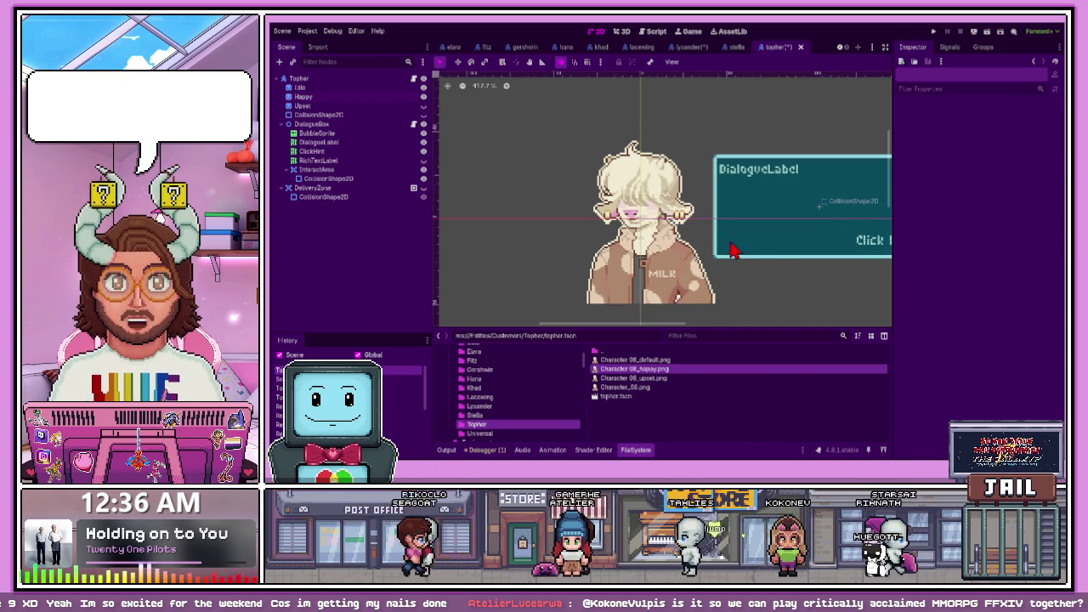
scroll(621, 259, up, 5)
click(595, 238)
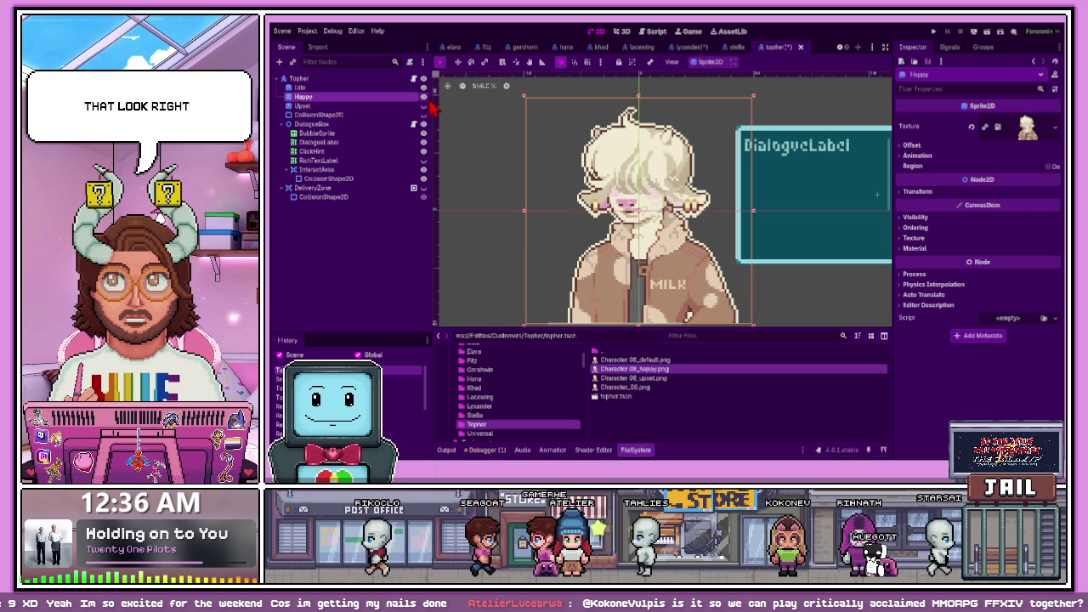
key(f)
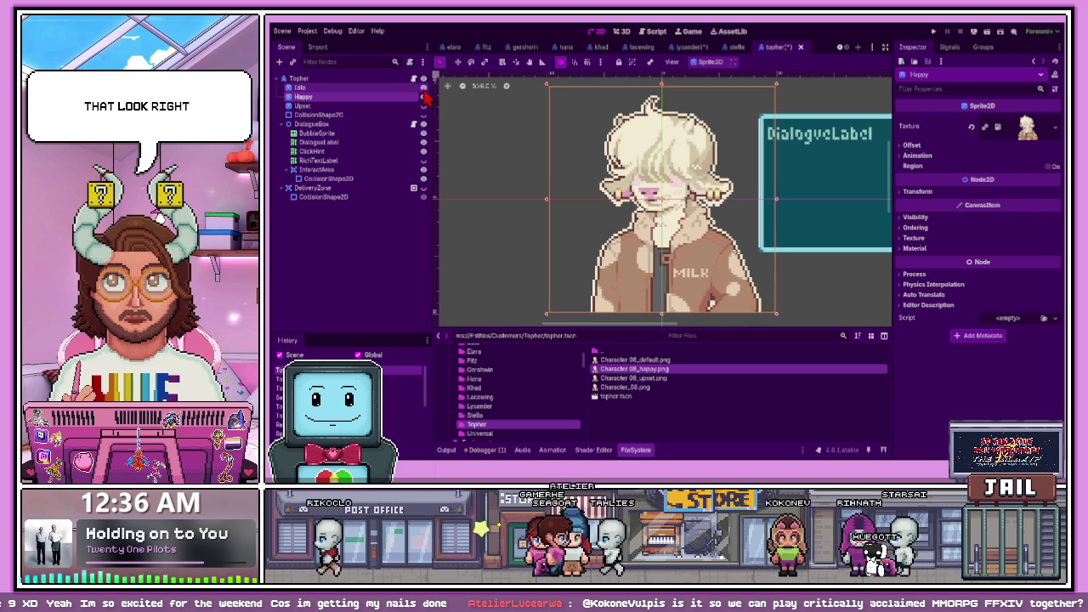
click(425, 97)
click(424, 97)
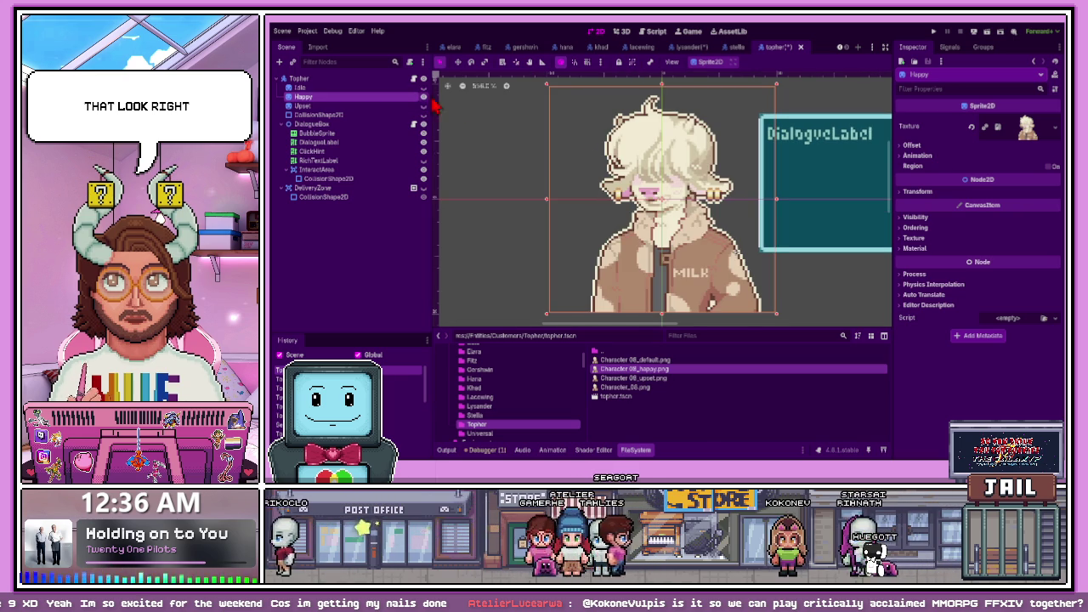
scroll(677, 228, up, 4)
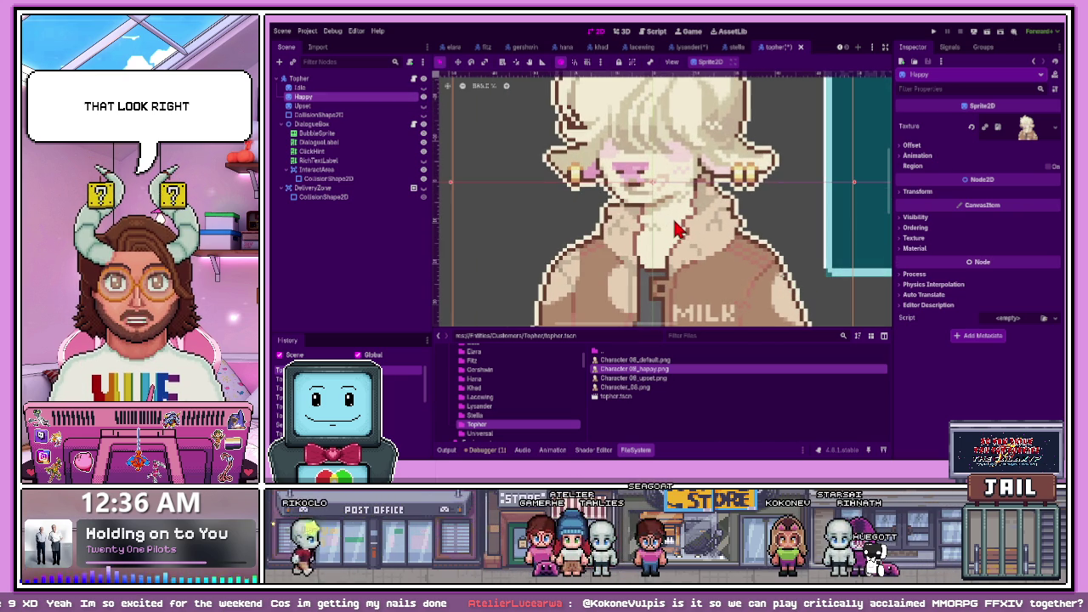
scroll(660, 226, down, 5)
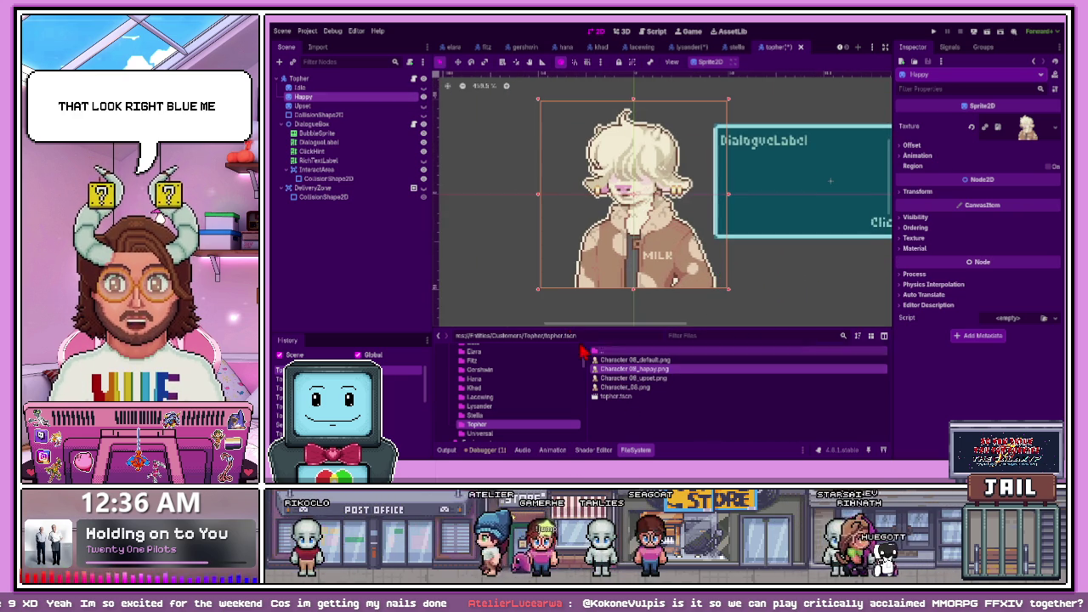
click(634, 378)
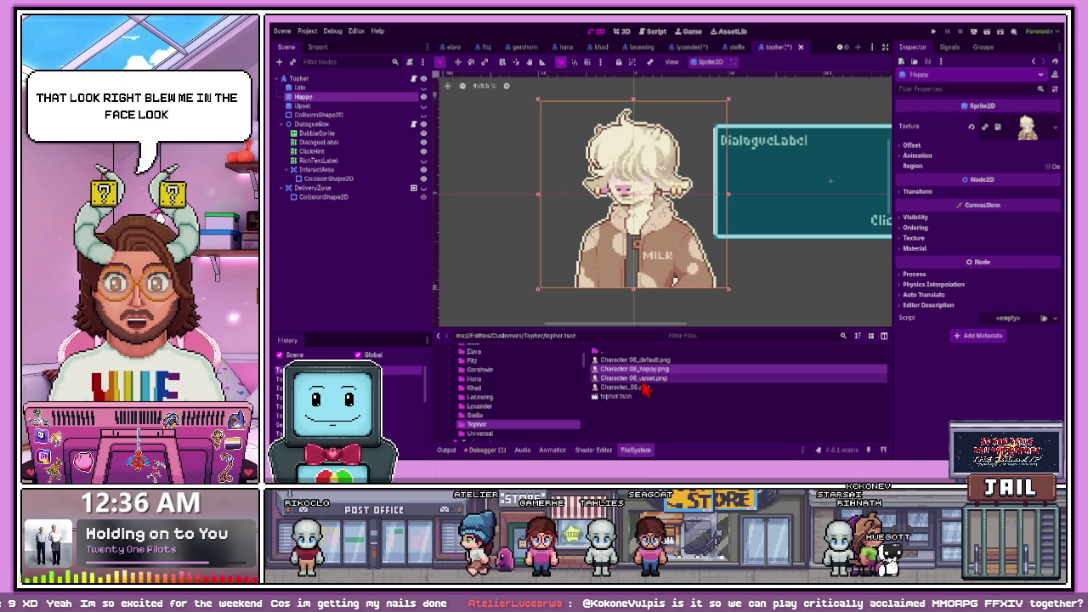
click(423, 96)
click(408, 106)
click(424, 105)
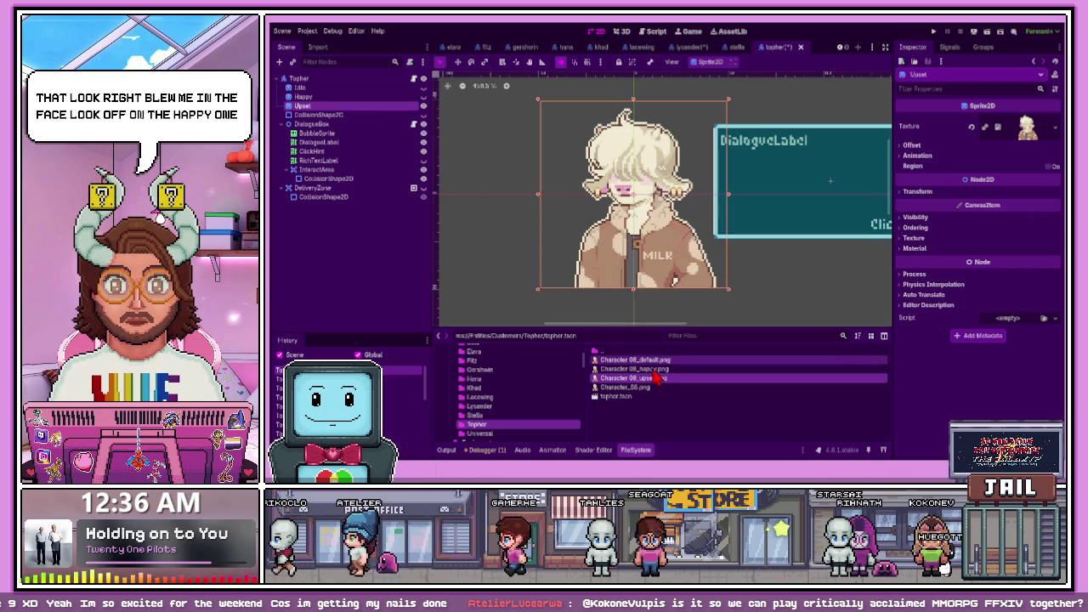
drag(633, 378, 370, 113)
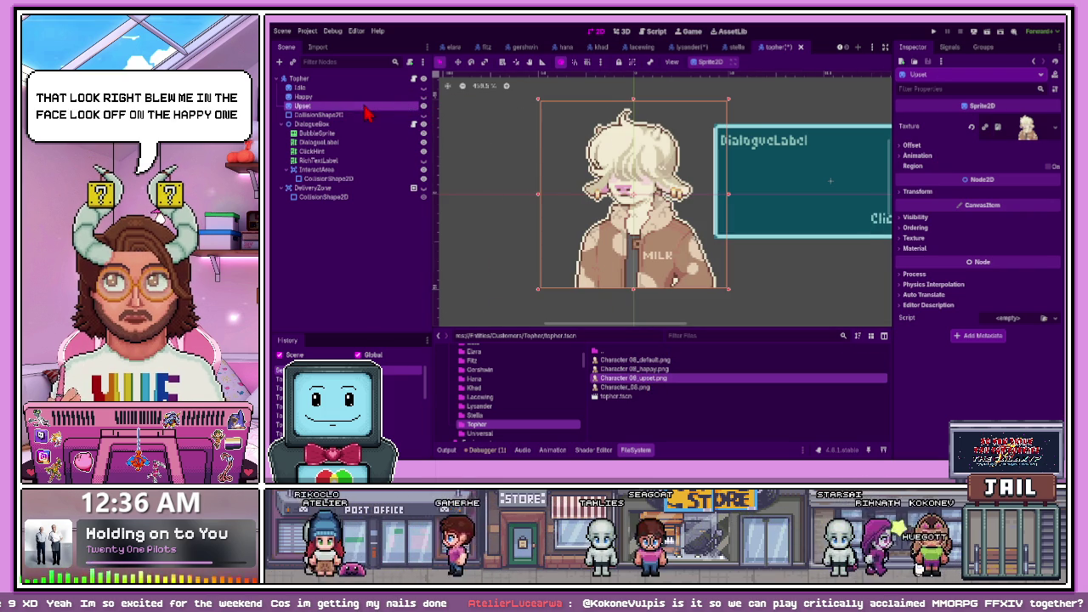
click(424, 105)
click(424, 96)
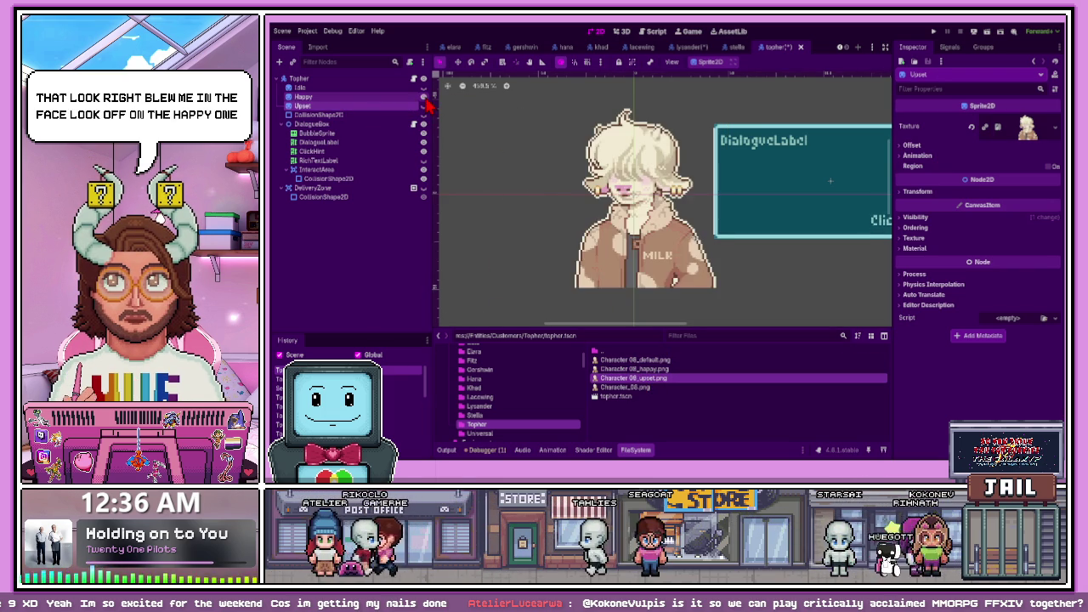
scroll(640, 224, up, 4)
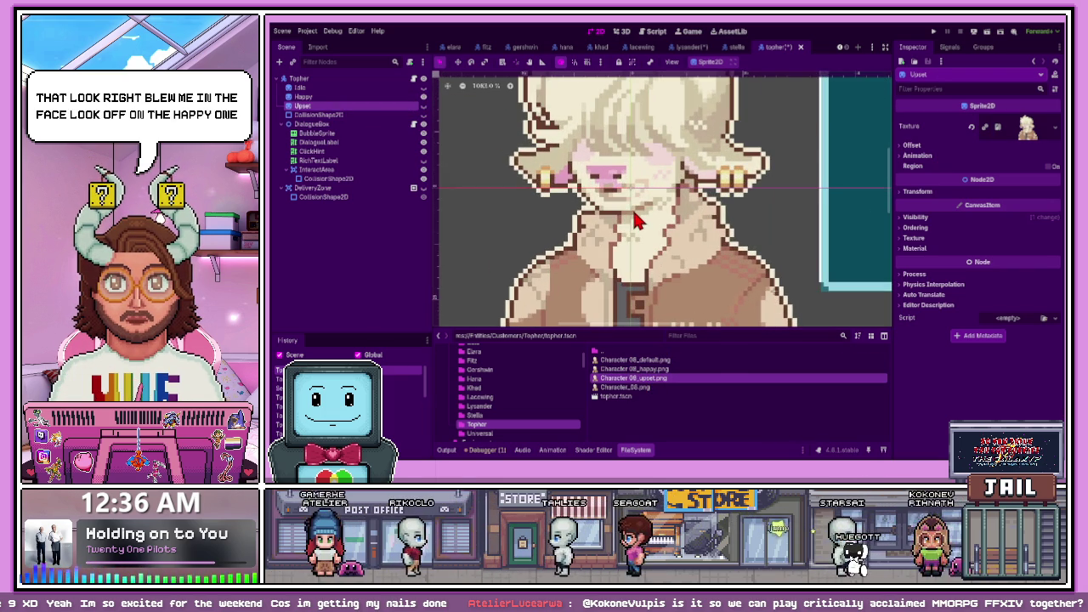
scroll(640, 224, down, 6)
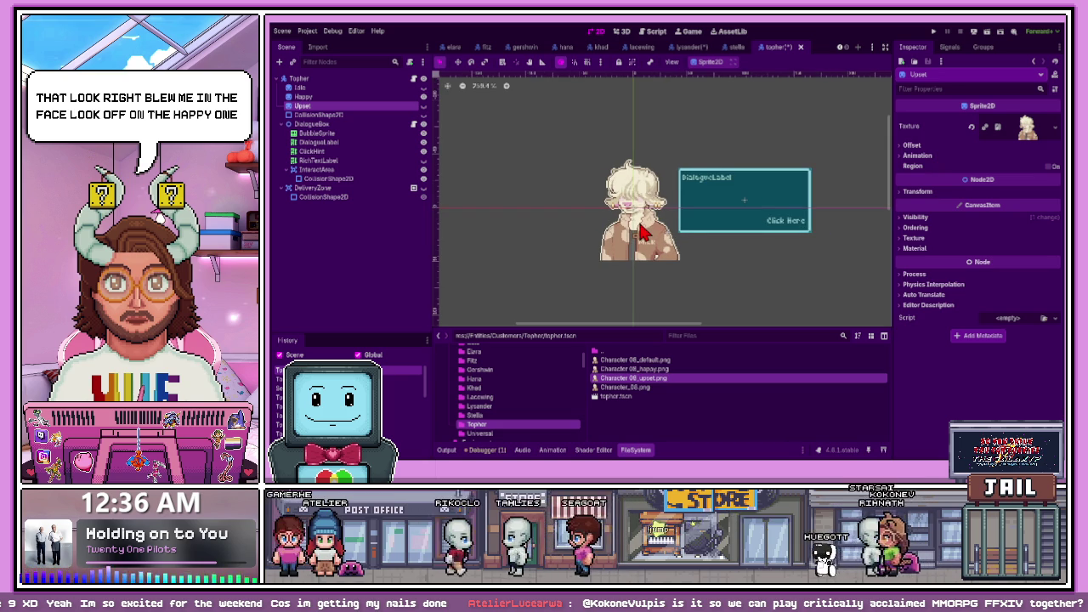
scroll(666, 241, up, 5)
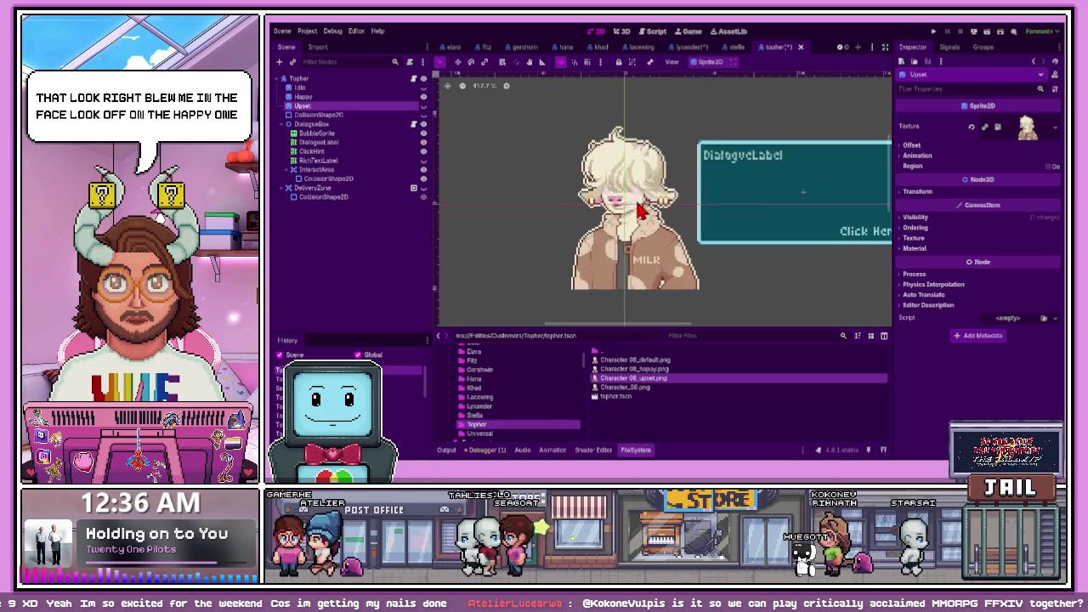
click(500, 145)
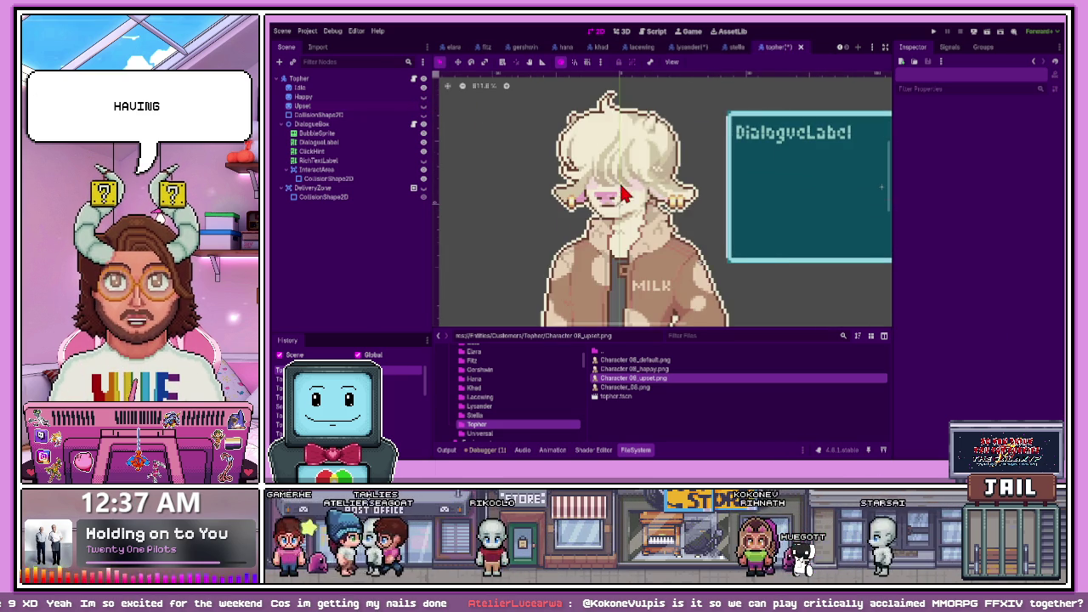
Select the InteractArea collision shape and resize the FileSystem dock
scroll(623, 193, down, 3)
click(709, 233)
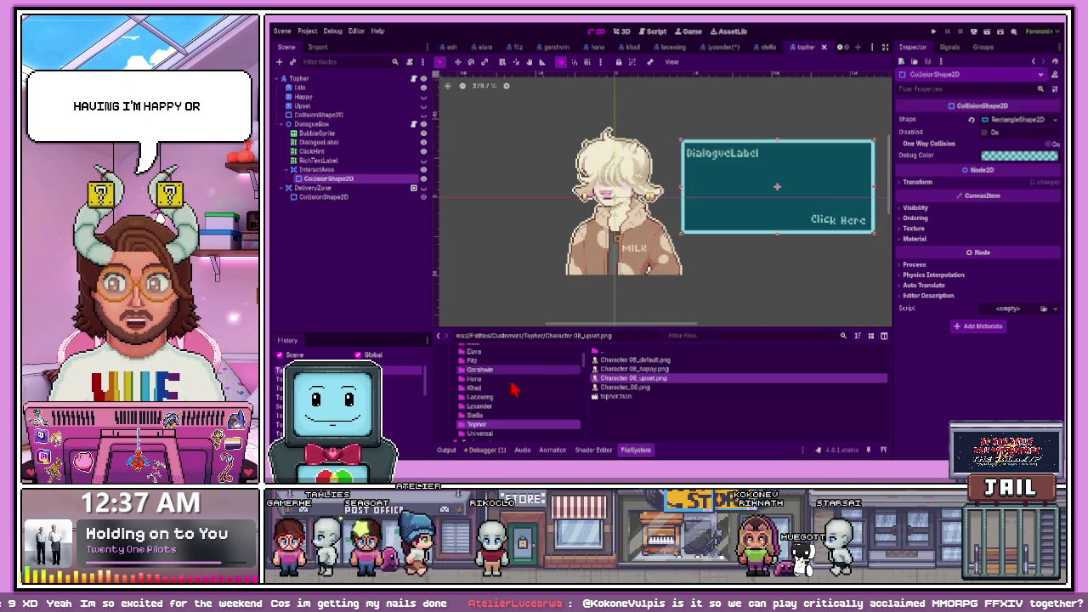
scroll(513, 389, down, 3)
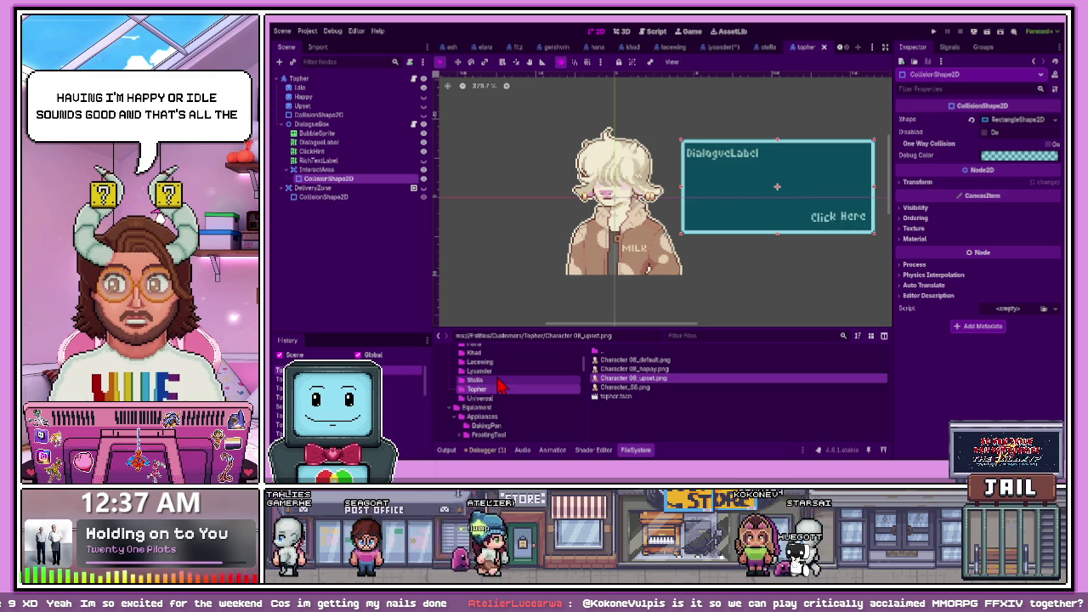
scroll(499, 391, up, 5)
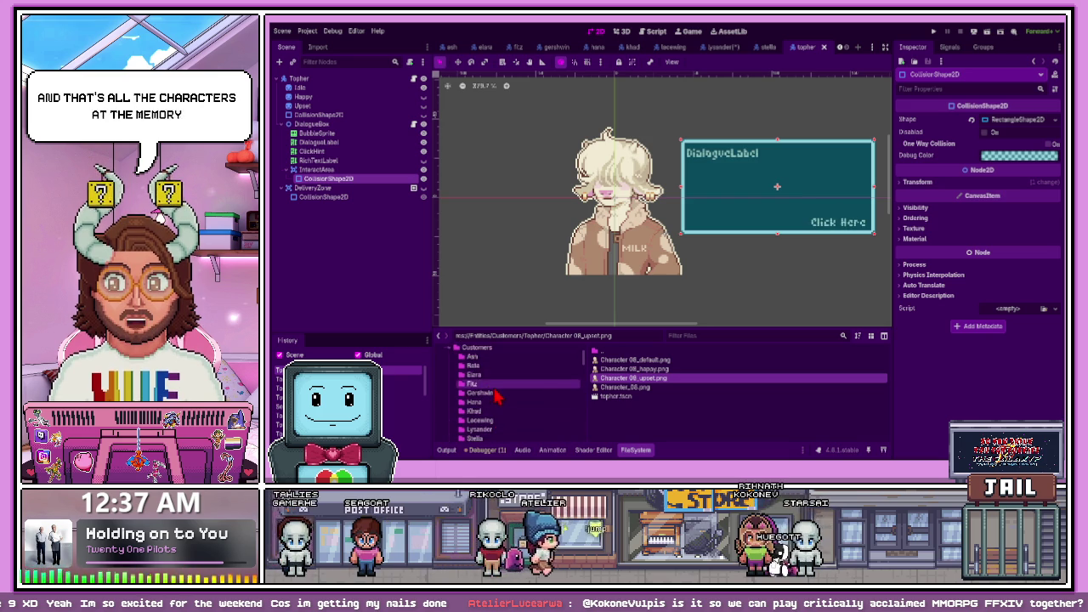
drag(500, 325, 517, 203)
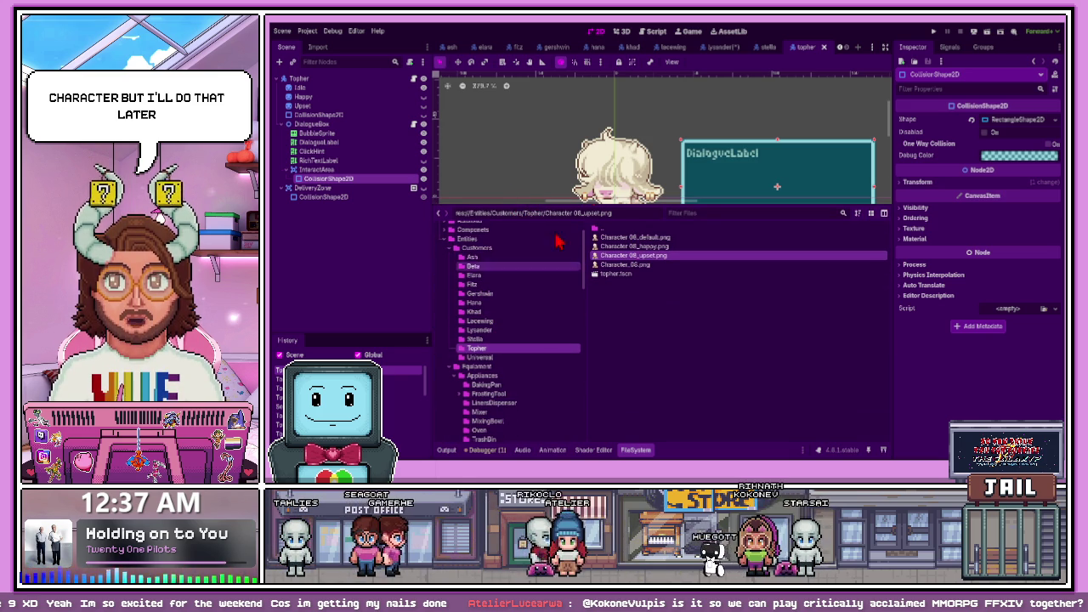
drag(586, 204, 587, 354)
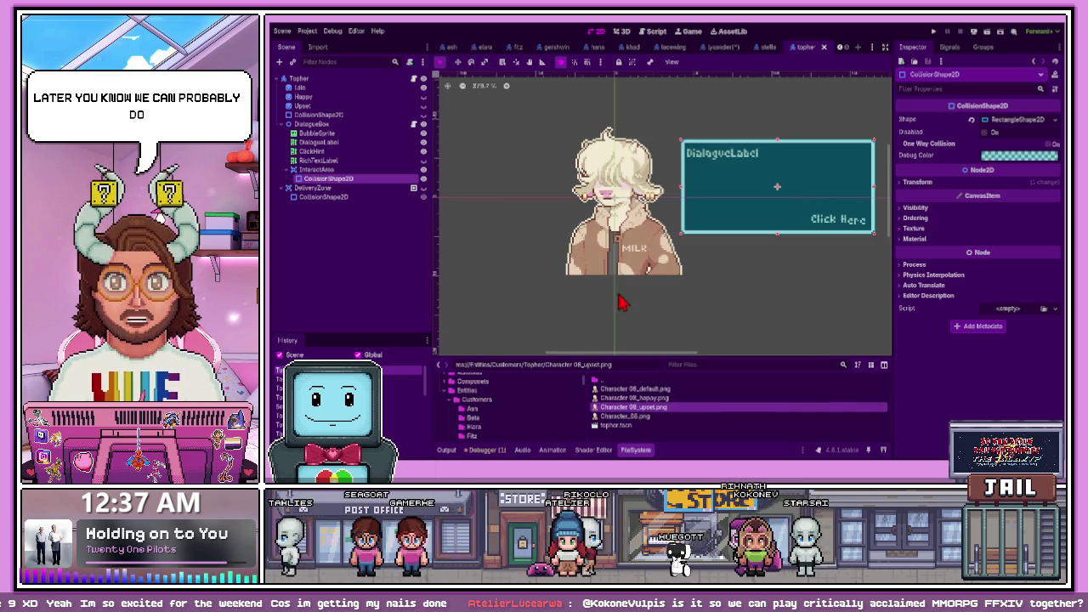
Switch to the lysander scene and save it with Ctrl+S
click(721, 48)
click(517, 158)
key(ctrl+s)
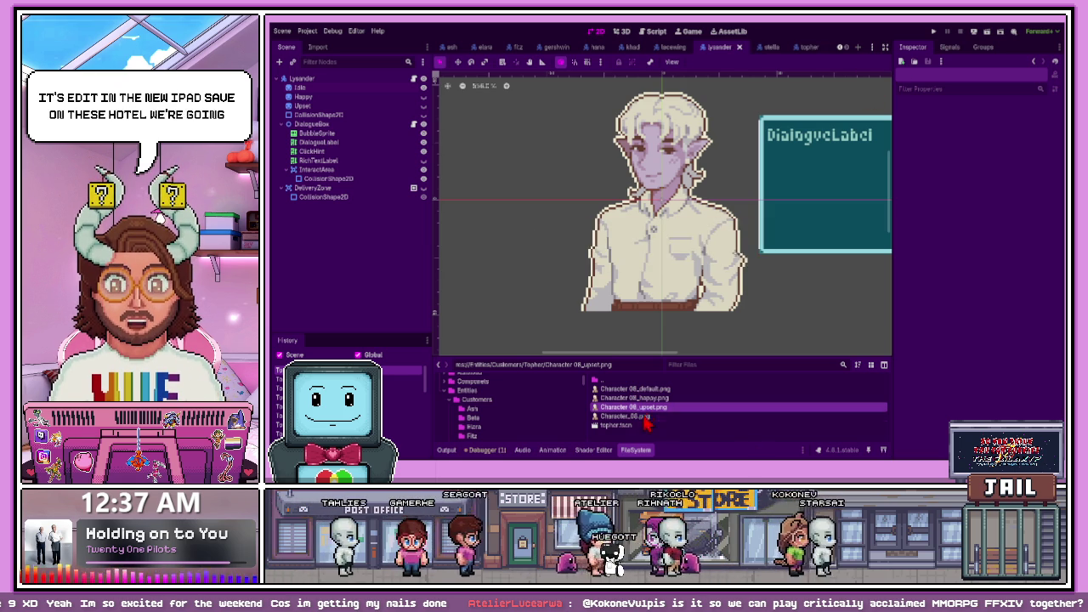
Filter the FileSystem for 'shop' and open shop.tscn
click(710, 366)
text(sho)
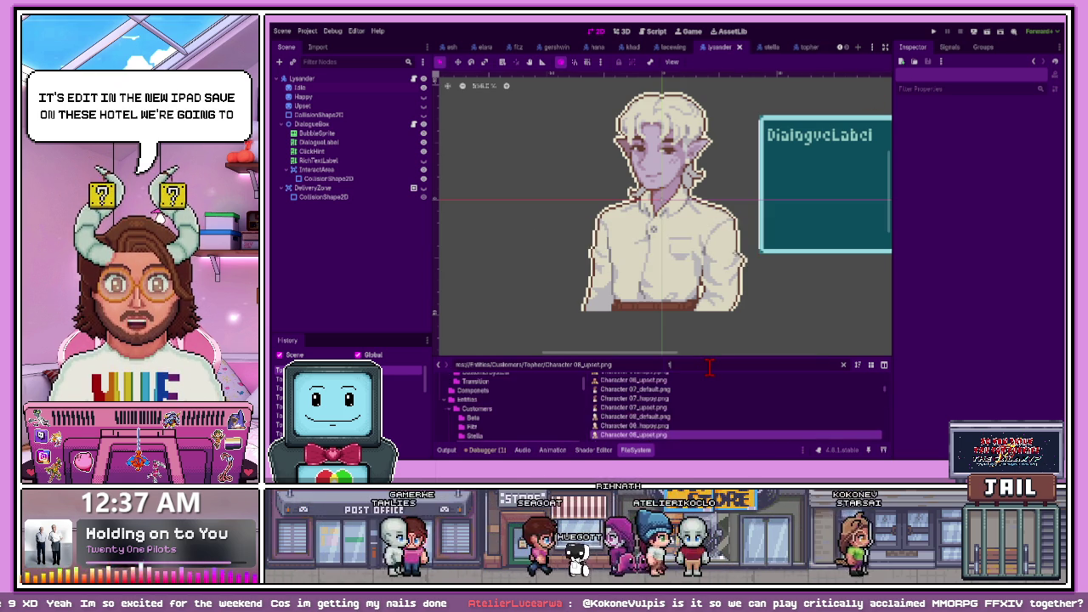
key(BackSpace)
key(BackSpace)
text(tore)
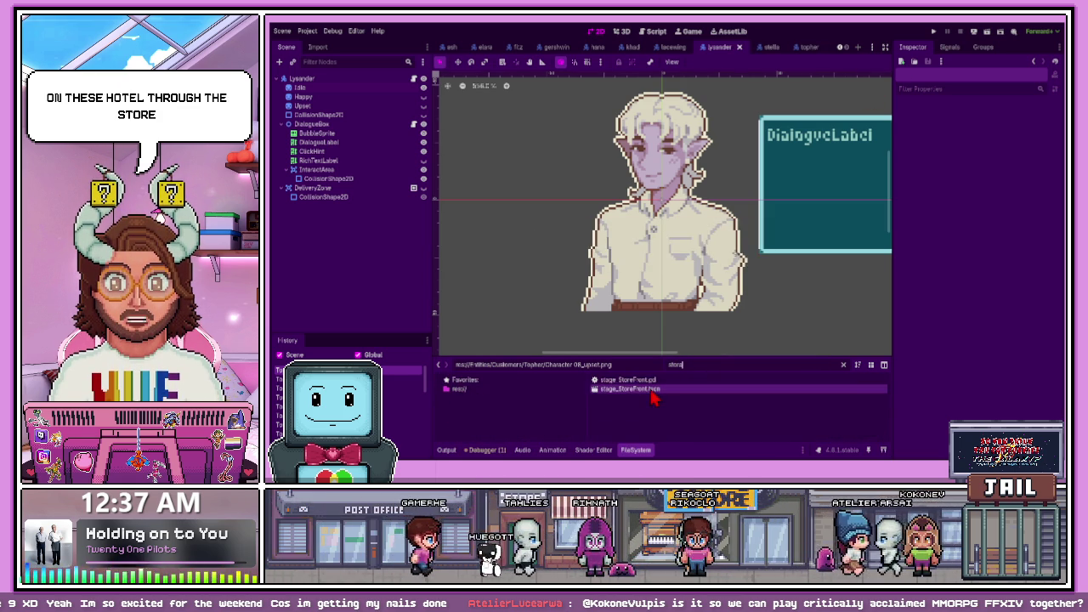
drag(694, 356, 697, 279)
key(BackSpace)
key(BackSpace)
key(BackSpace)
text(shop)
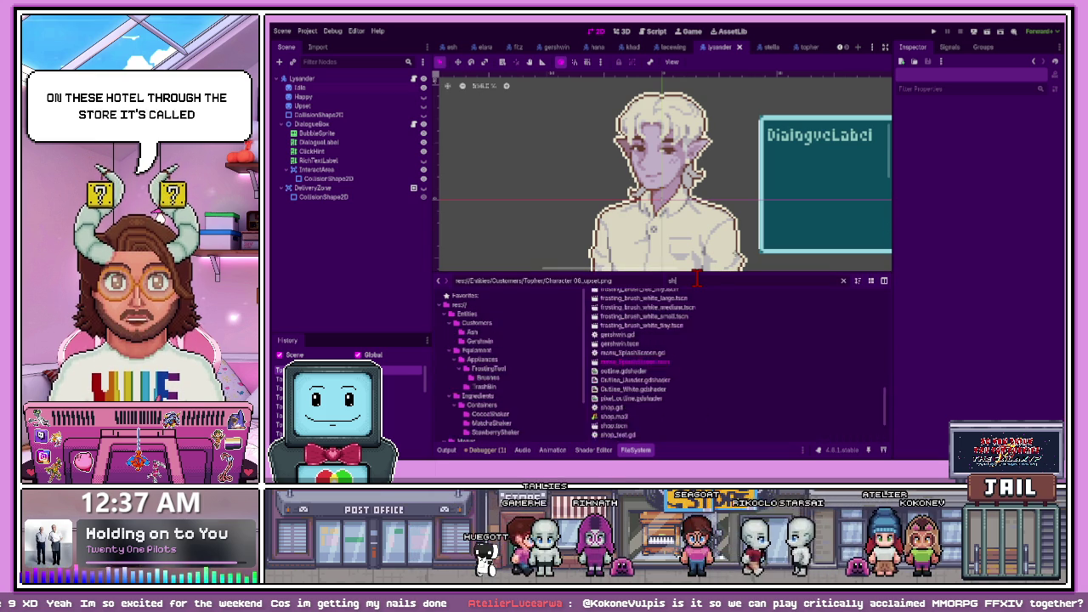
double_click(635, 314)
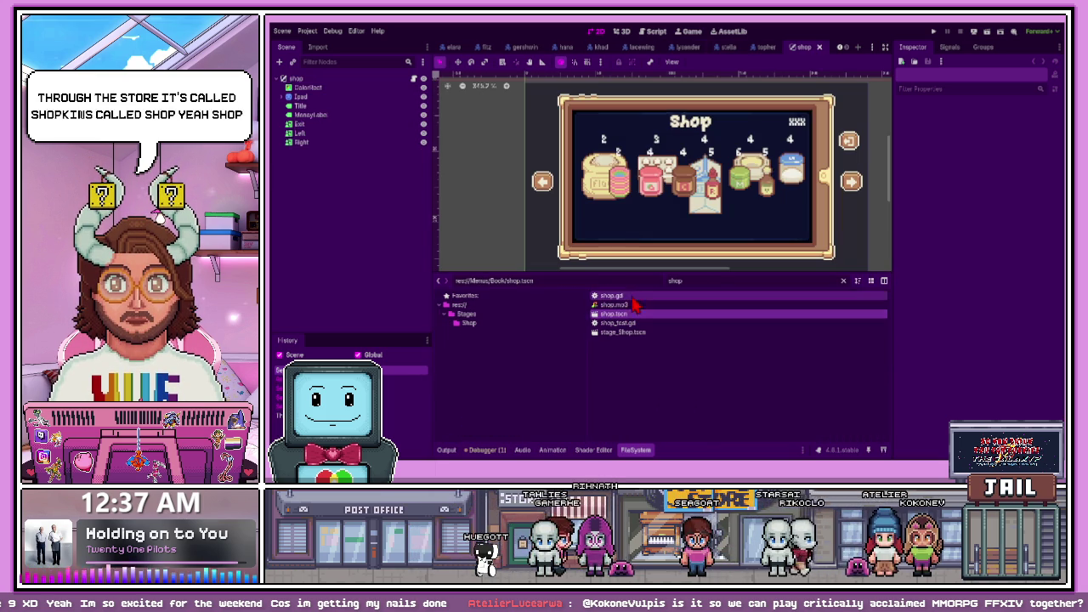
drag(655, 271, 658, 357)
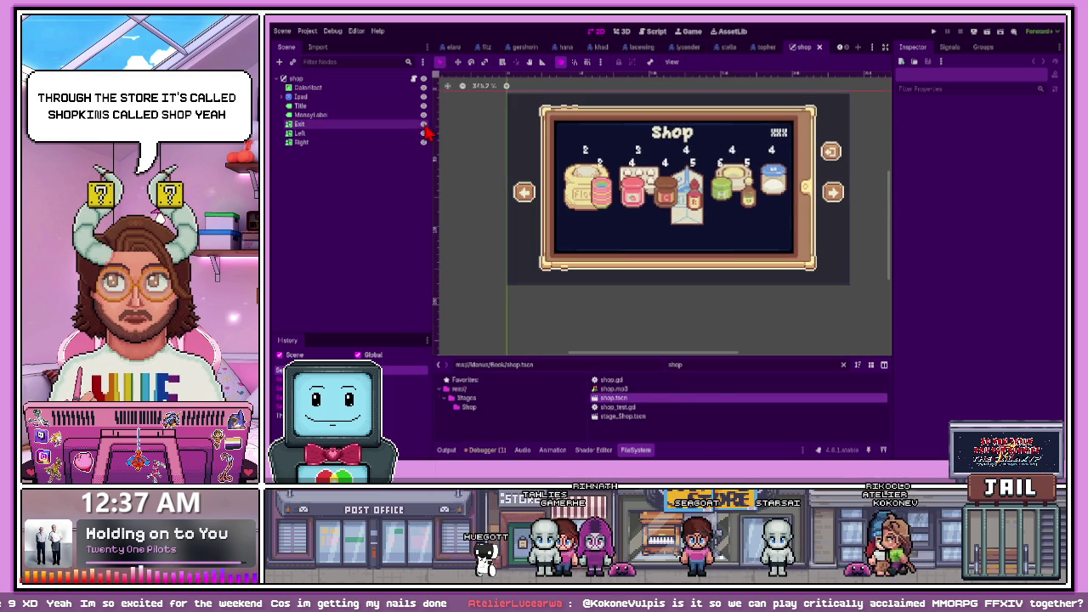
Expand Ipad, collapse PageA and PageB, and toggle the Ipad tablet art's visibility off and on
click(285, 97)
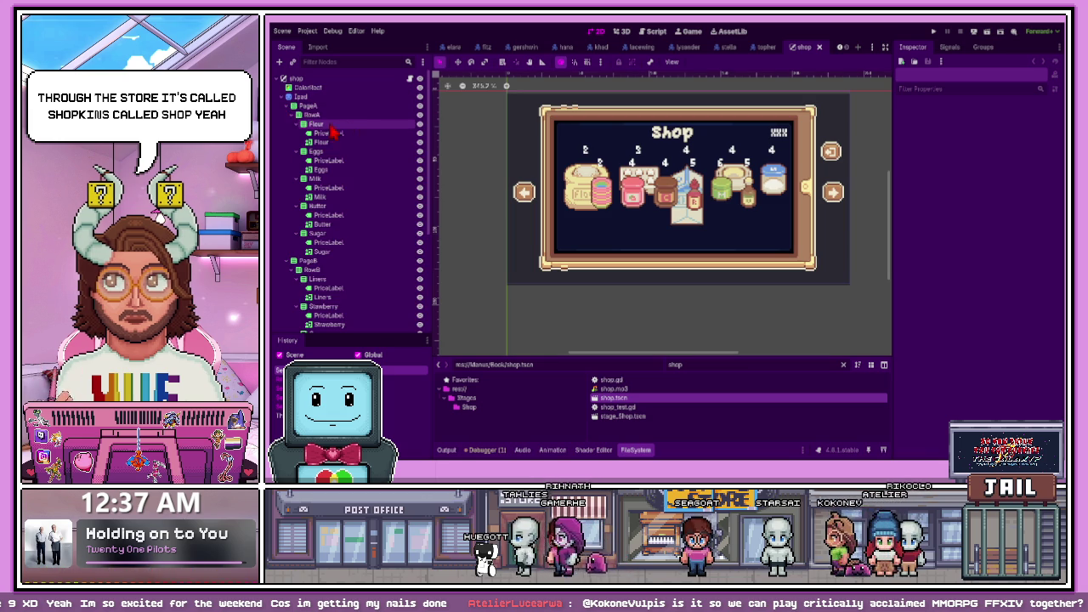
click(289, 106)
click(289, 115)
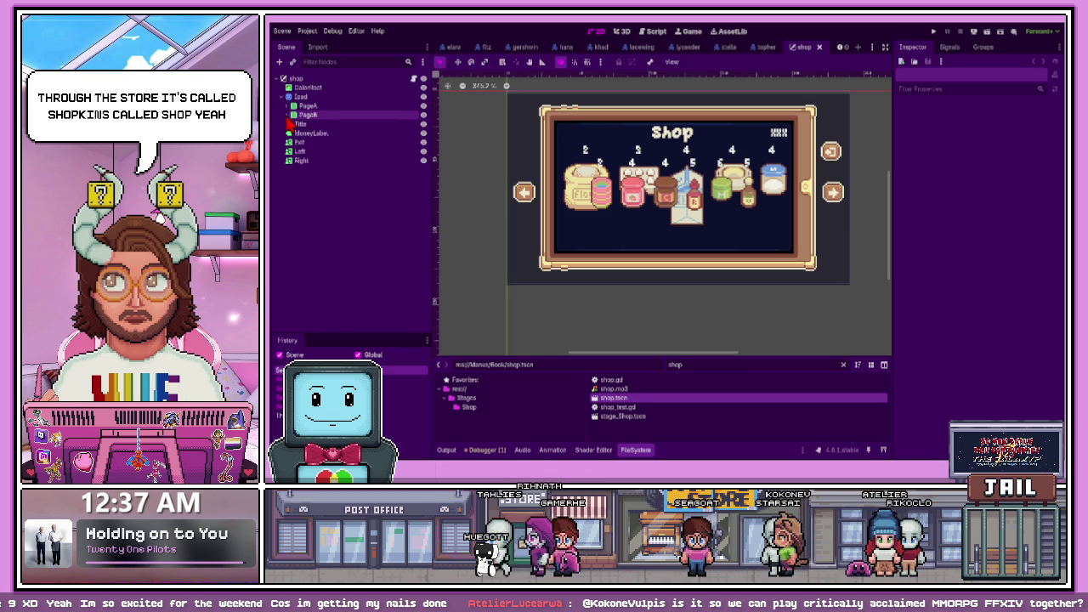
click(338, 135)
click(301, 96)
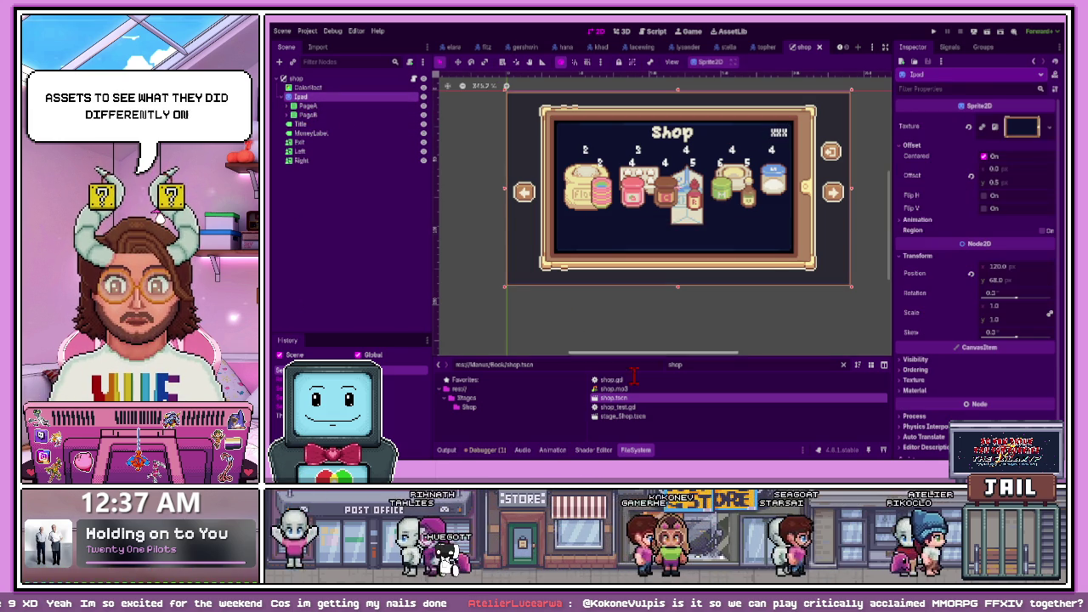
click(423, 106)
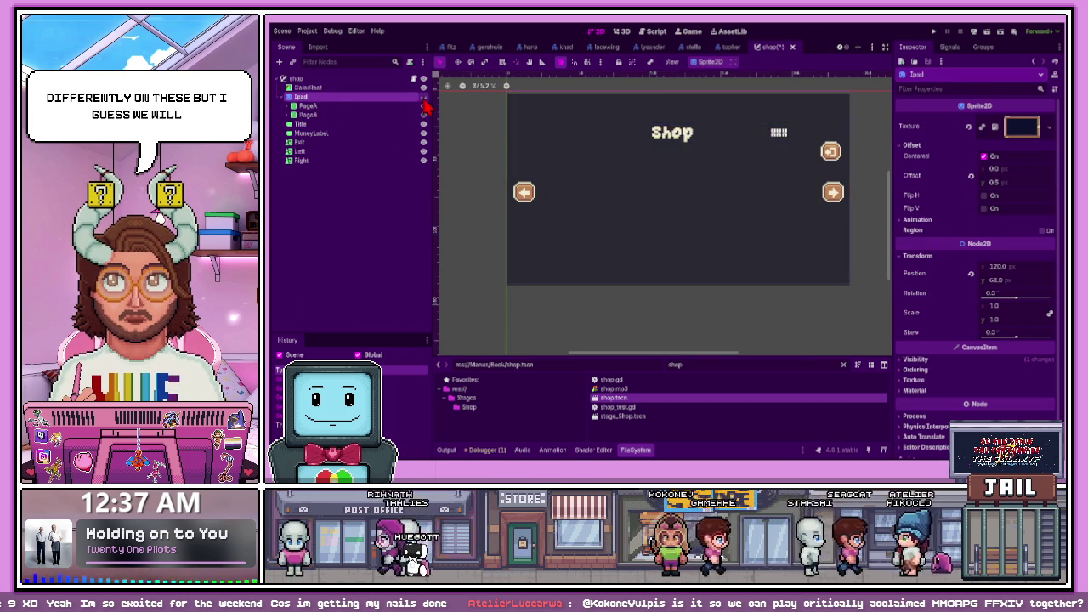
click(423, 105)
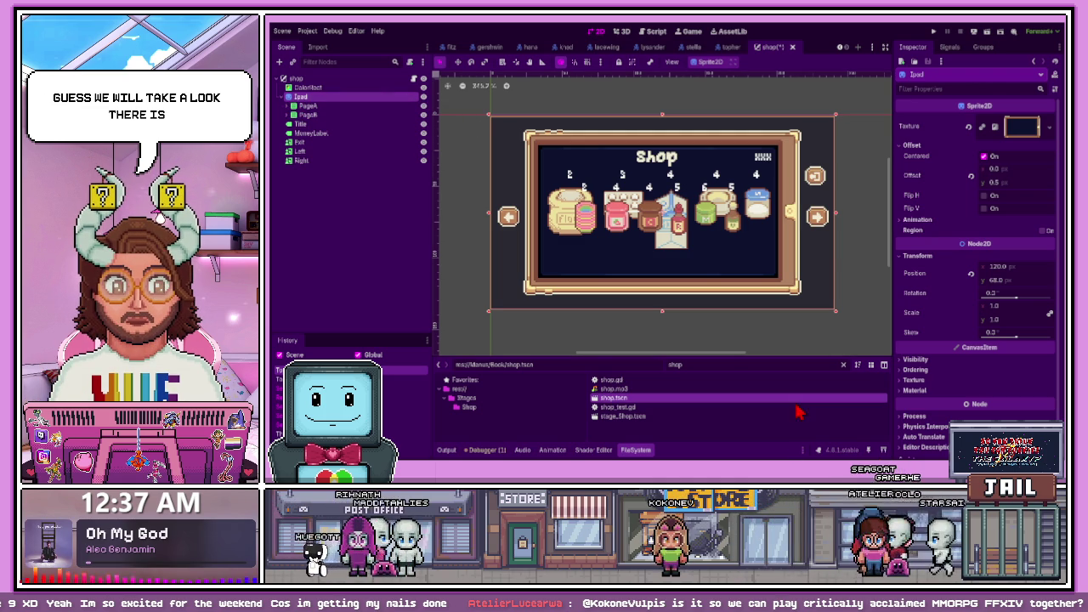
click(514, 412)
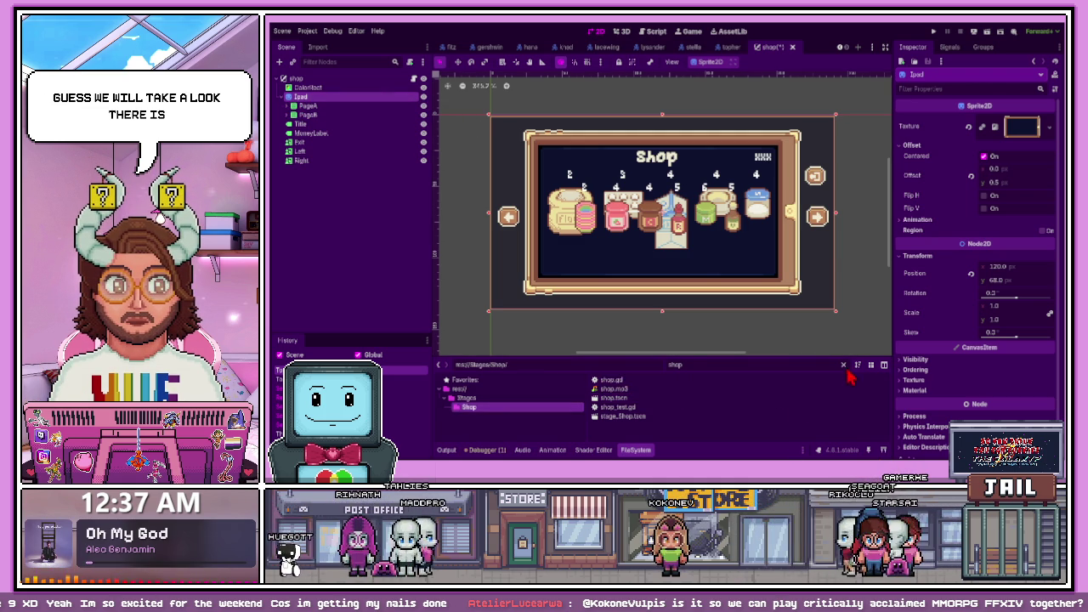
Enlarge the FileSystem dock and browse the Shop folder for the new StoreTablet art
drag(691, 360, 690, 294)
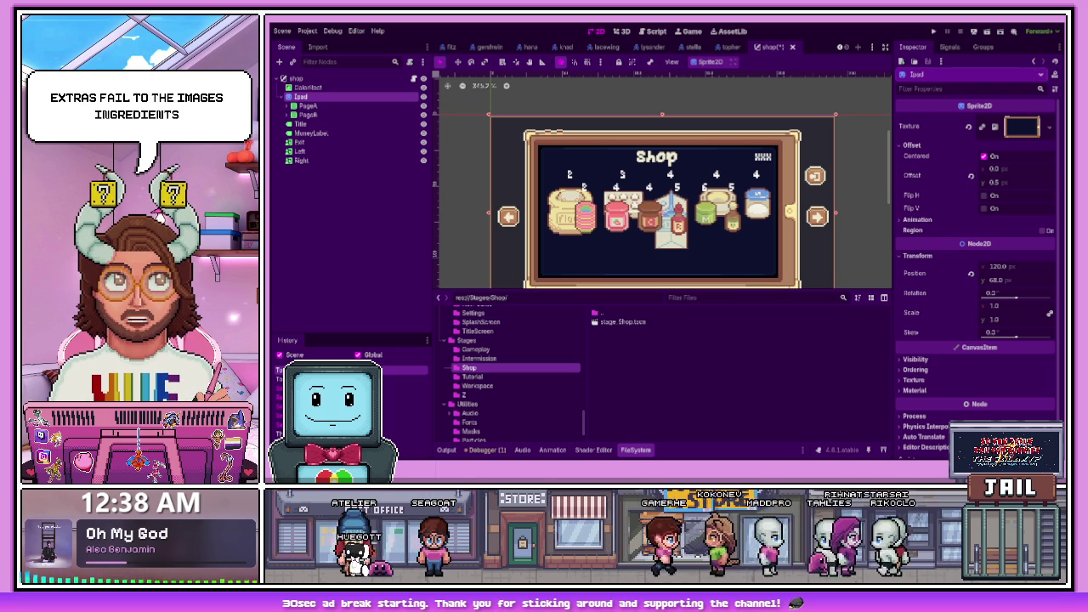
scroll(663, 204, down, 1)
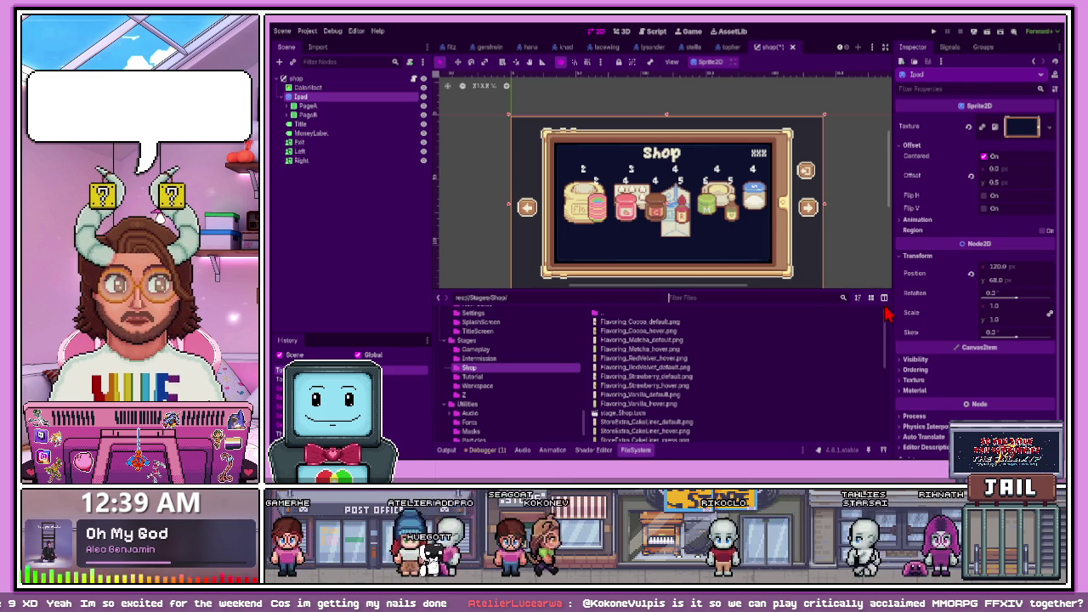
scroll(705, 243, down, 5)
scroll(704, 272, up, 3)
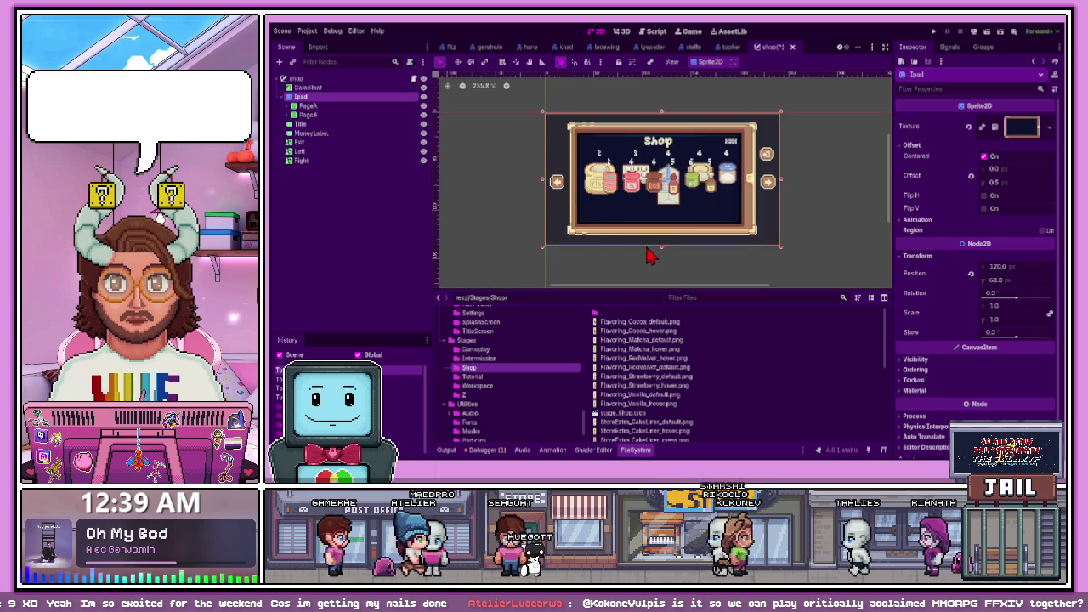
scroll(646, 242, up, 2)
mouse_move(647, 289)
mouse_down()
mouse_move(644, 260)
mouse_move(645, 271)
mouse_up()
scroll(678, 416, down, 5)
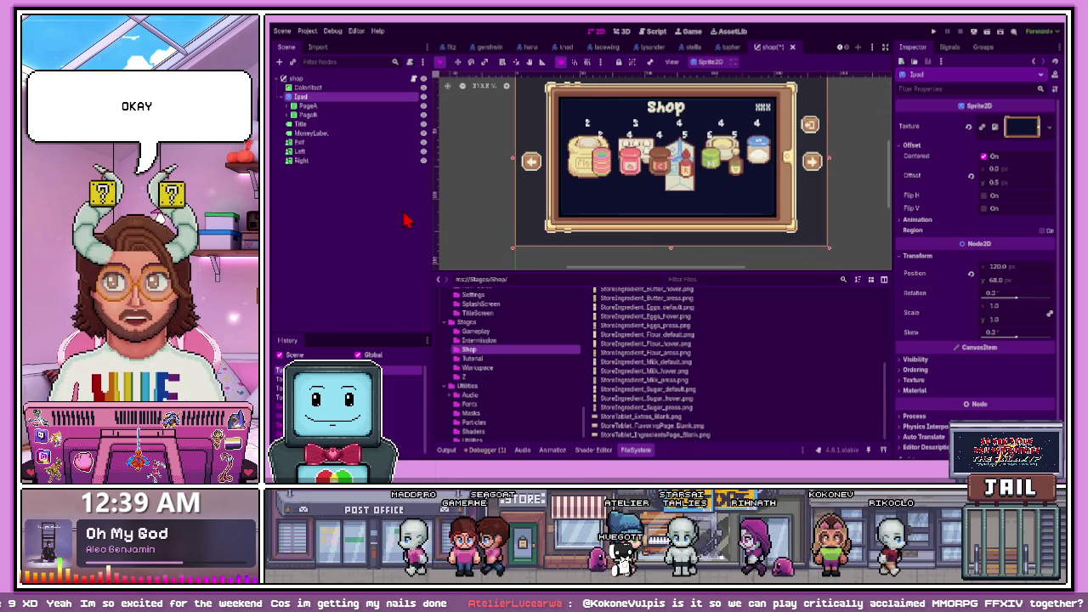
Hide PageA, PageB and MoneyLabel, then put StoreTablet_IngredientsPage_Blank.png on the Ipad sprite
click(423, 105)
click(424, 115)
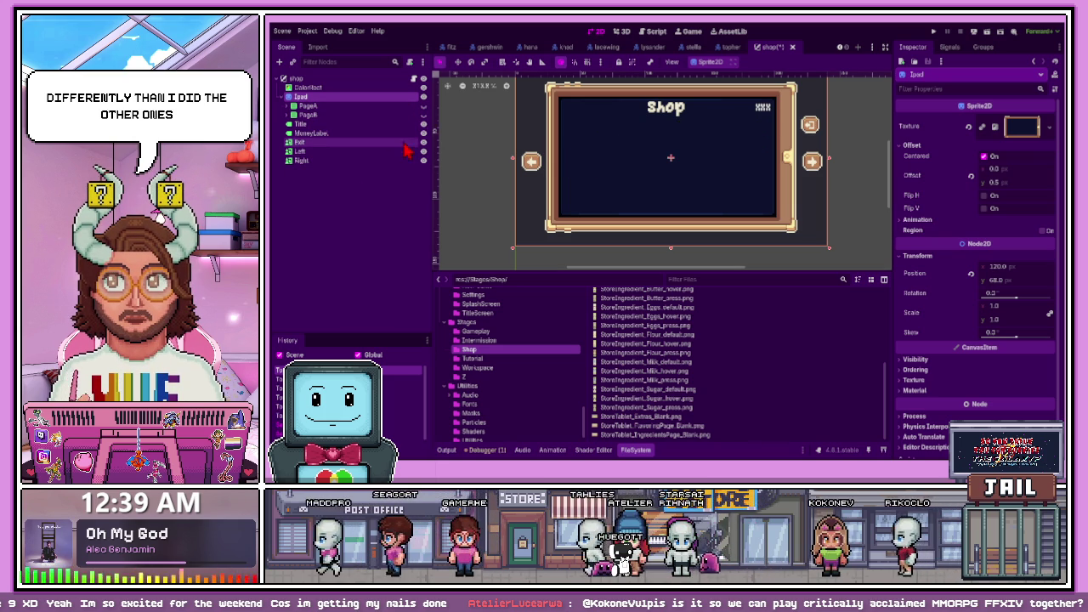
click(423, 133)
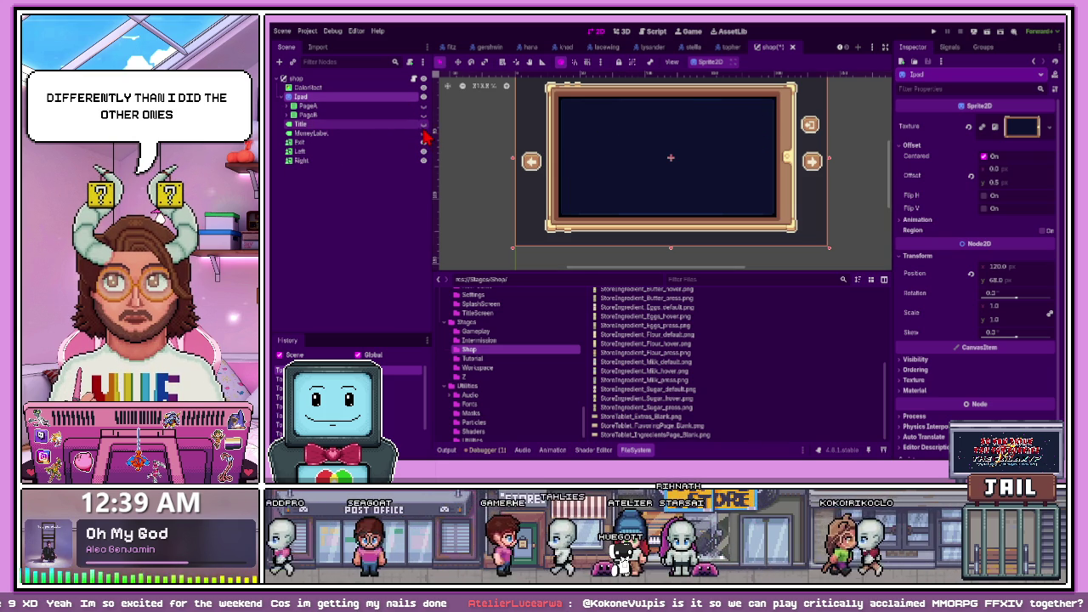
drag(508, 188, 499, 202)
click(659, 435)
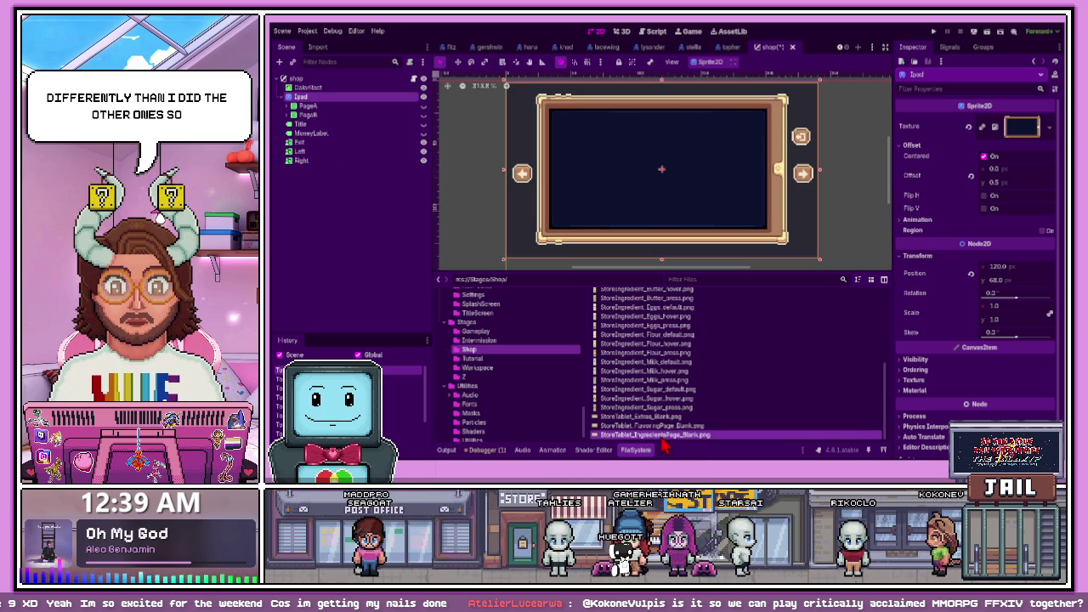
mouse_move(659, 435)
mouse_down()
mouse_move(365, 92)
mouse_move(330, 99)
mouse_up()
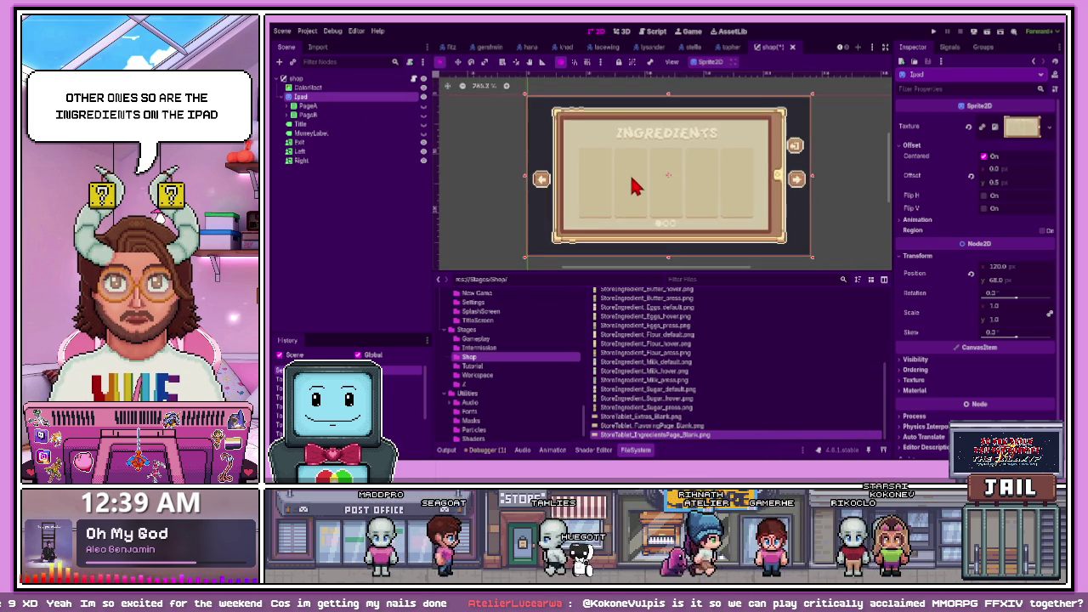
Expand PageA and add a new Sprite2D child node under it with Ctrl+A
scroll(634, 155, up, 1)
click(424, 106)
click(423, 106)
click(294, 105)
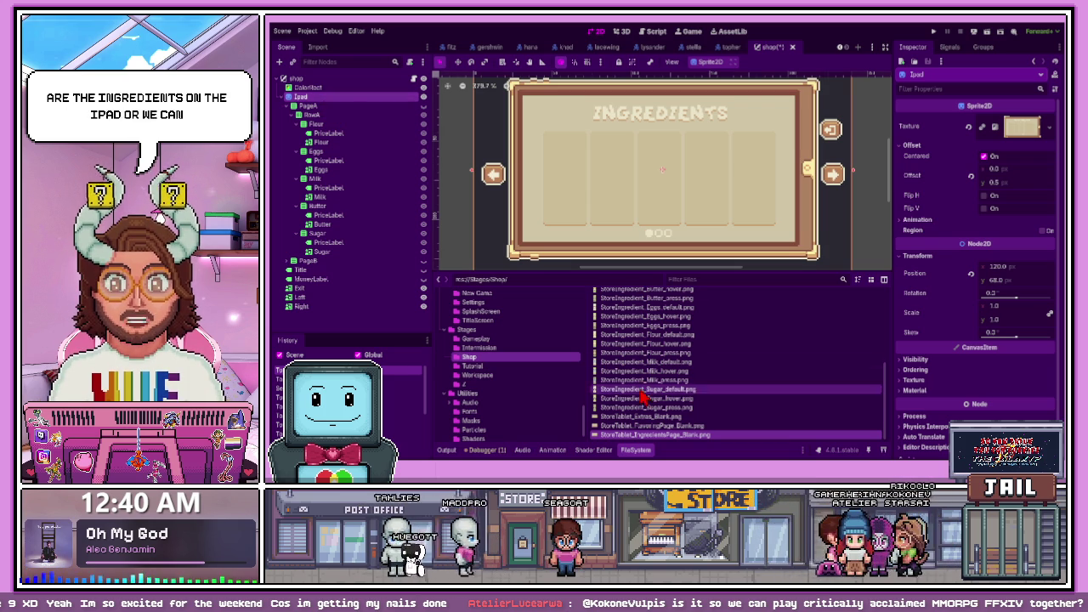
click(341, 109)
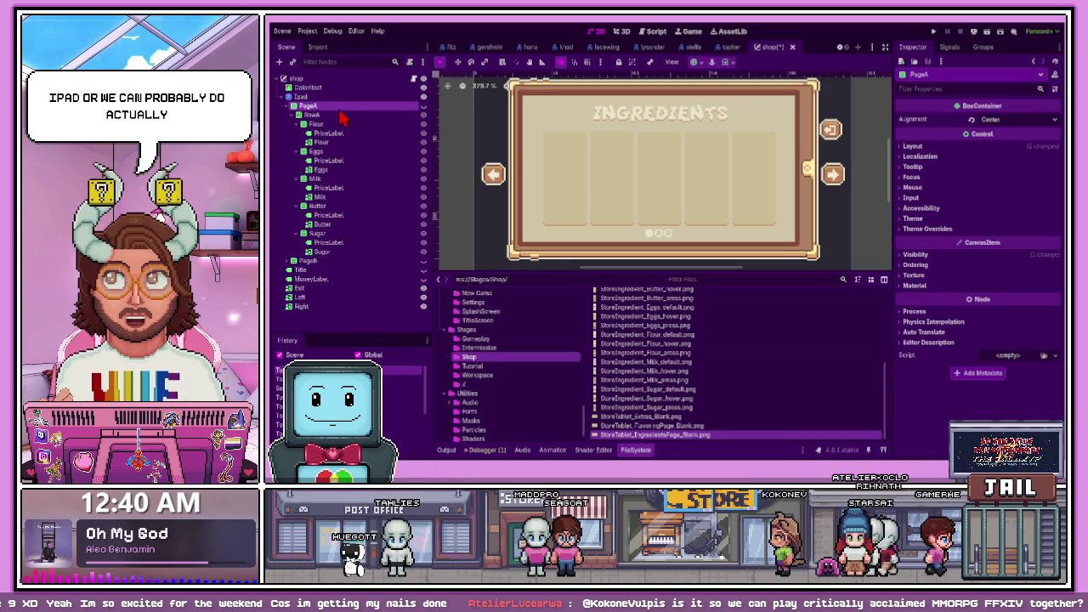
key(ctrl+a)
key(Return)
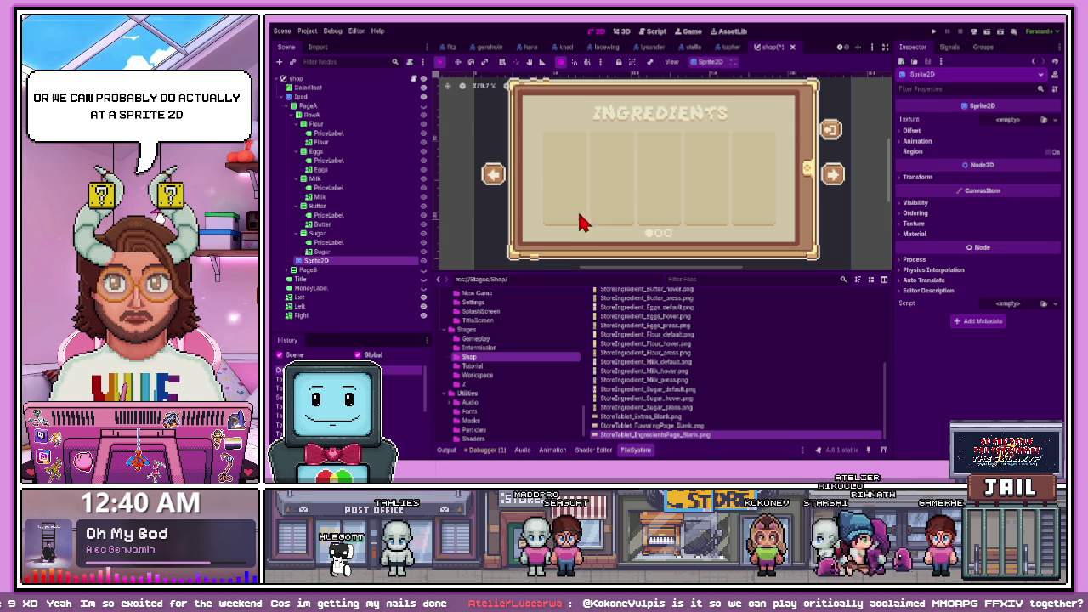
Move the new Sprite2D into RowA, then change the Ipad node's type to Control
mouse_move(337, 263)
mouse_down()
mouse_move(328, 114)
mouse_move(323, 126)
mouse_move(303, 114)
mouse_move(304, 126)
mouse_up()
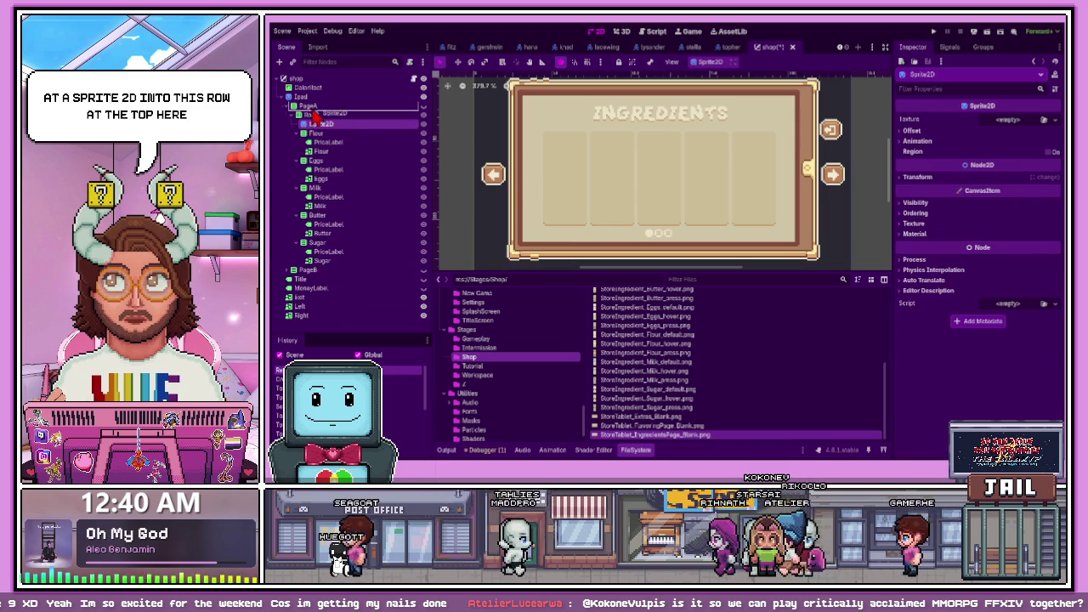
drag(313, 116, 313, 115)
click(294, 124)
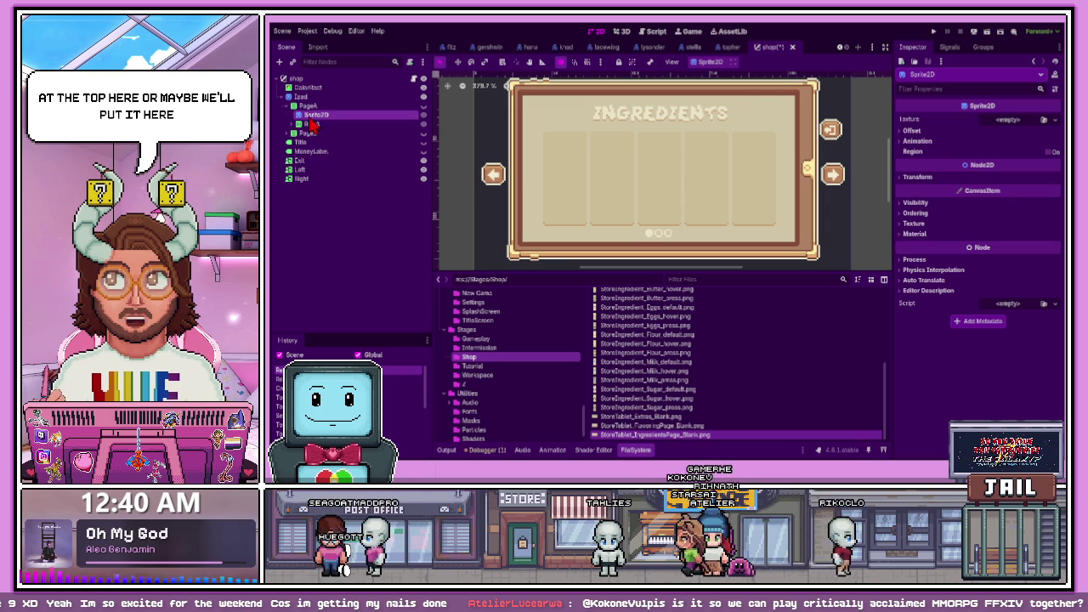
drag(313, 115, 322, 142)
click(293, 115)
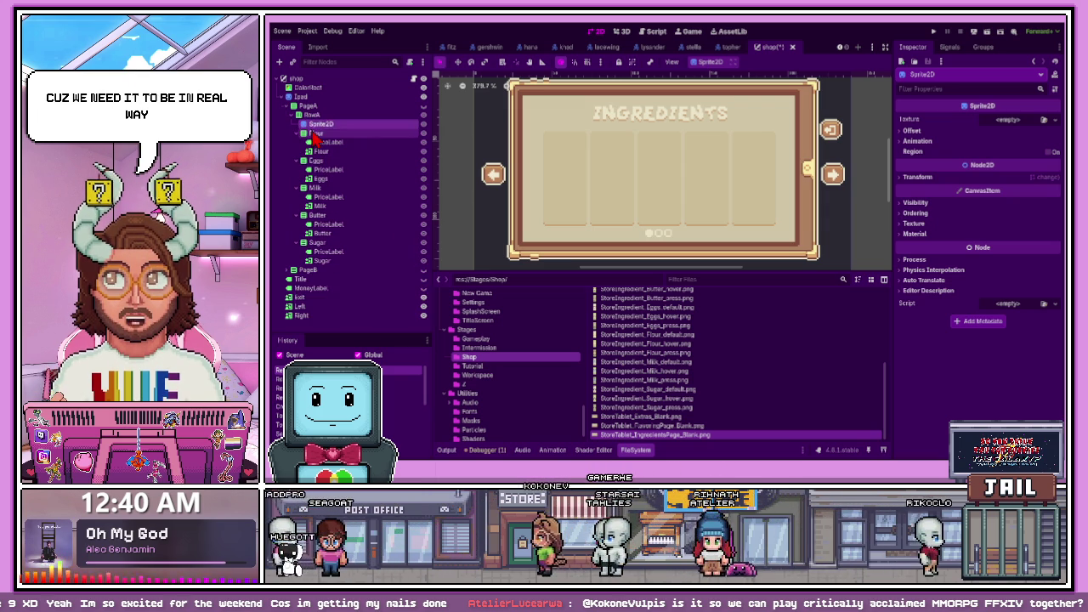
click(300, 98)
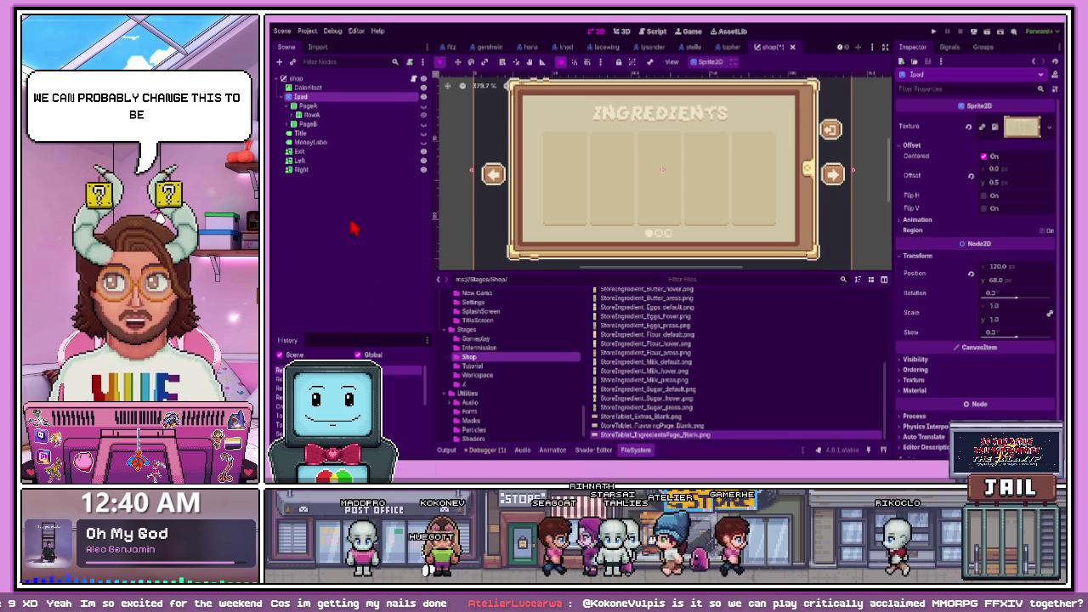
key(ctrl+z)
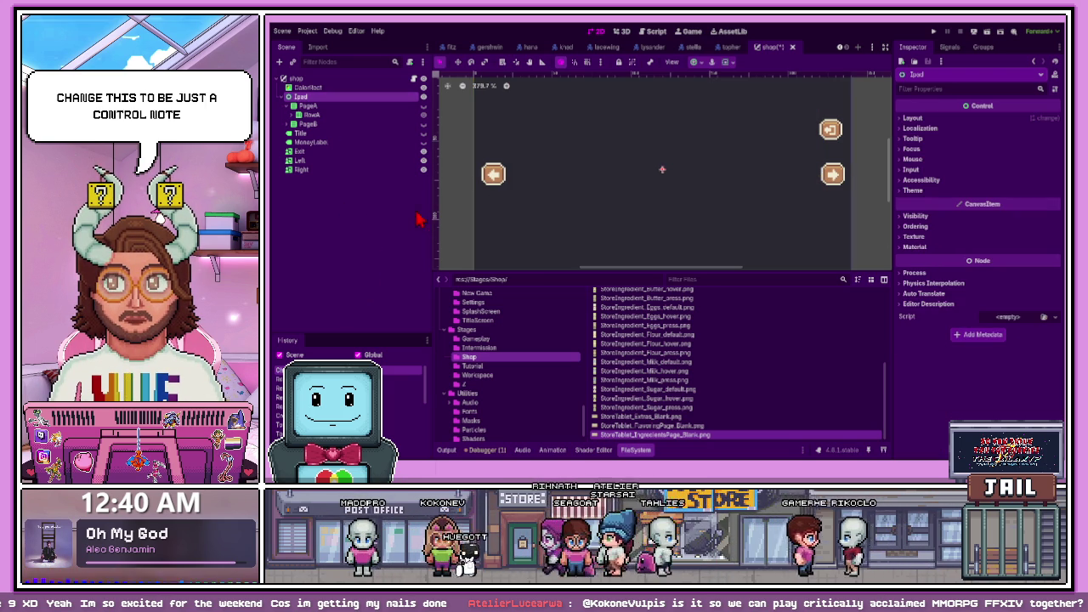
Give the new Sprite2D in RowA the StoreTablet_IngredientsPage_Blank.png texture
scroll(587, 204, down, 3)
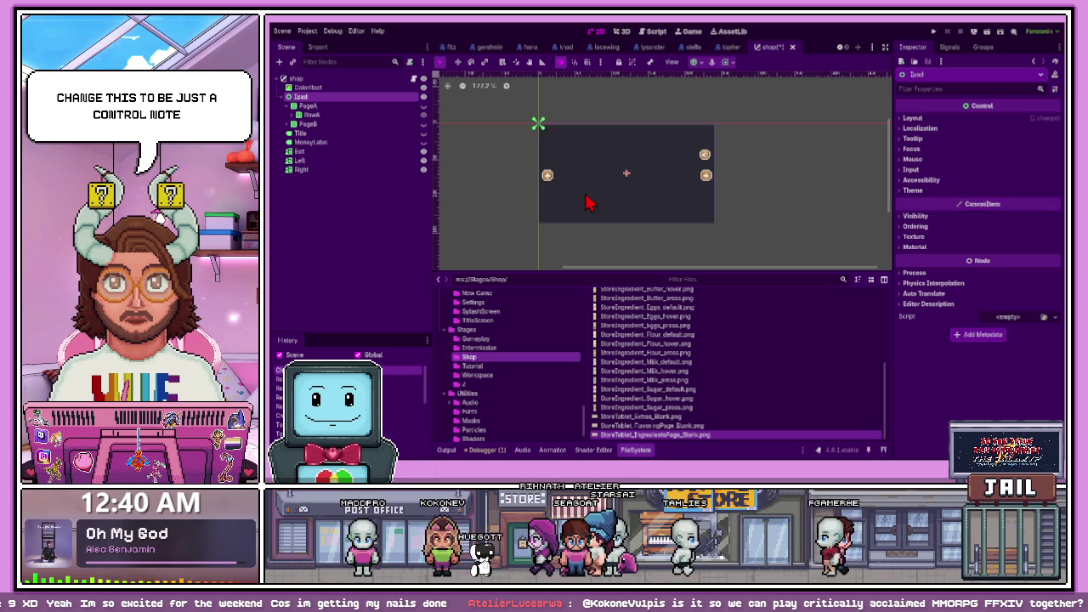
click(292, 116)
click(319, 124)
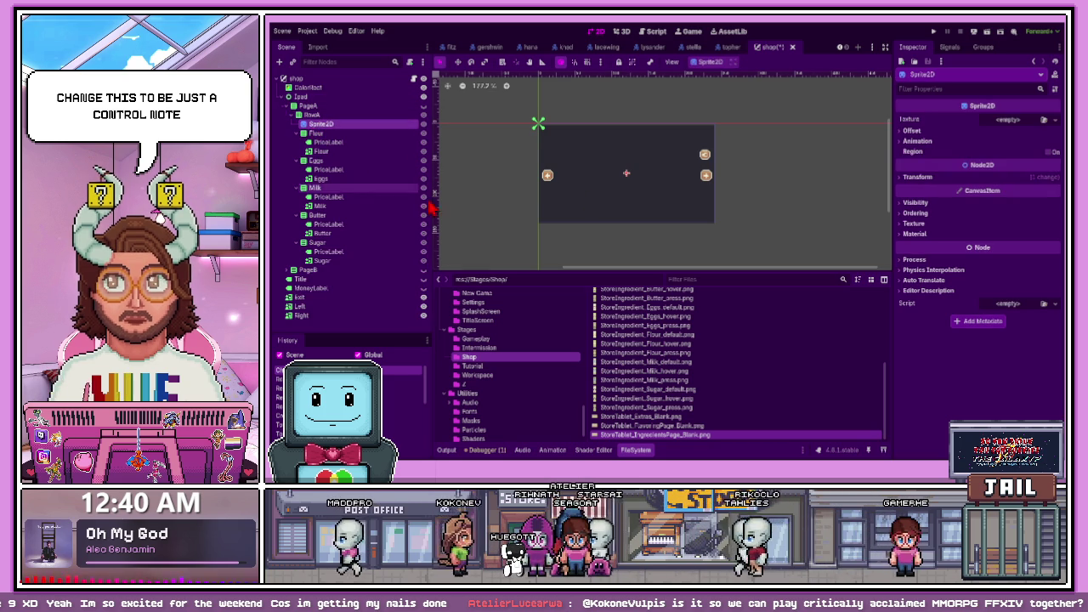
mouse_move(681, 440)
mouse_down()
mouse_move(578, 292)
mouse_move(347, 145)
mouse_up()
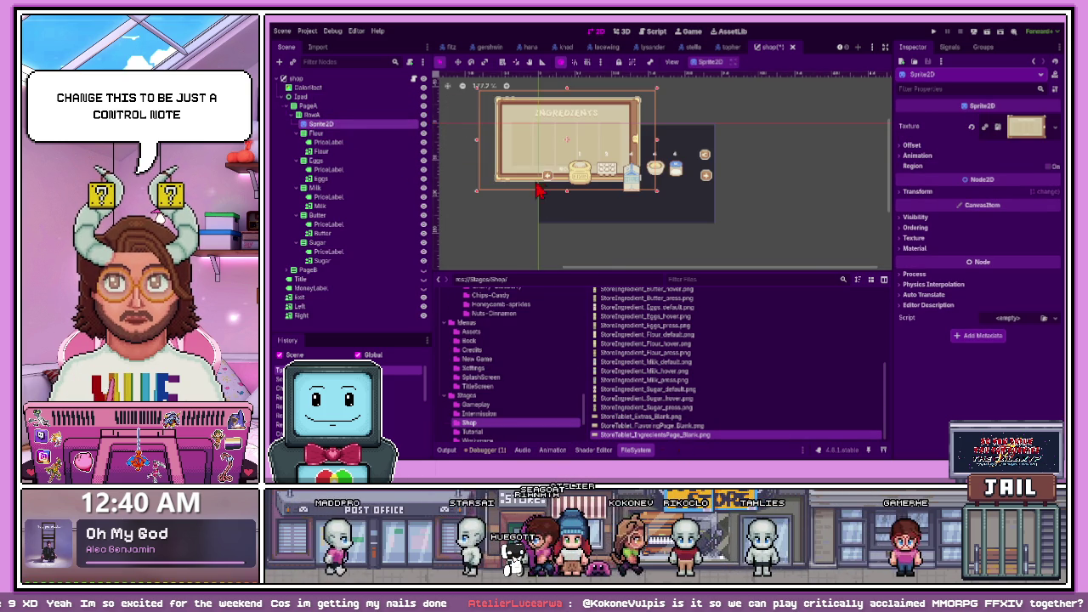
scroll(575, 138, up, 2)
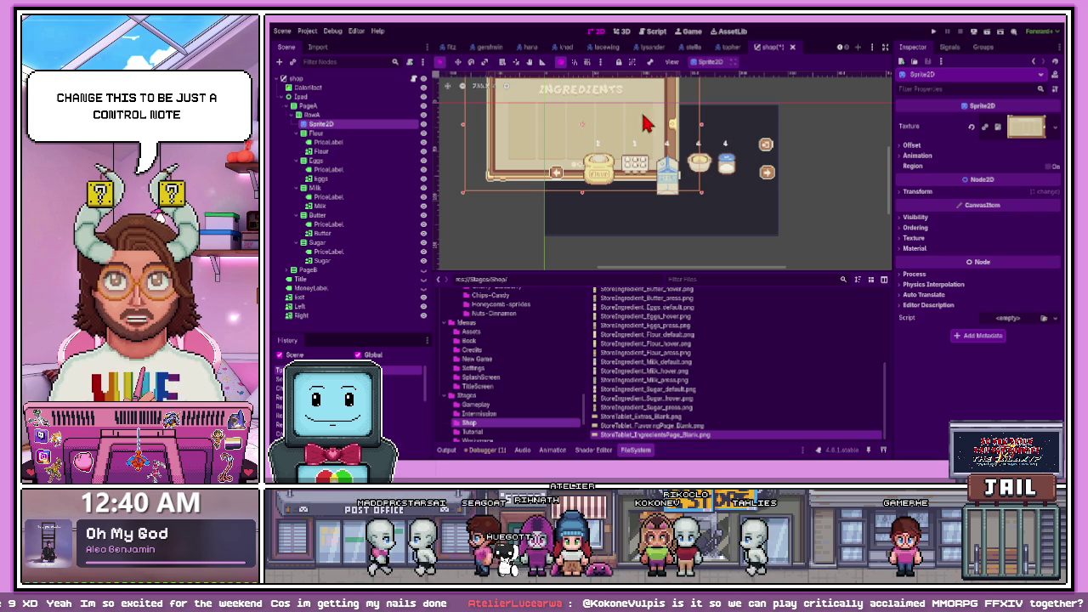
Move the ingredients page over the tablet area to position 81, 30
click(908, 193)
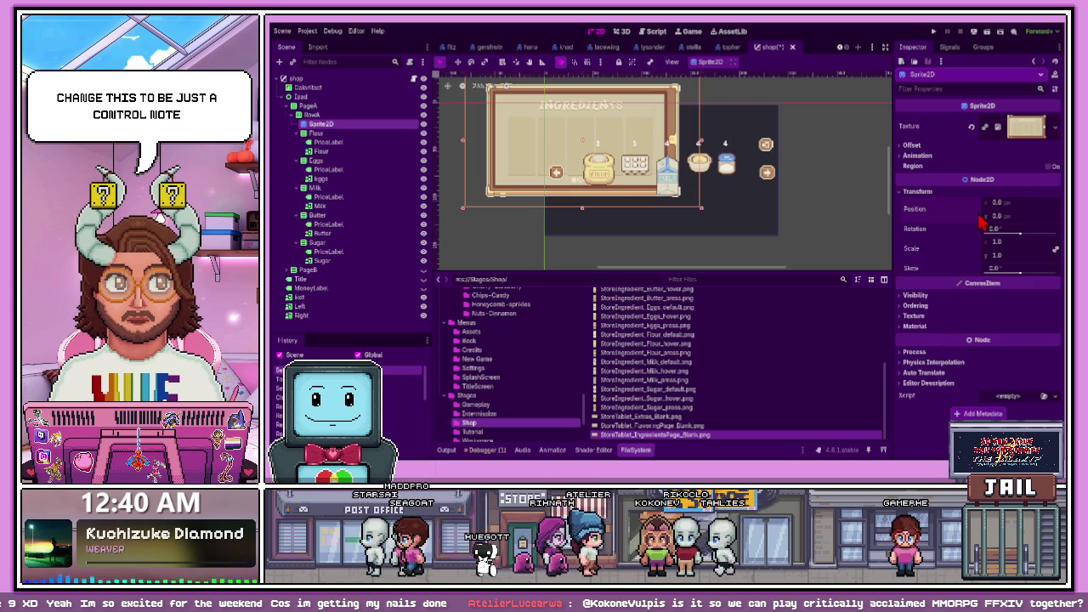
drag(596, 124, 678, 164)
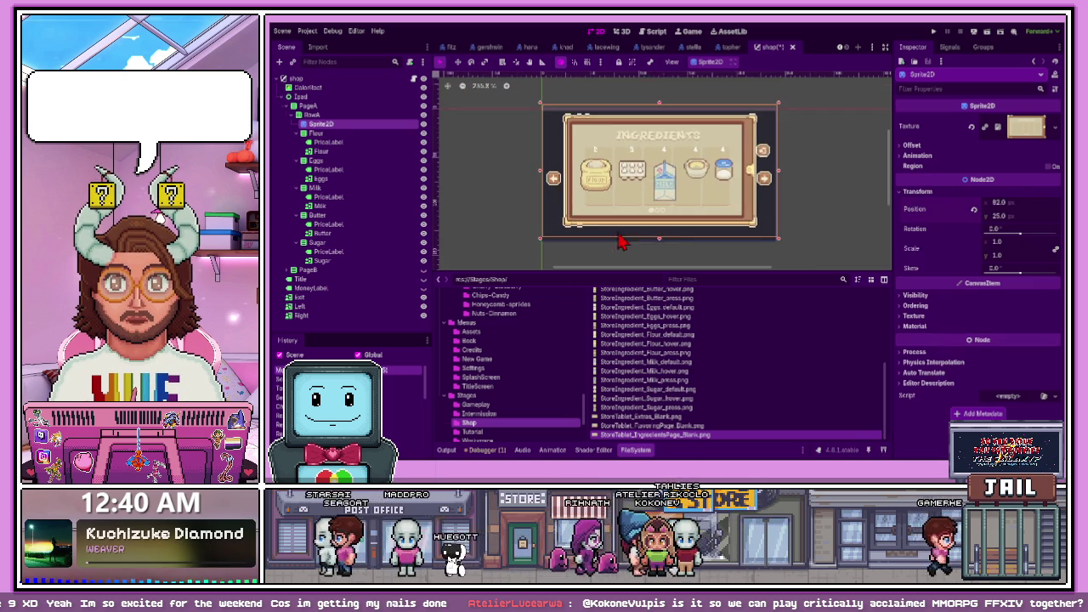
scroll(586, 241, up, 2)
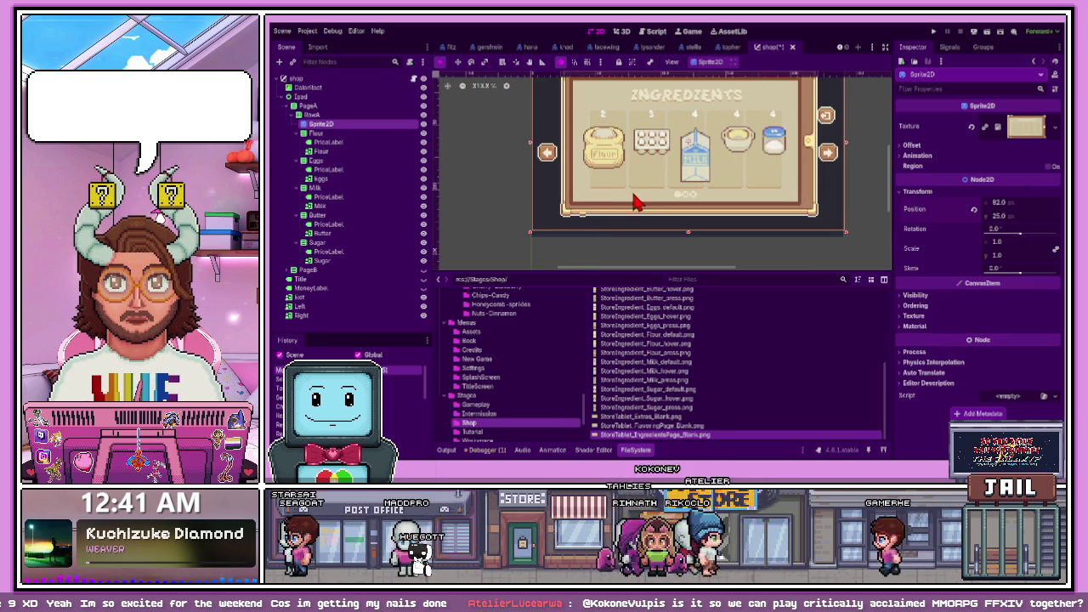
scroll(636, 204, up, 1)
drag(627, 201, 628, 200)
scroll(555, 237, up, 3)
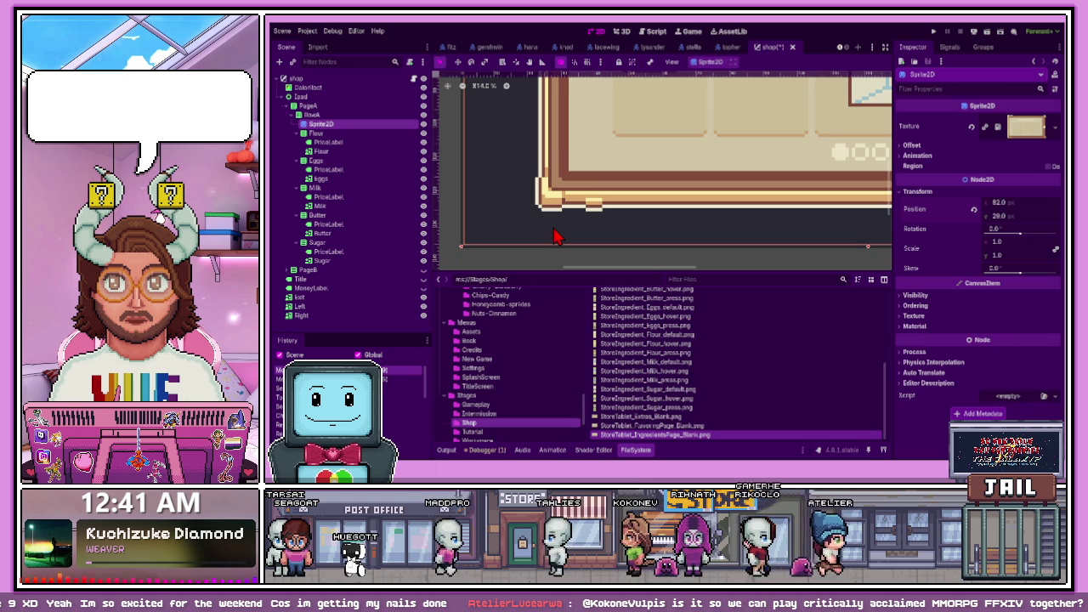
scroll(596, 236, down, 7)
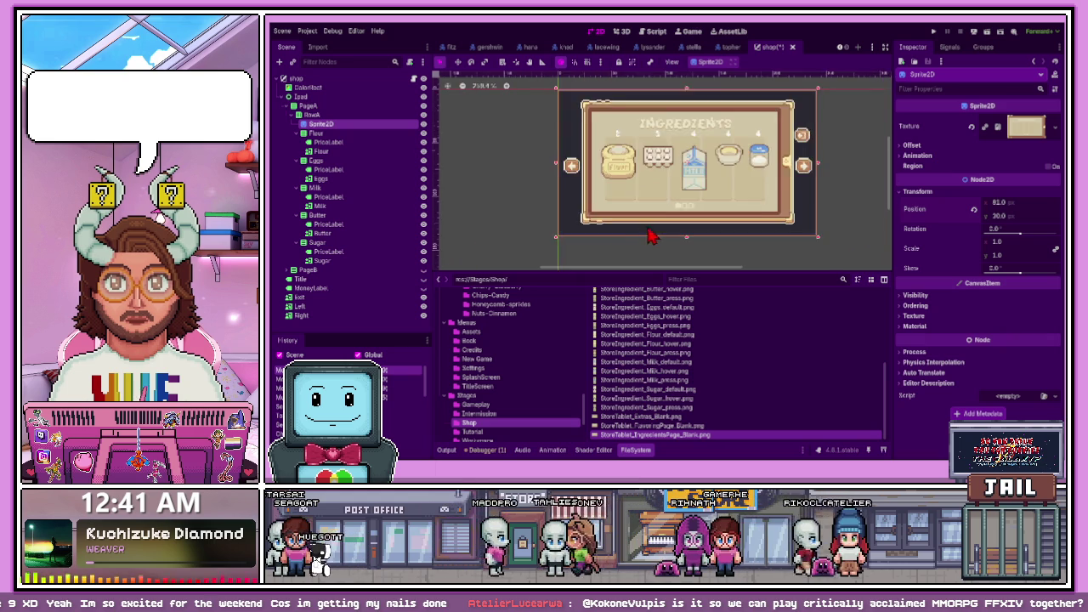
click(802, 209)
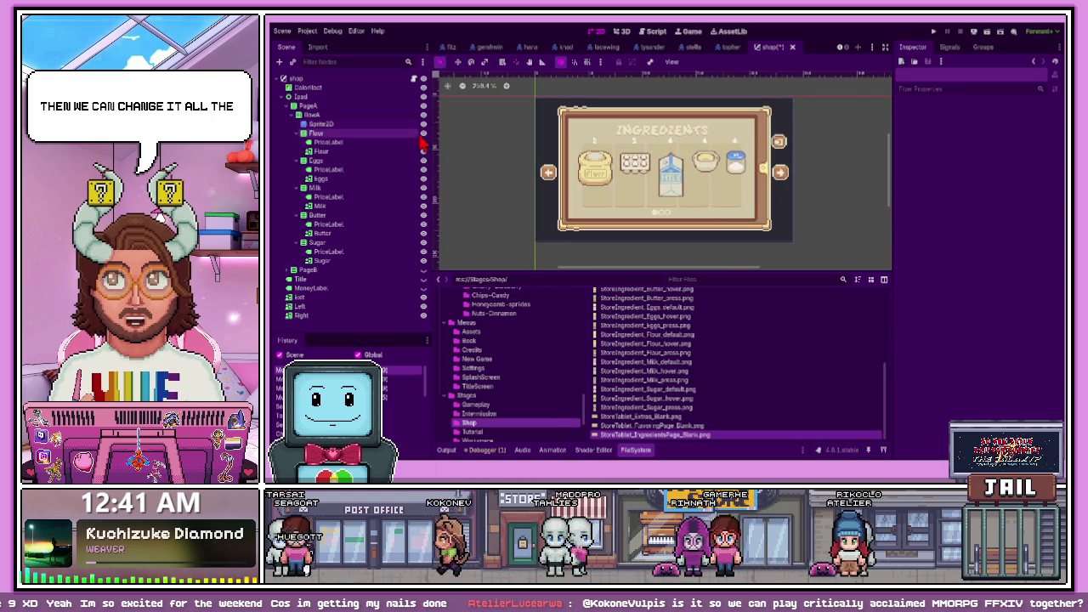
Collapse the Flour and Eggs nodes and hide both items from the ingredients page
click(298, 133)
click(425, 133)
click(304, 142)
click(424, 142)
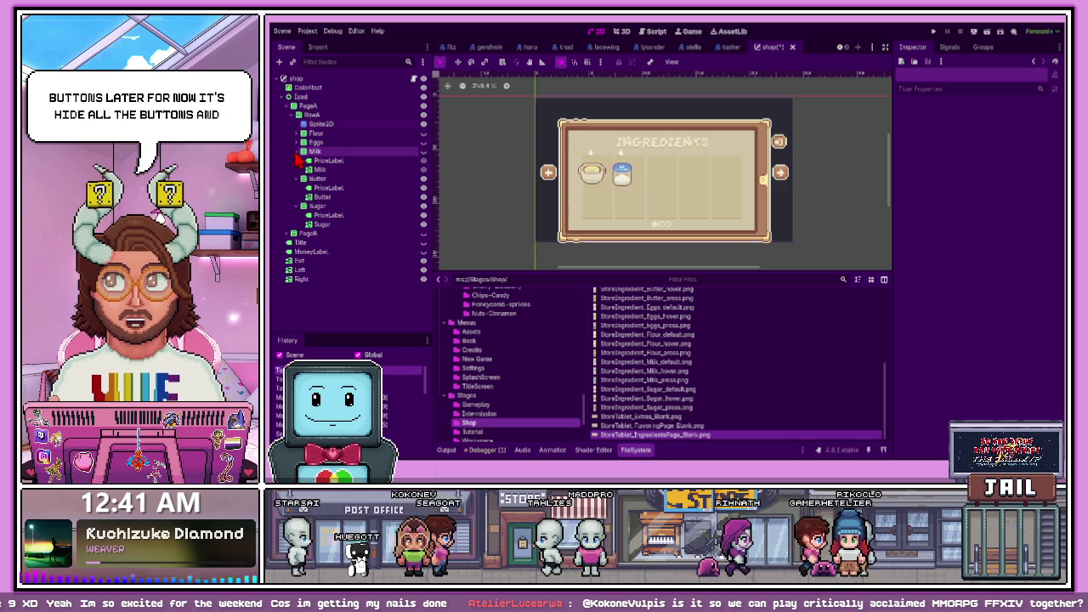
Collapse the Milk, Butter and Sugar nodes and select the ingredients page Sprite2D
click(304, 151)
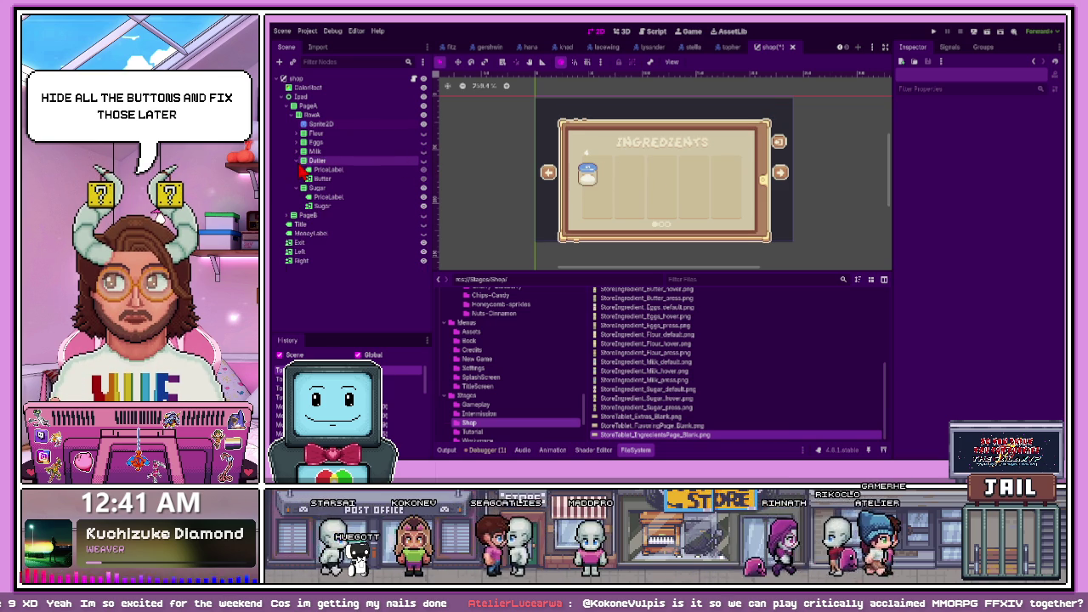
click(300, 161)
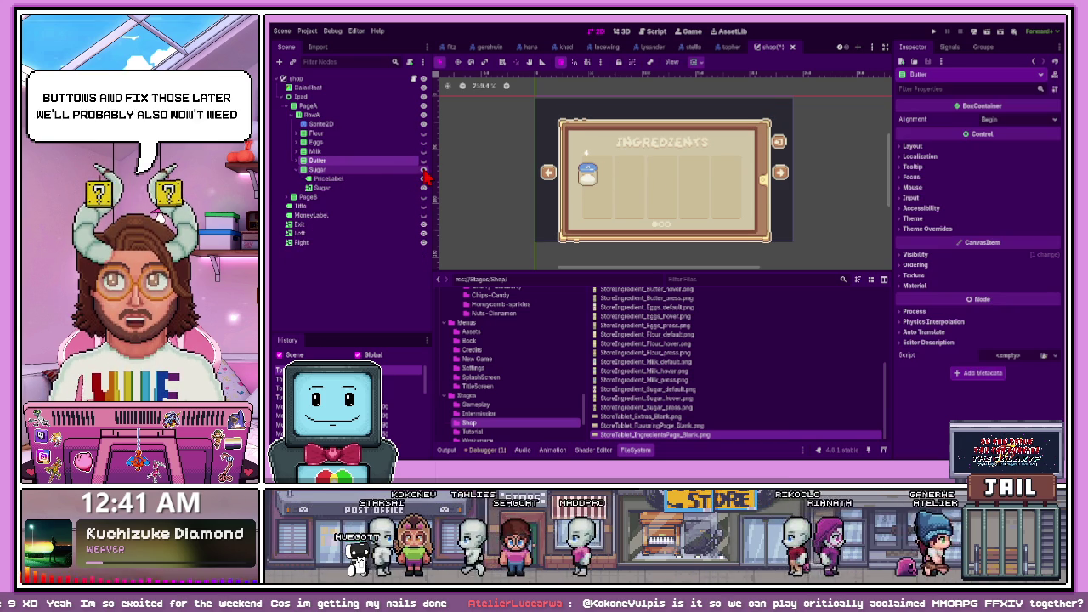
click(304, 170)
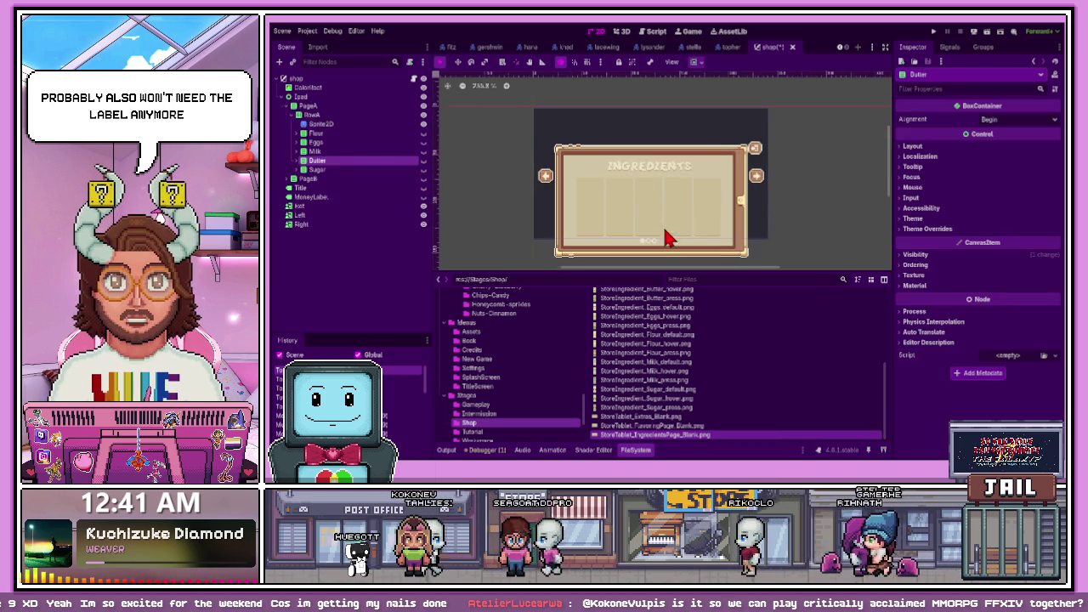
click(323, 124)
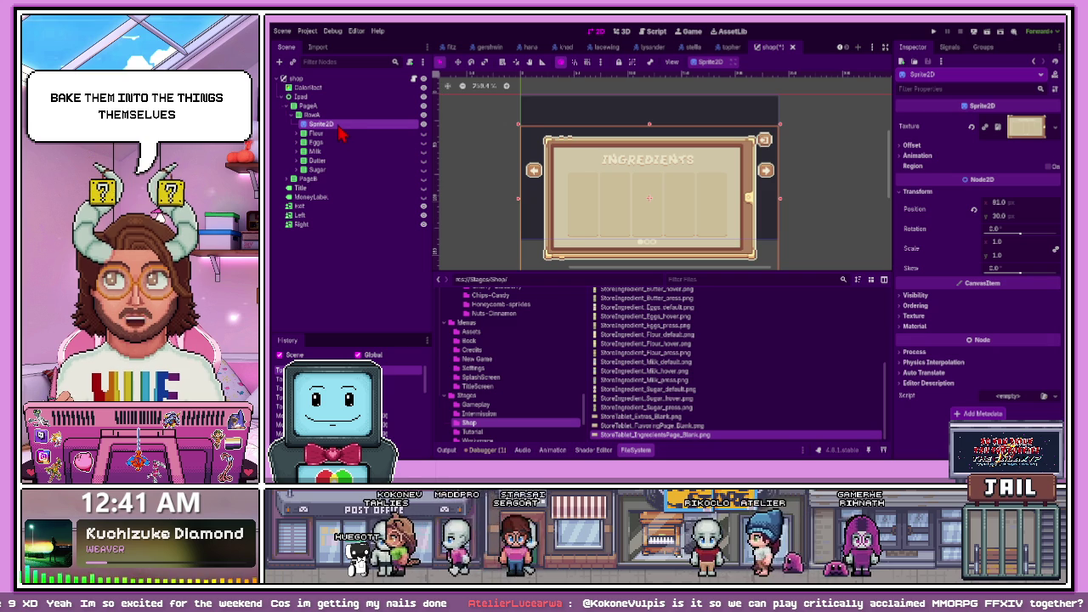
Try moving the Sprite2D out of RowA, then undo back to the earlier sprite state
drag(341, 126, 348, 112)
key(ctrl+z)
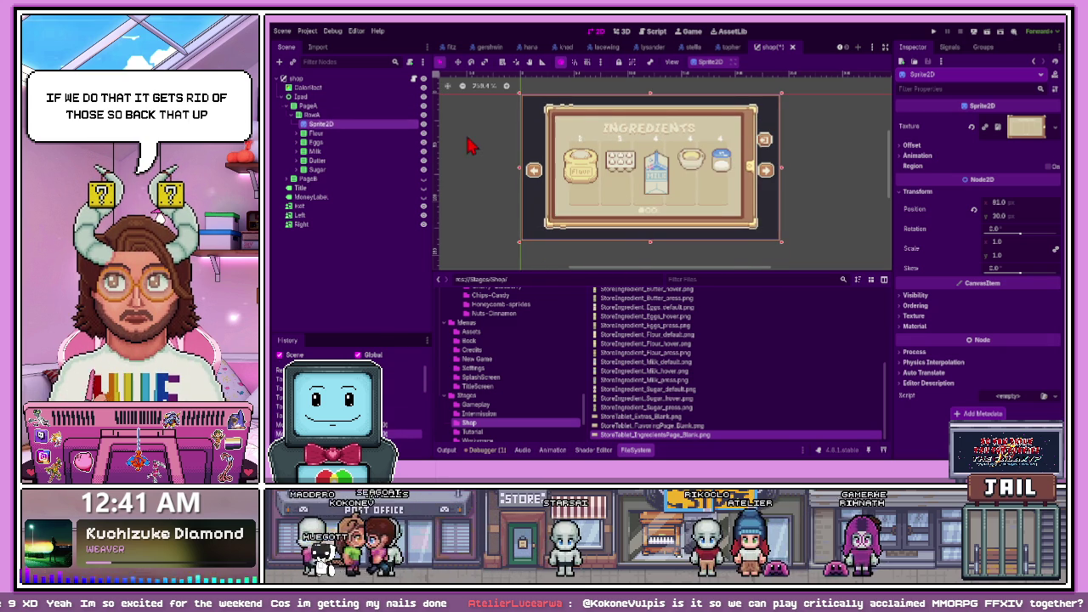
key(ctrl+z)
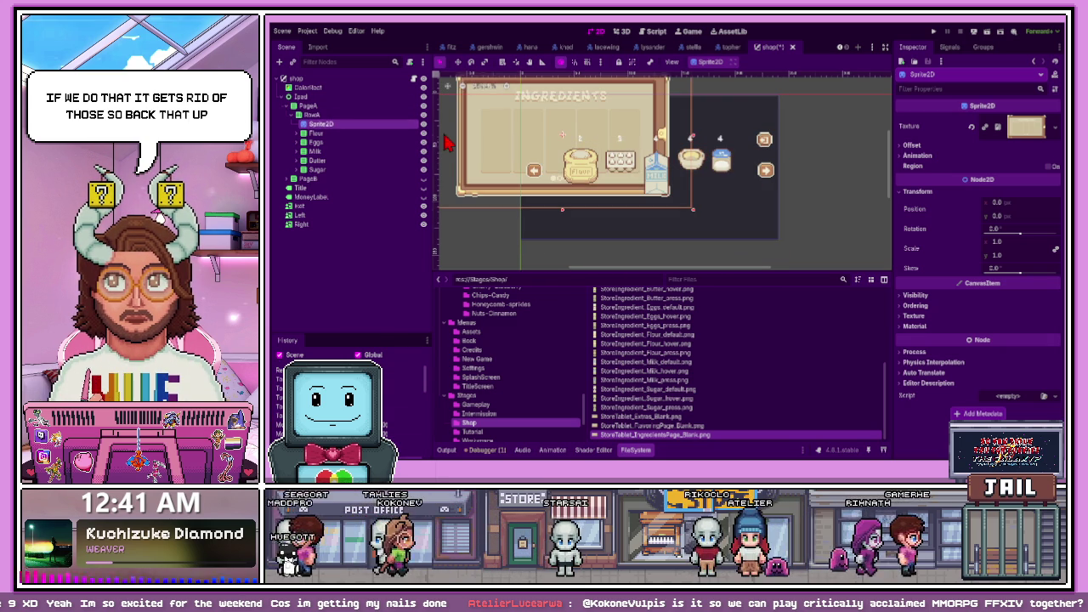
key(ctrl+z)
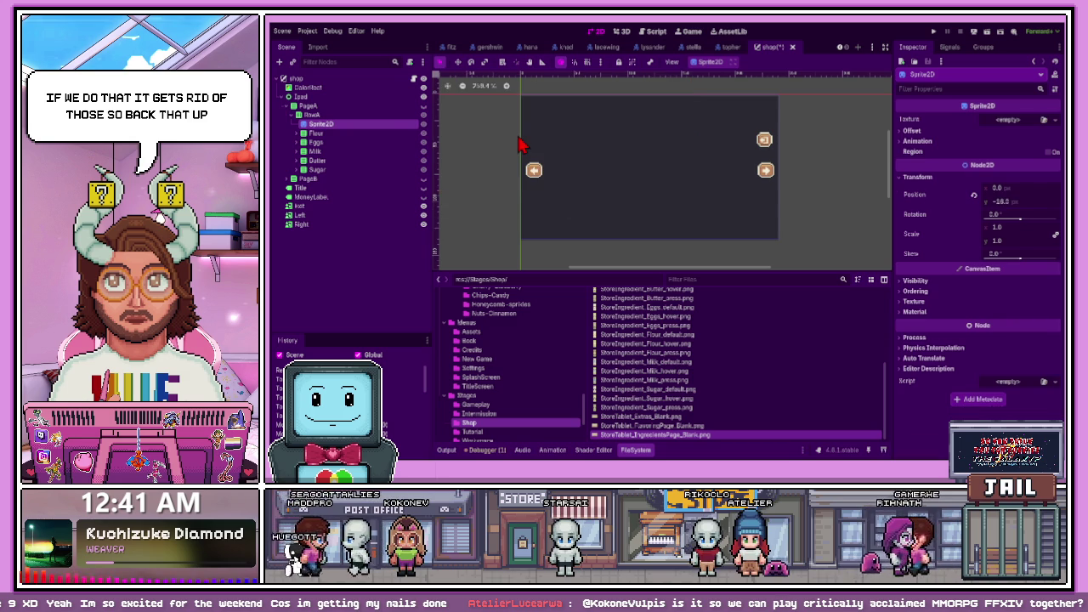
key(ctrl+z)
key(ctrl+z)
Place the Sprite2D directly under PageA and make RowA's ingredient items visible again
drag(334, 173, 309, 119)
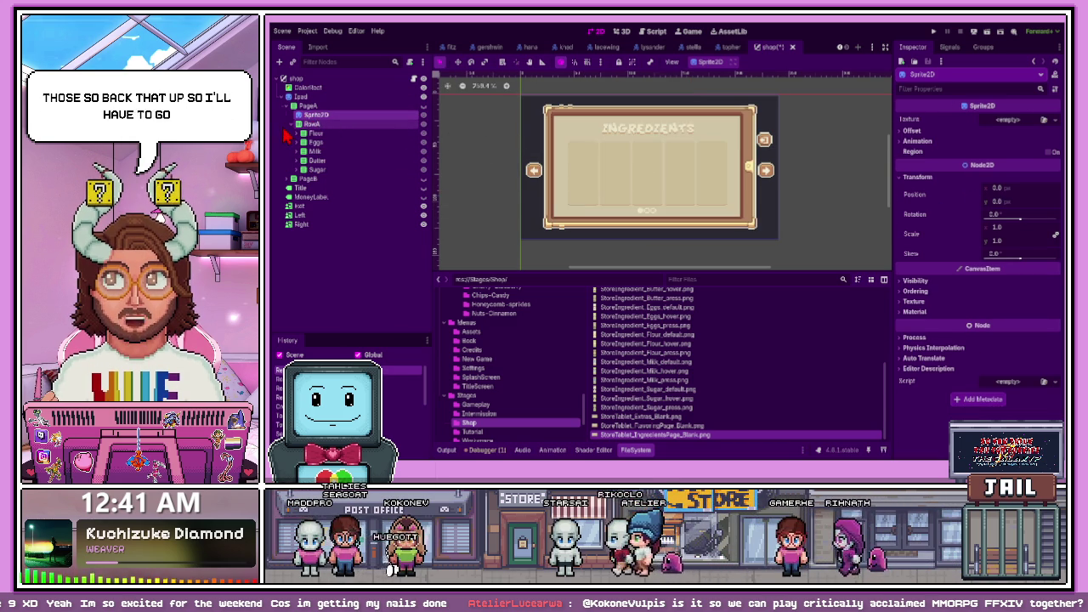
click(293, 125)
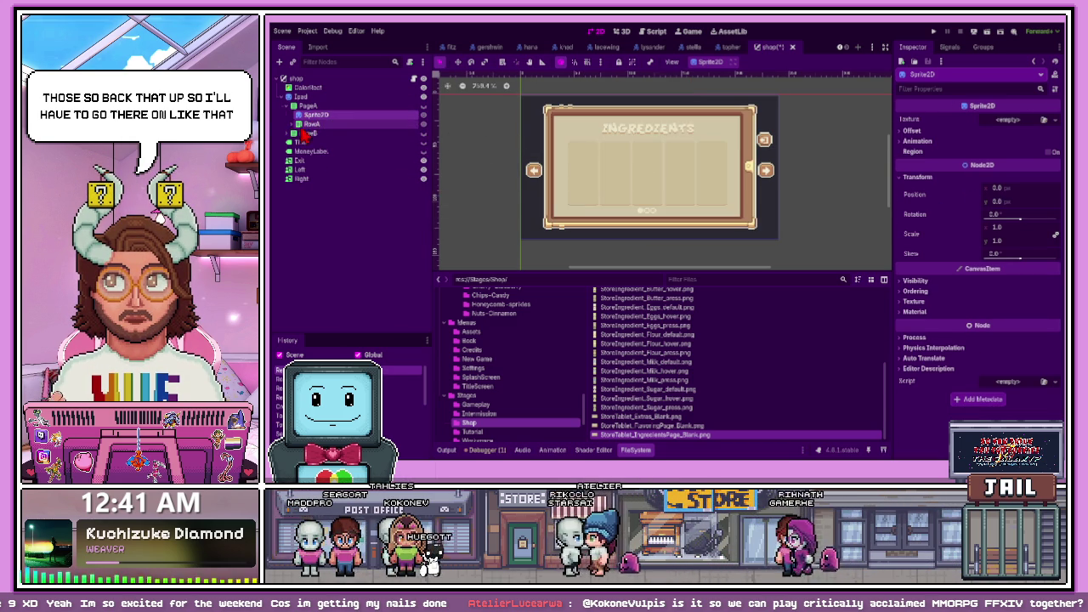
click(424, 123)
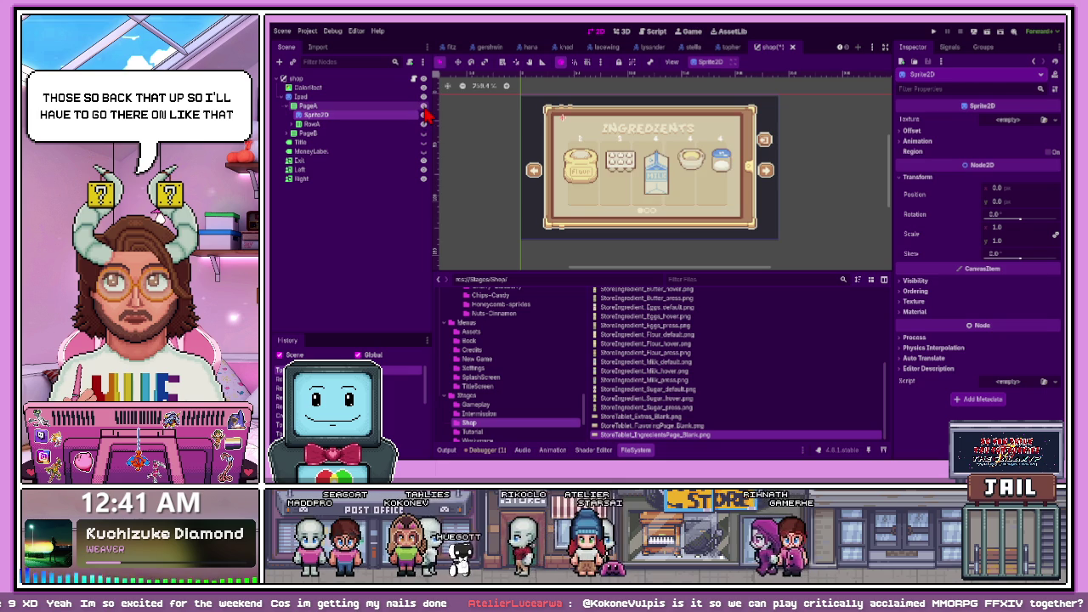
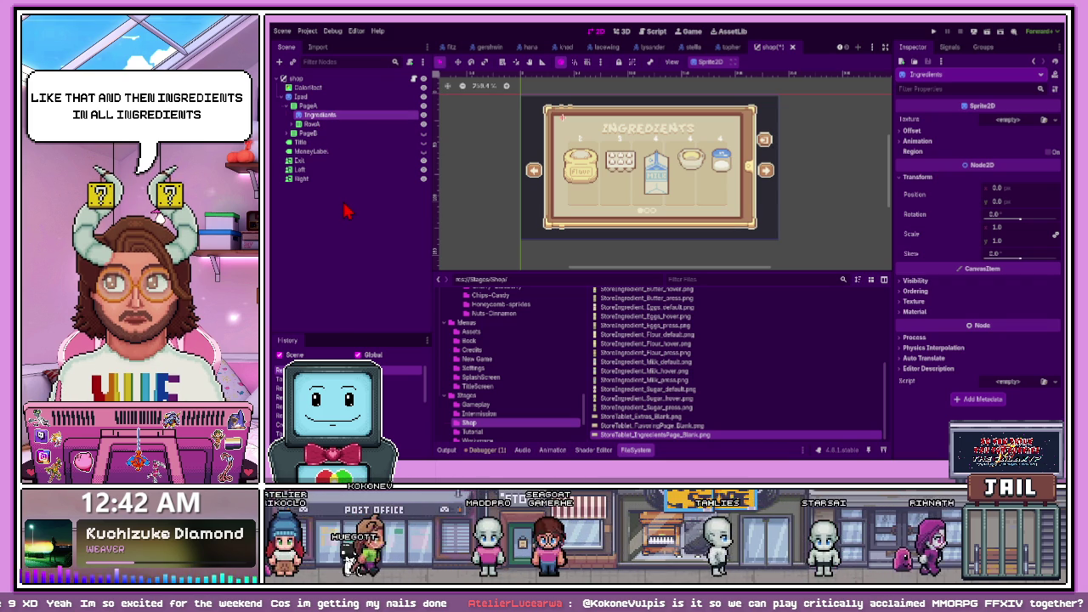
Add a new Sprite2D named Flavoring under PageB
click(307, 136)
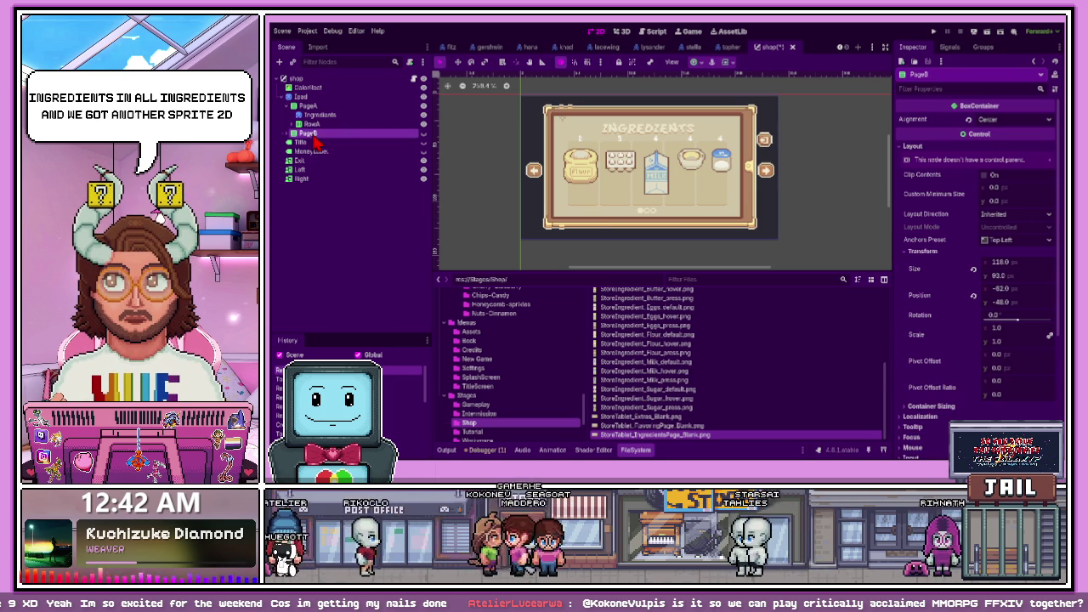
key(ctrl+v)
mouse_move(316, 278)
mouse_down()
mouse_move(315, 112)
mouse_move(321, 119)
mouse_move(296, 124)
mouse_up()
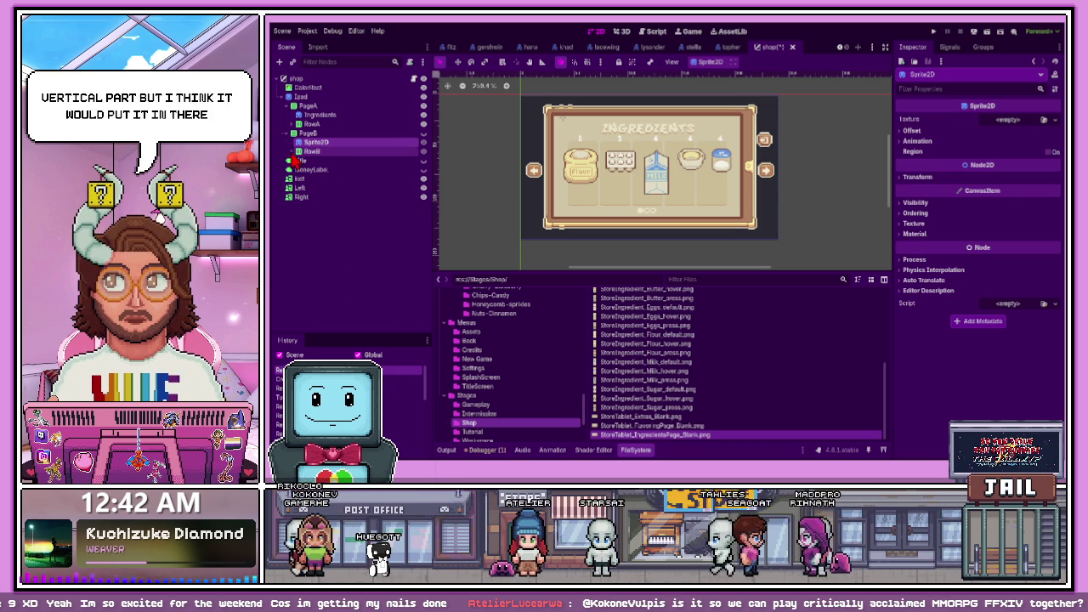
click(292, 152)
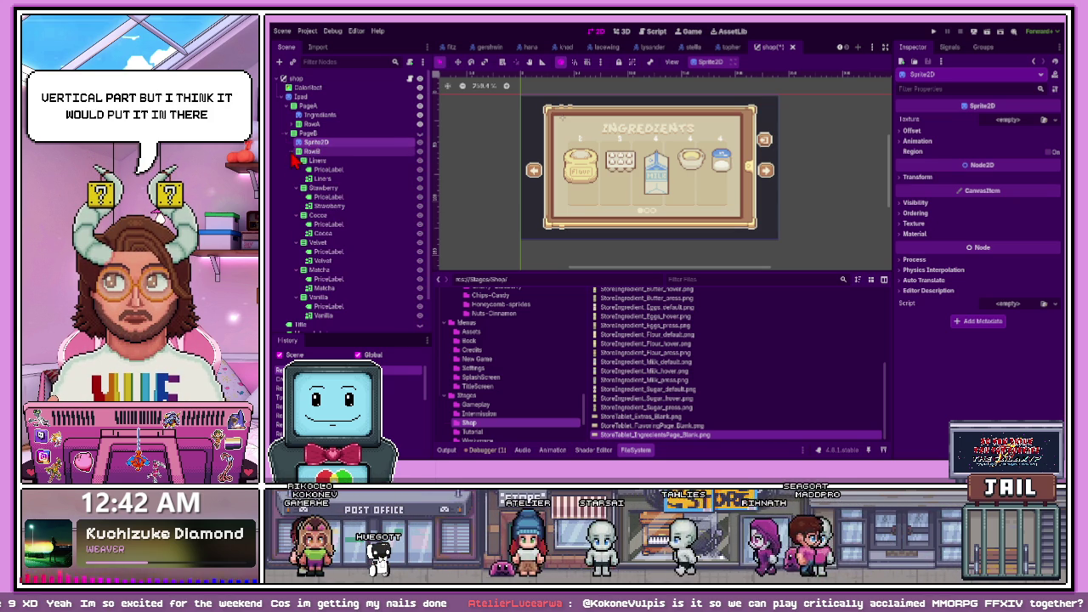
click(293, 151)
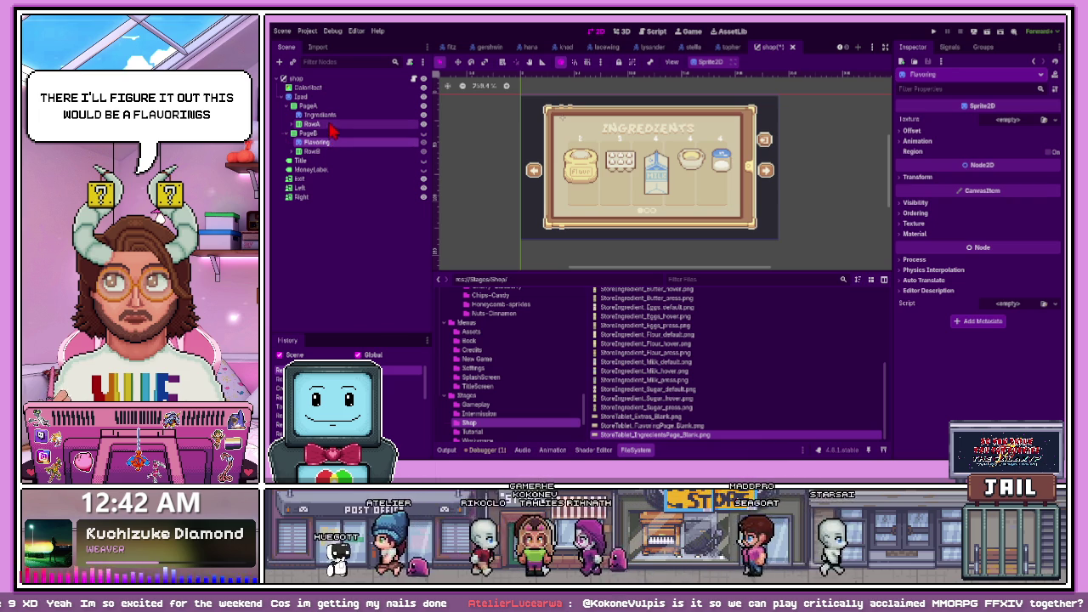
Move the Ingredients and Flavoring sprites directly under Ipad, above PageA and PageB
click(321, 115)
mouse_move(323, 108)
mouse_down()
mouse_move(310, 100)
mouse_move(320, 112)
mouse_up()
click(321, 142)
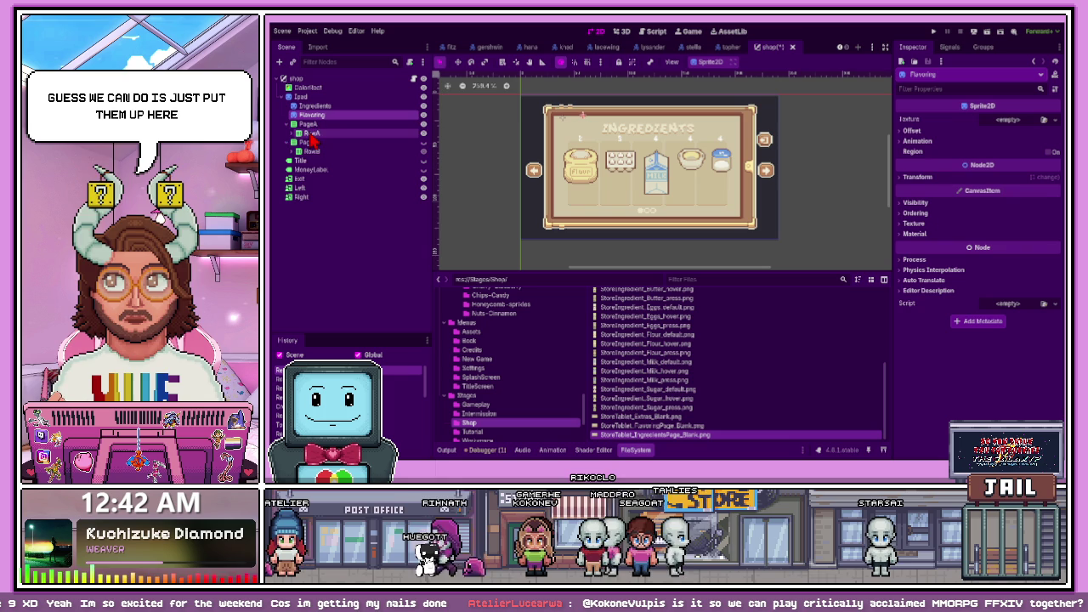
click(289, 133)
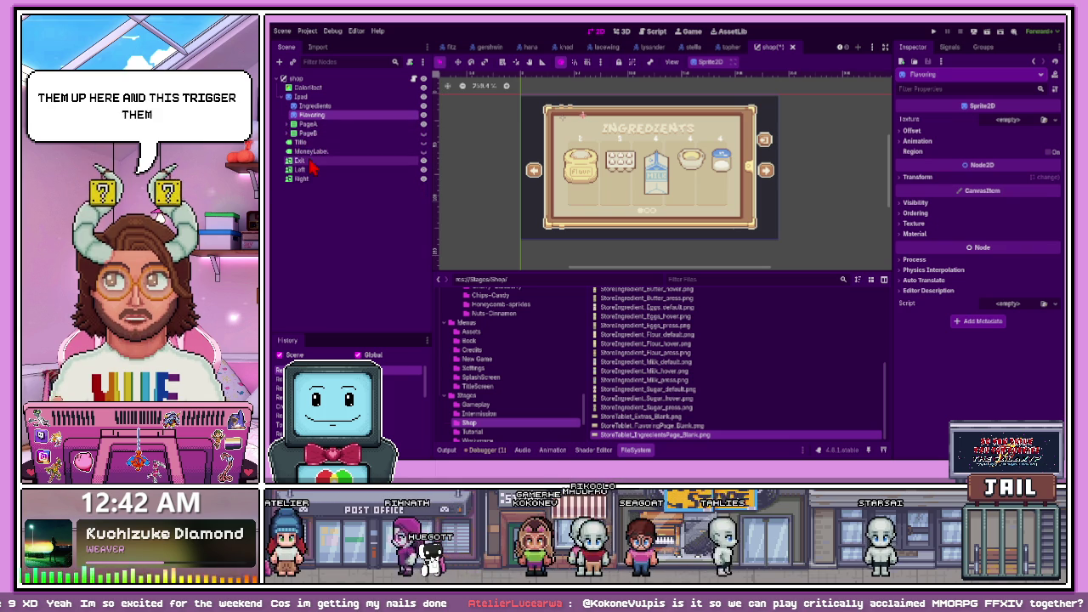
click(307, 134)
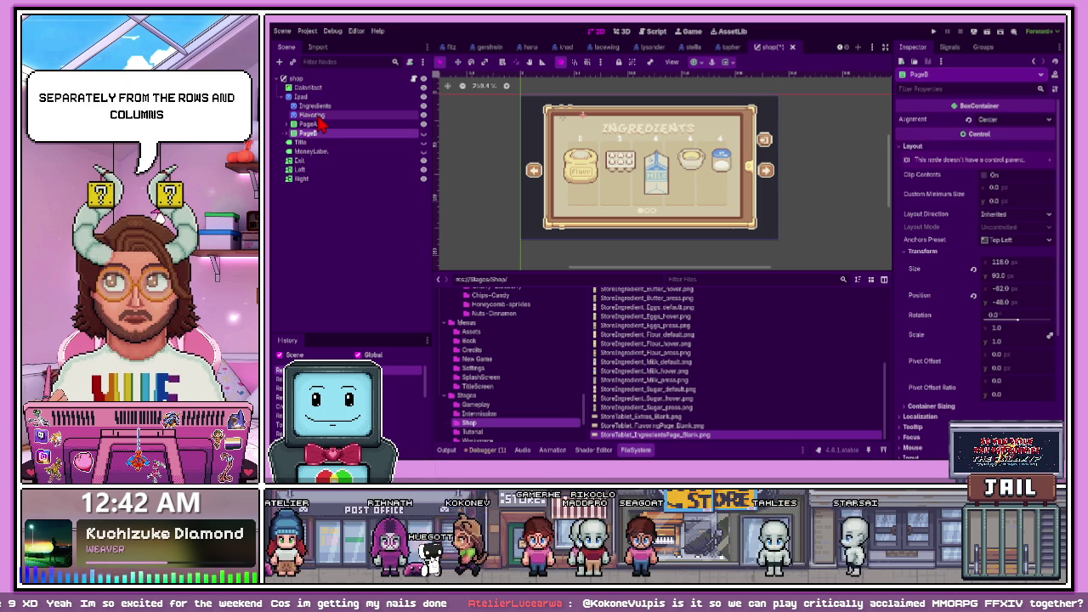
click(308, 97)
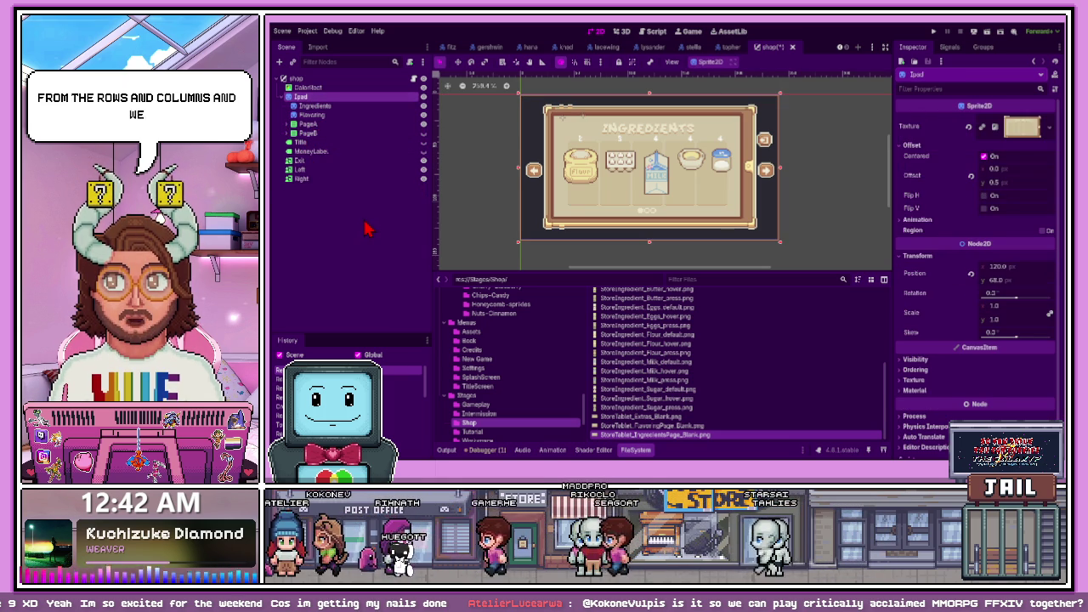
Change the Ipad node's type to Control and save the shop scene
key(ctrl+z)
key(ctrl+s)
scroll(573, 223, down, 2)
scroll(643, 231, up, 1)
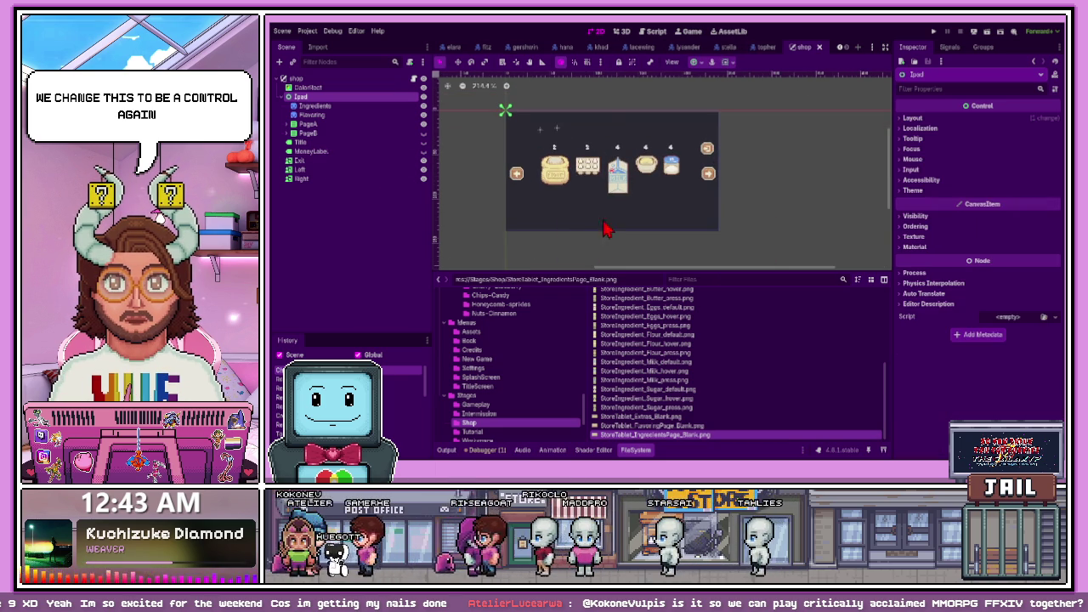
Hide PageA so only the arrow buttons remain visible on the tablet
click(559, 139)
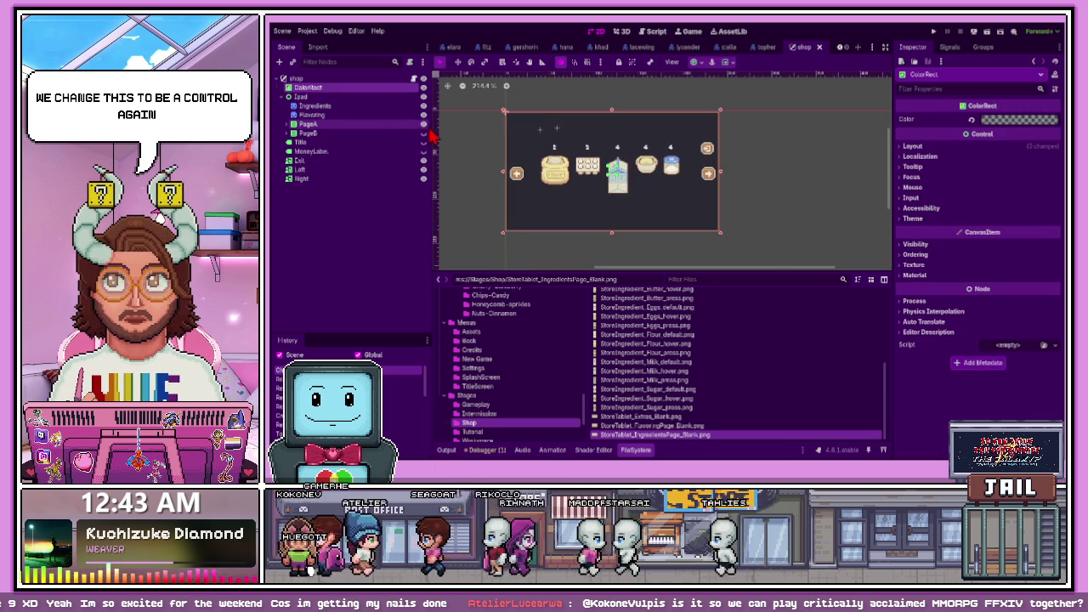
click(425, 125)
click(428, 134)
click(428, 135)
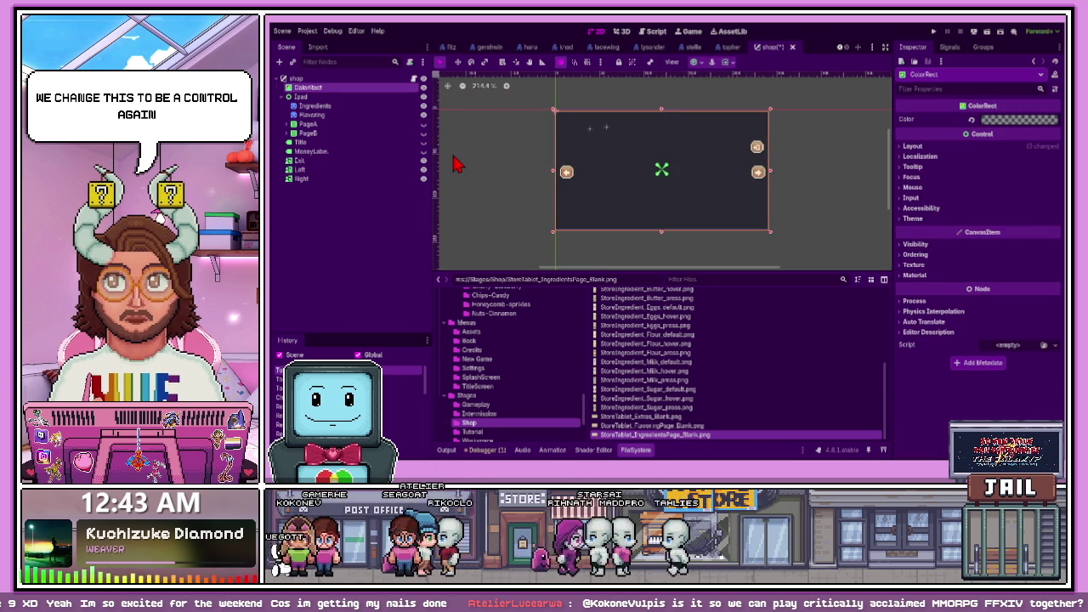
click(302, 109)
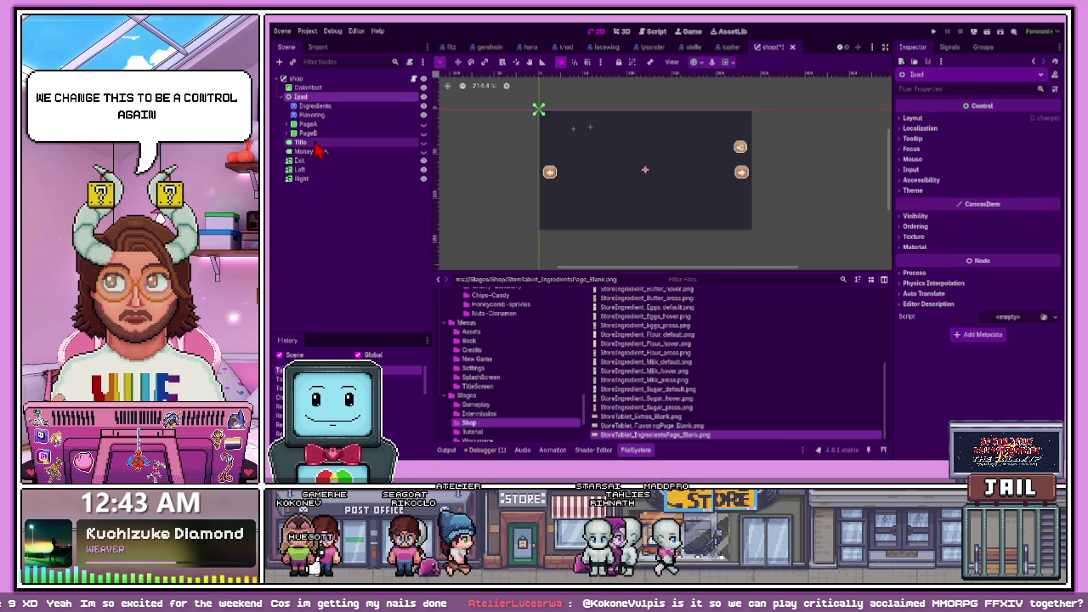
click(323, 143)
click(324, 106)
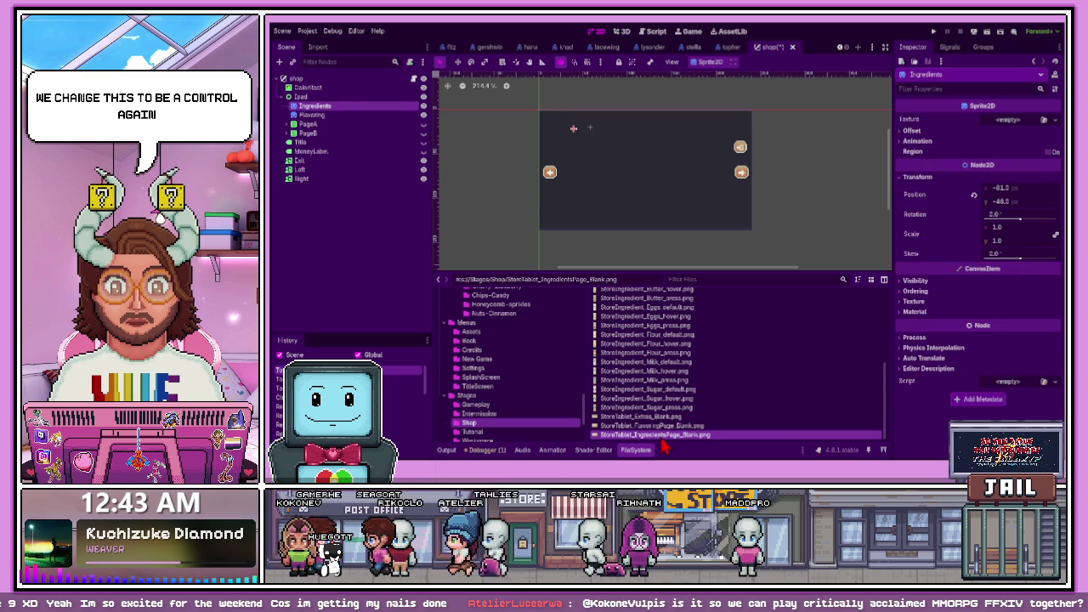
Give Ingredients and Flavoring their blank page textures and reset both positions to 0,0
mouse_move(638, 435)
mouse_down()
mouse_move(505, 213)
mouse_move(361, 115)
mouse_up()
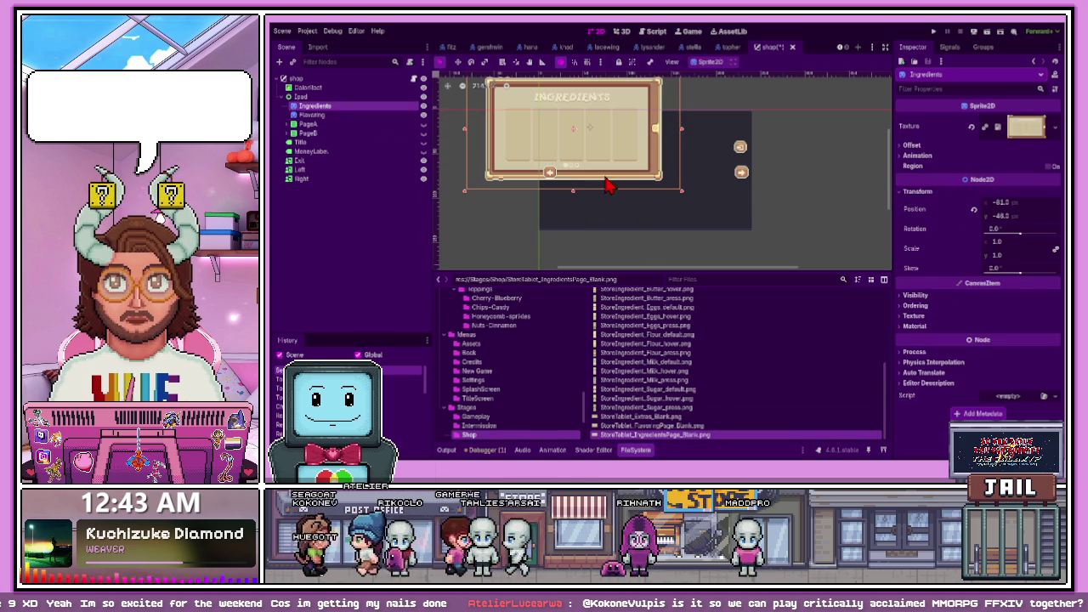
click(975, 211)
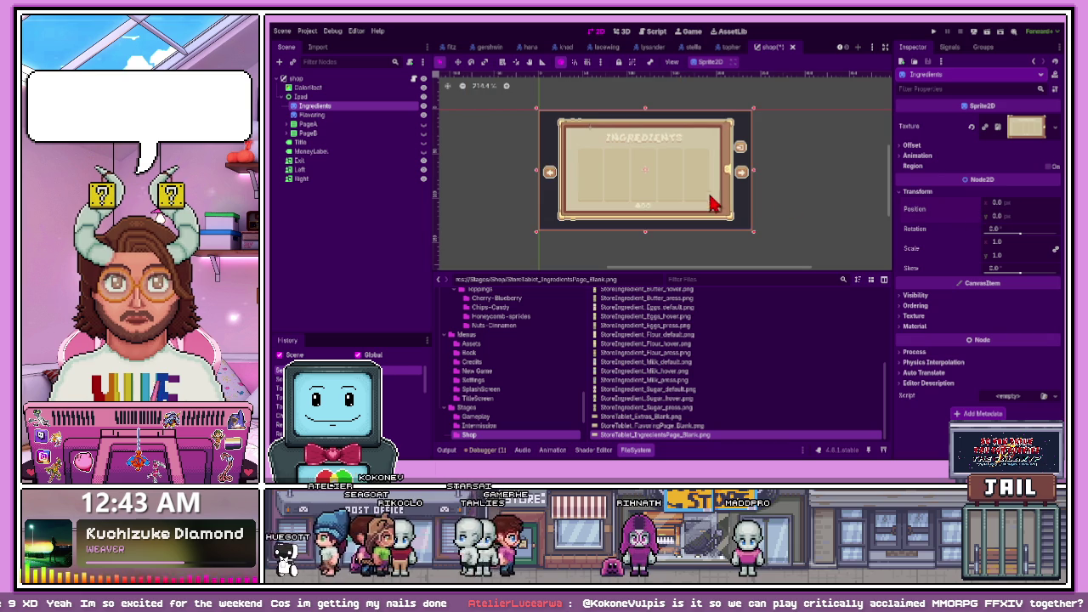
click(374, 114)
mouse_move(647, 426)
mouse_down()
mouse_move(440, 224)
mouse_move(372, 124)
mouse_up()
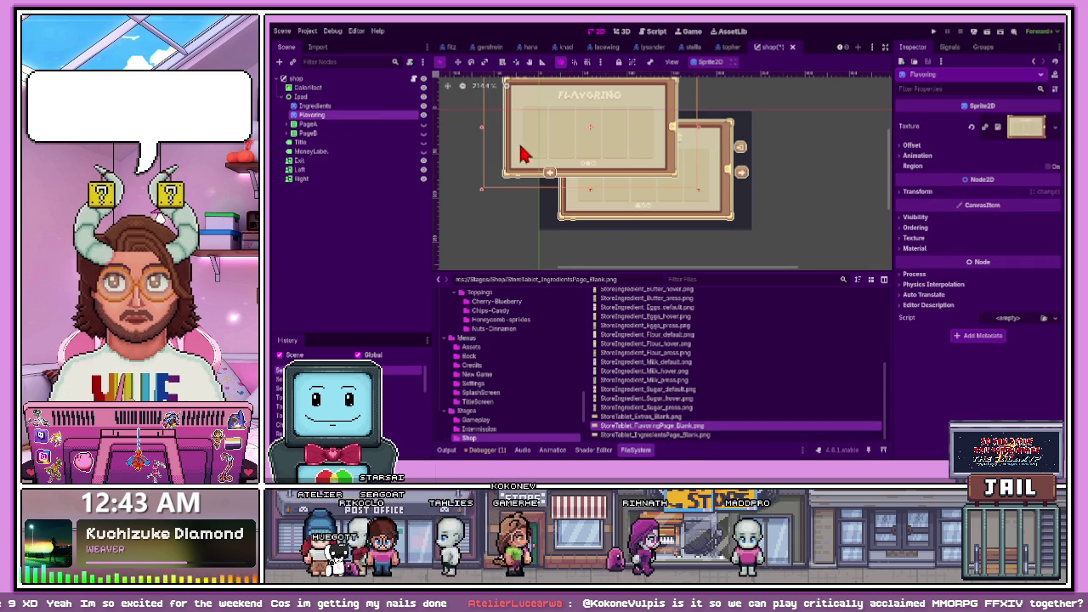
click(910, 192)
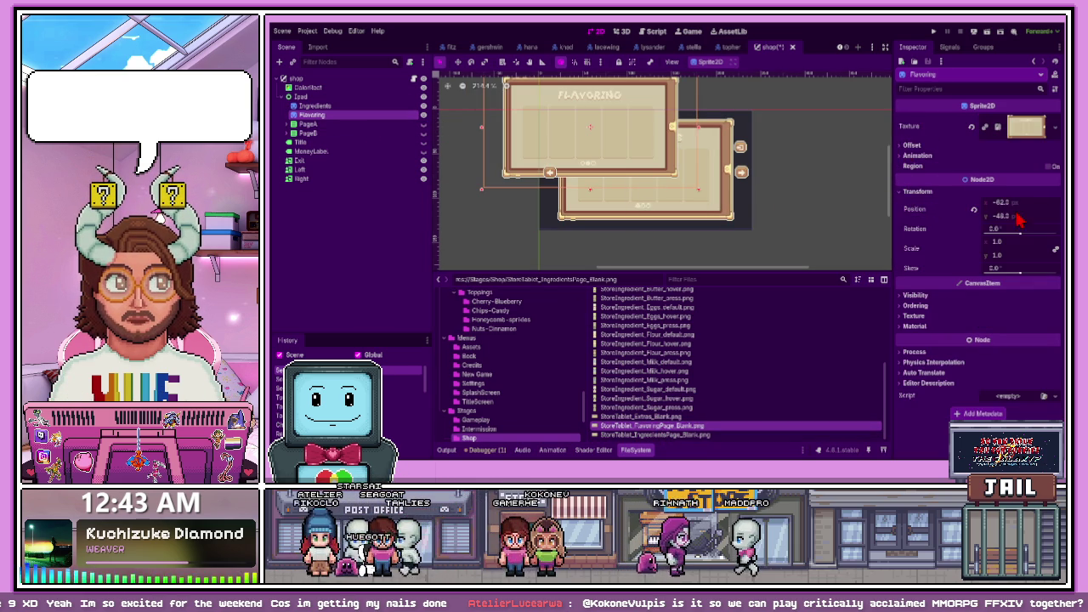
click(975, 210)
click(785, 245)
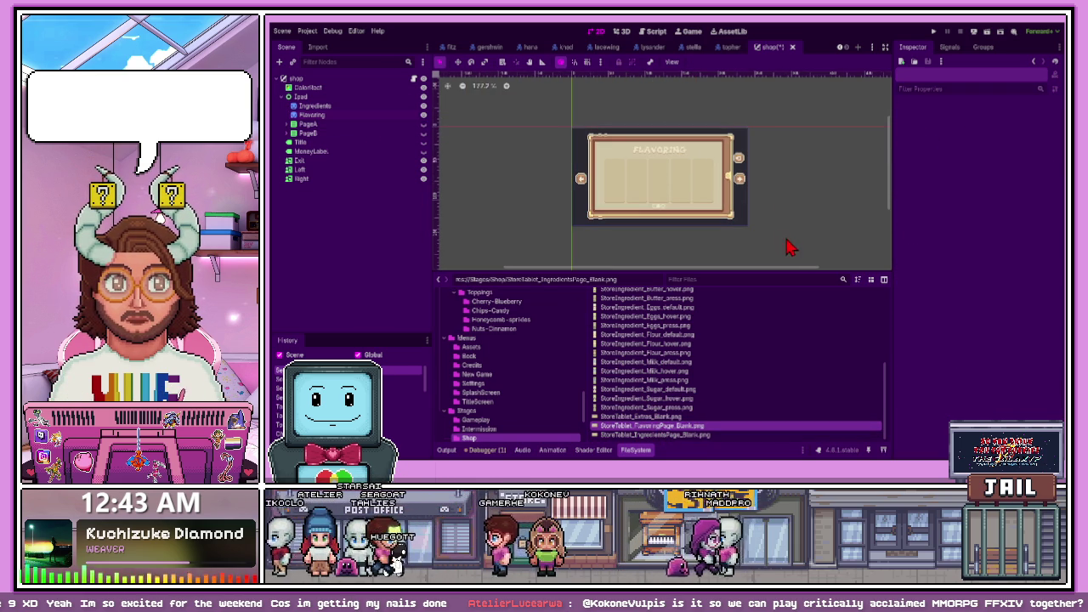
Add a Sprite2D named Extras under Ipad, placed after Flavoring
click(321, 98)
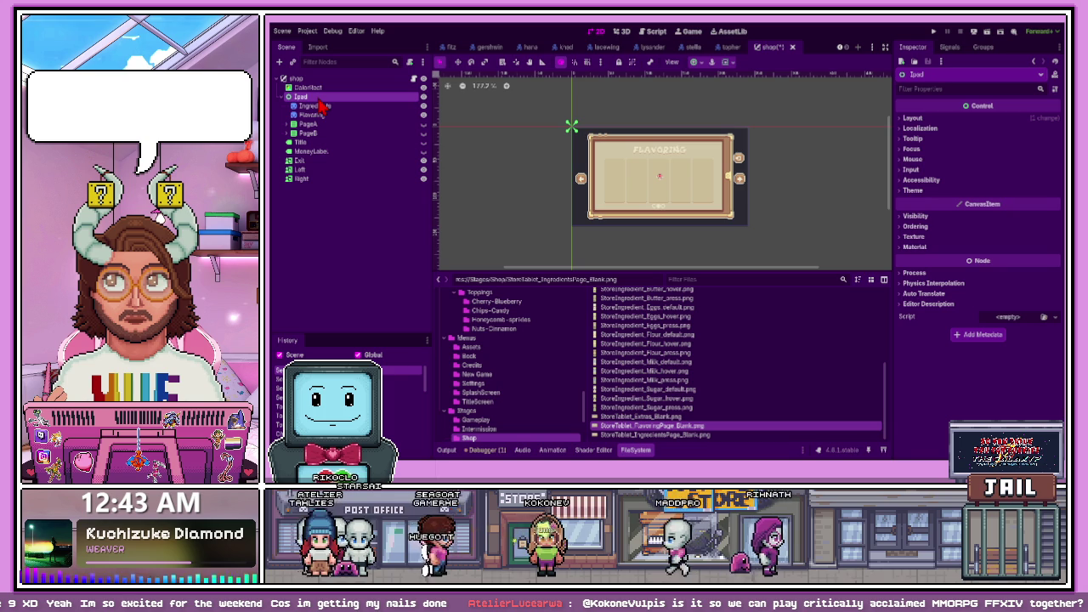
key(ctrl+v)
drag(310, 142, 323, 134)
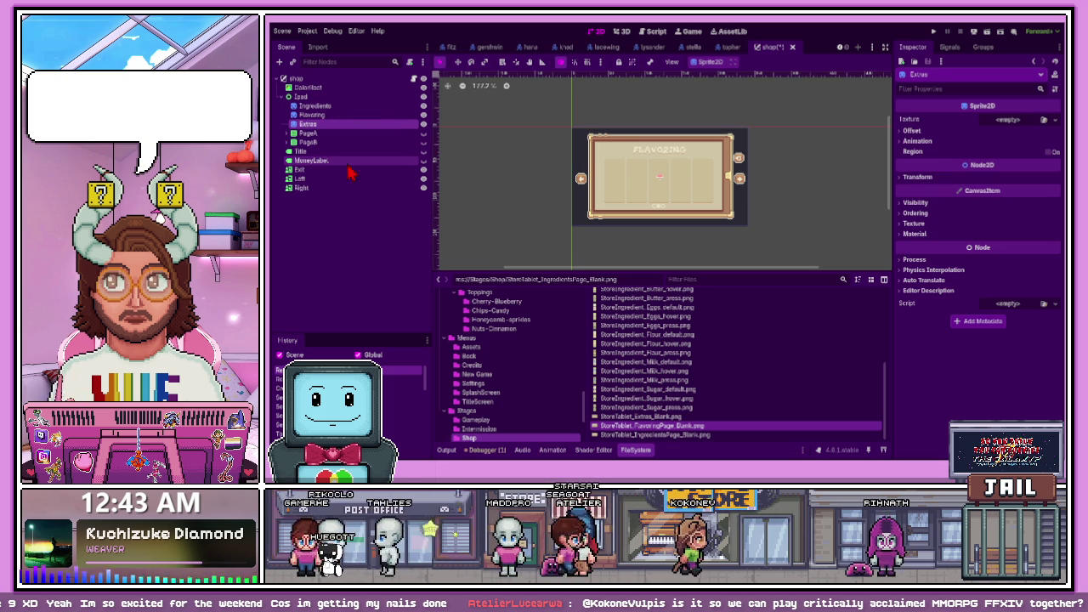
Assign StoreTablet_Extras_Blank.png as the Extras sprite's texture
click(672, 418)
mouse_move(674, 427)
mouse_down()
mouse_move(476, 282)
mouse_move(340, 125)
mouse_up()
click(719, 231)
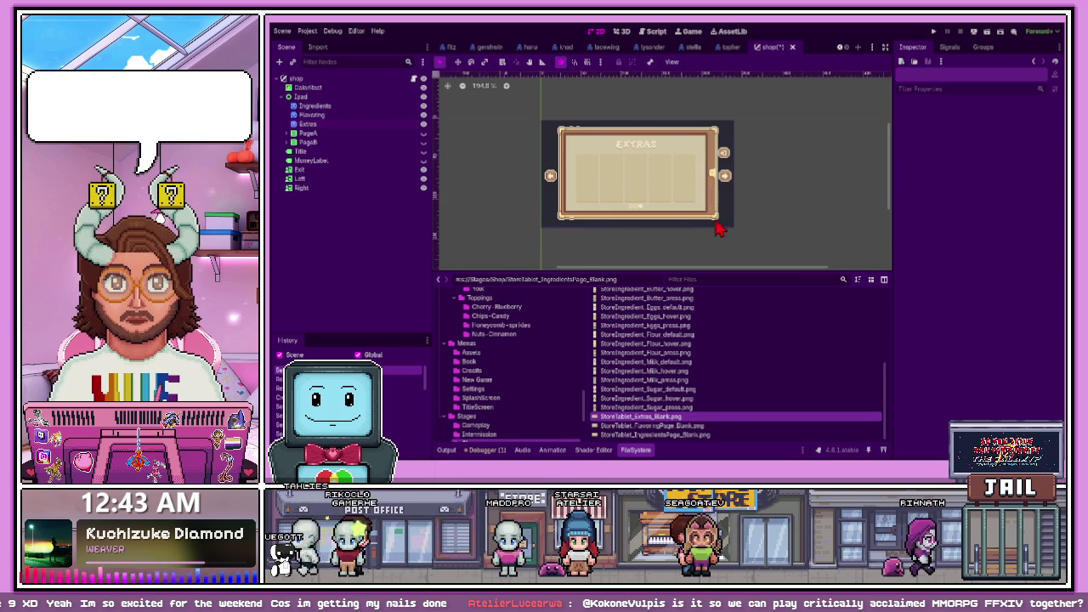
Hide the Extras and Flavoring pages so the Ingredients page shows
scroll(620, 207, up, 3)
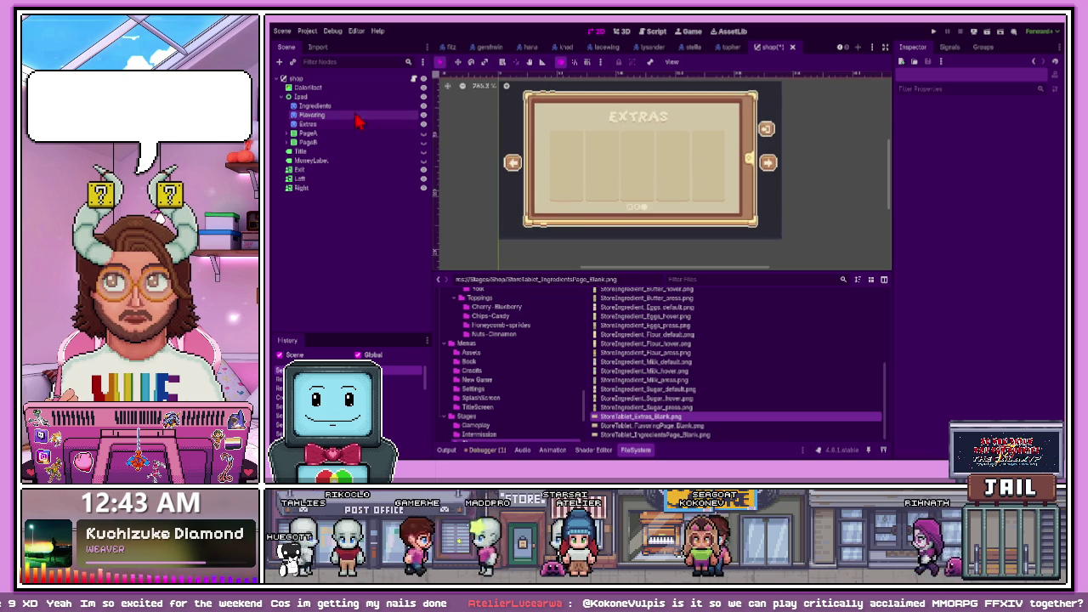
scroll(641, 219, up, 2)
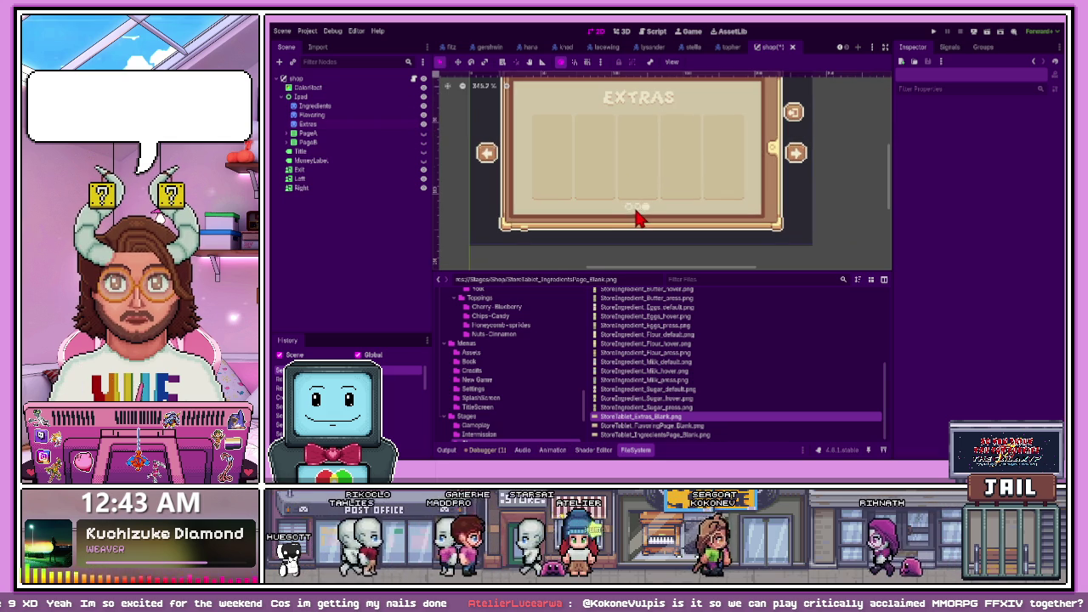
click(424, 124)
click(424, 115)
scroll(634, 177, down, 3)
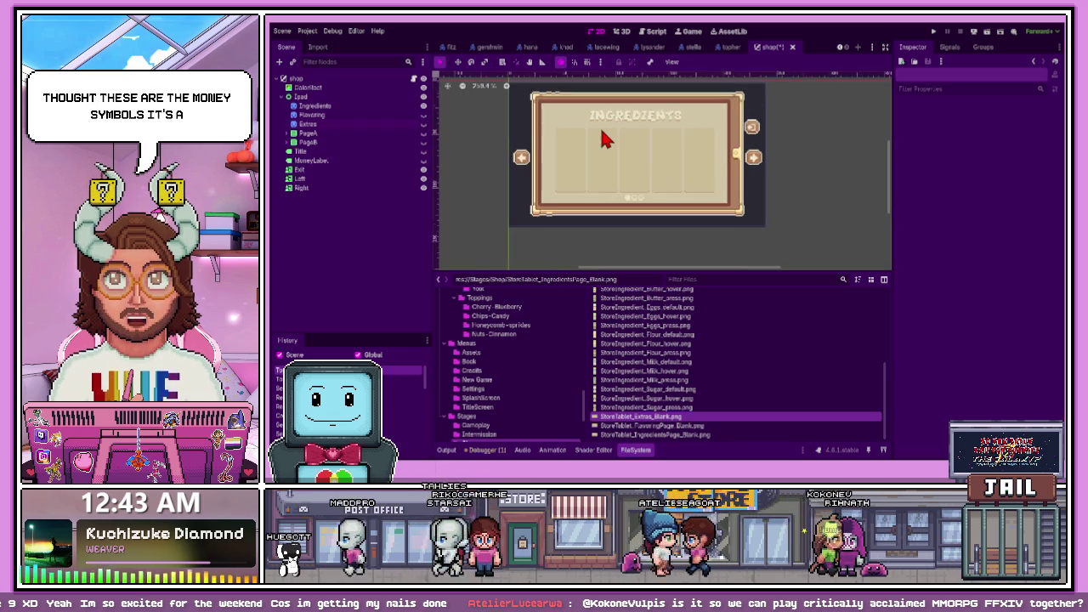
scroll(605, 142, up, 2)
scroll(596, 149, down, 1)
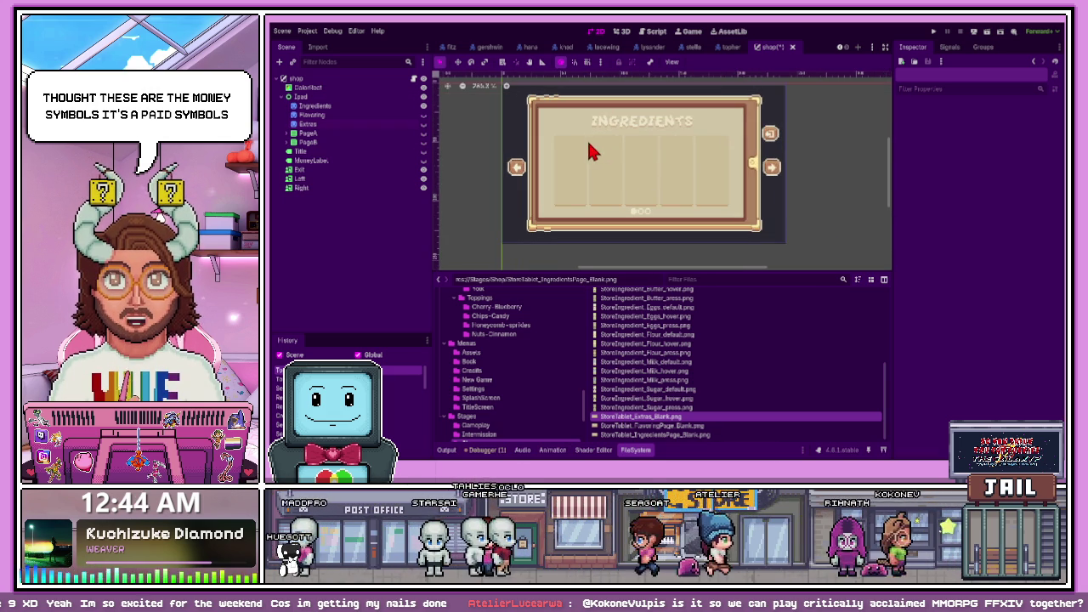
scroll(741, 170, down, 1)
scroll(709, 138, up, 1)
scroll(612, 175, down, 1)
scroll(590, 139, up, 2)
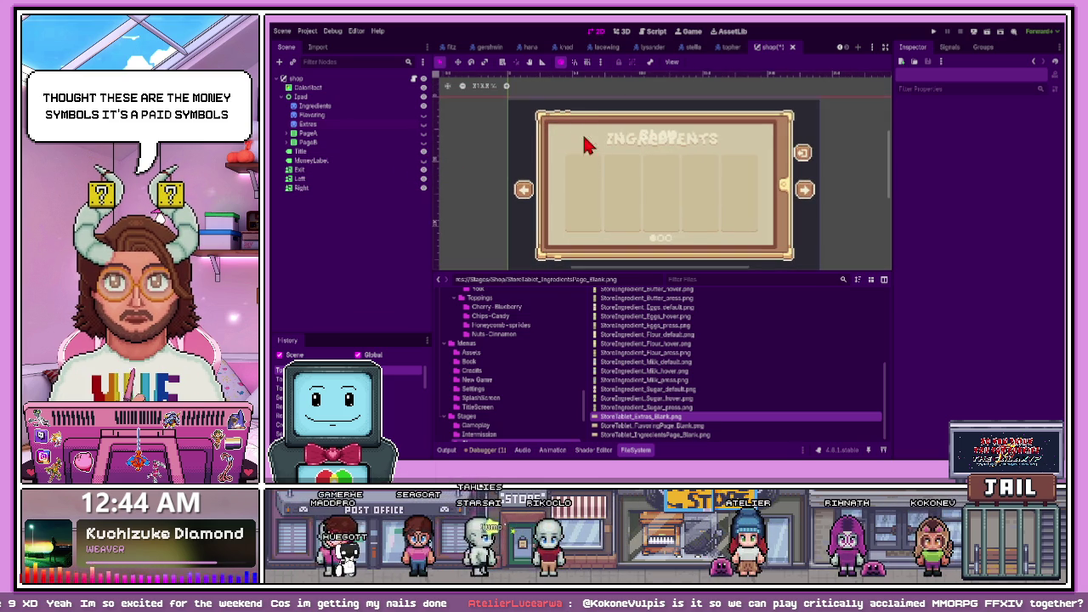
Delete the Title label node from the tablet
click(382, 171)
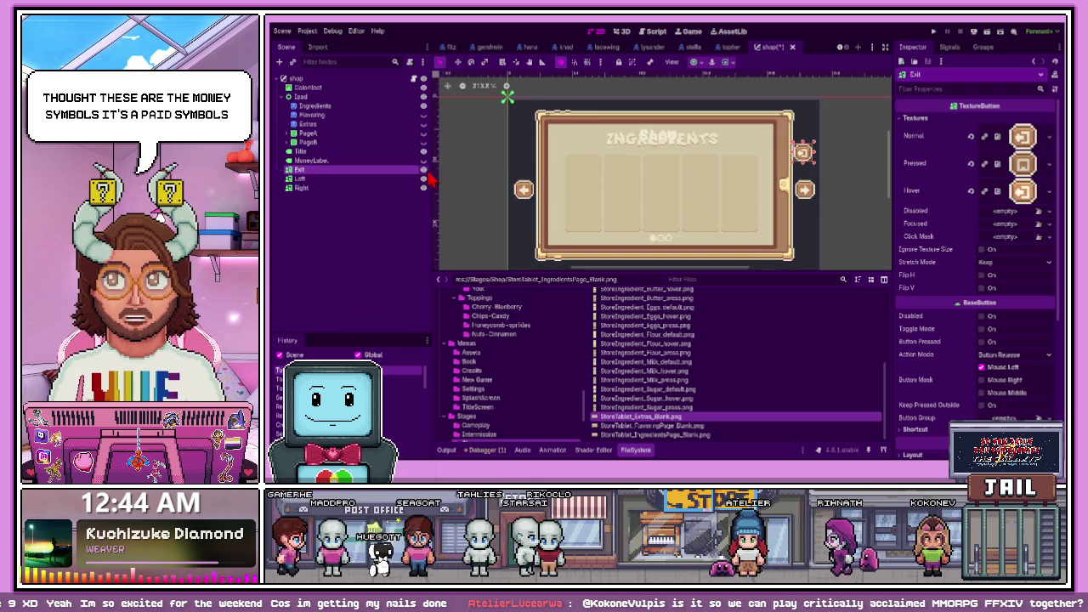
scroll(527, 170, down, 2)
scroll(570, 170, up, 1)
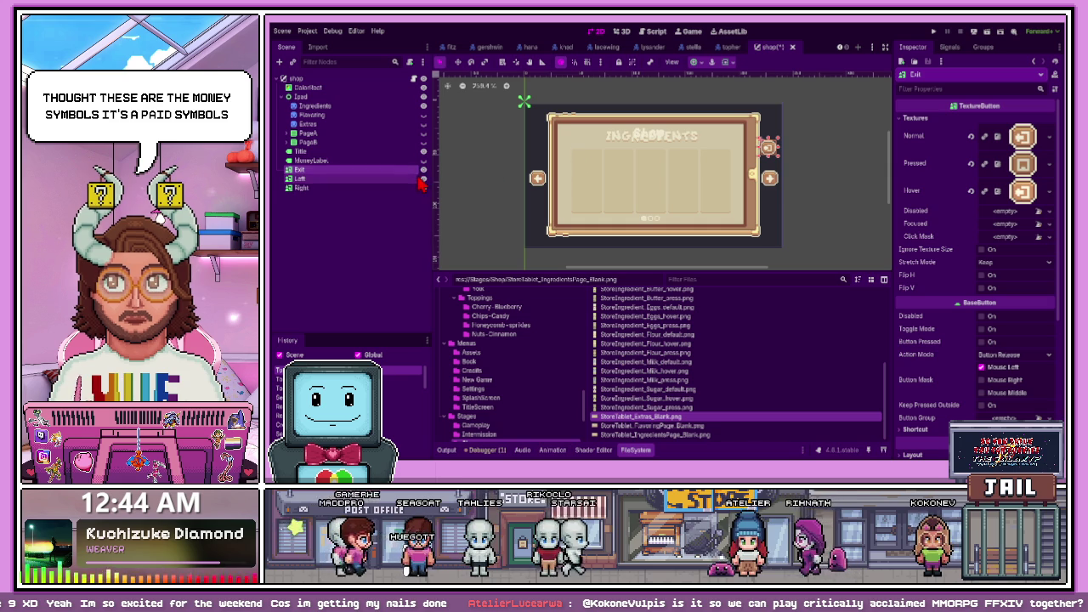
click(387, 153)
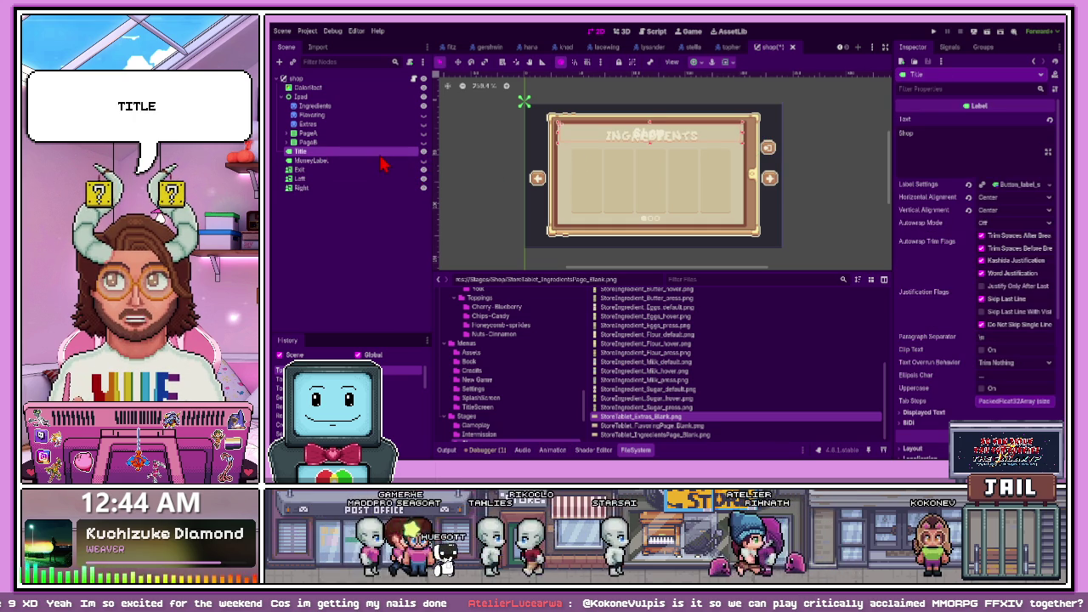
key(Delete)
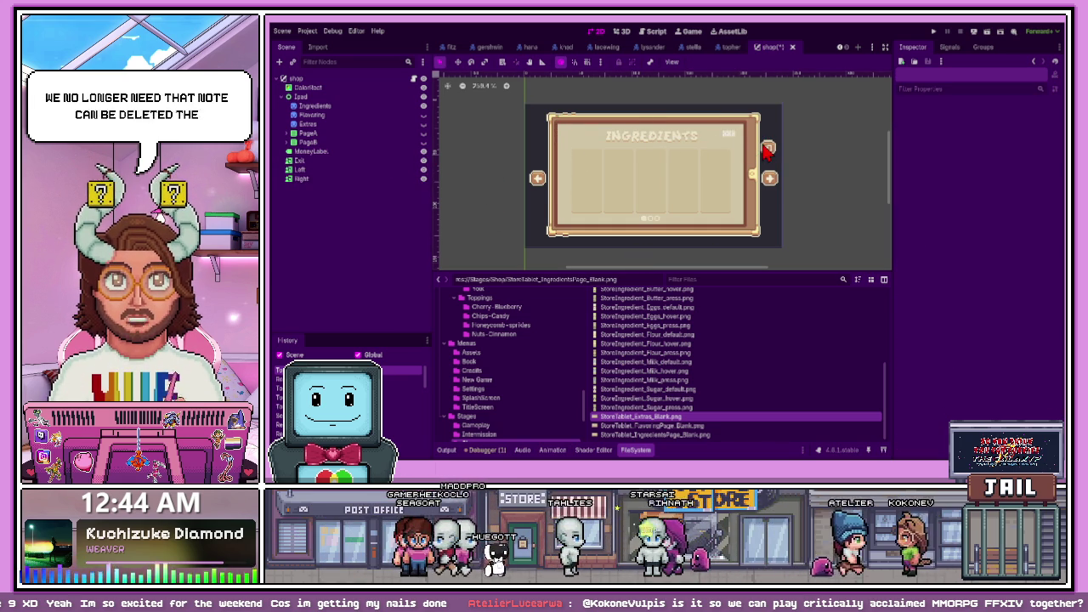
Change the MoneyLabel text to $XXX and narrow the label from its left edge
scroll(737, 145, up, 1)
click(733, 138)
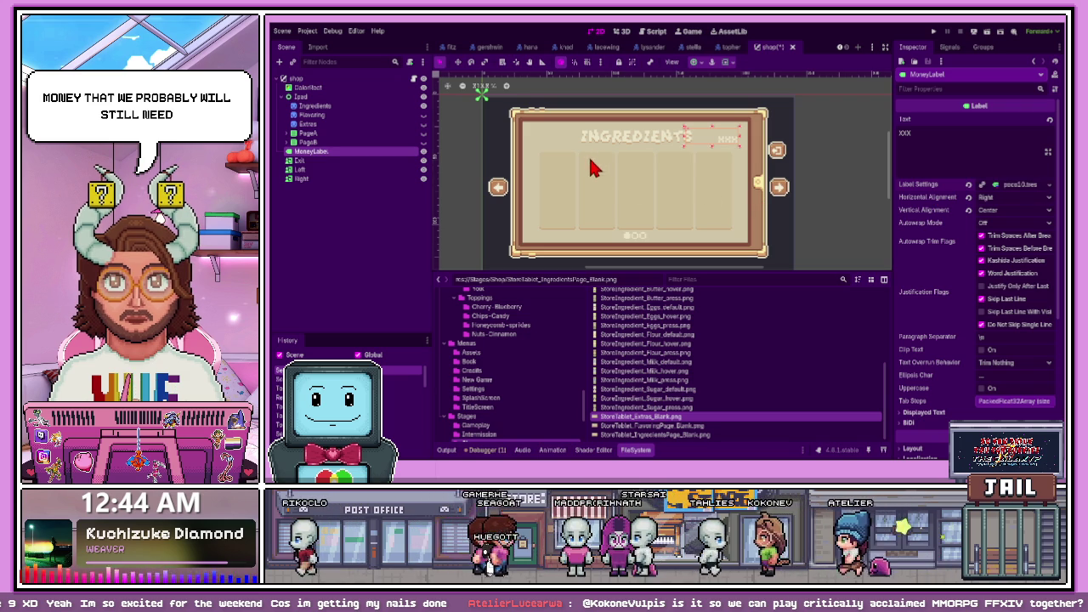
scroll(733, 141, up, 1)
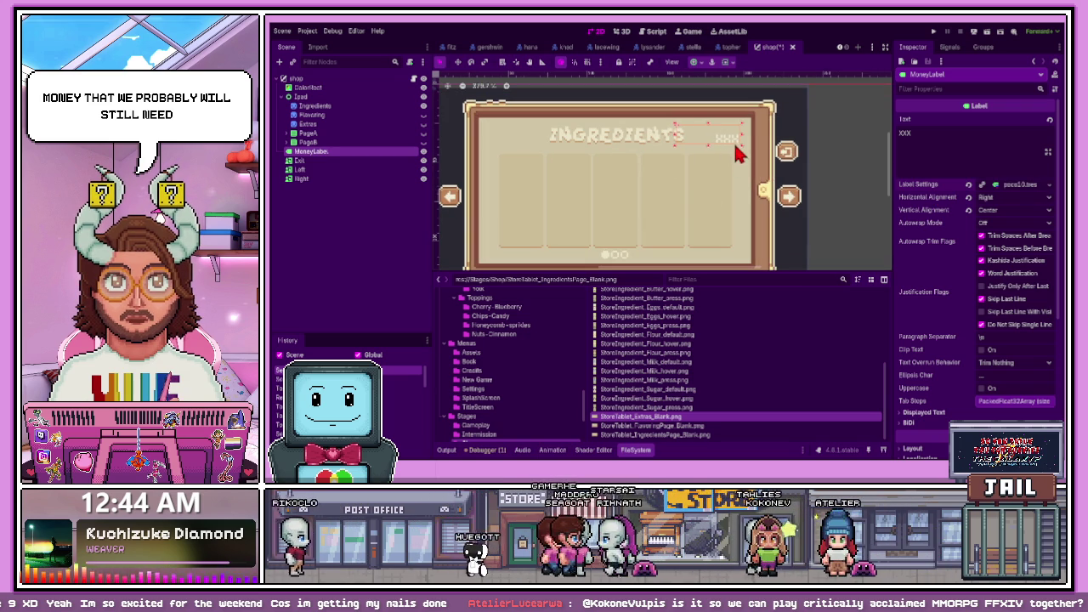
scroll(736, 149, up, 2)
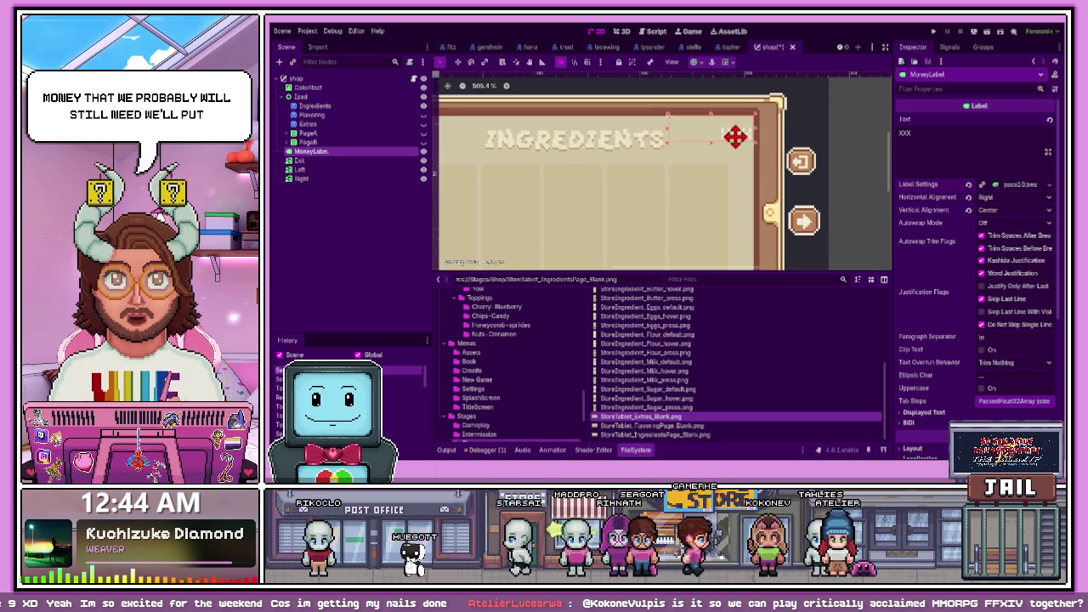
click(926, 140)
text($)
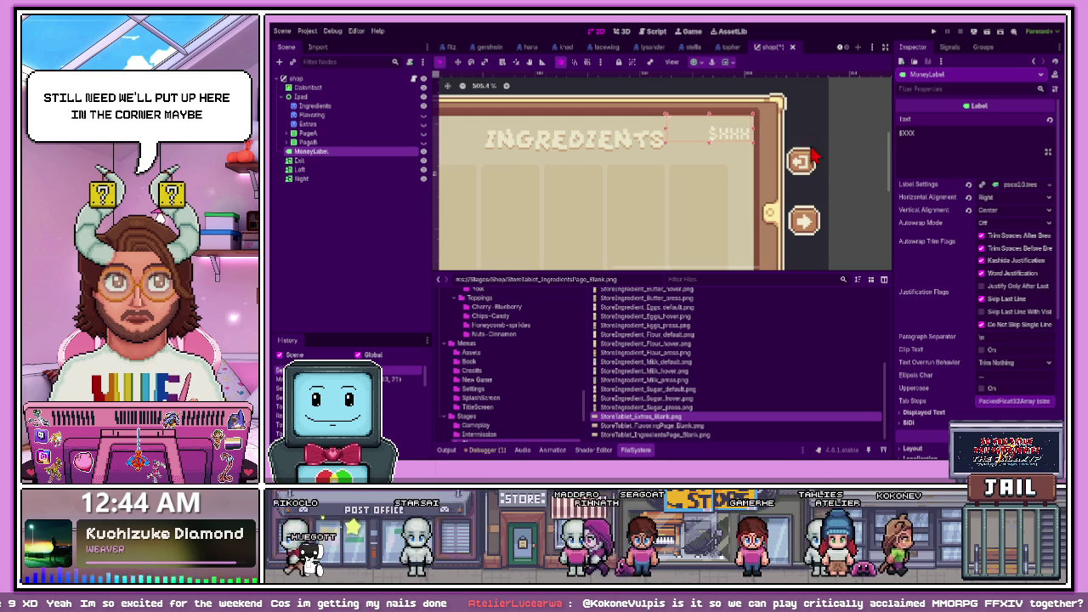
drag(668, 128, 689, 127)
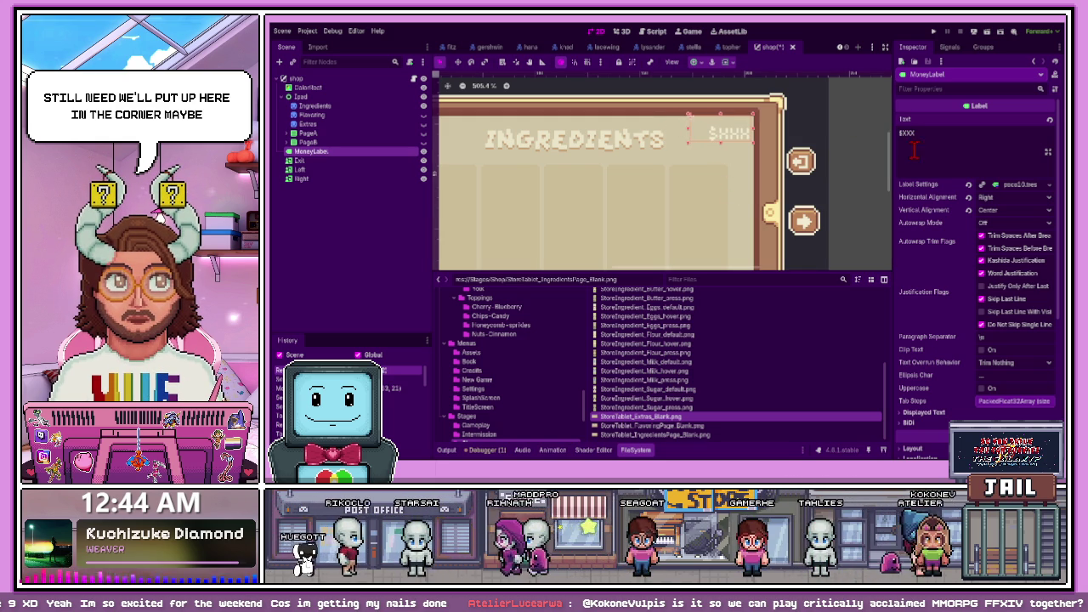
scroll(792, 160, down, 5)
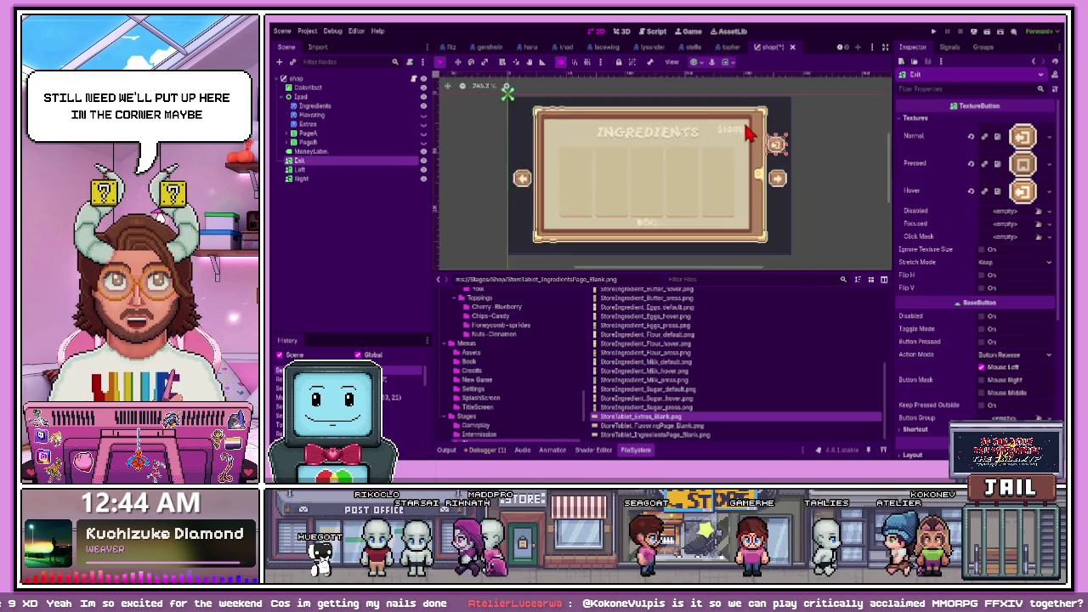
Give MoneyLabel a new ShaderMaterial in its Material settings
scroll(991, 353, down, 5)
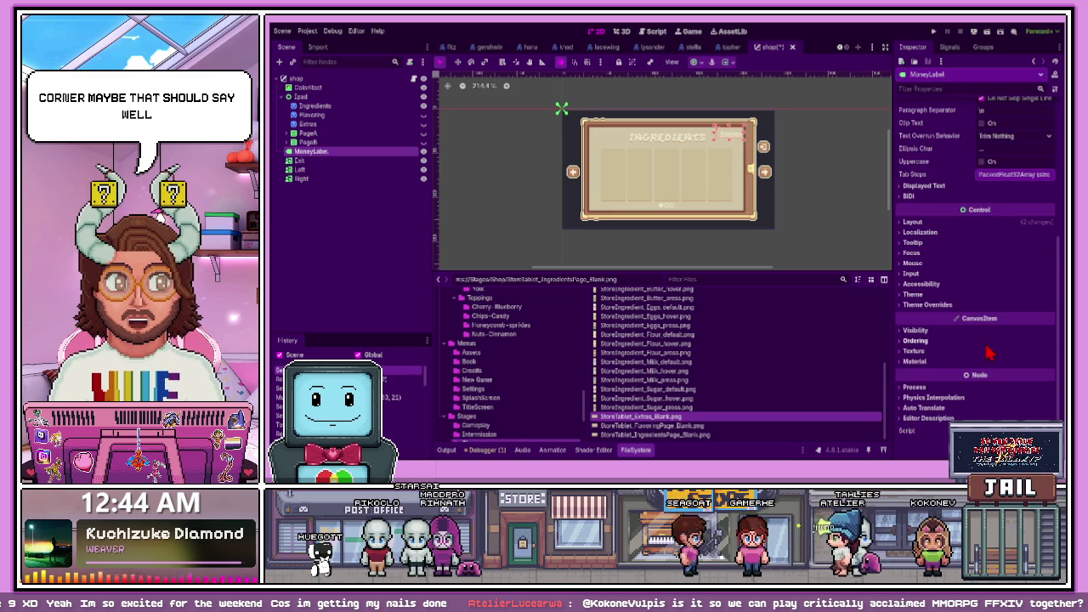
click(917, 364)
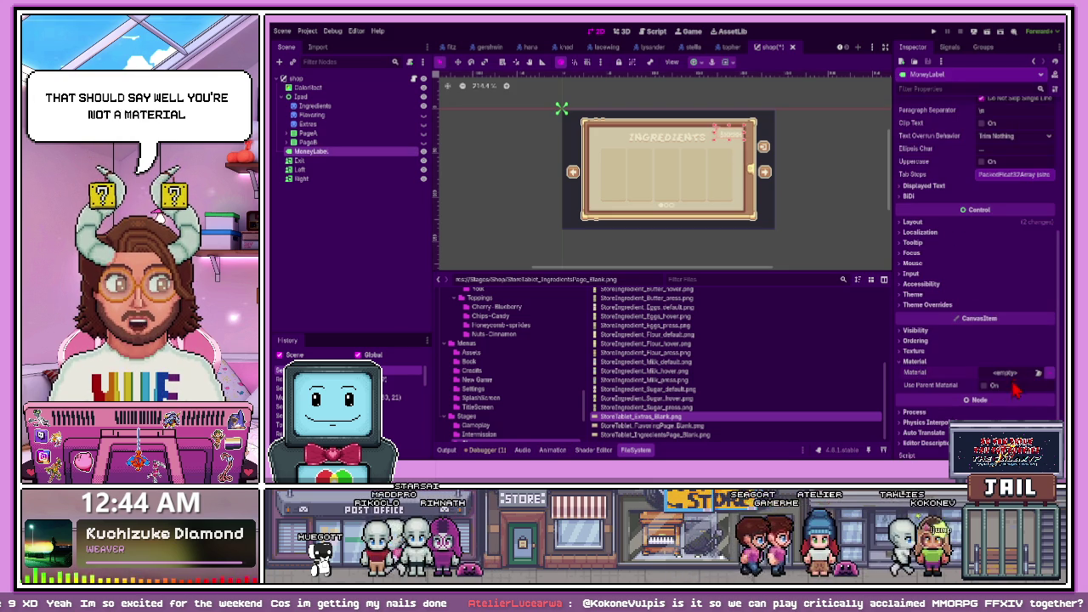
click(1038, 374)
click(990, 384)
scroll(1021, 366, down, 3)
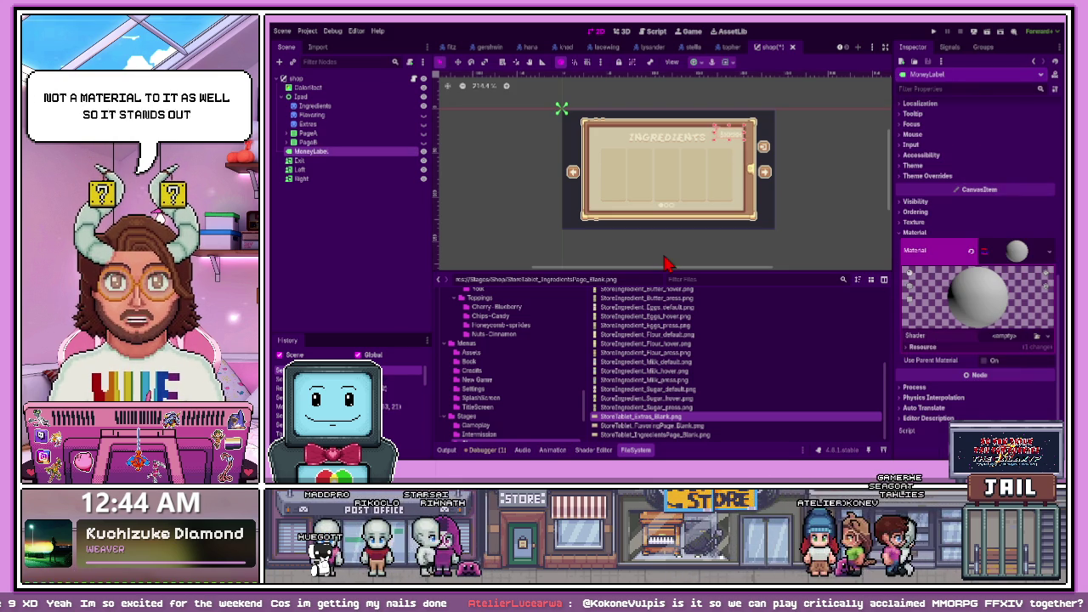
click(600, 137)
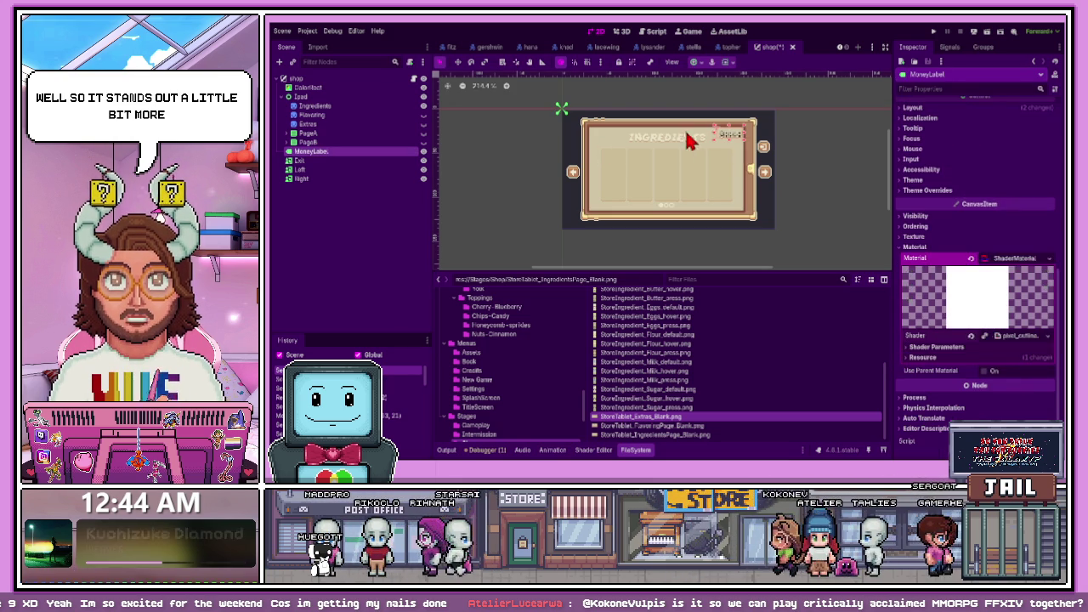
scroll(719, 134, up, 4)
scroll(754, 151, down, 5)
scroll(706, 164, up, 3)
scroll(693, 155, up, 1)
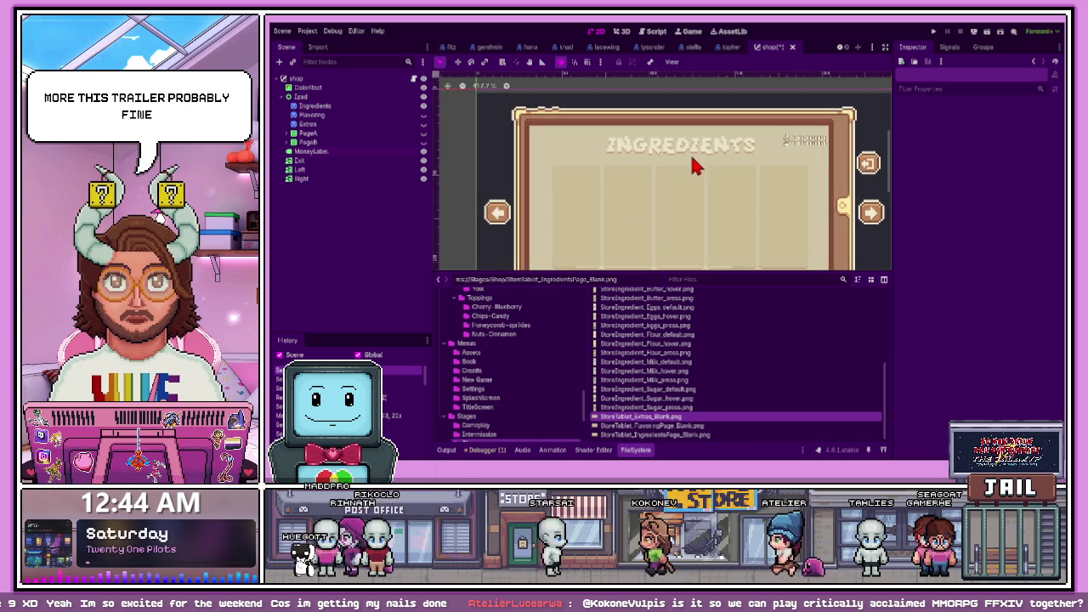
scroll(765, 170, down, 2)
scroll(680, 197, up, 1)
scroll(670, 203, down, 2)
scroll(655, 197, up, 1)
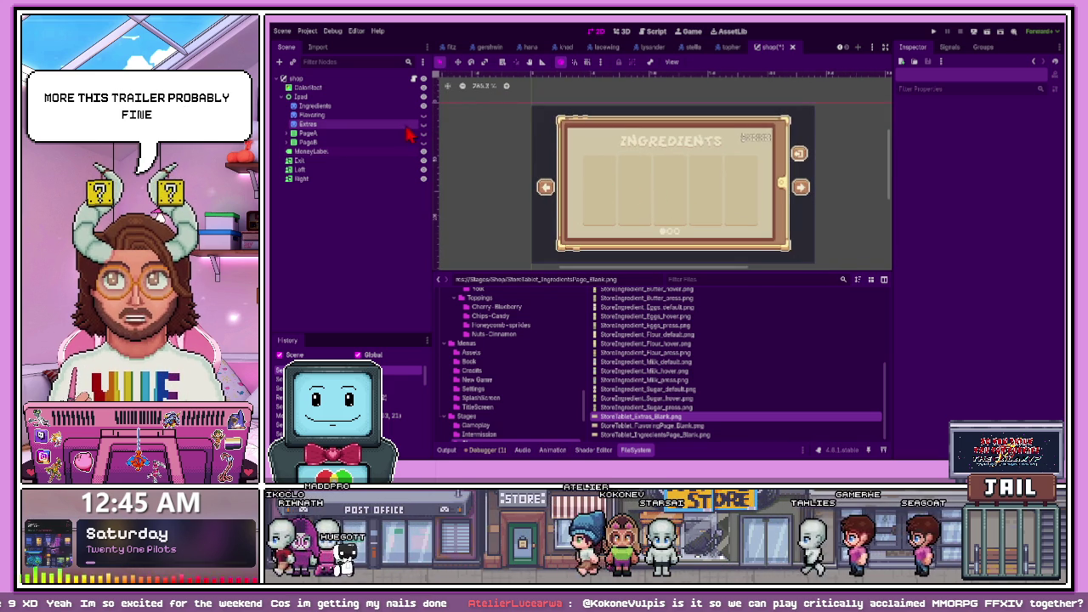
Make PageA's RowA visible again, showing flour, eggs, milk, butter and sugar
click(286, 133)
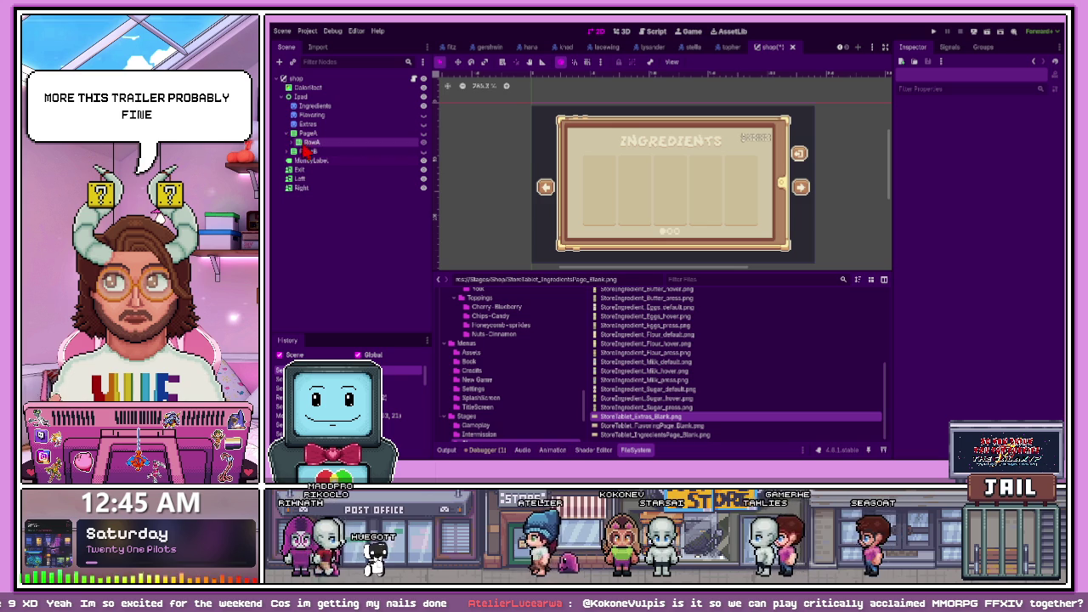
click(311, 142)
click(295, 142)
click(315, 151)
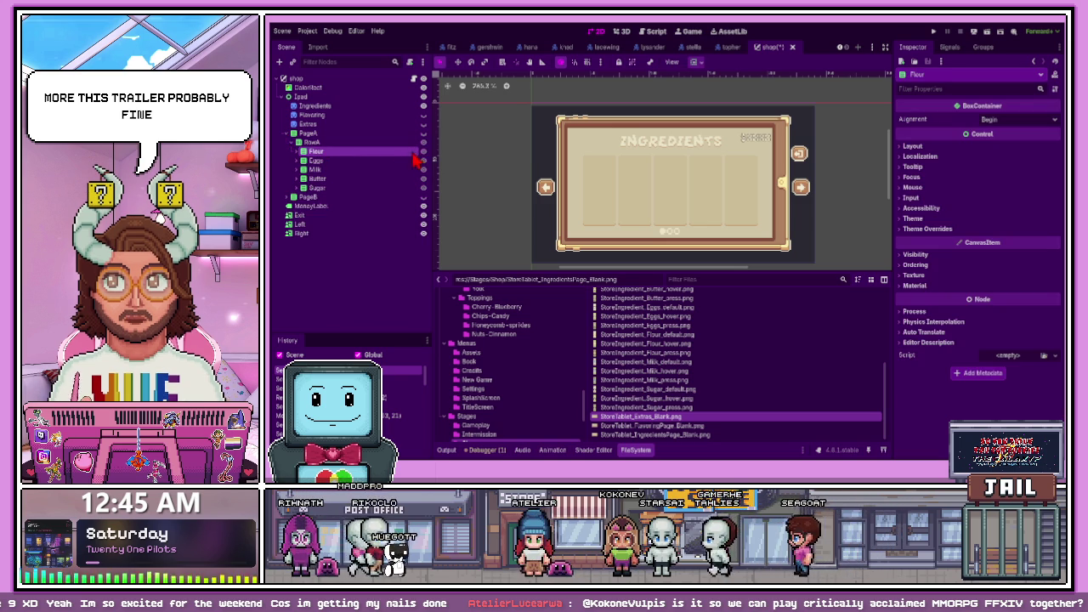
click(423, 142)
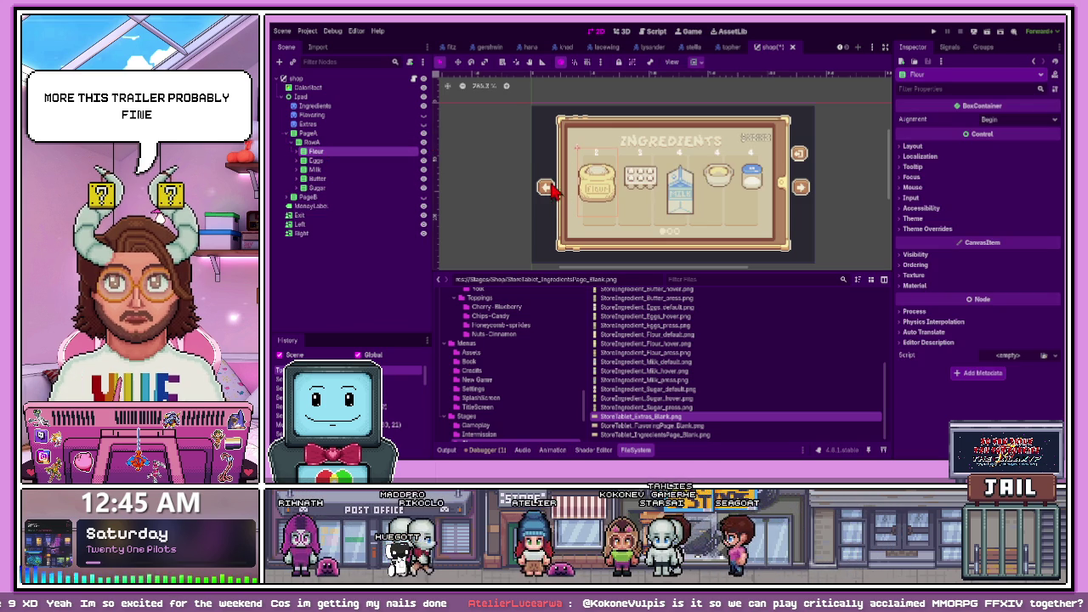
scroll(620, 212, up, 3)
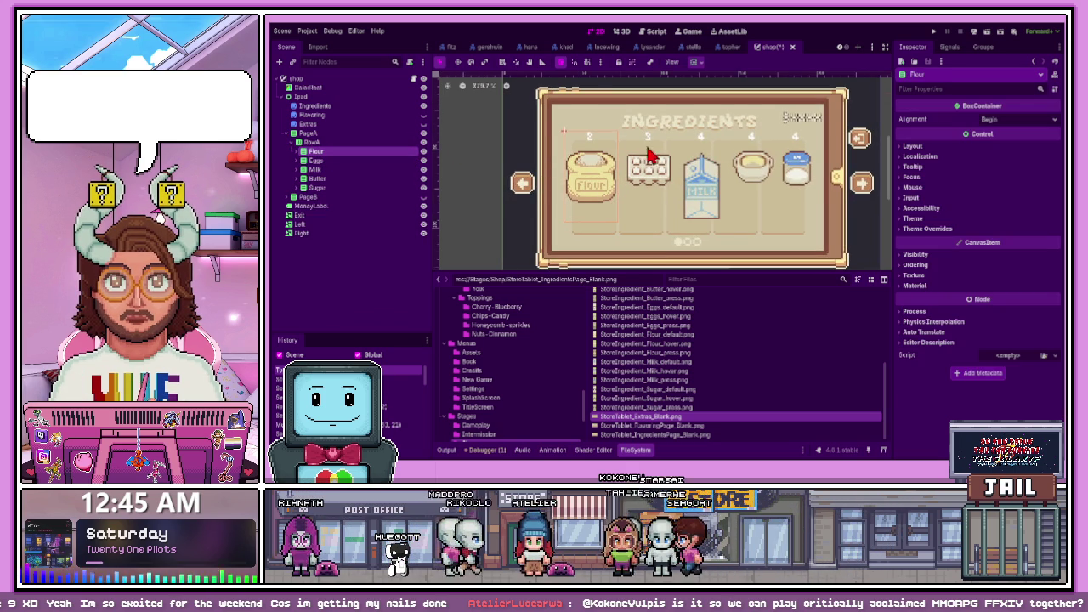
scroll(638, 179, down, 1)
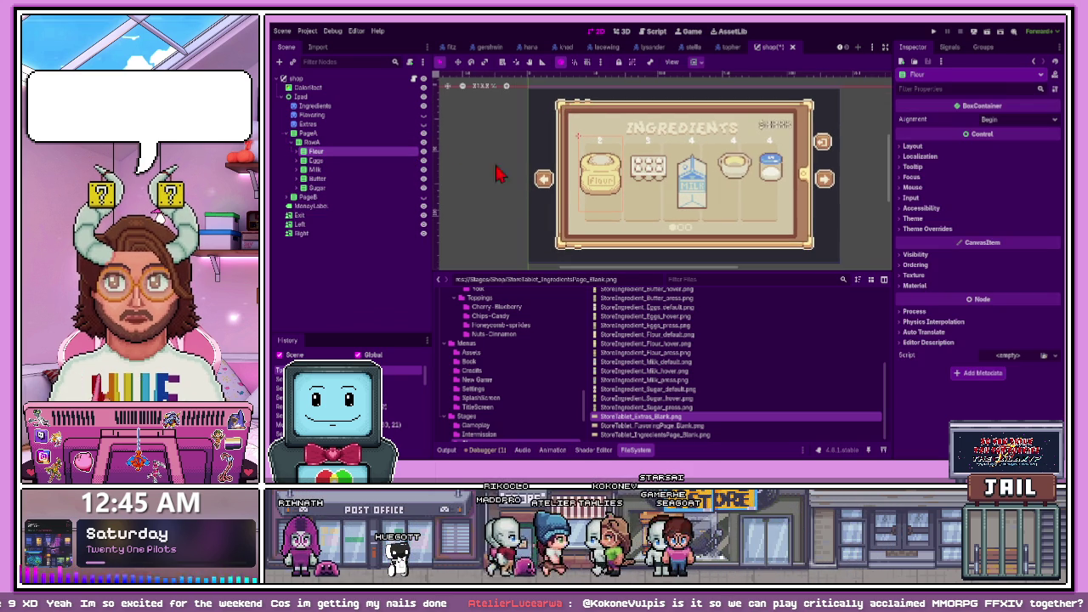
click(322, 171)
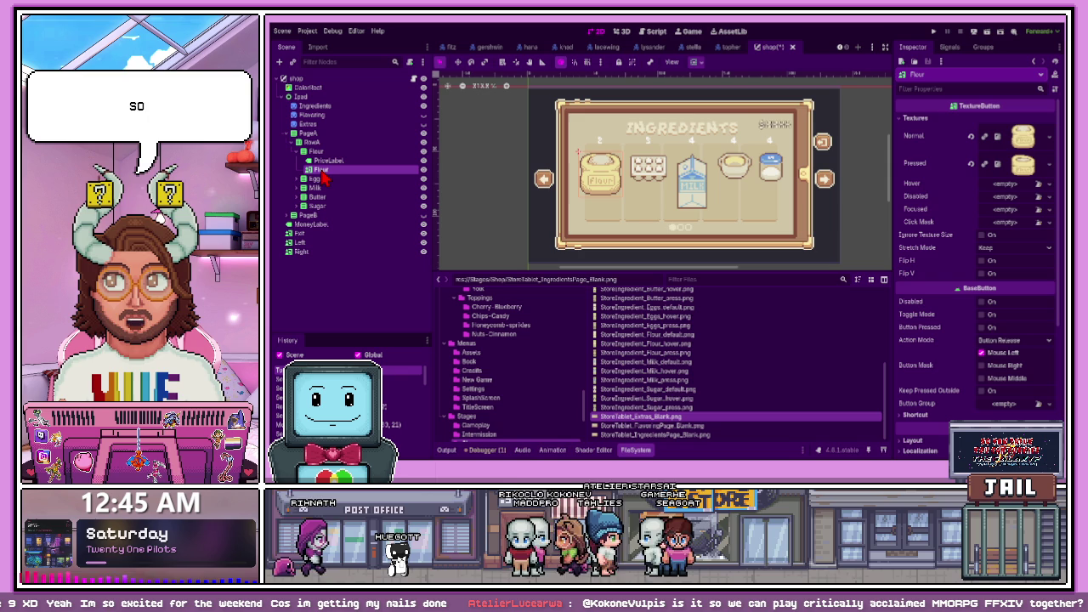
Set StoreIngredient_Flour_default as the Flour button's Normal texture
click(336, 161)
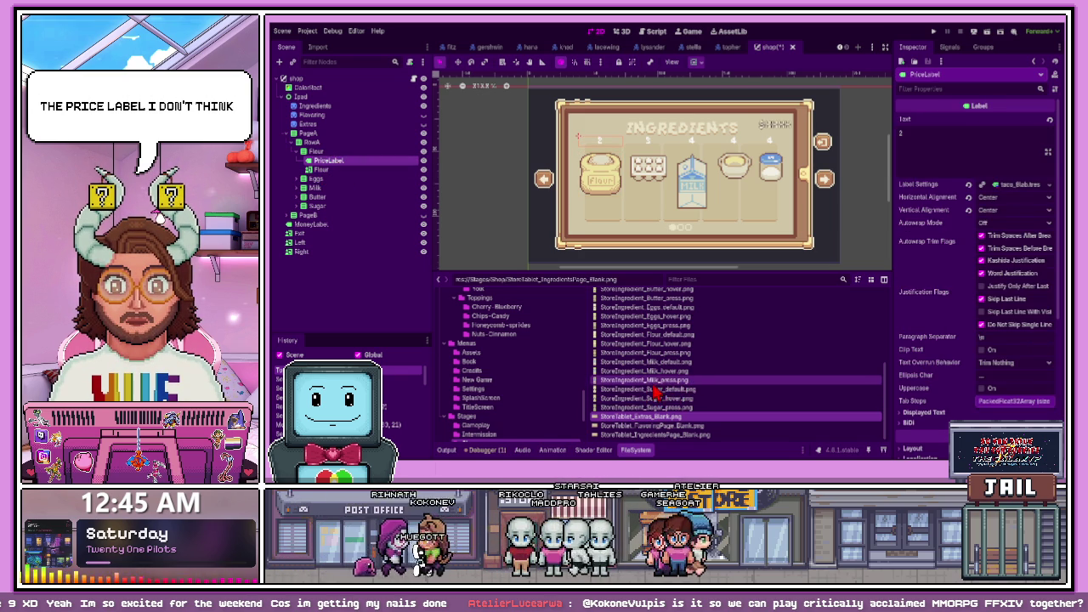
scroll(657, 337, up, 2)
scroll(657, 338, up, 4)
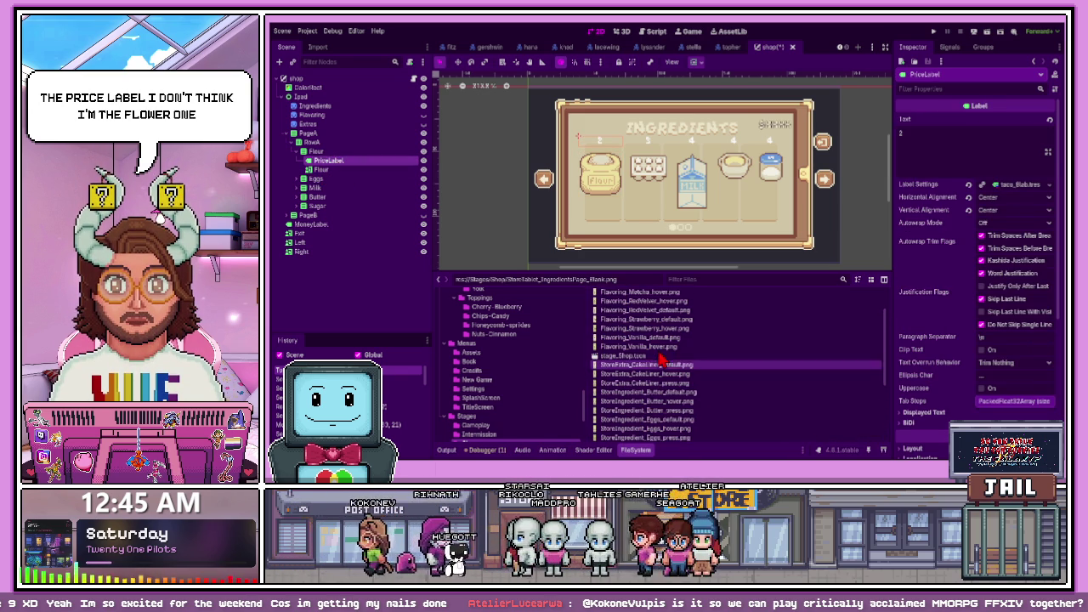
click(362, 171)
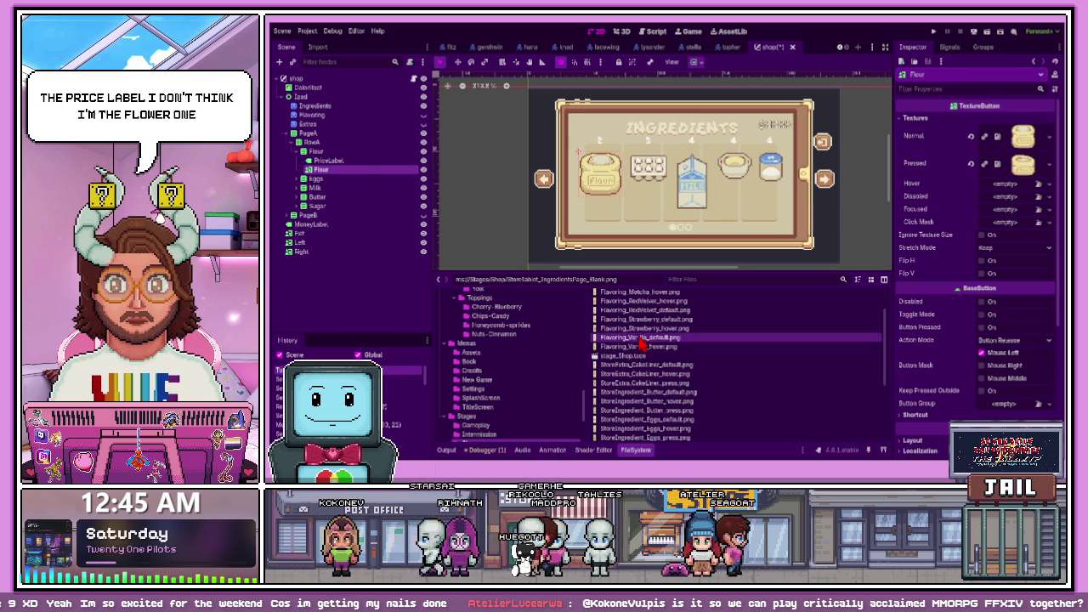
scroll(644, 338, up, 1)
scroll(646, 348, down, 5)
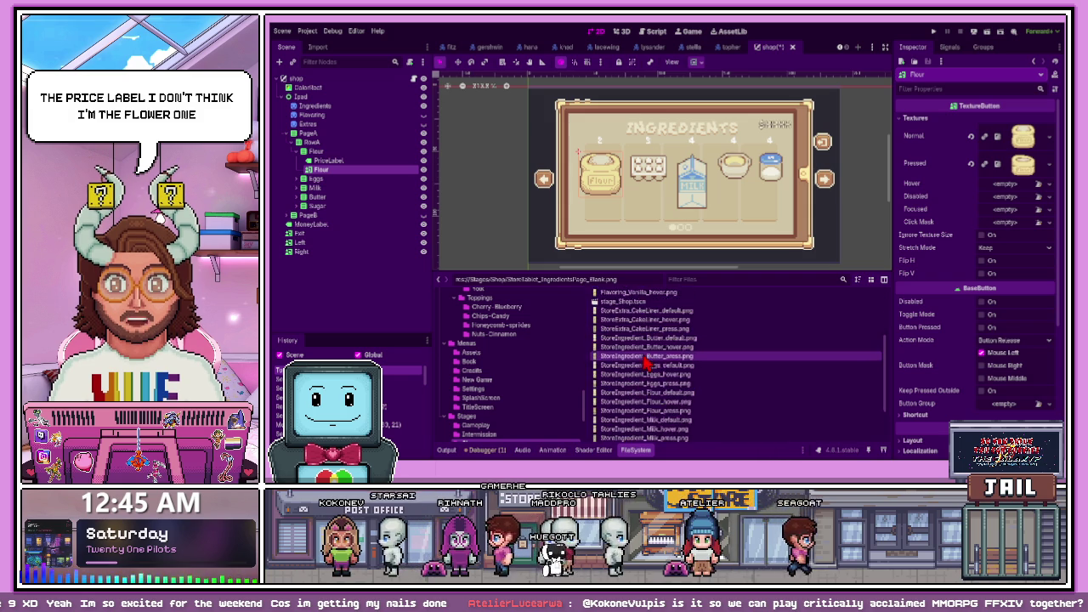
mouse_move(651, 355)
mouse_down()
mouse_move(995, 151)
mouse_move(1014, 151)
mouse_up()
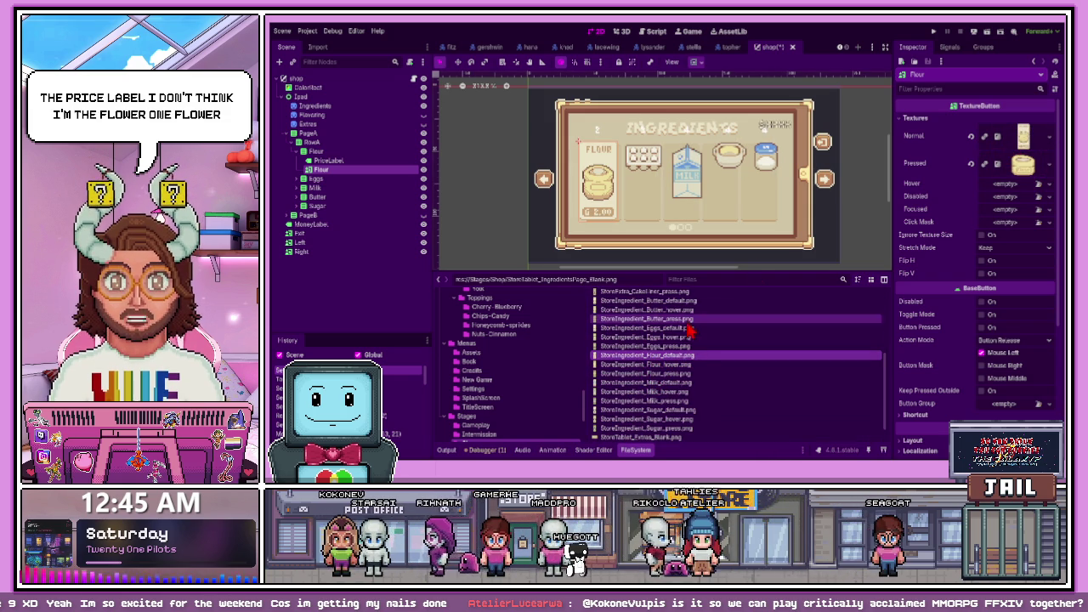
Assign the flour hover and press images to the Flour button's Hover and Pressed textures
drag(668, 365, 705, 359)
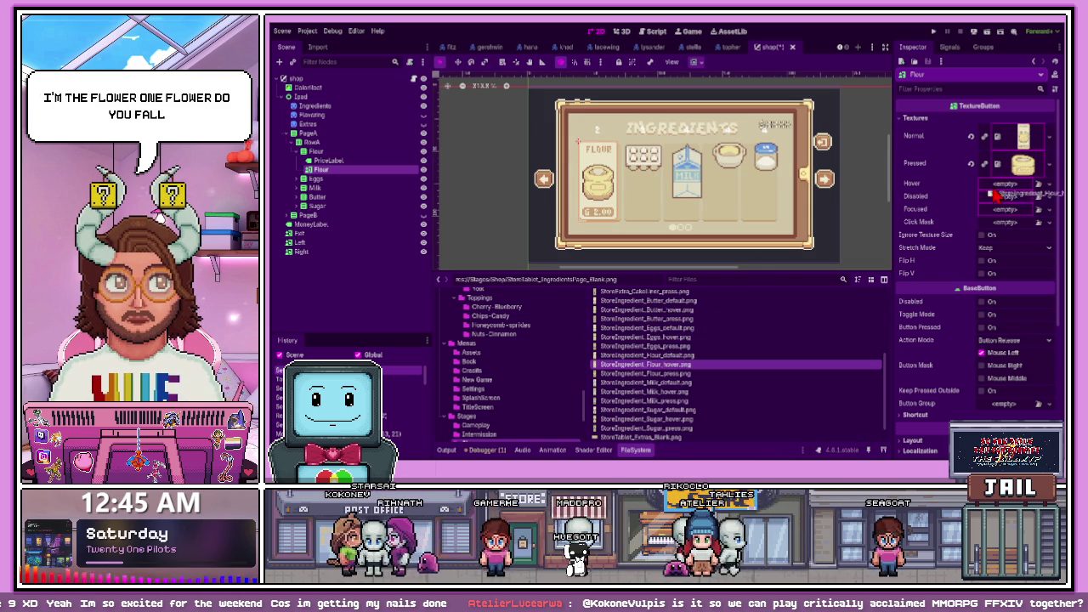
drag(1012, 194, 1009, 194)
mouse_move(672, 374)
mouse_down()
mouse_move(817, 315)
mouse_move(884, 270)
mouse_up()
drag(642, 384, 644, 374)
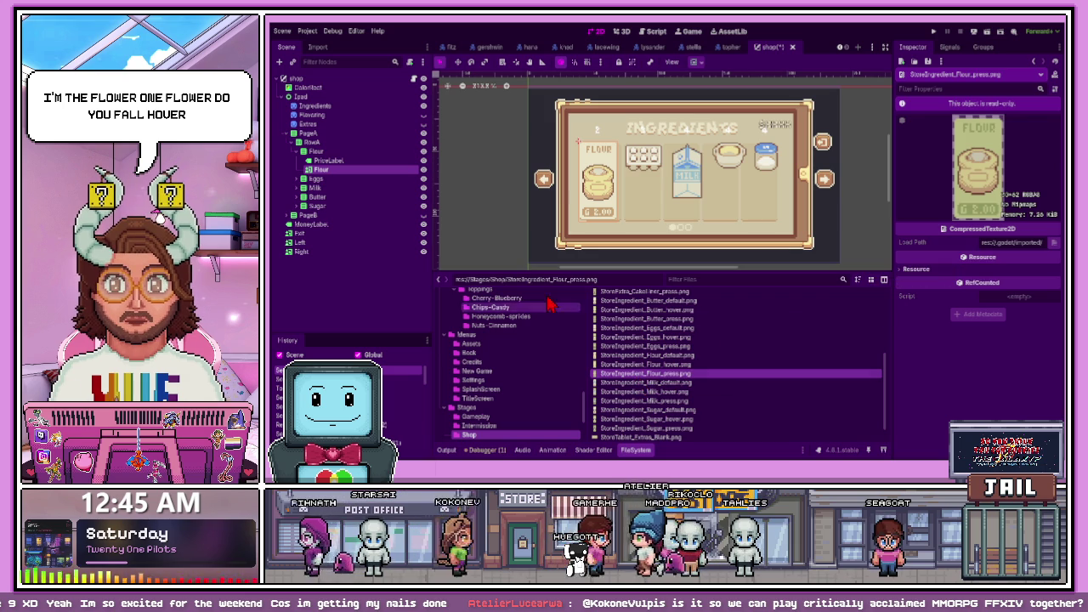
click(375, 172)
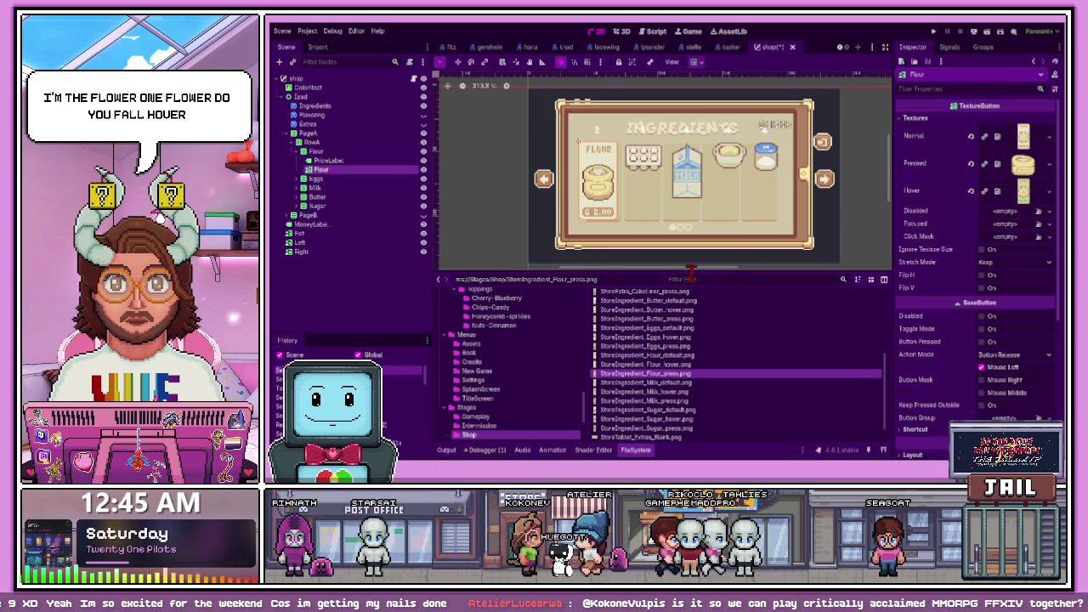
mouse_move(655, 374)
mouse_down()
mouse_move(704, 357)
mouse_move(1014, 169)
mouse_up()
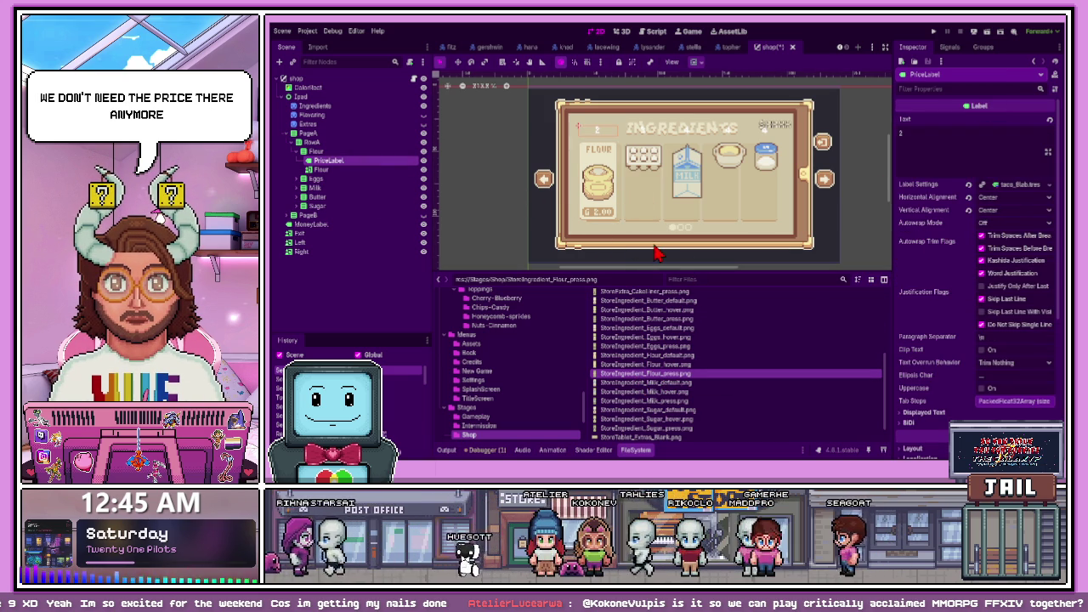
Delete the price labels from the Flour, Eggs, Milk, Butter and Sugar items
key(Delete)
scroll(601, 236, up, 1)
click(651, 150)
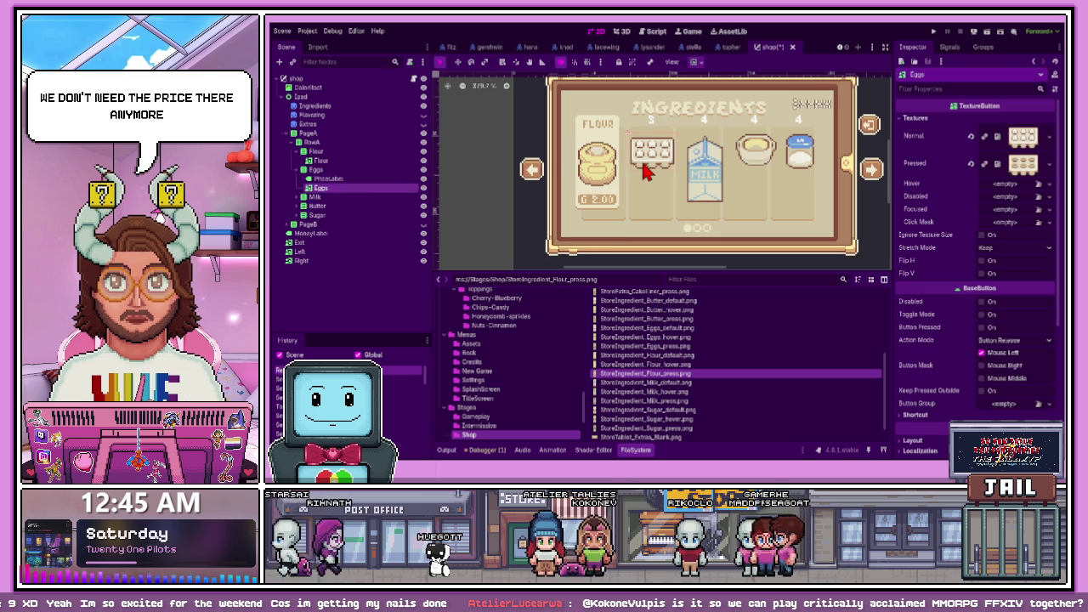
click(366, 182)
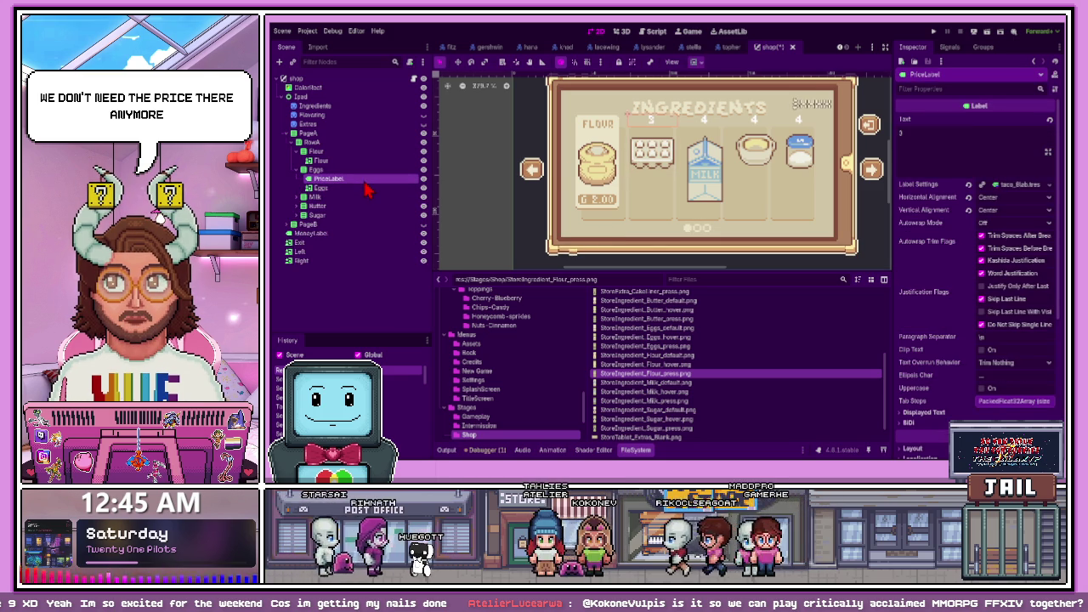
key(Delete)
click(702, 126)
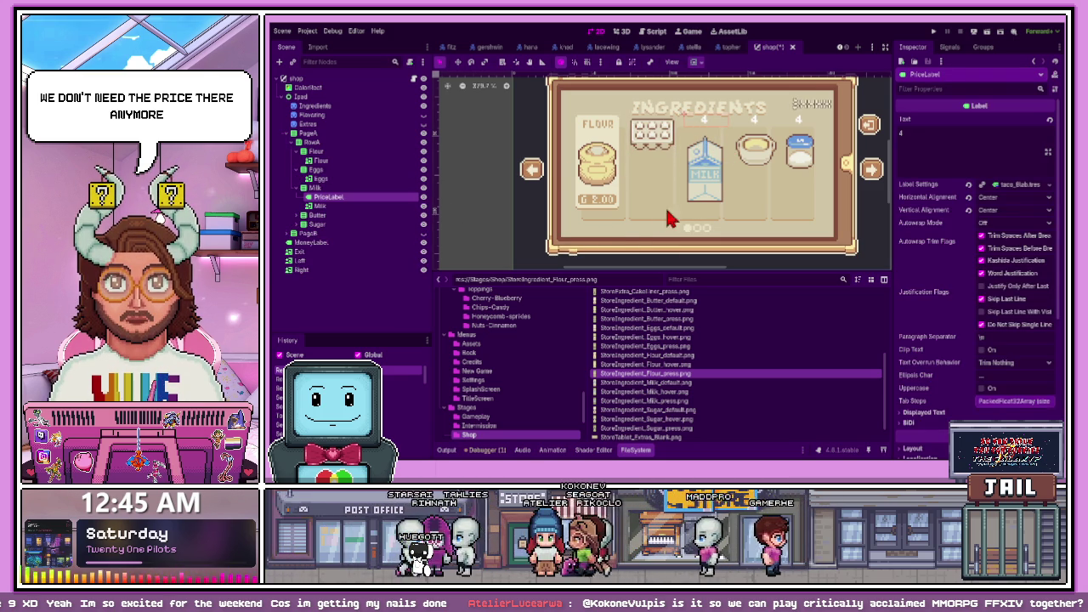
key(Delete)
click(757, 132)
key(Delete)
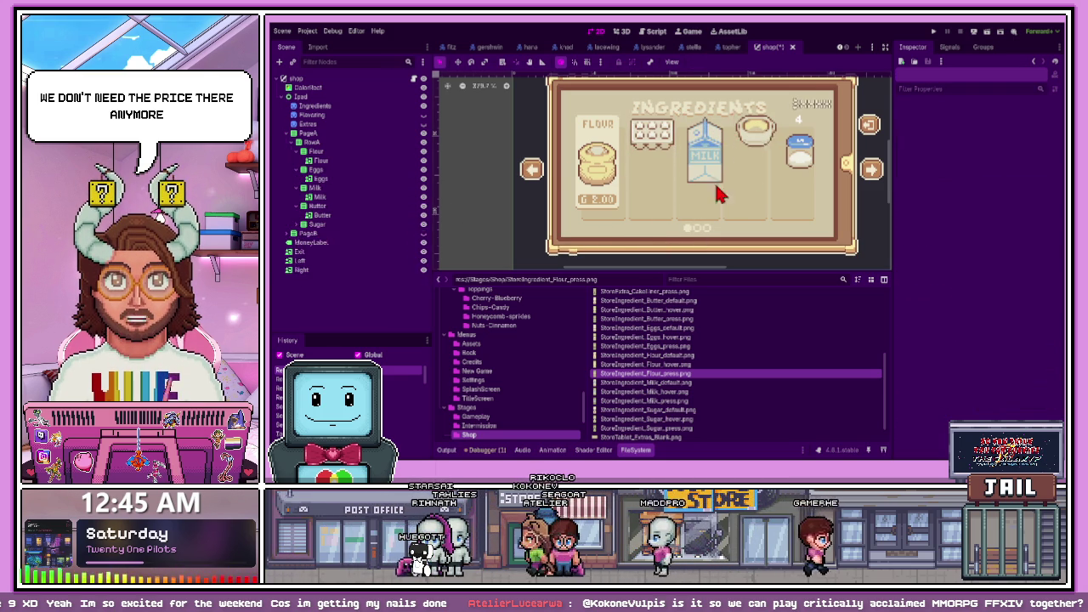
click(803, 127)
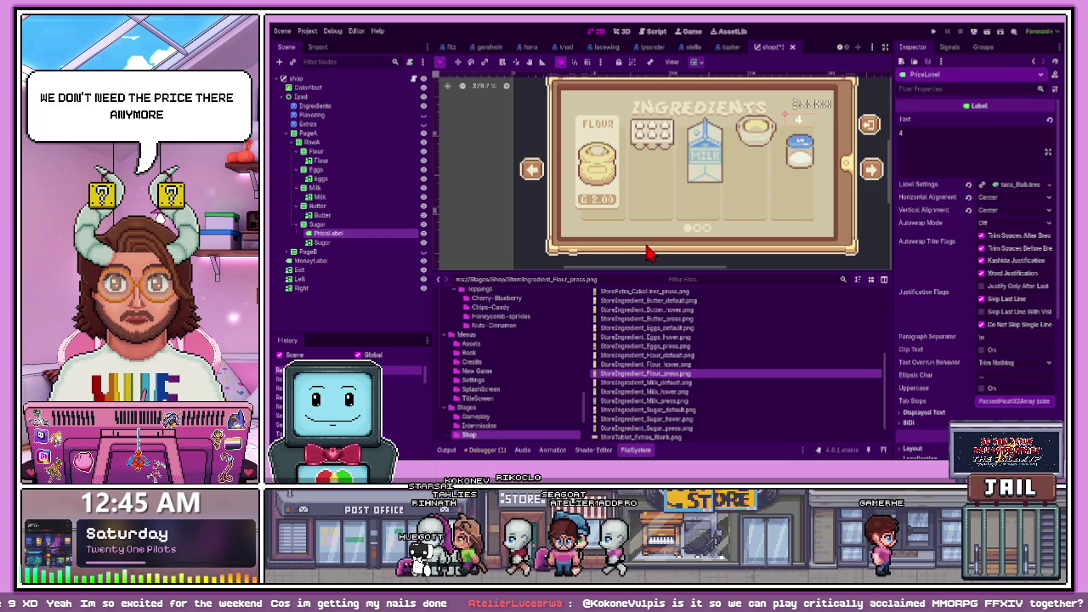
key(Delete)
click(364, 180)
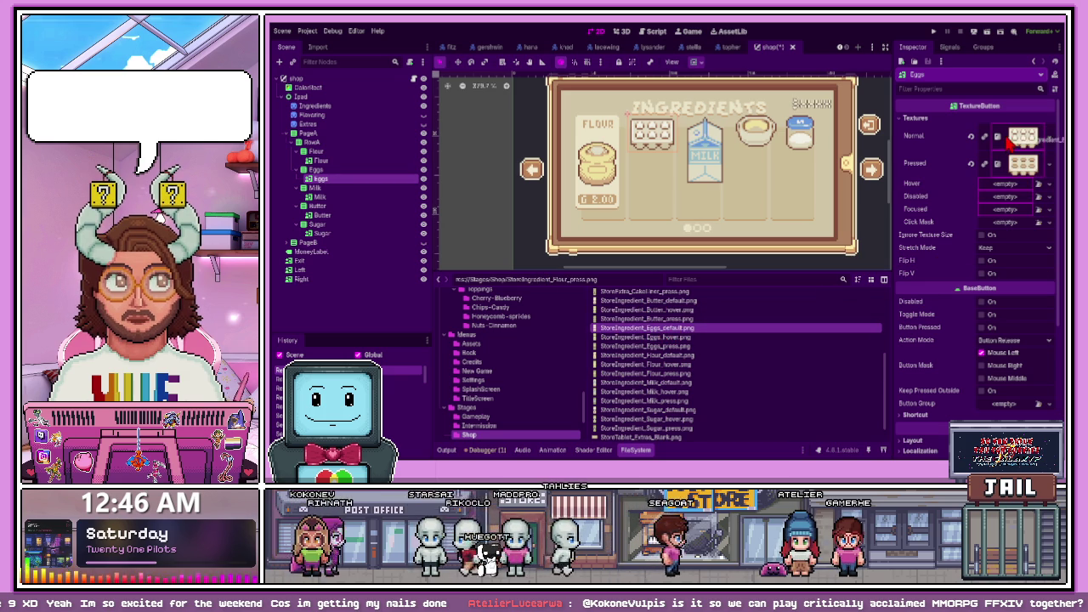
Give Eggs its hover and pressed images, and Milk its normal, hover and pressed cards
mouse_move(680, 343)
mouse_down()
mouse_move(1003, 208)
mouse_move(1012, 191)
mouse_up()
mouse_move(648, 346)
mouse_down()
mouse_move(652, 358)
mouse_move(1012, 167)
mouse_up()
click(370, 199)
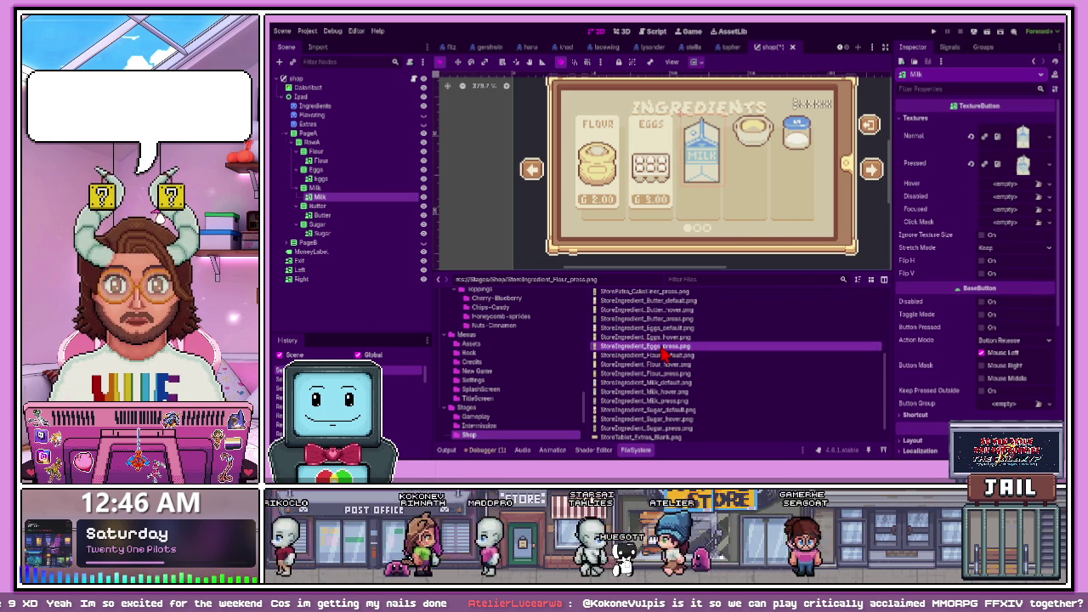
scroll(662, 357, down, 1)
drag(670, 366, 1023, 137)
mouse_move(660, 375)
mouse_down()
mouse_move(668, 382)
mouse_move(1008, 186)
mouse_up()
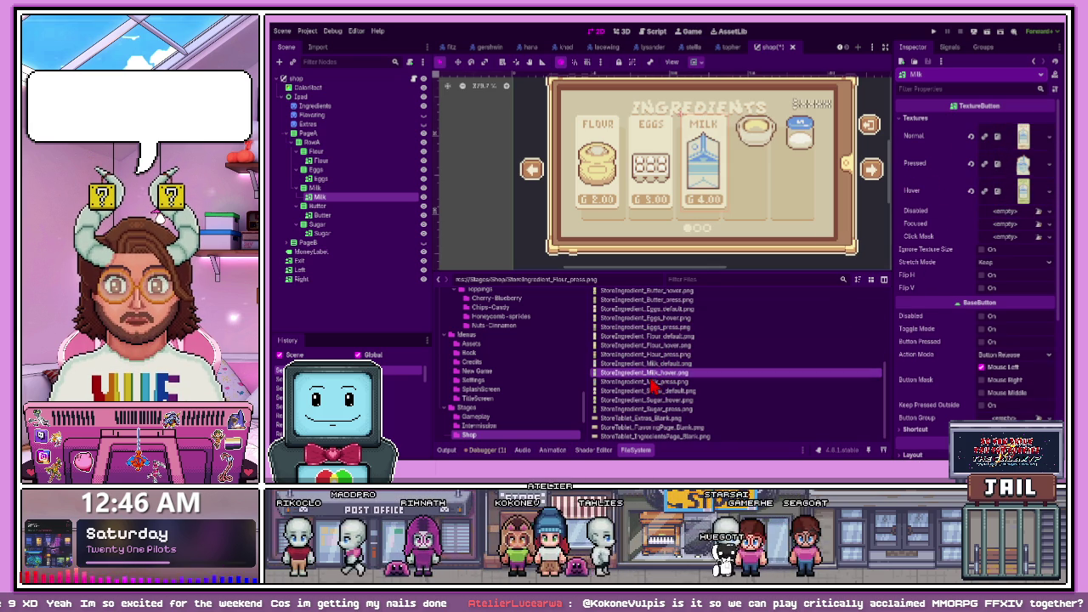
mouse_move(660, 382)
mouse_down()
mouse_move(1033, 183)
mouse_move(1026, 168)
mouse_up()
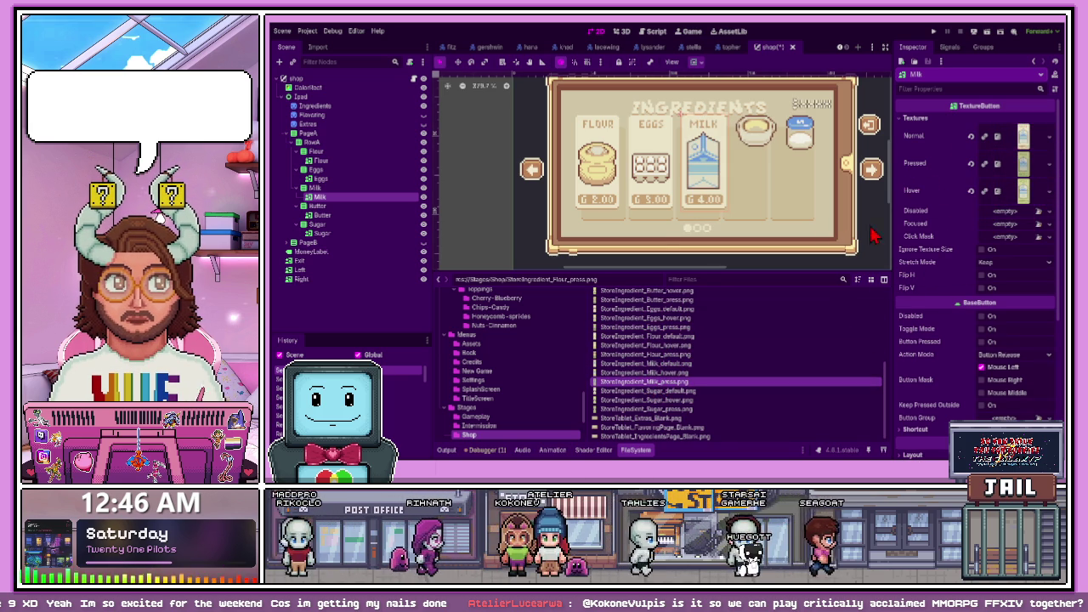
Assign the butter card's normal, hover and pressed images to the Butter button
click(358, 219)
scroll(663, 337, up, 2)
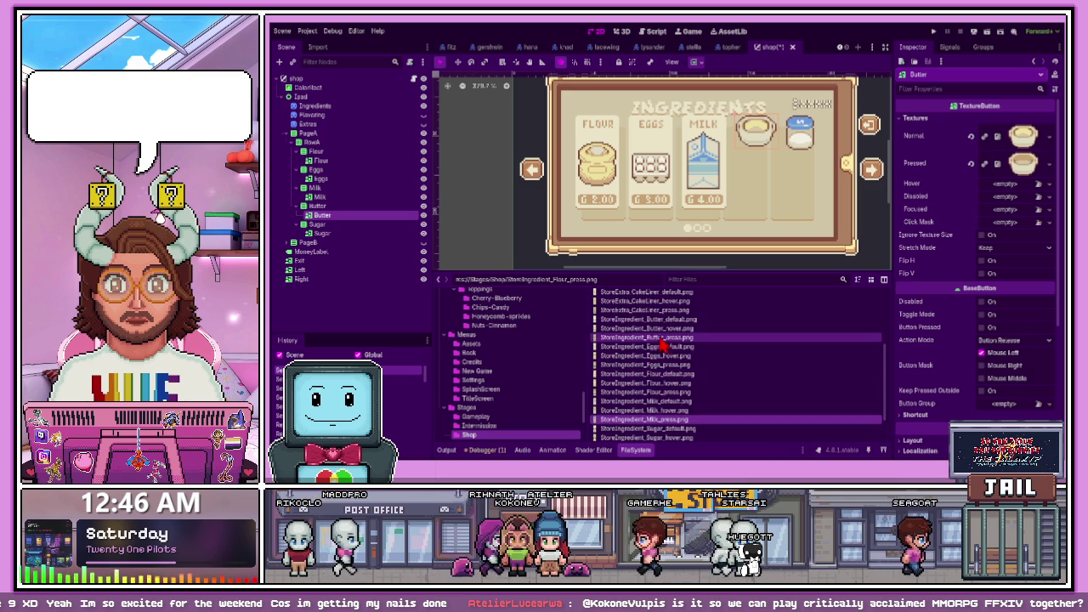
mouse_move(659, 320)
mouse_down()
mouse_move(935, 195)
mouse_move(1023, 136)
mouse_up()
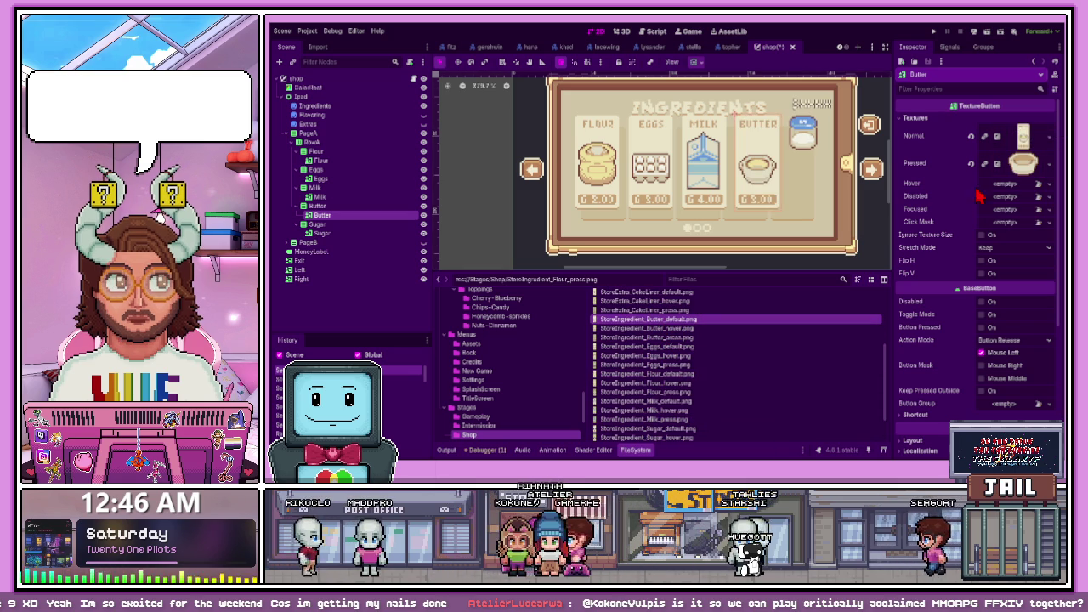
mouse_move(646, 310)
mouse_down()
mouse_move(1015, 181)
mouse_move(1012, 194)
mouse_up()
click(672, 329)
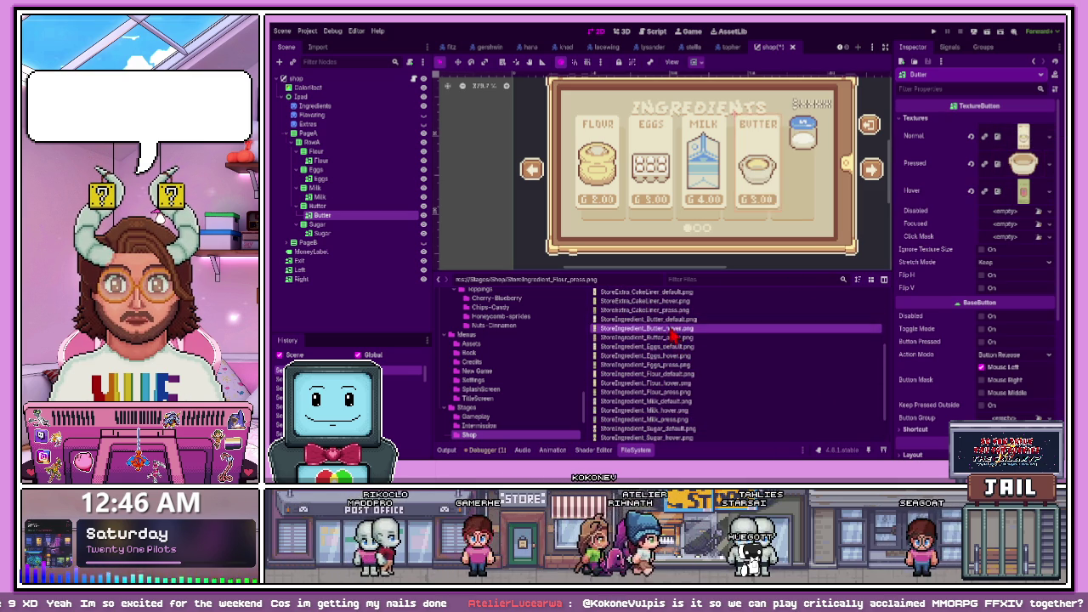
shift+click(689, 337)
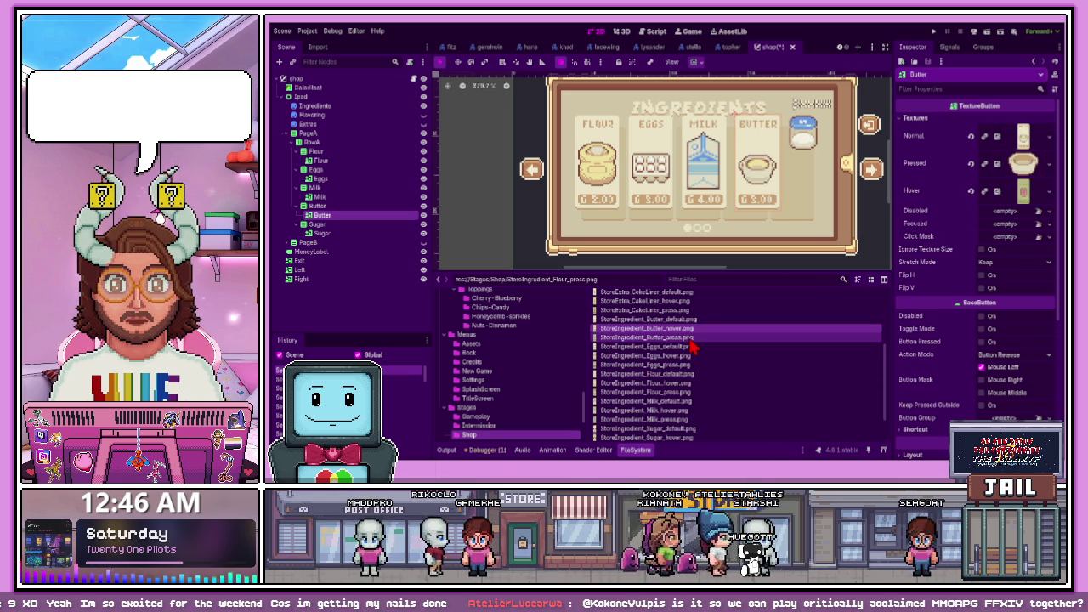
click(648, 338)
drag(648, 338, 1023, 198)
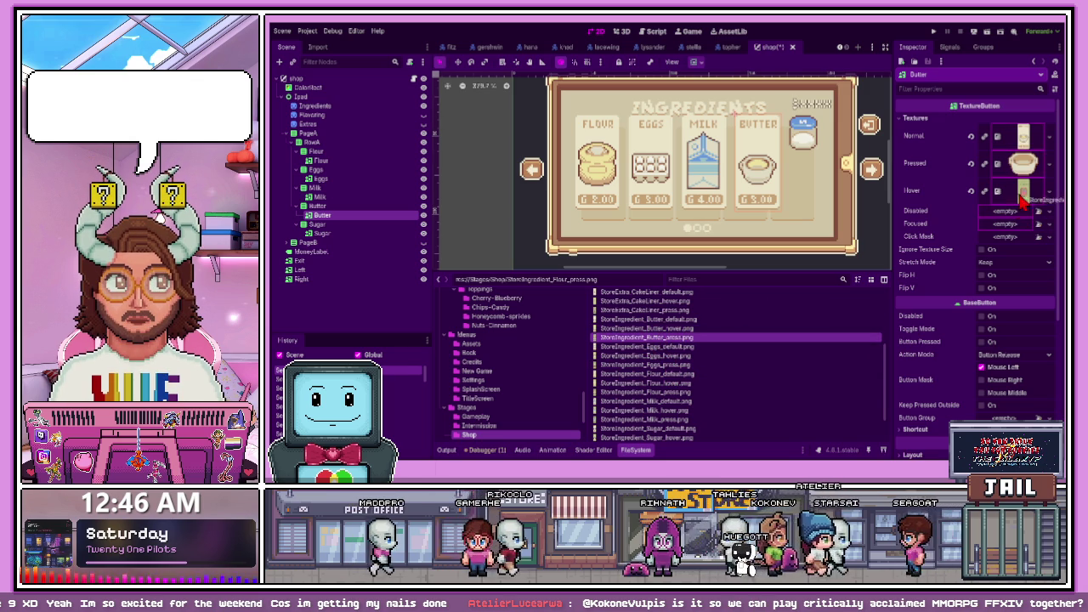
mouse_move(646, 328)
mouse_down()
mouse_move(659, 333)
mouse_move(1012, 213)
mouse_move(1024, 166)
mouse_up()
mouse_move(649, 338)
mouse_down()
mouse_move(851, 212)
mouse_move(1025, 170)
mouse_up()
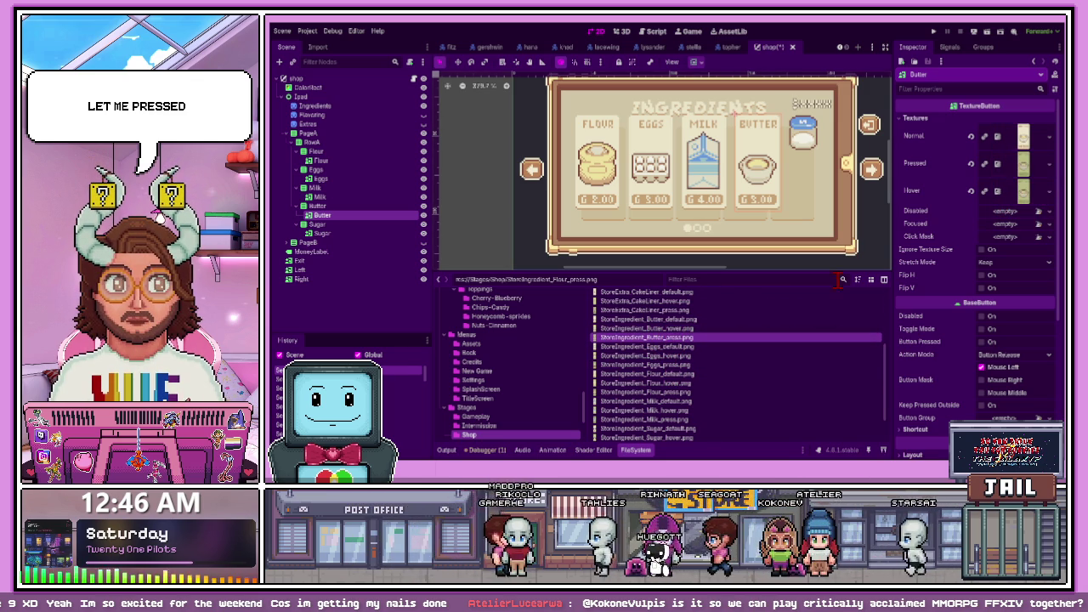
scroll(727, 174, down, 1)
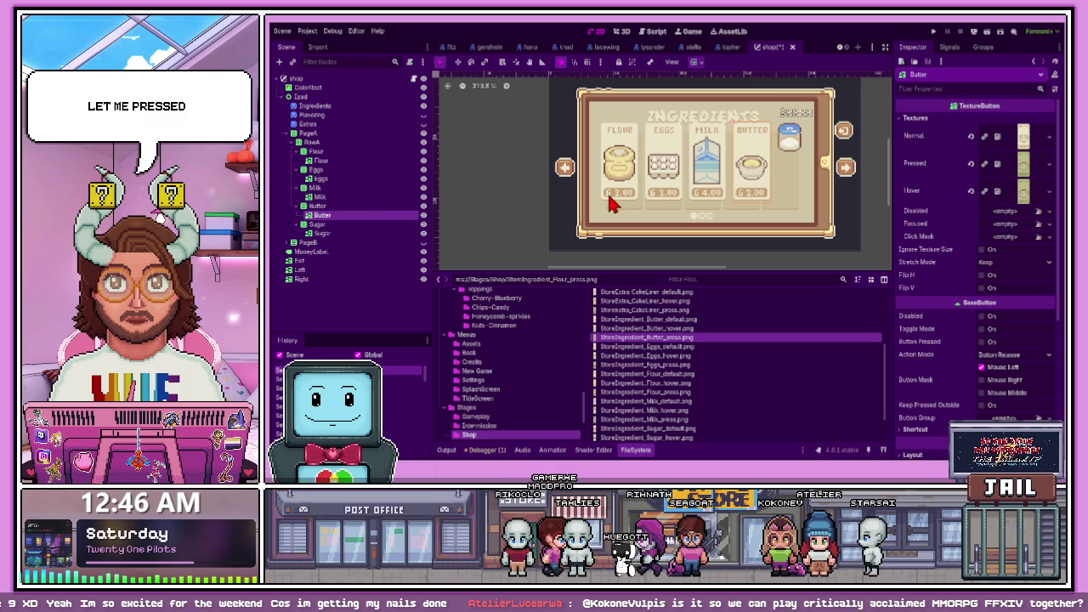
Give the Sugar button its sugar card image as the Normal texture
click(321, 233)
scroll(687, 323, up, 2)
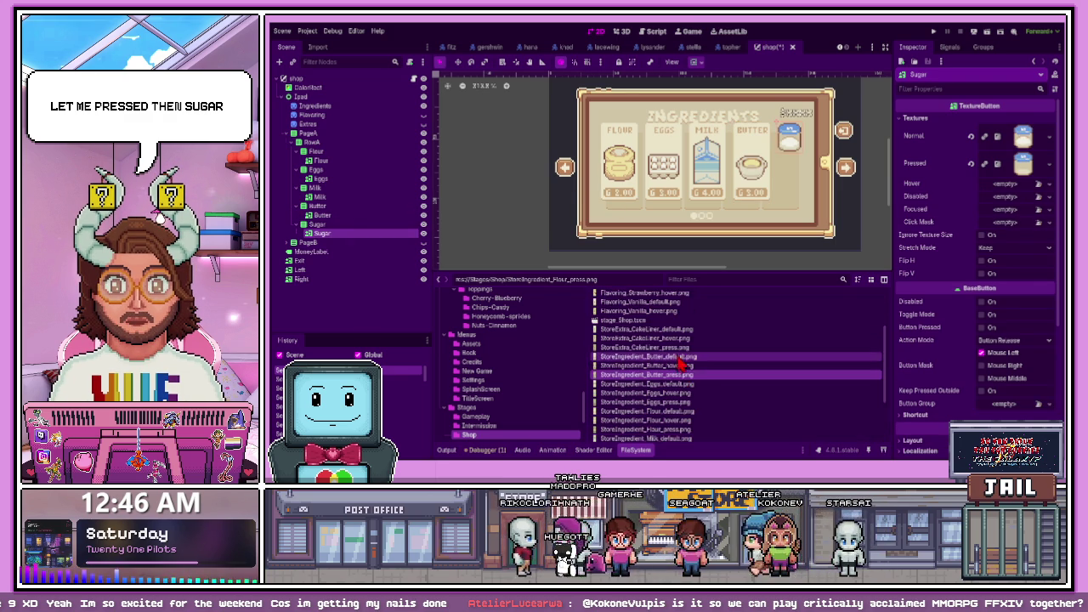
scroll(687, 374, down, 2)
drag(647, 410, 1023, 136)
Delete the five old ingredient buttons, Flour through Sugar, from RowA
click(342, 135)
click(342, 143)
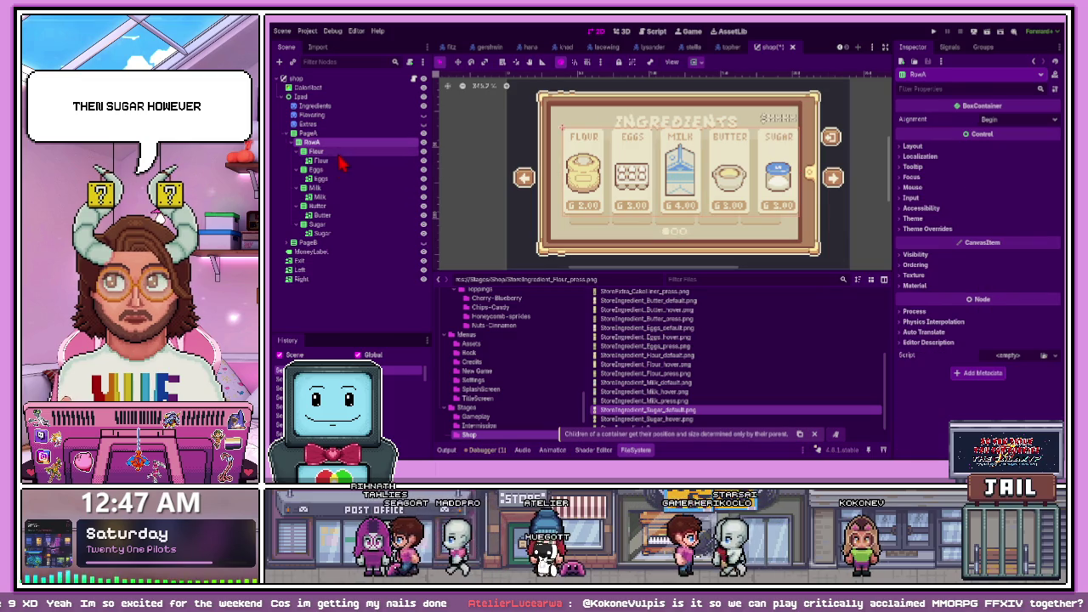
shift+click(332, 234)
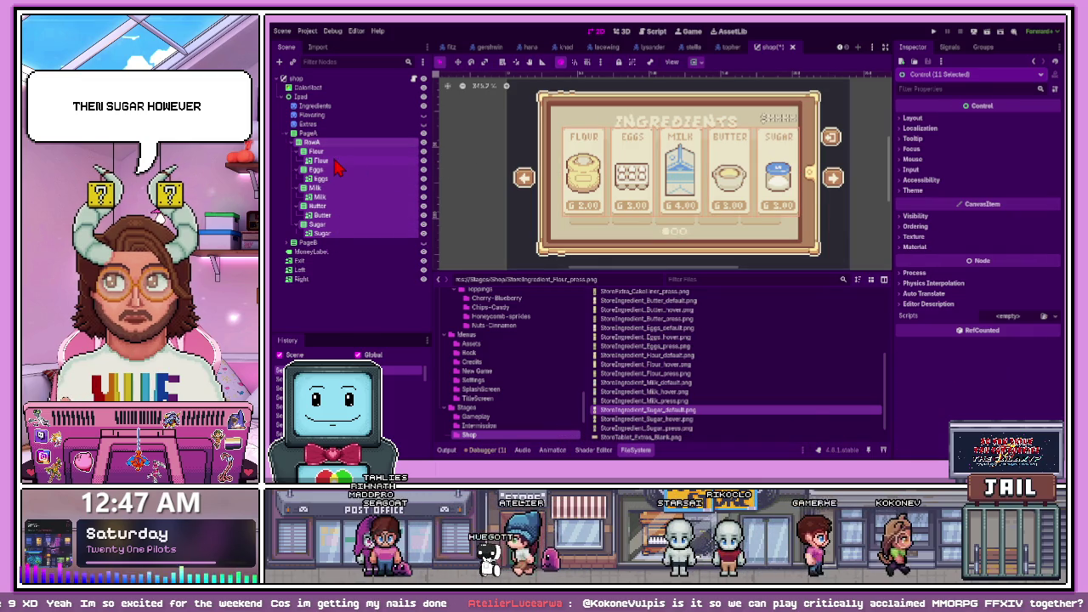
click(323, 161)
drag(339, 149, 324, 237)
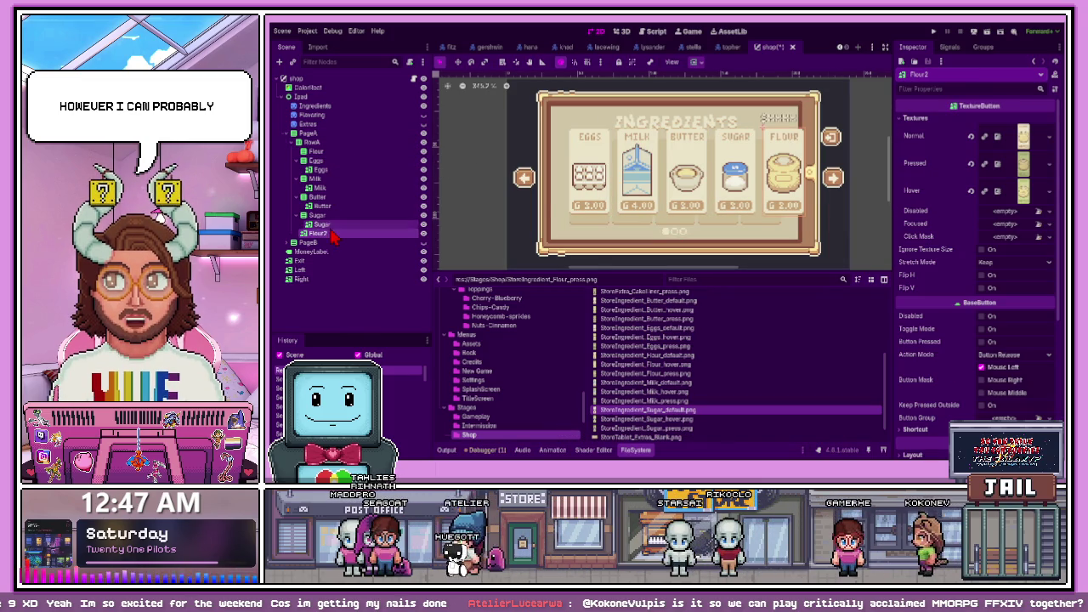
drag(330, 176, 331, 146)
click(331, 197)
shift+click(331, 153)
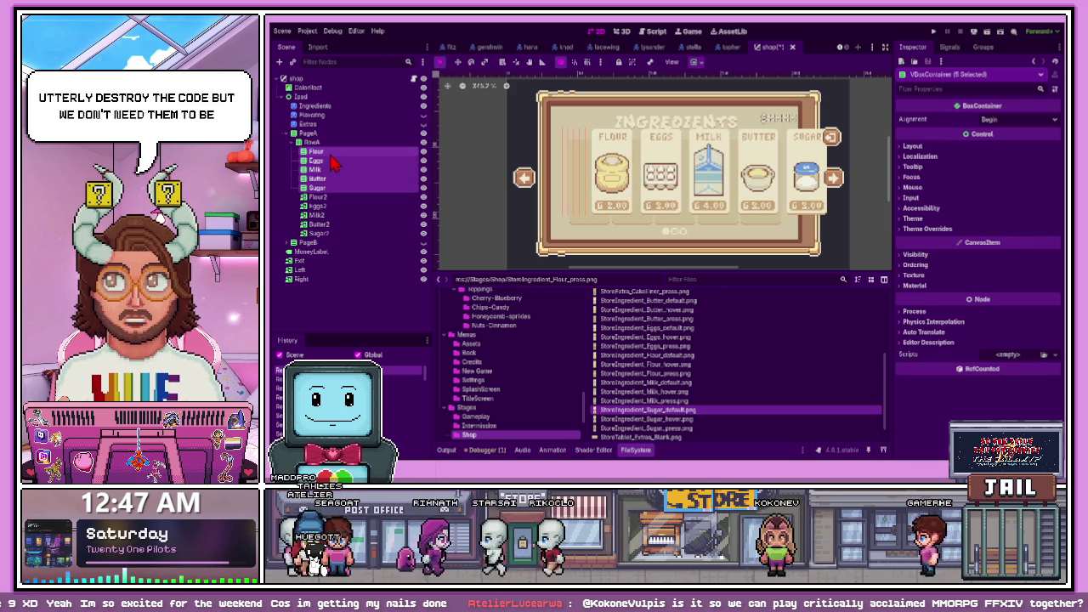
key(Delete)
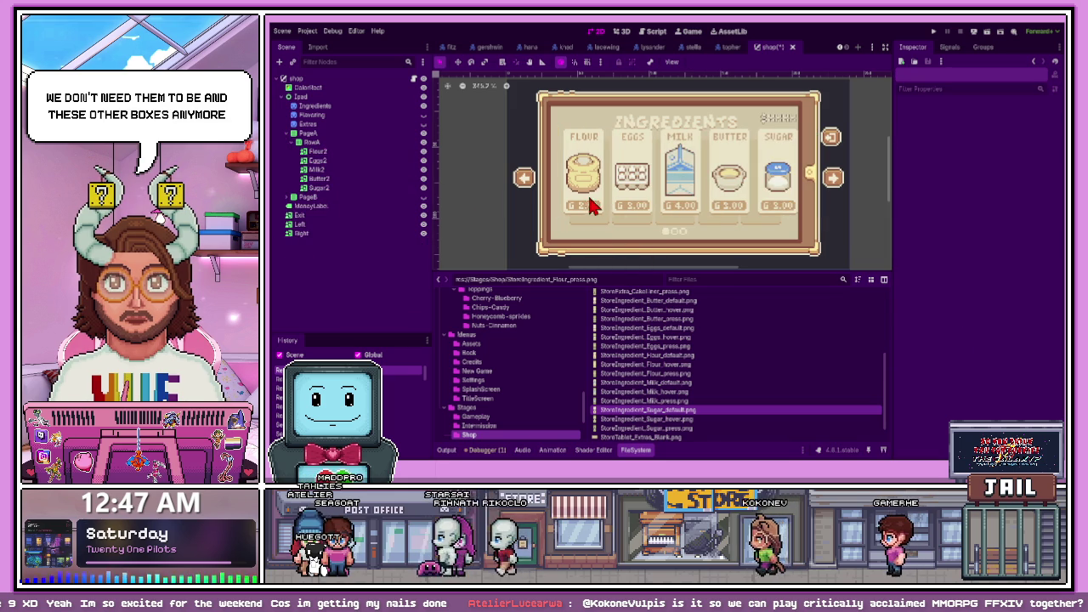
Move RowA and RowB out of PageA and PageB, then delete the empty PageB
click(336, 153)
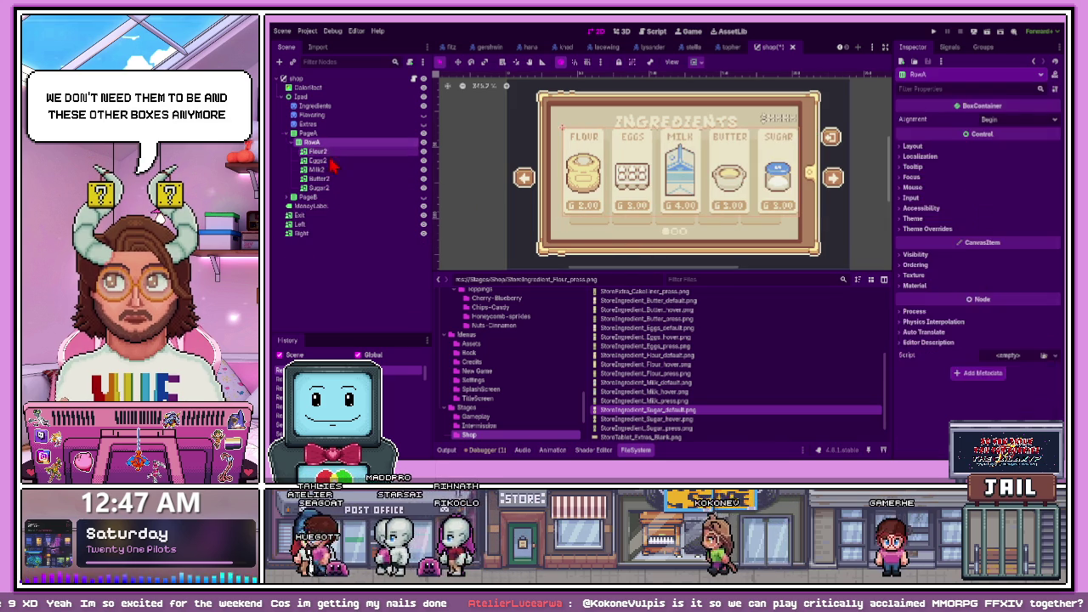
shift+click(355, 188)
drag(655, 190, 661, 214)
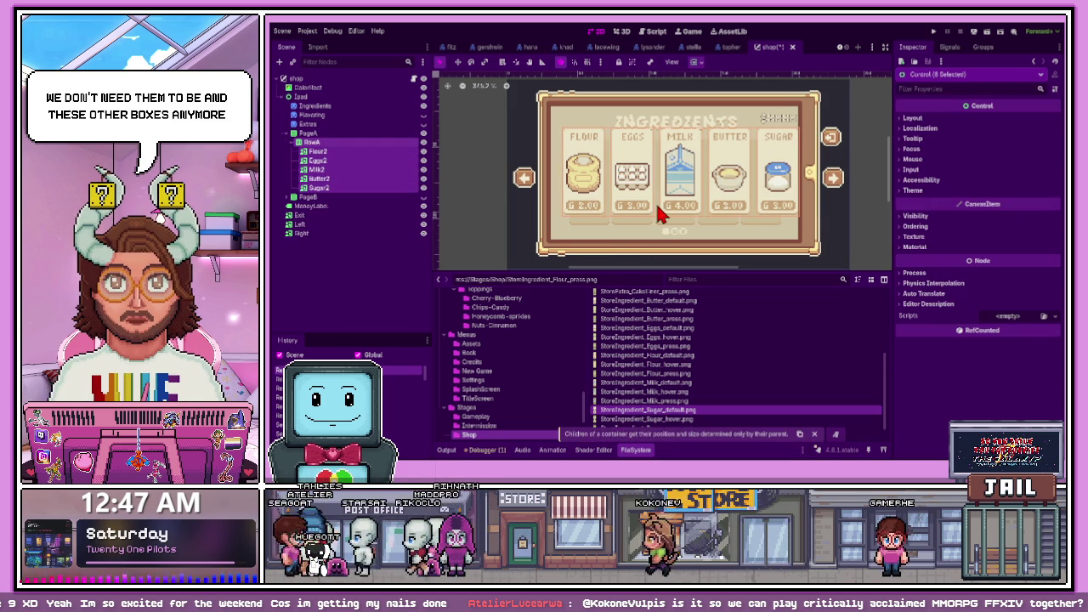
mouse_move(306, 142)
mouse_down()
mouse_move(328, 145)
mouse_move(319, 88)
mouse_move(317, 153)
mouse_up()
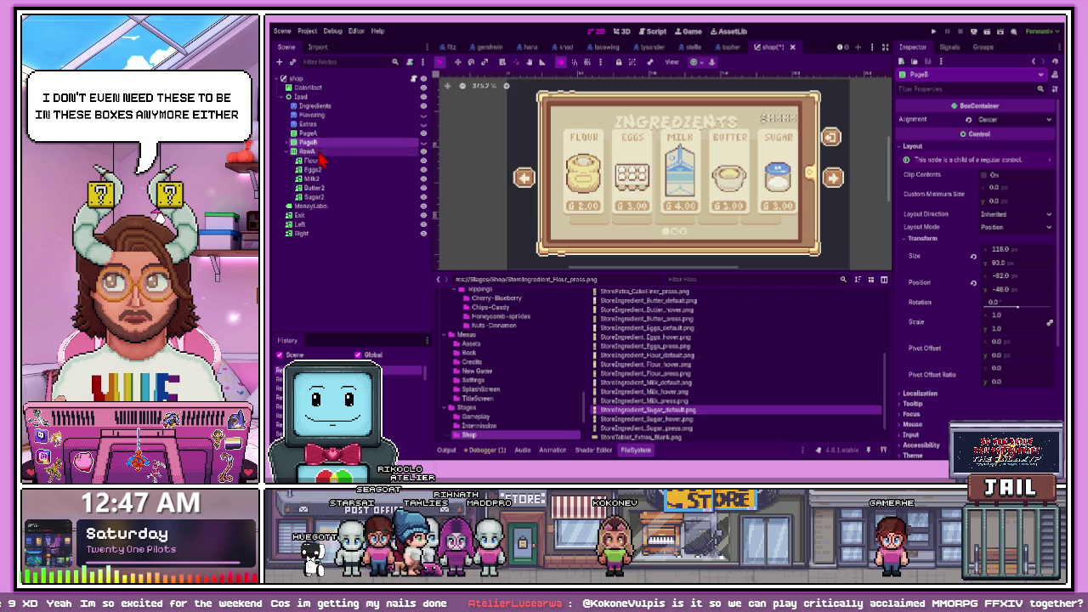
mouse_move(323, 151)
mouse_down()
mouse_move(316, 110)
mouse_move(311, 147)
mouse_move(324, 149)
mouse_up()
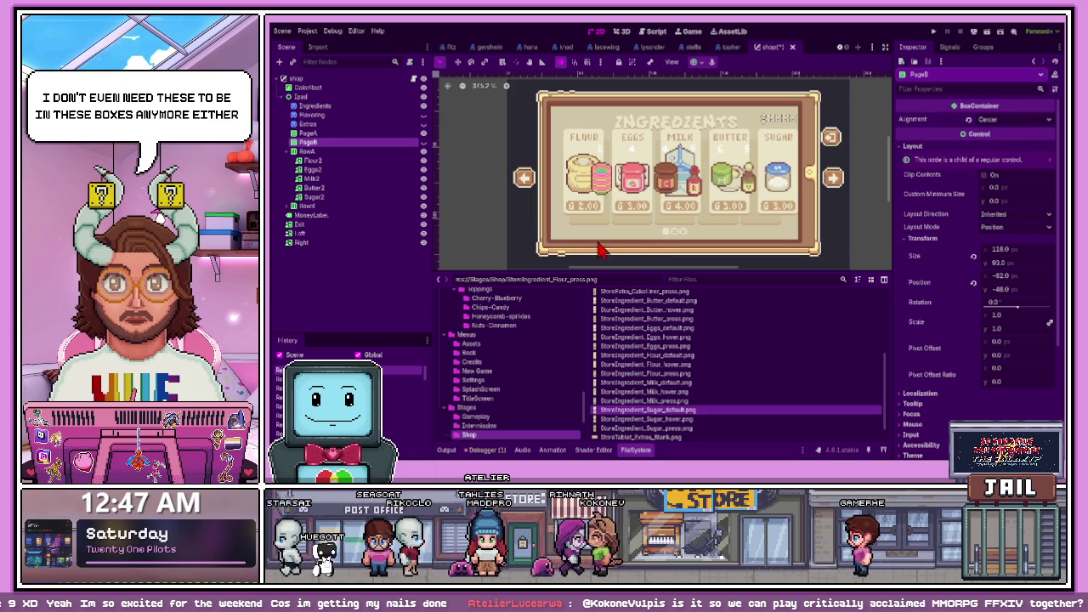
key(Delete)
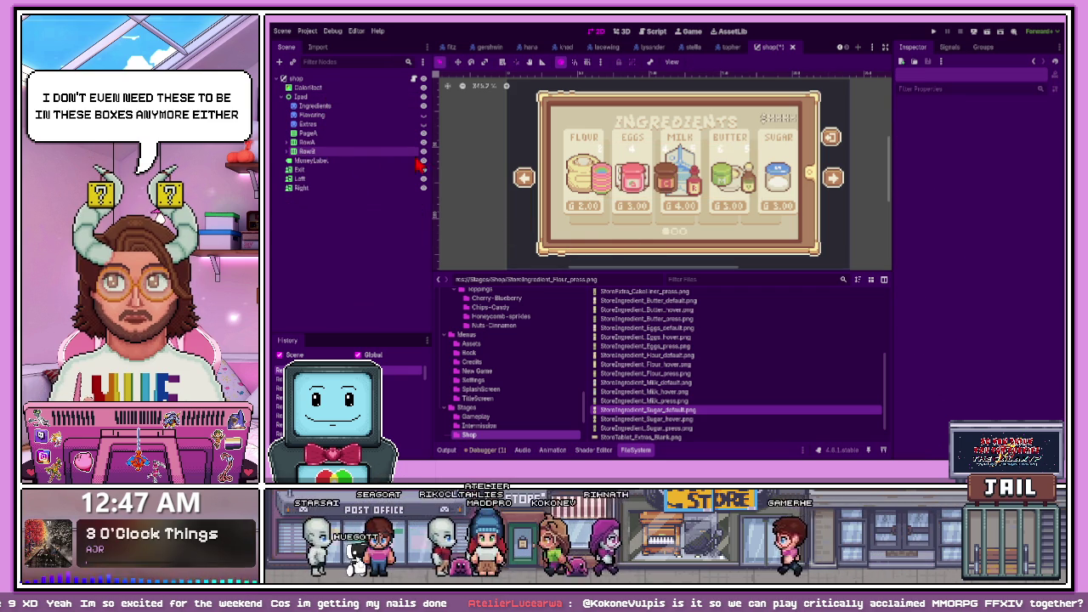
Select the Flour2 to Sugar2 cards in RowA and shift them 3 px right, then 8 px left
click(375, 133)
click(370, 142)
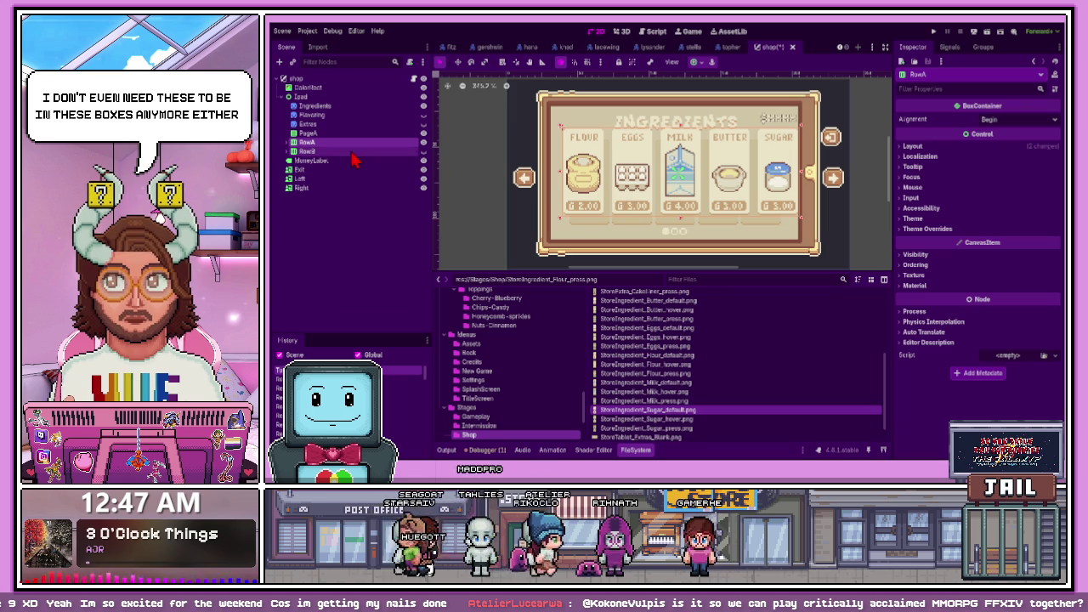
click(290, 142)
shift+click(332, 189)
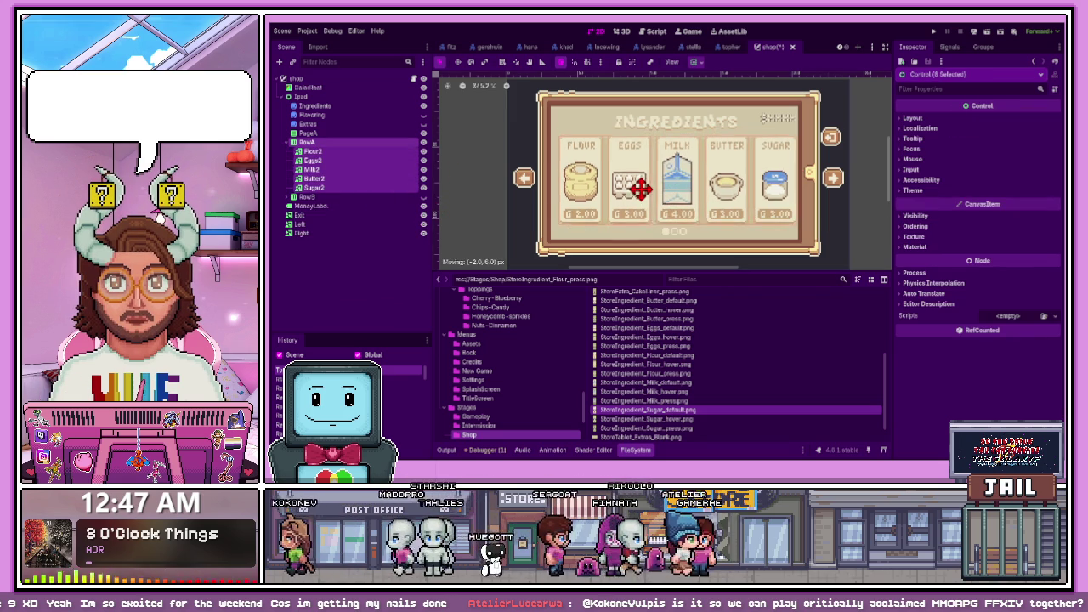
scroll(578, 234, up, 2)
scroll(578, 234, up, 1)
drag(596, 207, 598, 207)
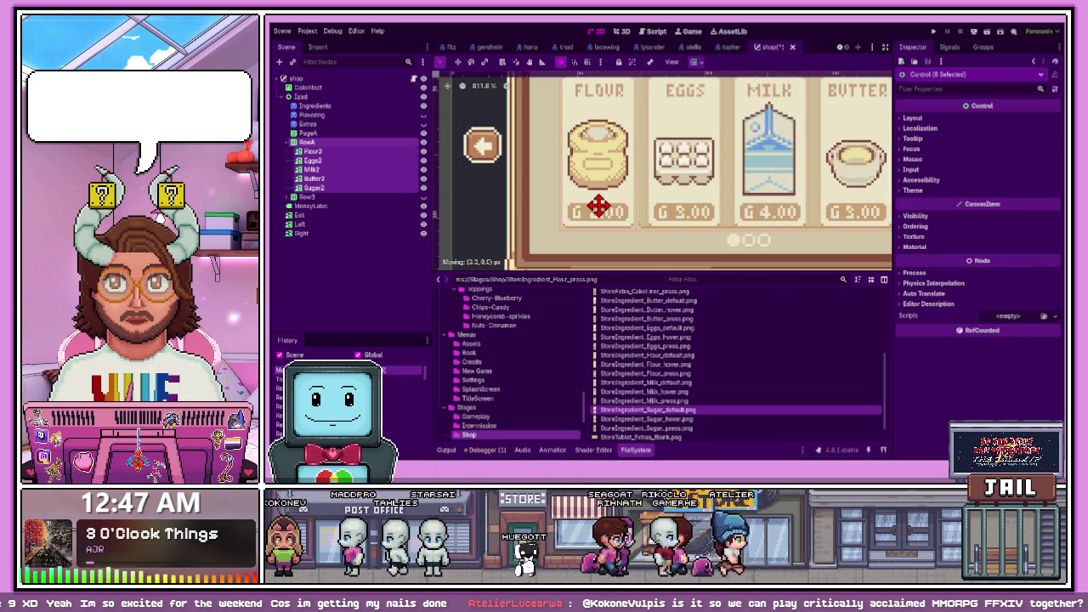
scroll(598, 215, down, 5)
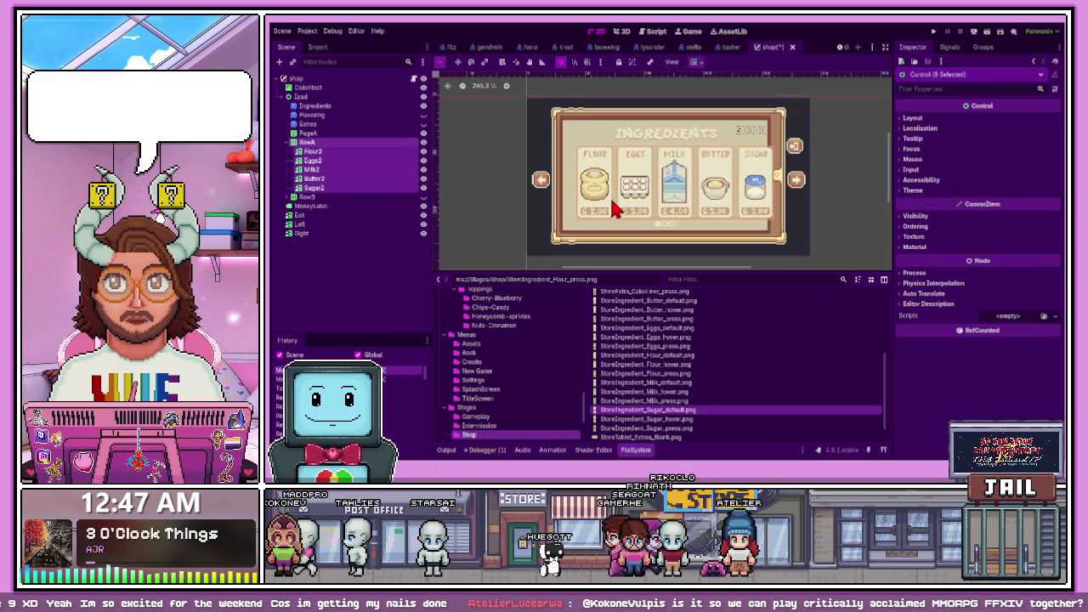
scroll(609, 213, up, 2)
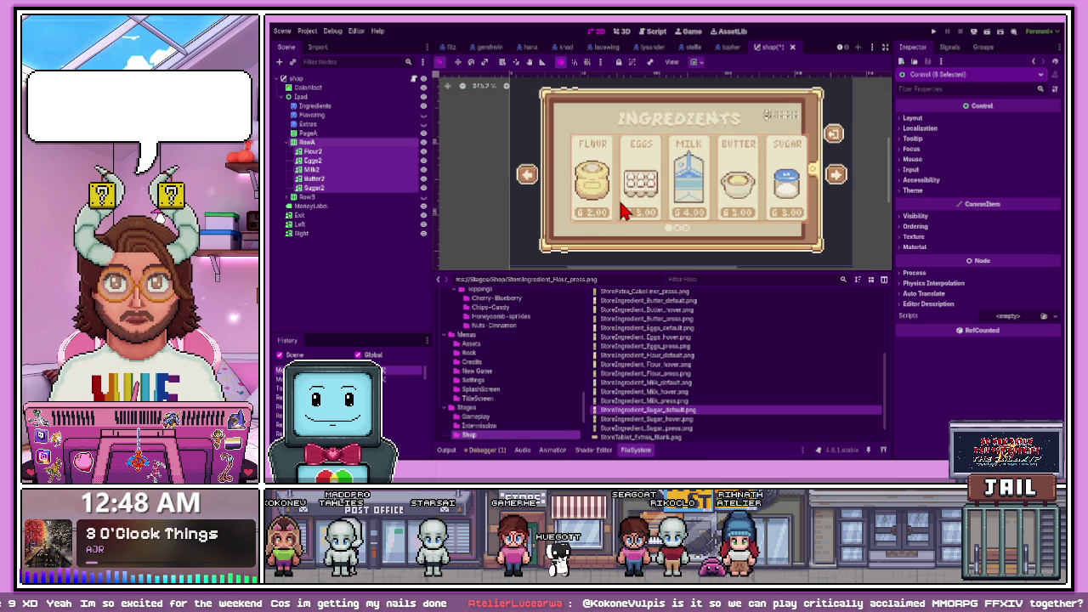
scroll(699, 214, up, 1)
drag(699, 214, 683, 207)
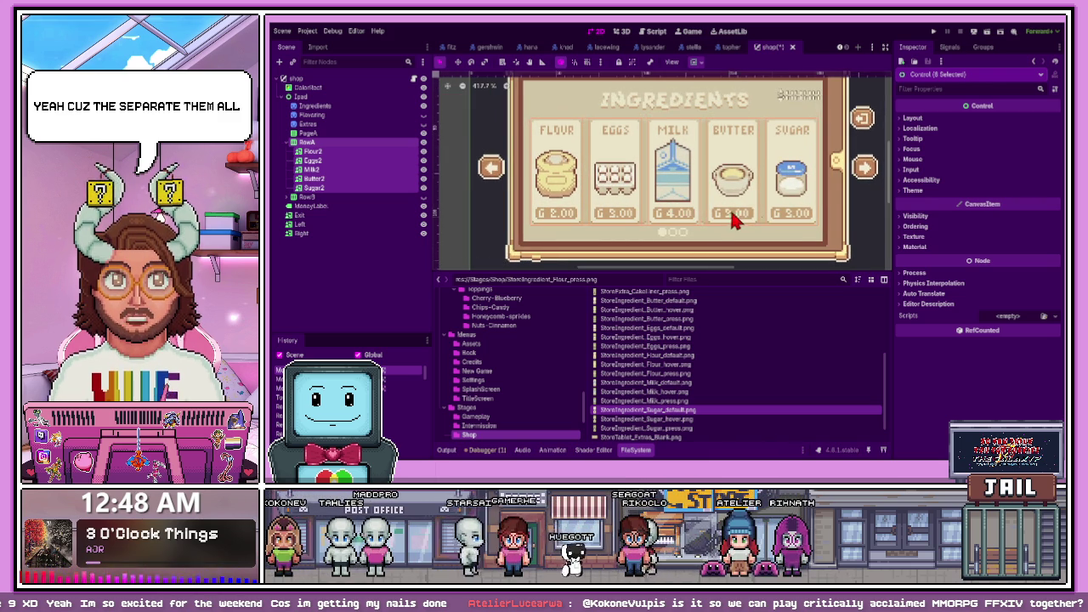
scroll(712, 207, down, 1)
scroll(736, 218, up, 1)
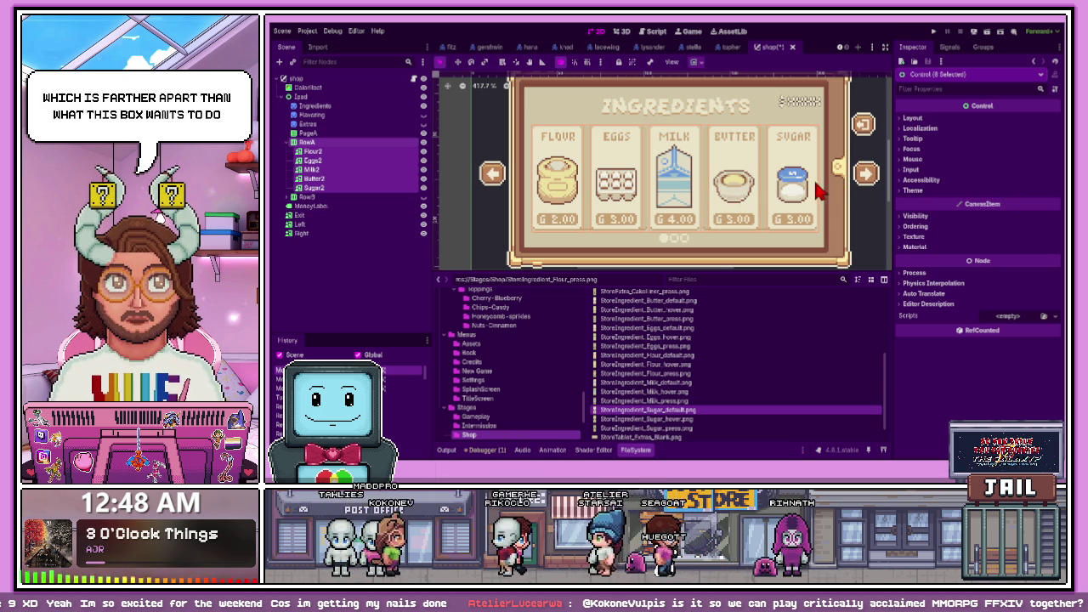
Check the ingredient row's layout settings in the Inspector
click(368, 144)
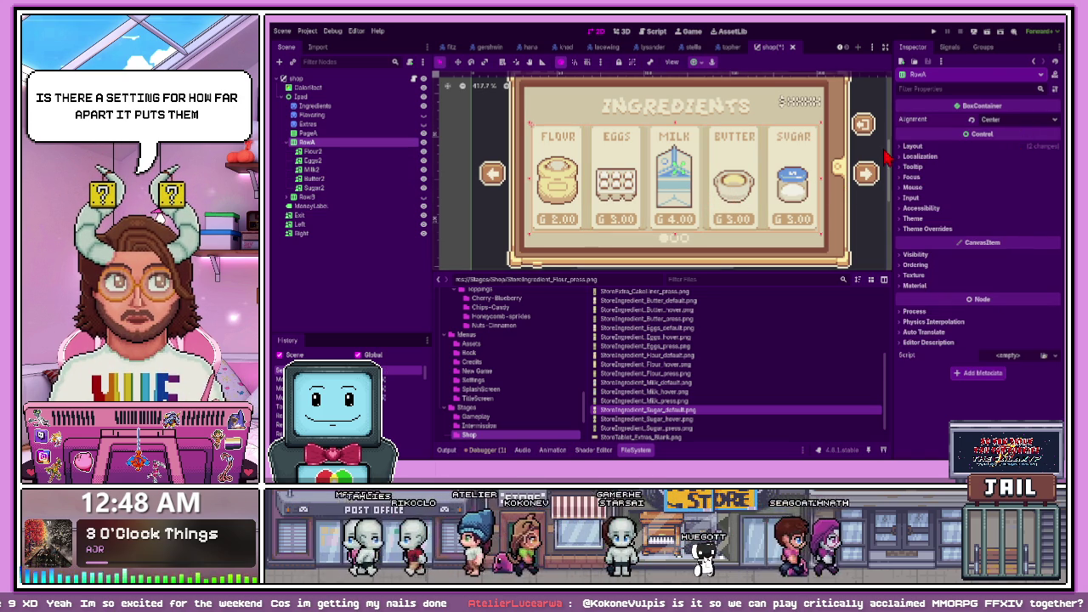
click(901, 148)
click(903, 150)
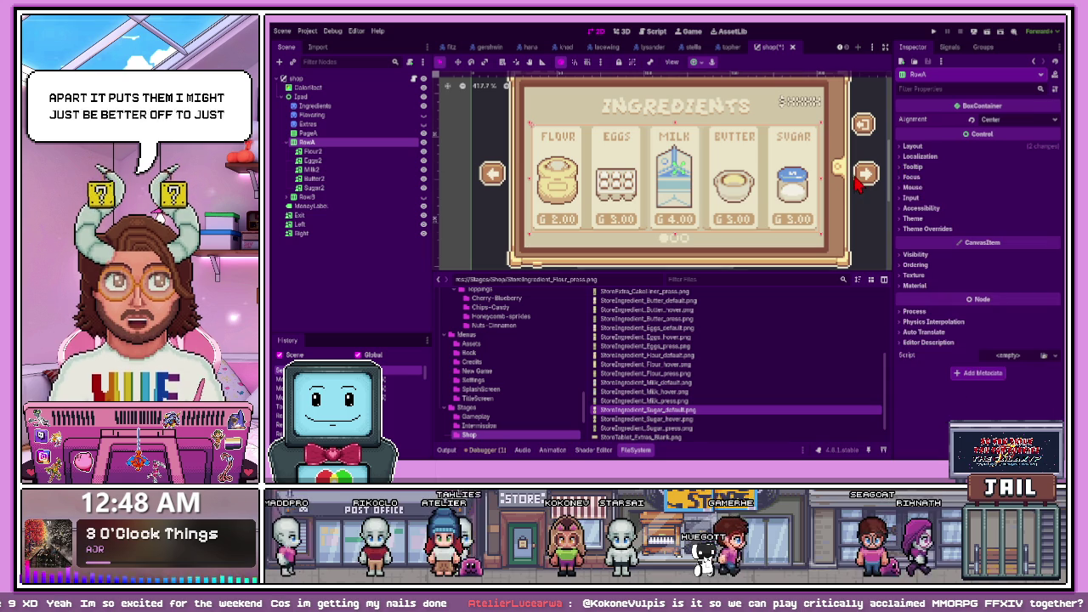
click(344, 152)
key(Up)
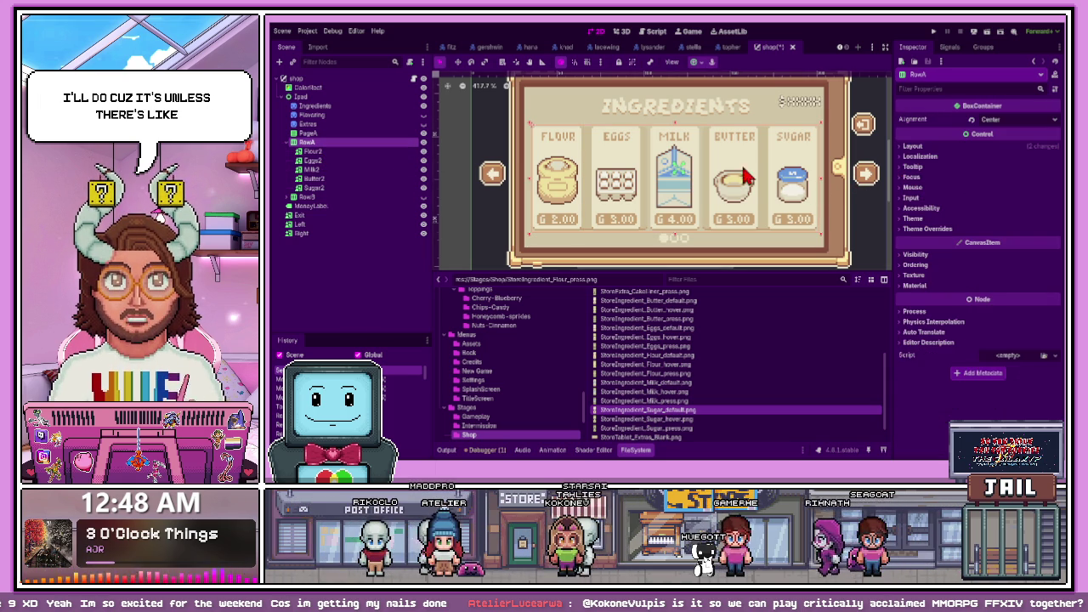
click(910, 148)
click(908, 147)
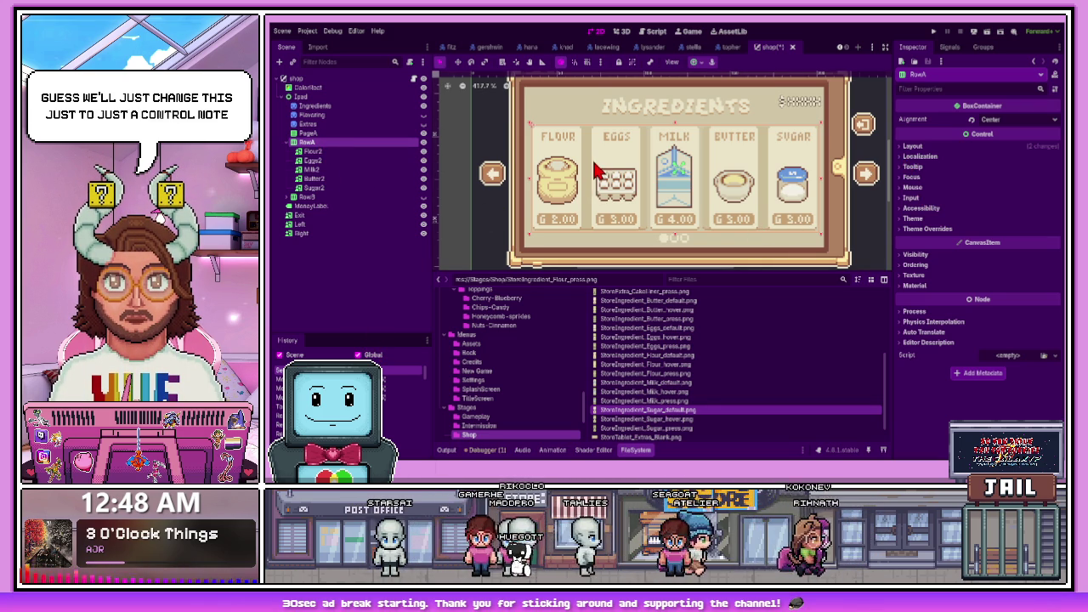
Reorder the ingredient cards alphabetically and place Flour in the third slot
click(311, 160)
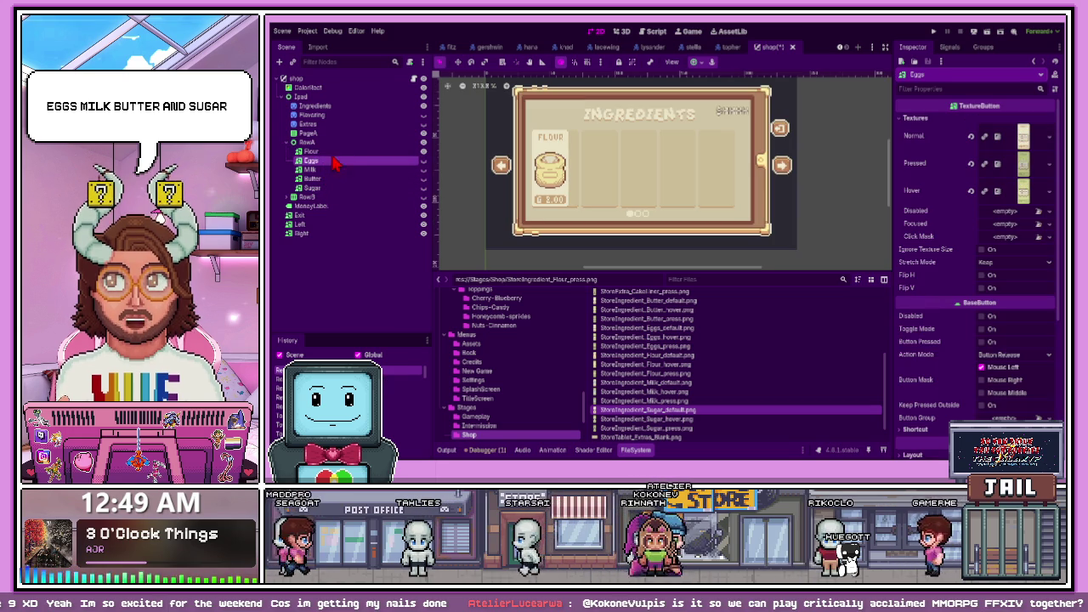
mouse_move(334, 169)
mouse_down()
mouse_move(324, 193)
mouse_move(328, 154)
mouse_move(324, 163)
mouse_up()
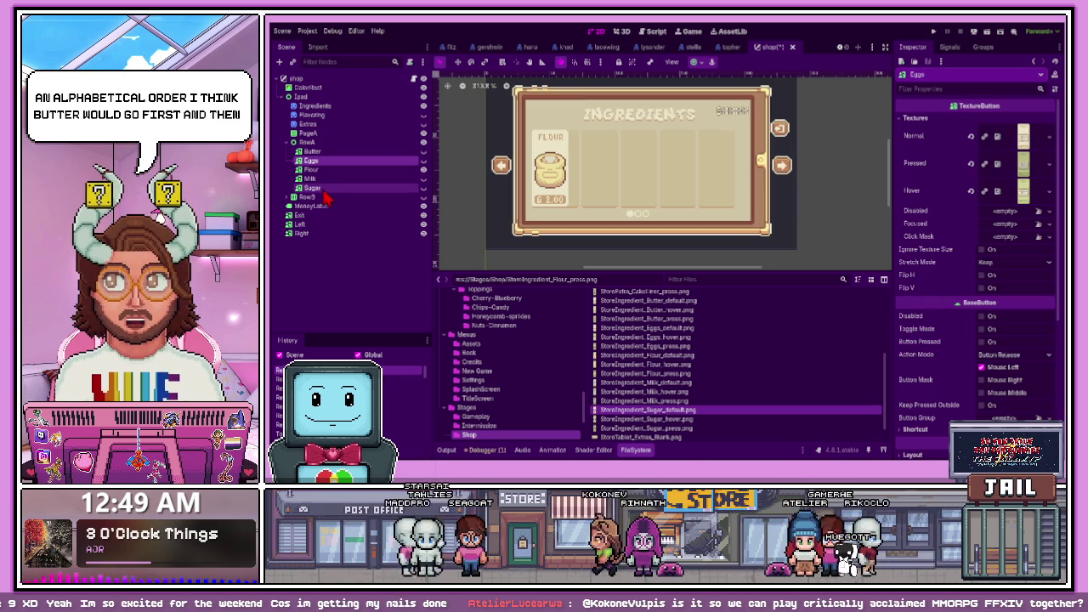
scroll(527, 192, up, 3)
scroll(561, 204, up, 2)
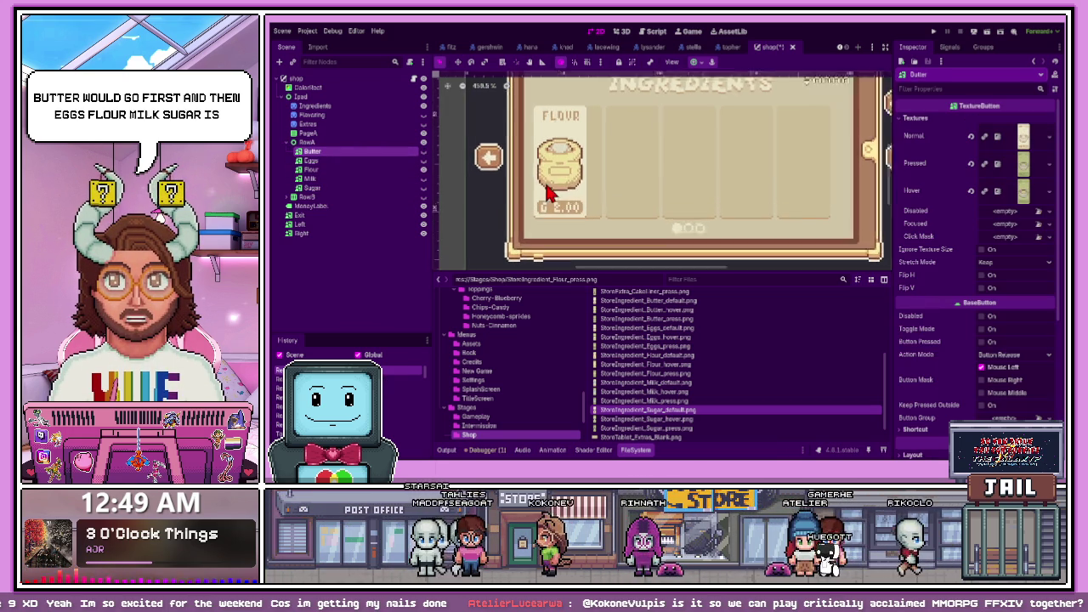
click(571, 212)
scroll(583, 227, up, 2)
mouse_move(584, 226)
mouse_down()
mouse_move(617, 195)
mouse_move(603, 214)
mouse_up()
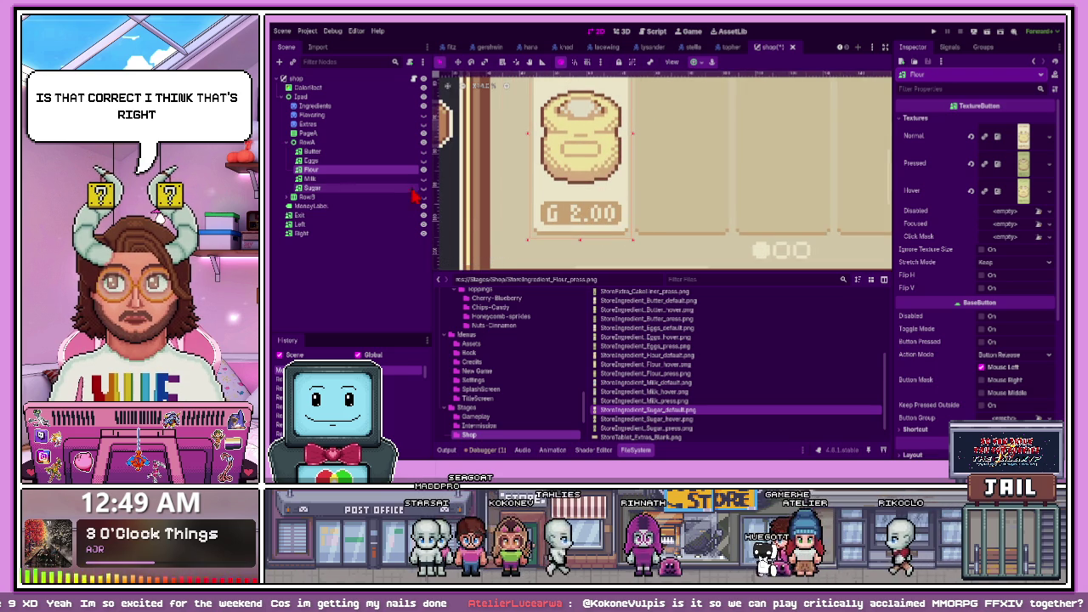
scroll(579, 200, down, 2)
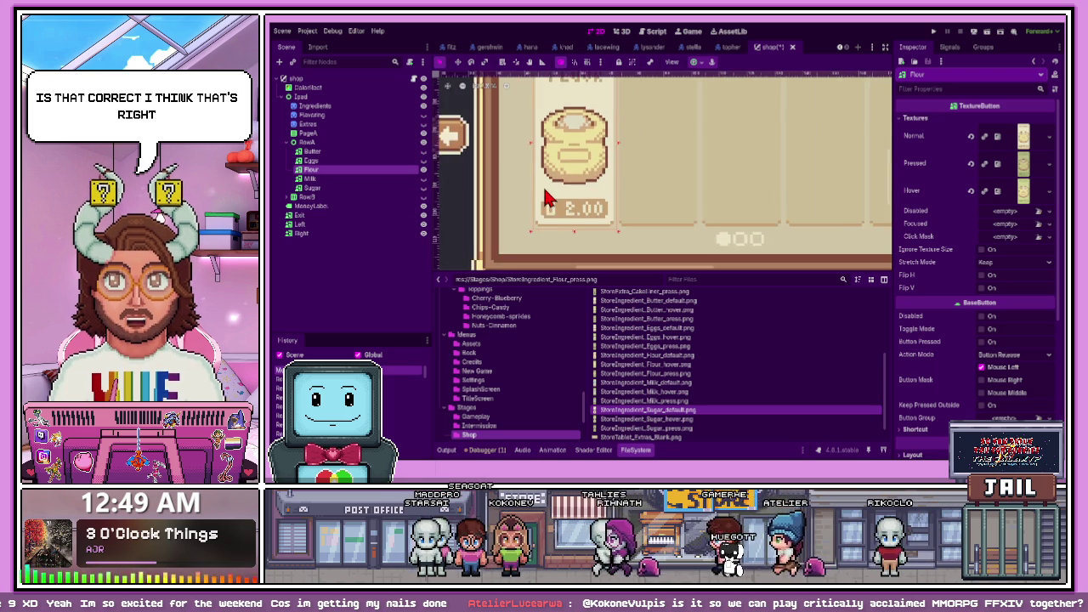
scroll(722, 208, up, 3)
scroll(719, 215, up, 1)
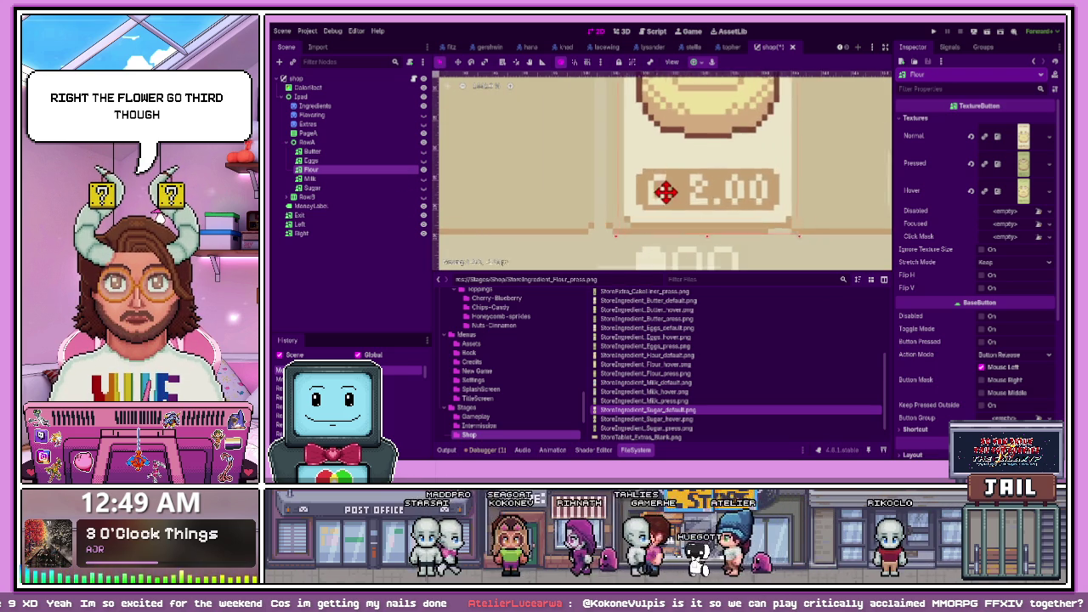
scroll(651, 209, down, 4)
scroll(630, 212, up, 2)
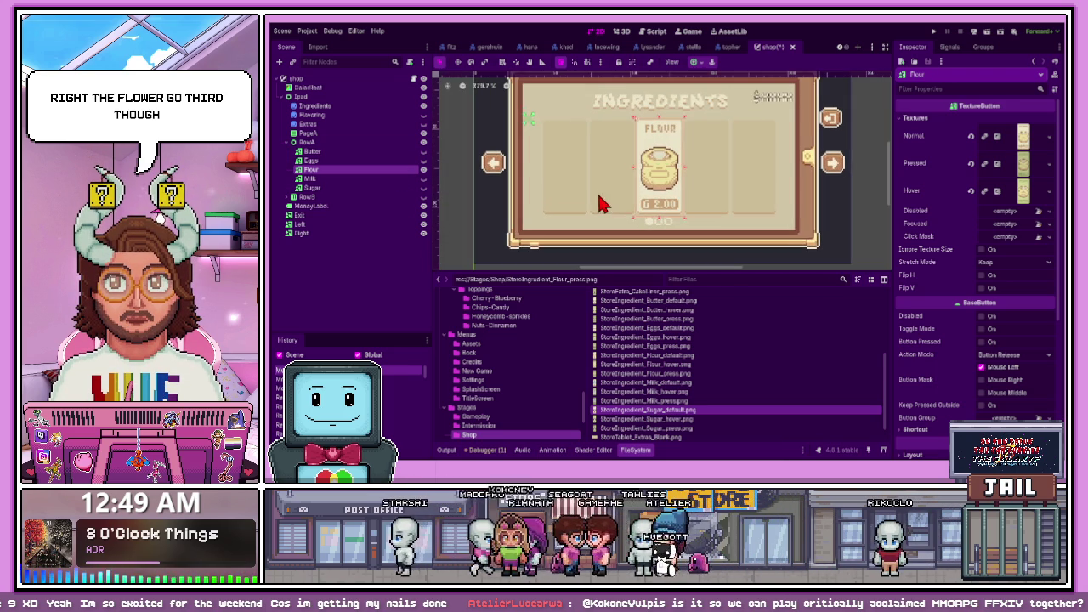
Make the Butter card visible and place it in the first slot
click(548, 189)
click(383, 161)
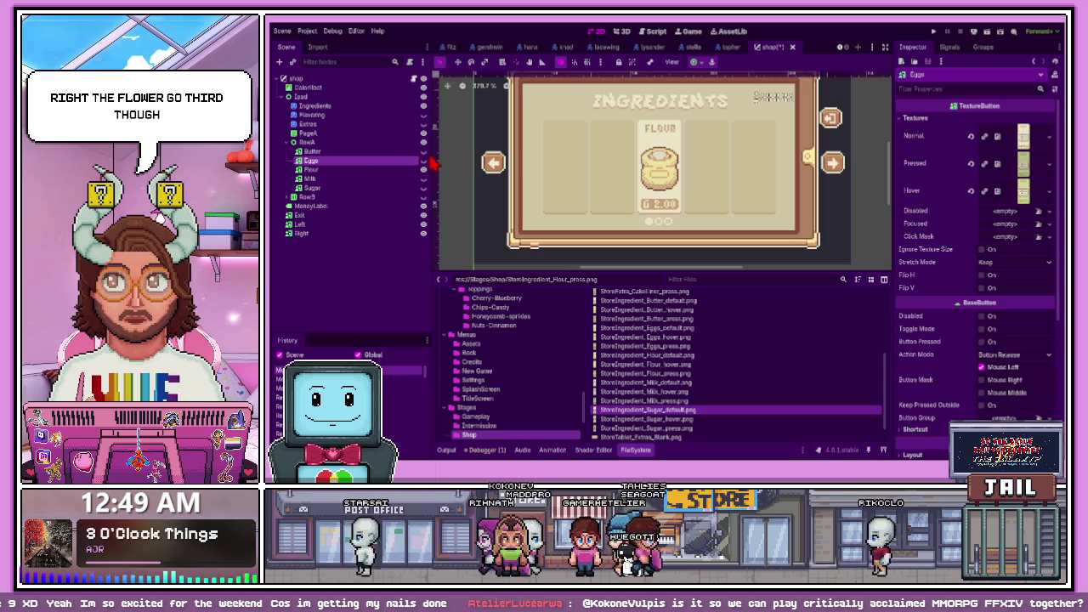
click(423, 152)
click(727, 201)
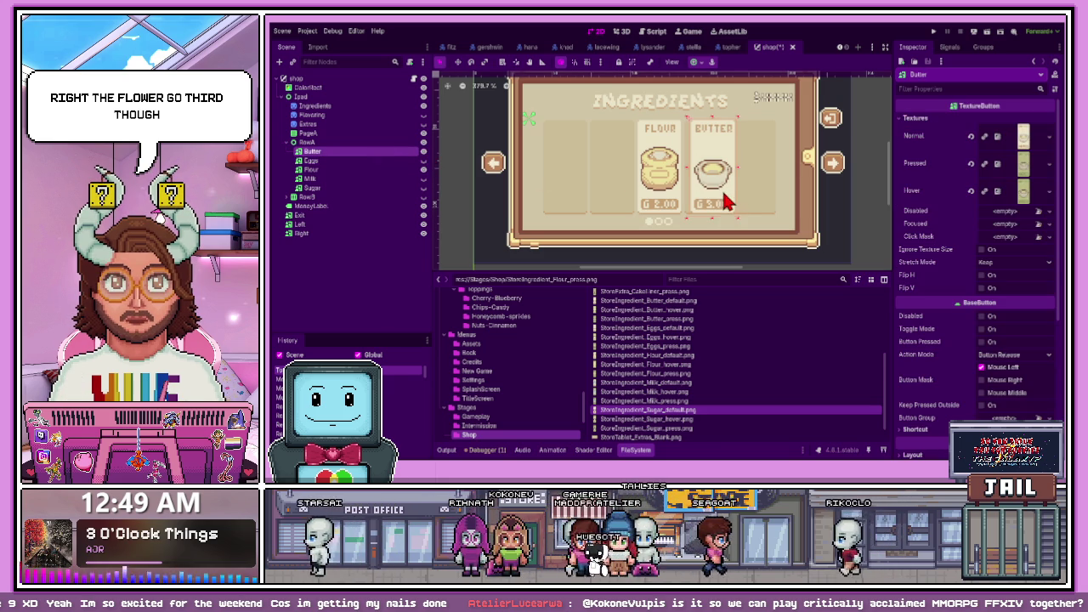
mouse_move(723, 201)
mouse_down()
mouse_move(557, 202)
mouse_move(574, 212)
mouse_move(558, 189)
mouse_move(569, 201)
mouse_move(569, 184)
mouse_move(561, 207)
mouse_up()
scroll(561, 204, up, 5)
scroll(565, 196, up, 3)
scroll(562, 207, down, 4)
Make the Eggs and Milk cards visible, lining Milk up in the fourth slot
click(624, 209)
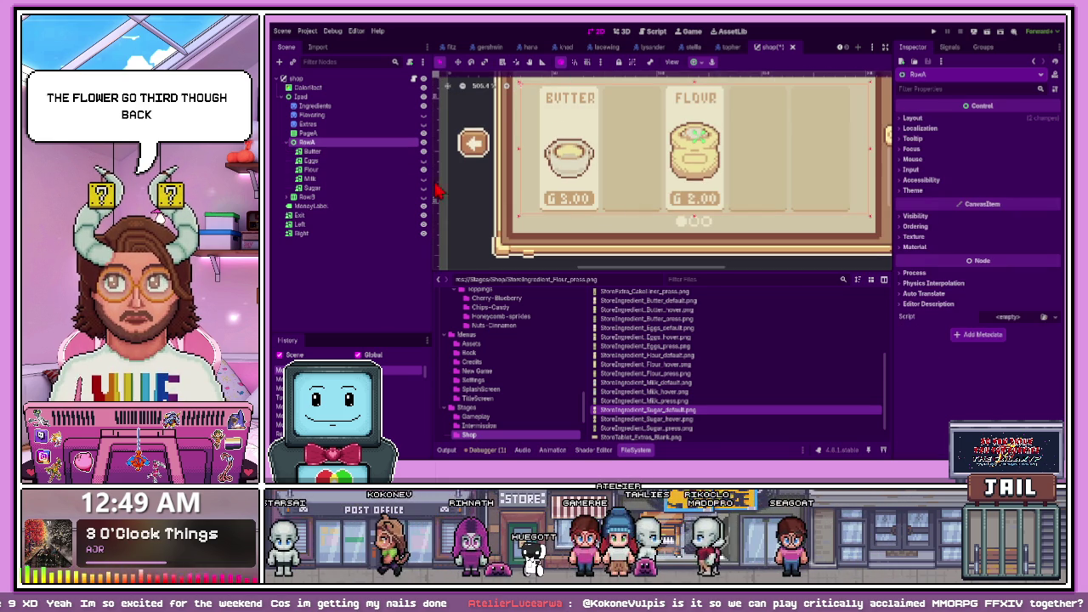
click(423, 162)
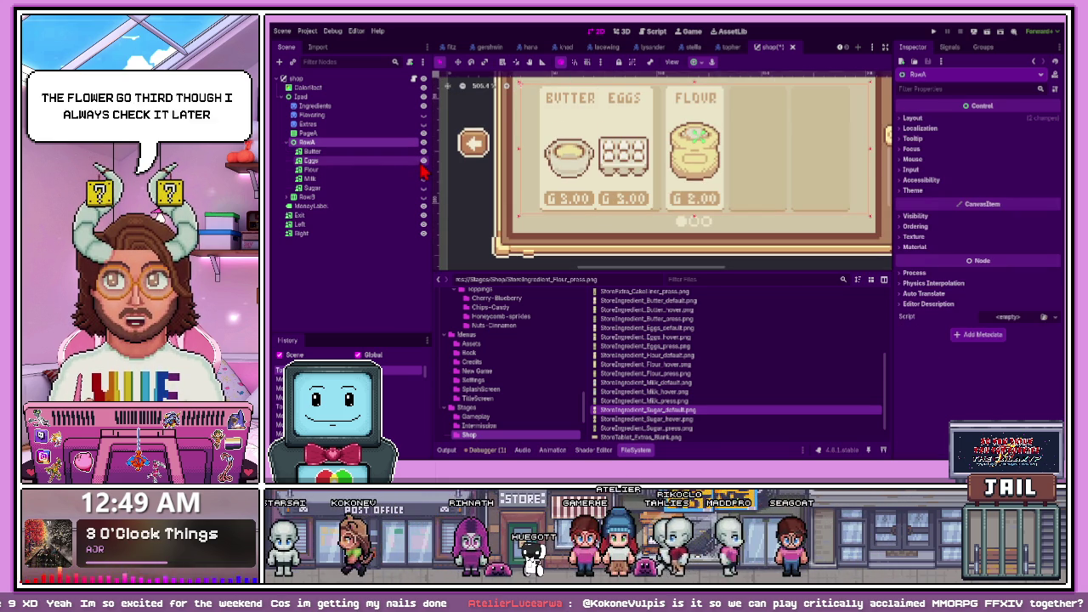
click(621, 188)
scroll(632, 200, up, 2)
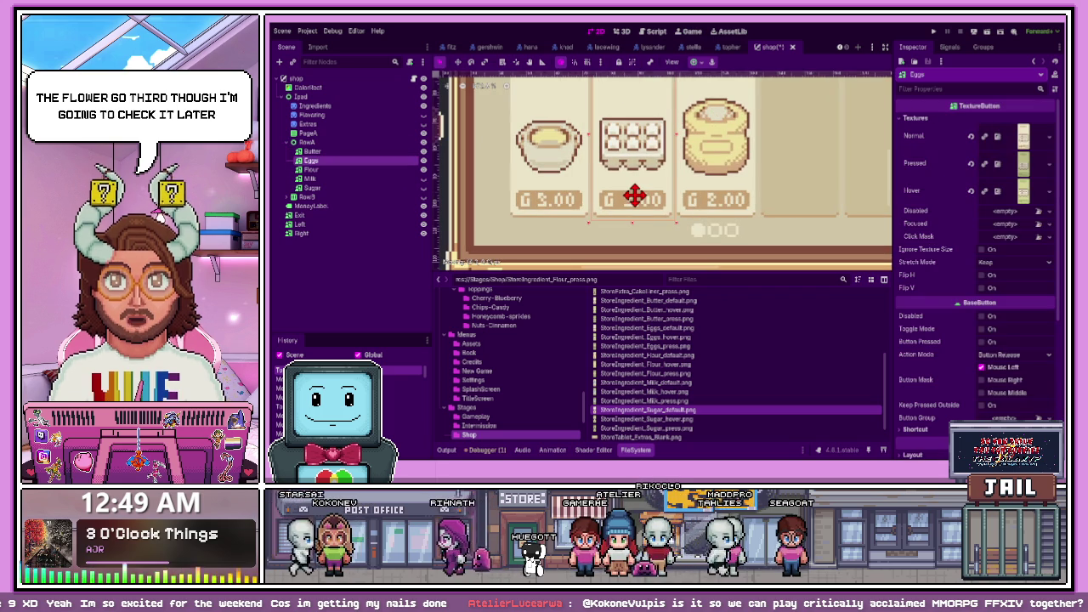
scroll(634, 196, down, 2)
click(636, 198)
click(395, 179)
click(422, 179)
scroll(638, 208, down, 1)
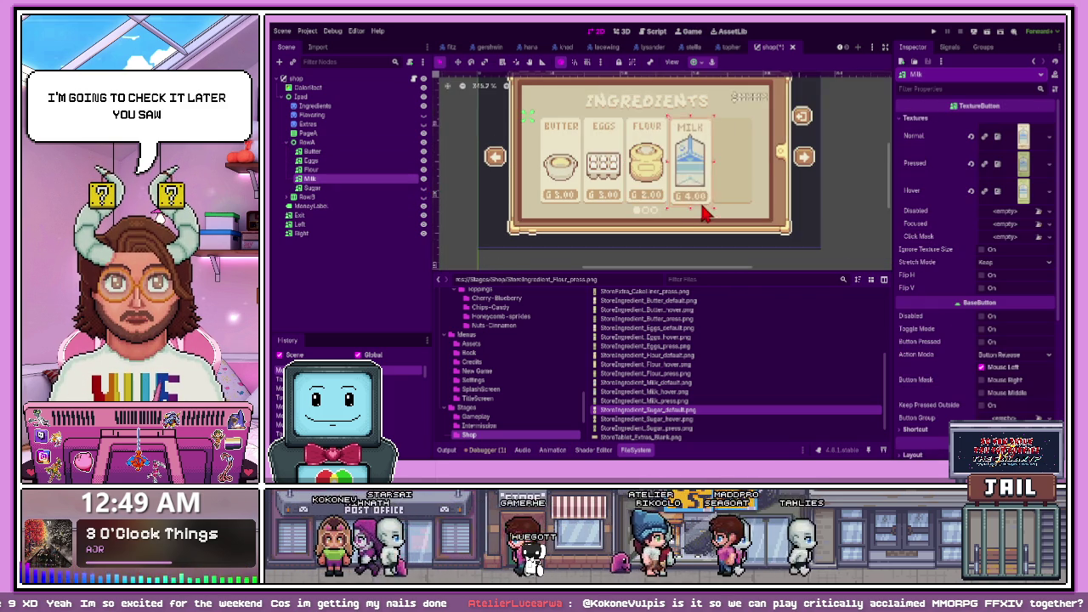
scroll(705, 206, up, 4)
mouse_move(694, 209)
mouse_down()
mouse_move(685, 158)
mouse_move(666, 195)
mouse_up()
Make the Sugar card visible and shift it into the last slot
scroll(591, 217, down, 2)
click(423, 188)
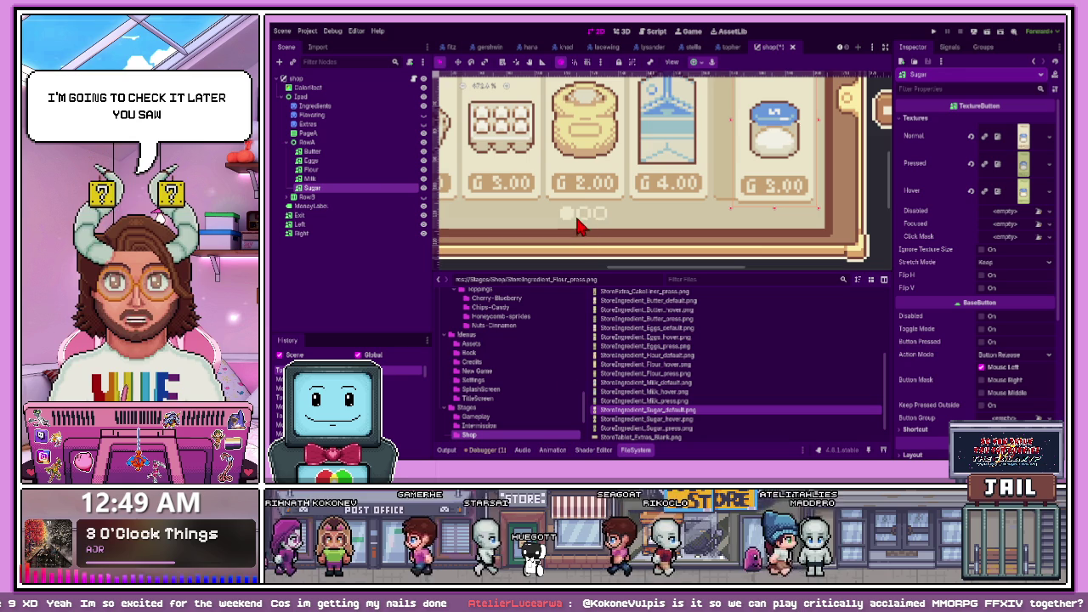
scroll(768, 185, up, 3)
drag(768, 199, 729, 182)
scroll(729, 204, down, 5)
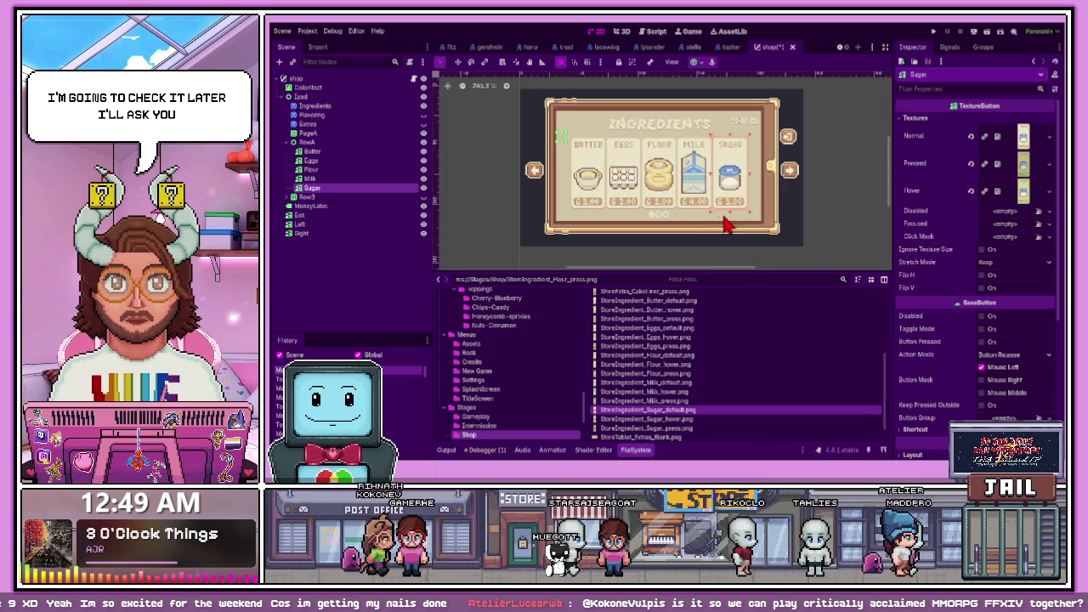
scroll(695, 182, up, 2)
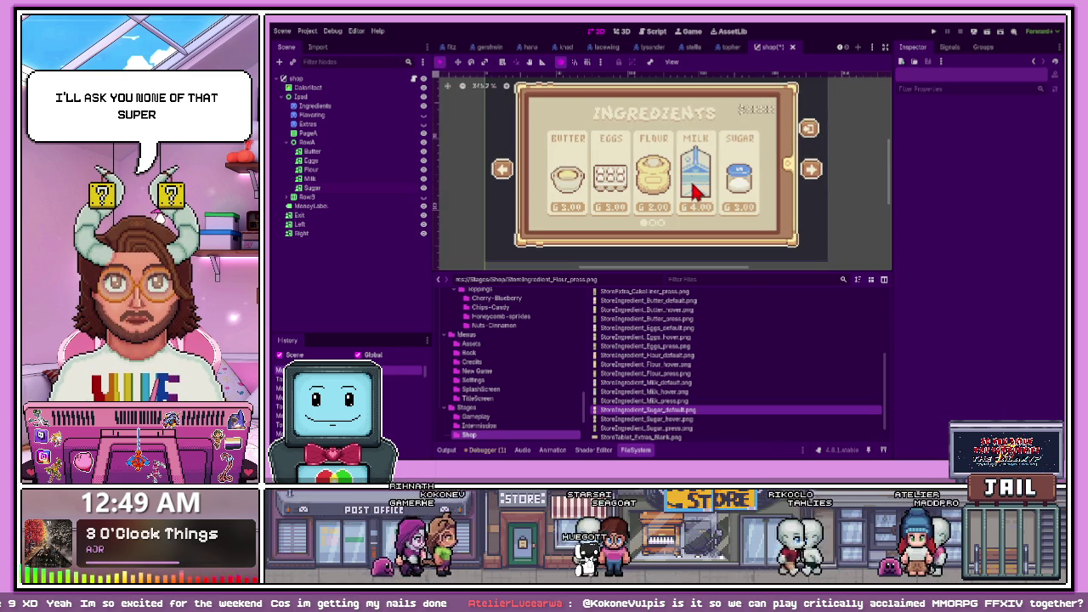
click(811, 130)
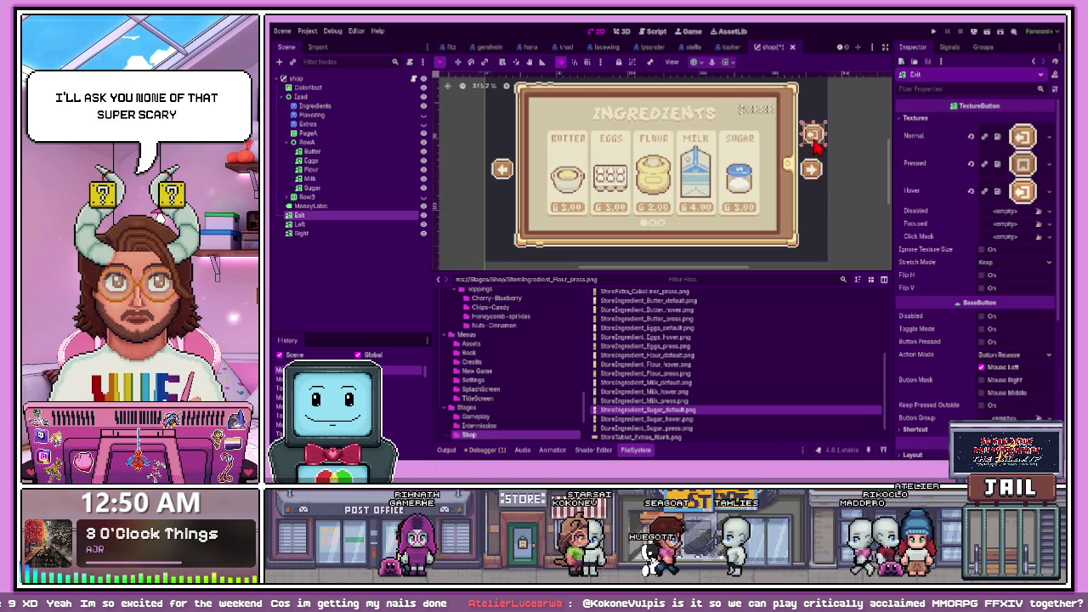
Move the money label to the panel's top-left corner
scroll(810, 167, up, 1)
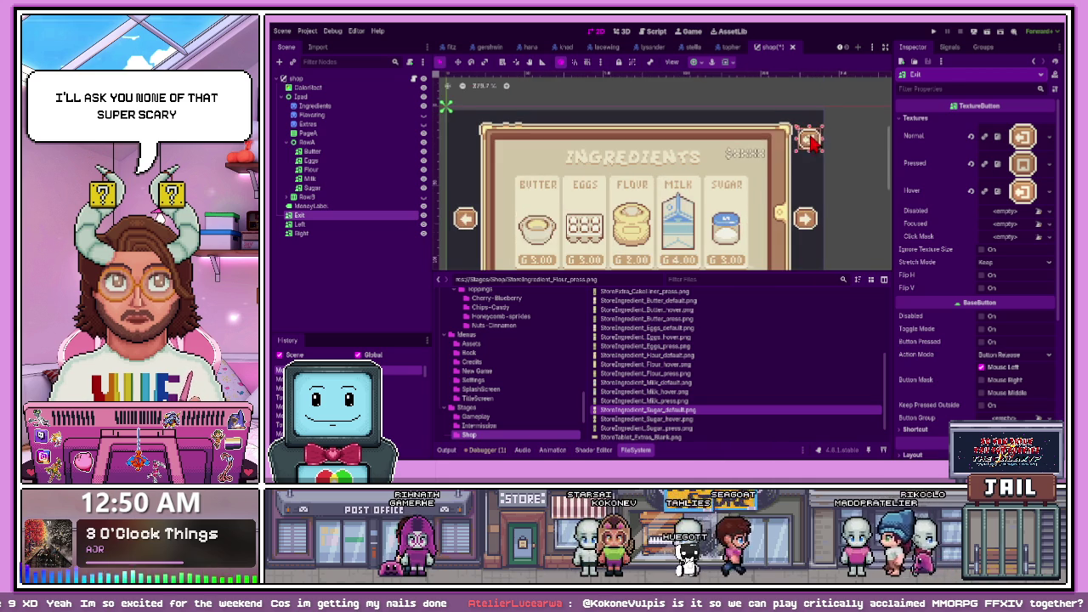
scroll(775, 157, up, 3)
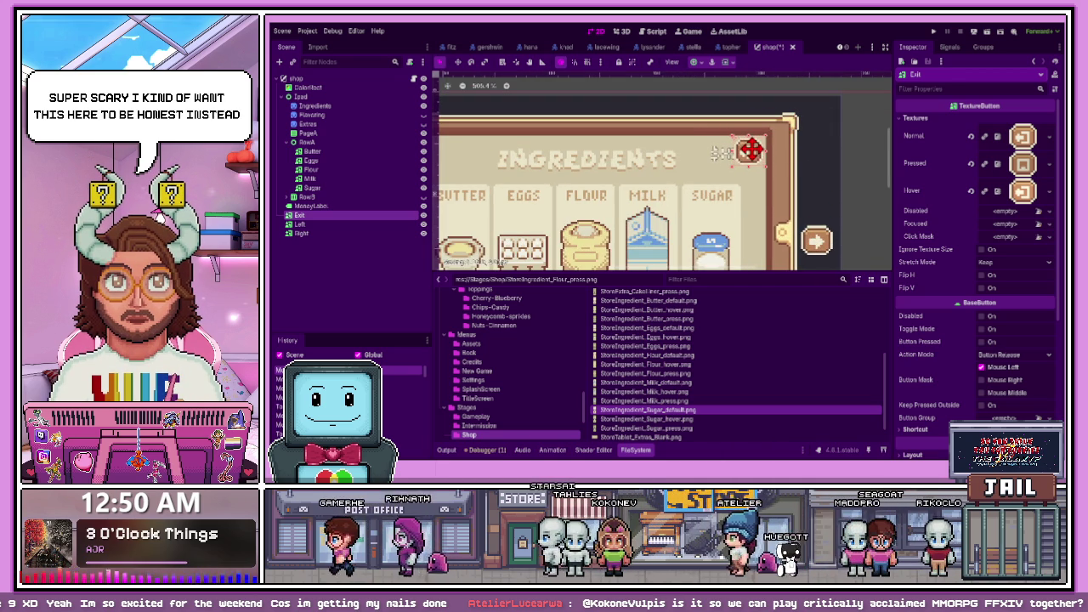
scroll(750, 153, down, 2)
click(717, 167)
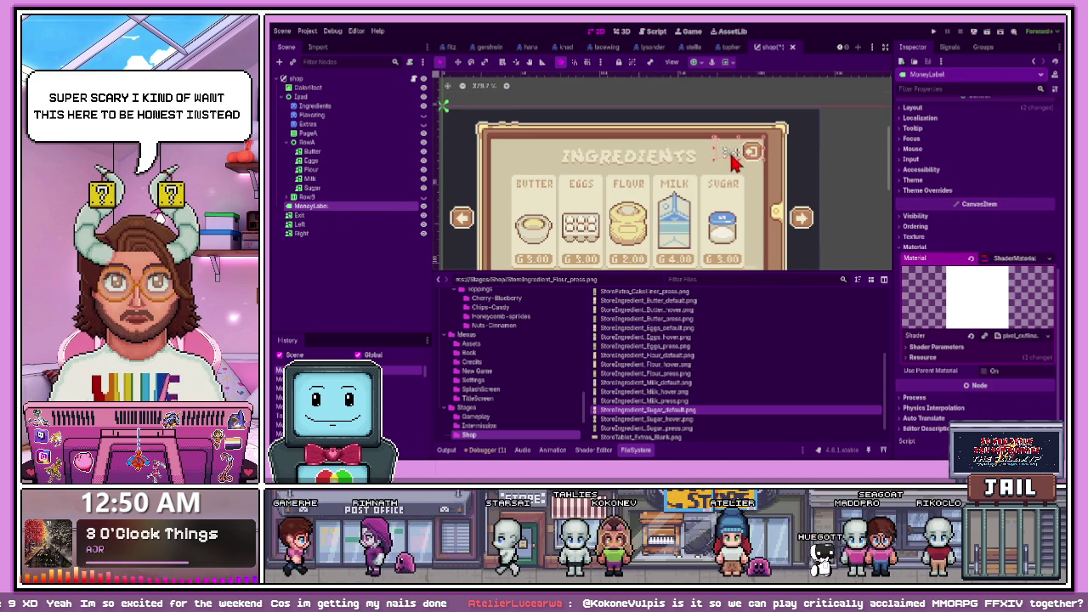
drag(717, 168, 517, 150)
Change the money label's Horizontal Alignment from Right to Left, then clear the selection
scroll(505, 152, up, 4)
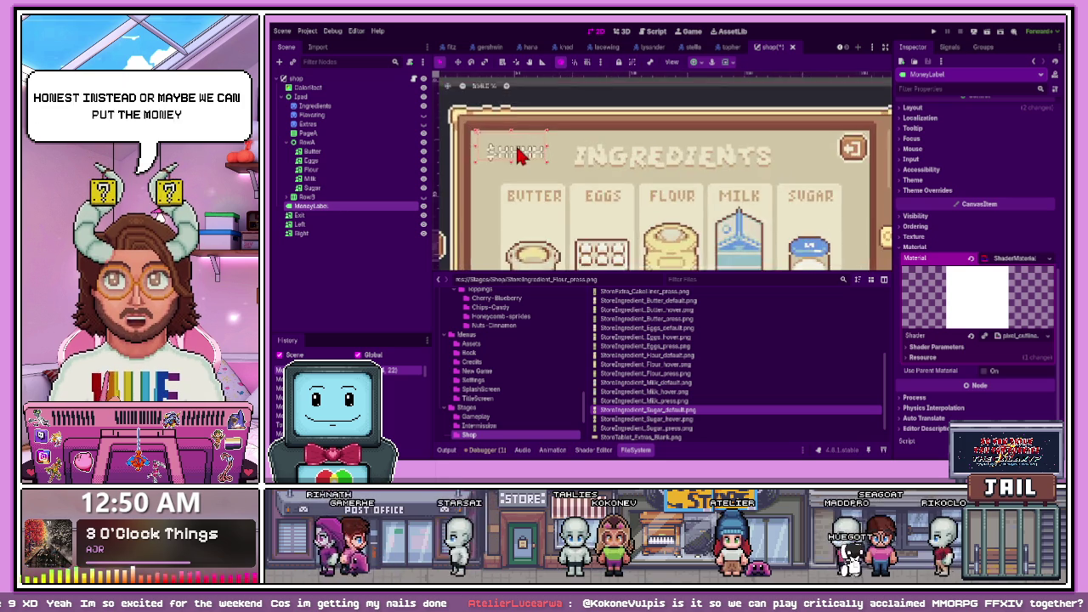
scroll(488, 155, up, 2)
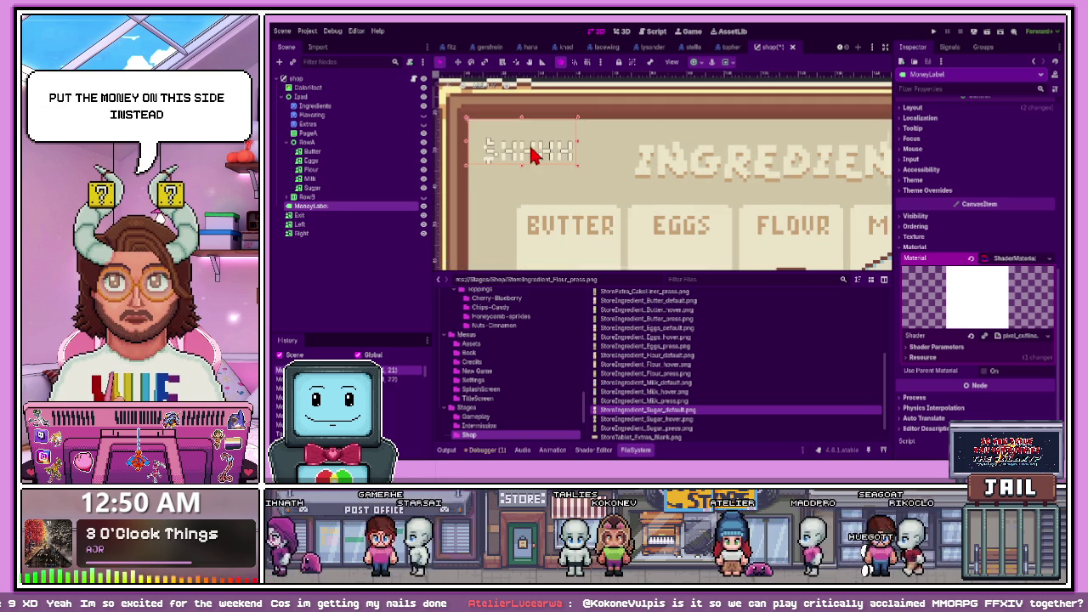
scroll(591, 149, down, 6)
scroll(589, 153, up, 3)
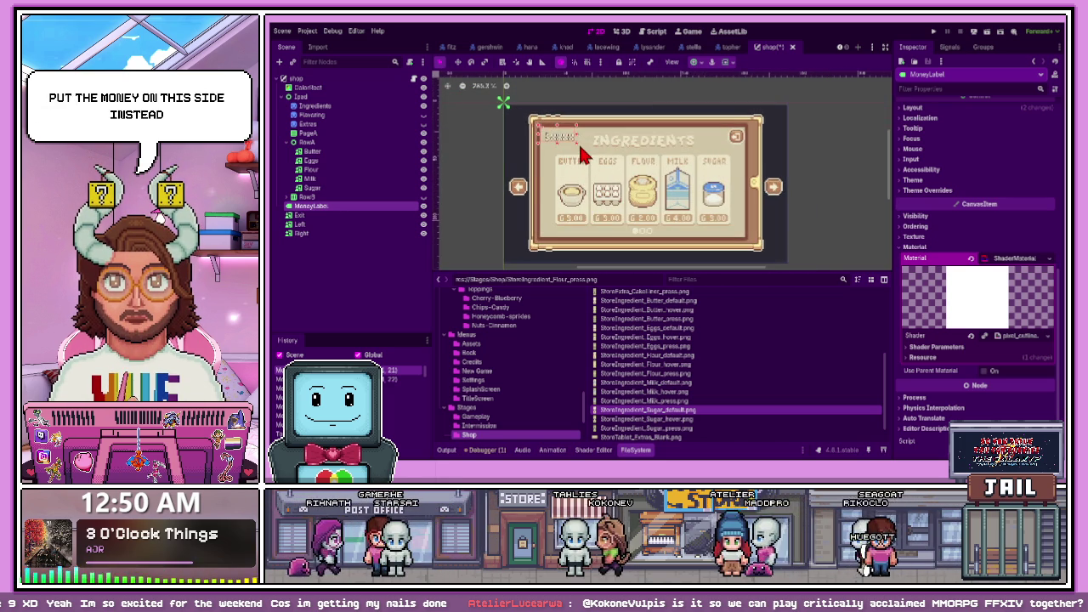
scroll(565, 145, up, 2)
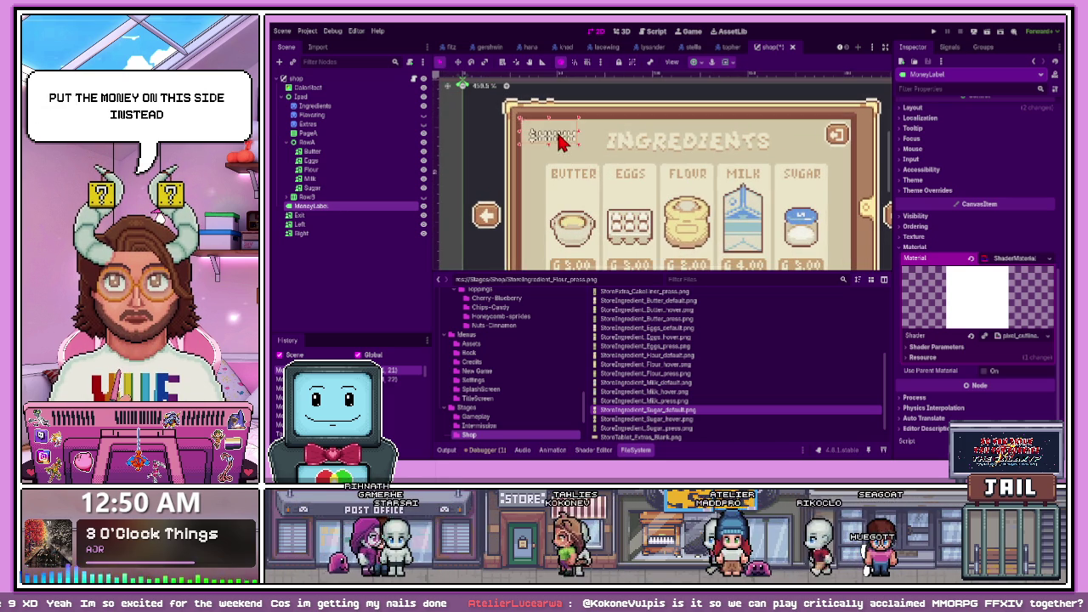
scroll(997, 147, up, 6)
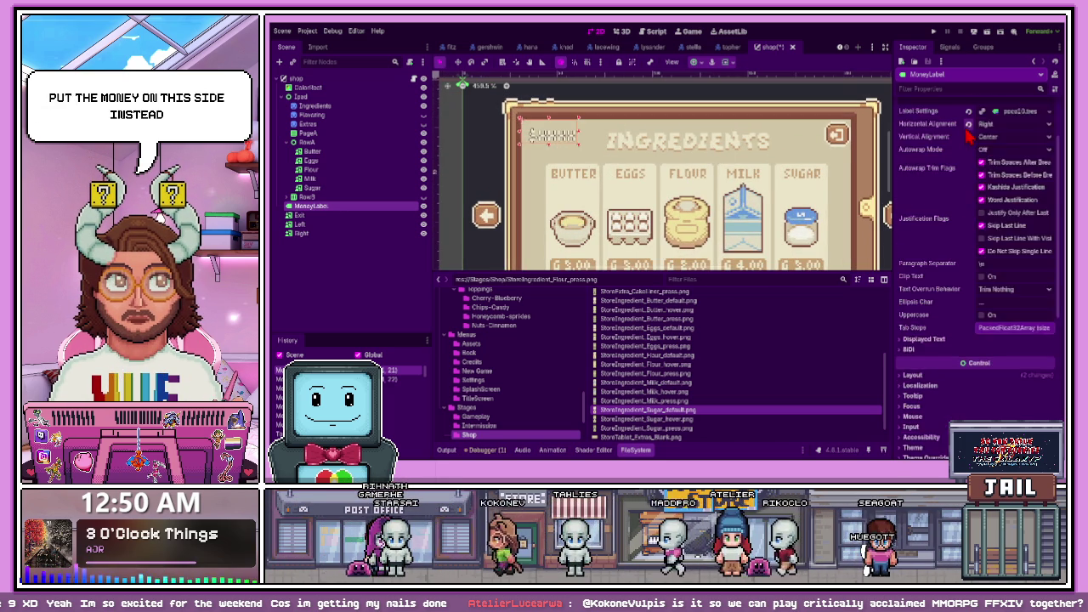
click(1012, 196)
click(997, 209)
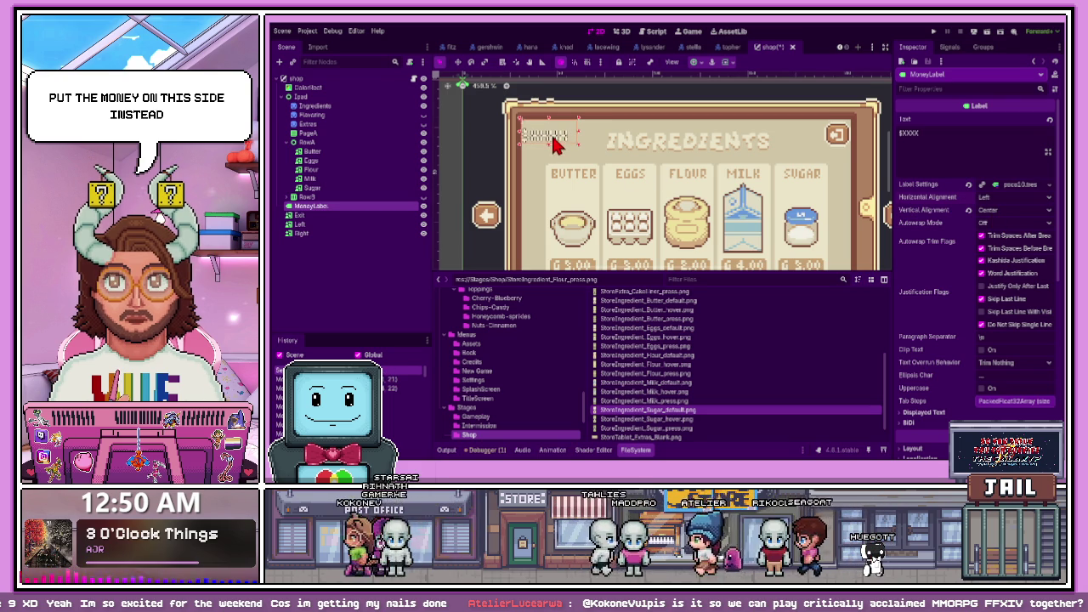
scroll(557, 147, down, 2)
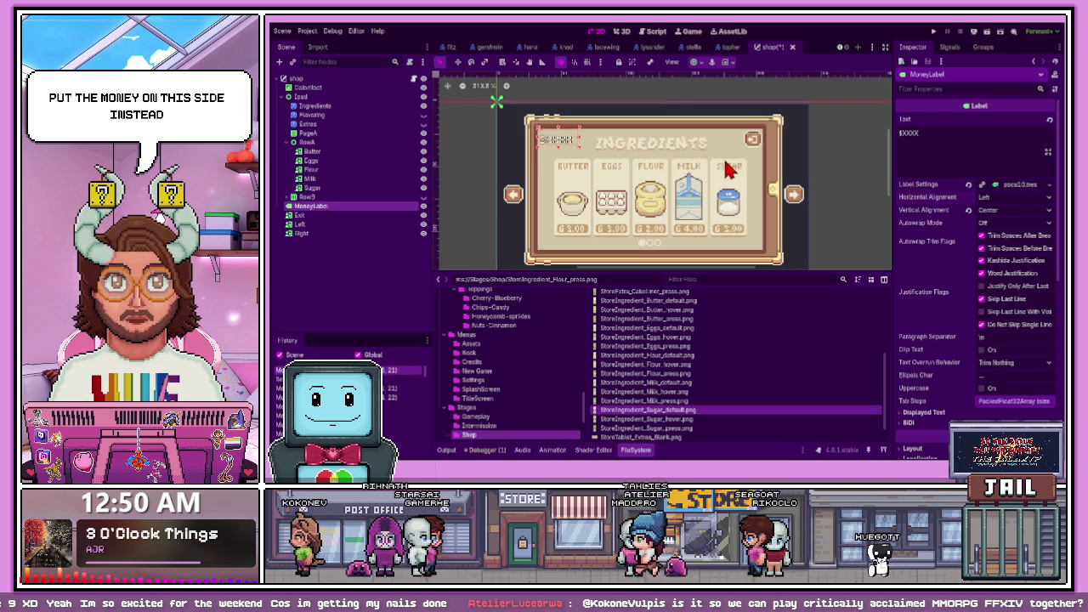
click(755, 141)
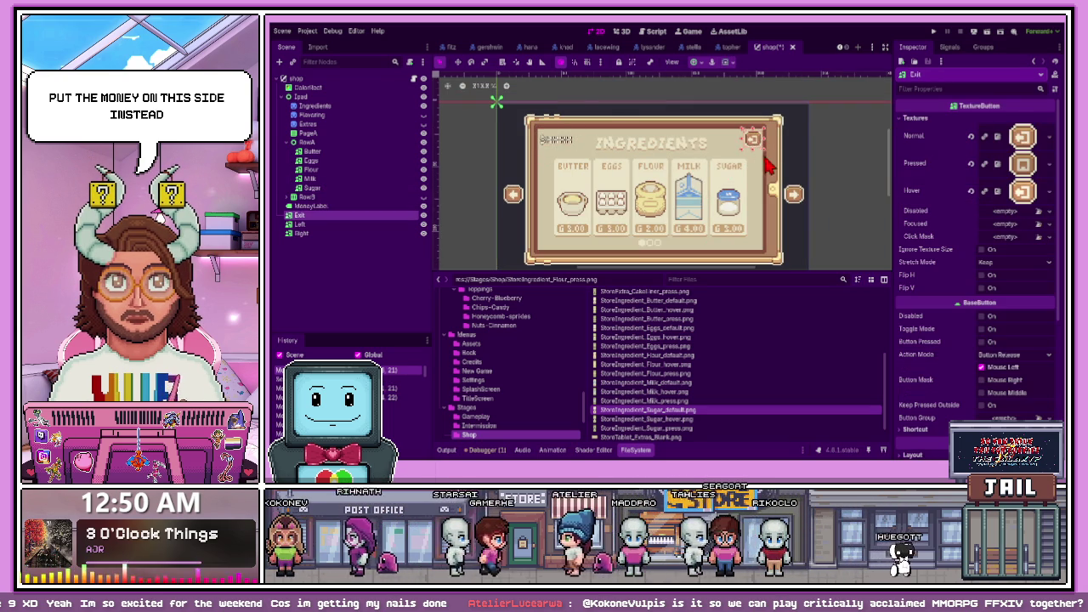
scroll(768, 166, down, 2)
click(807, 190)
scroll(746, 213, down, 2)
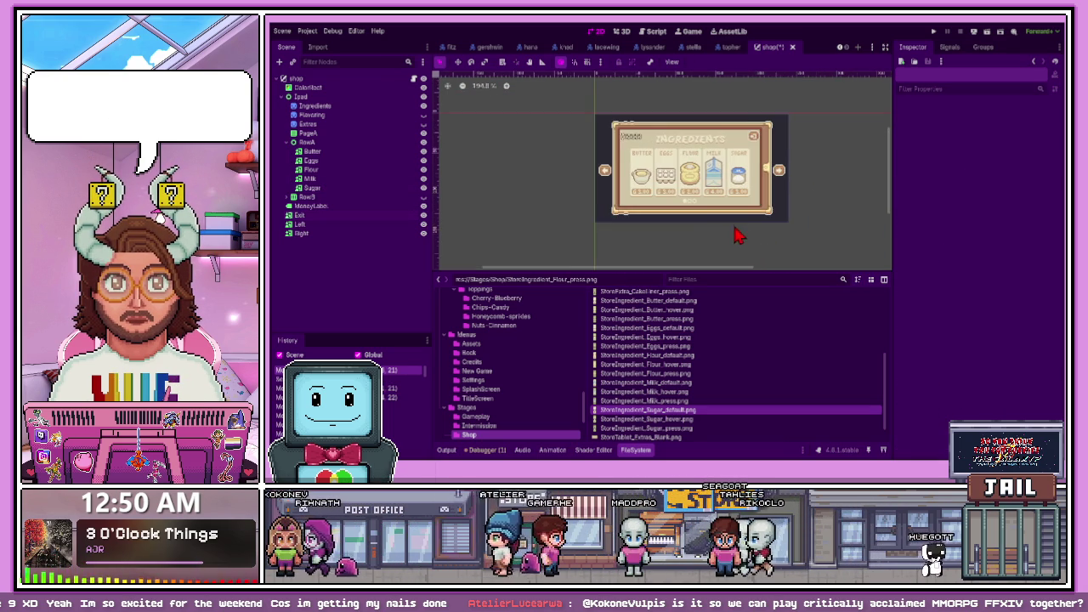
Delete the PageA container from the Scene tree
scroll(732, 211, up, 3)
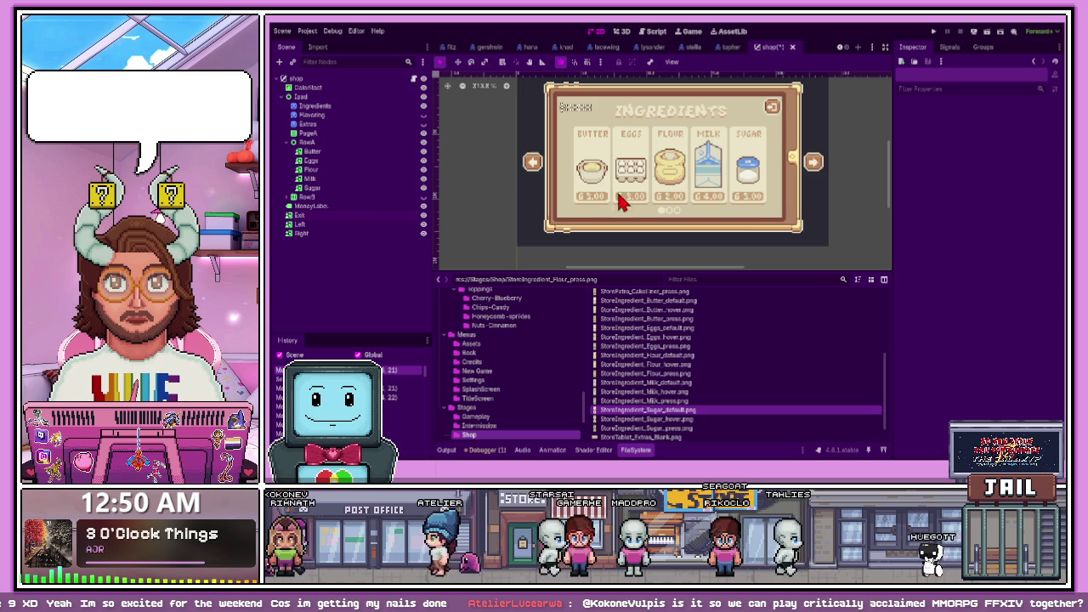
click(289, 142)
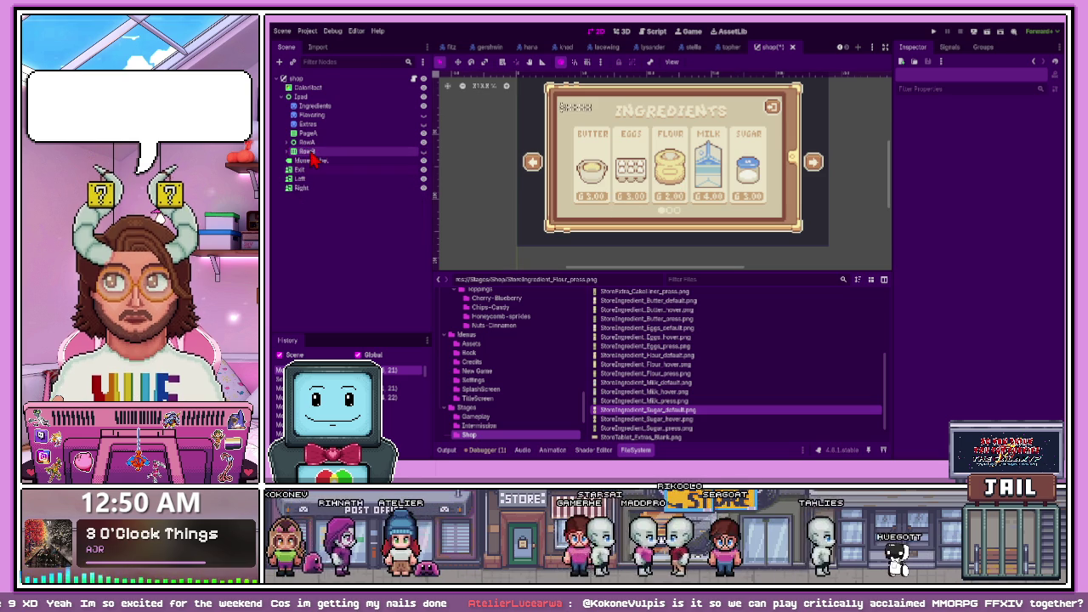
click(306, 151)
click(304, 142)
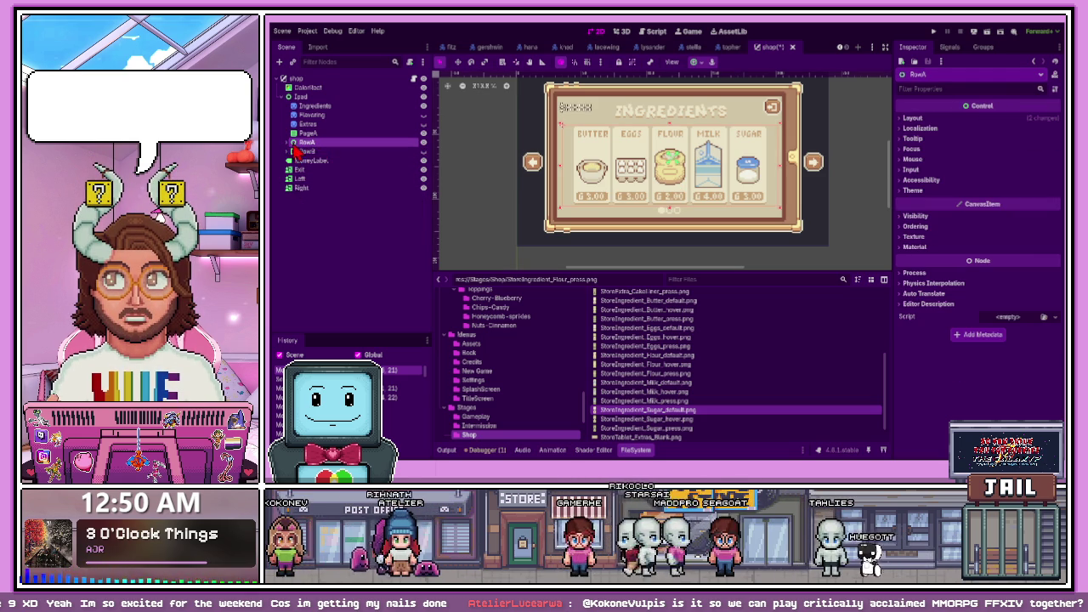
click(290, 142)
click(289, 142)
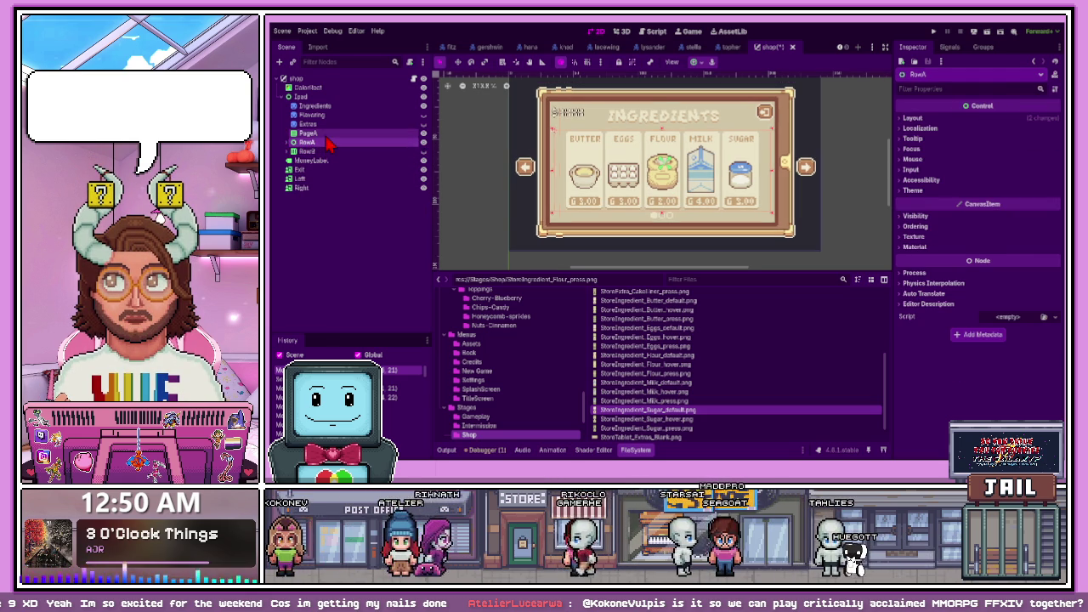
click(327, 137)
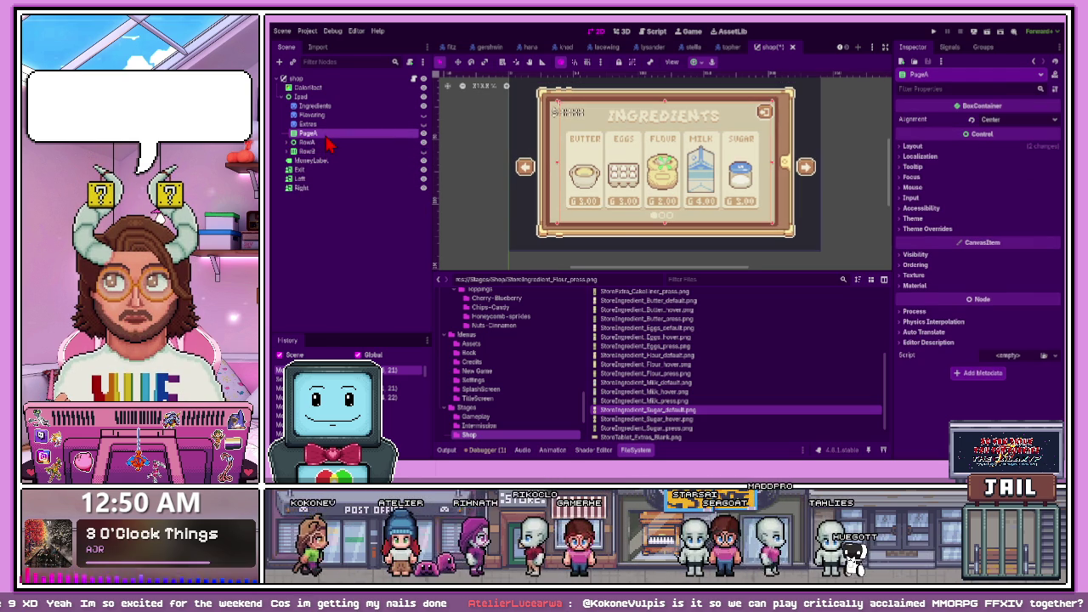
key(Delete)
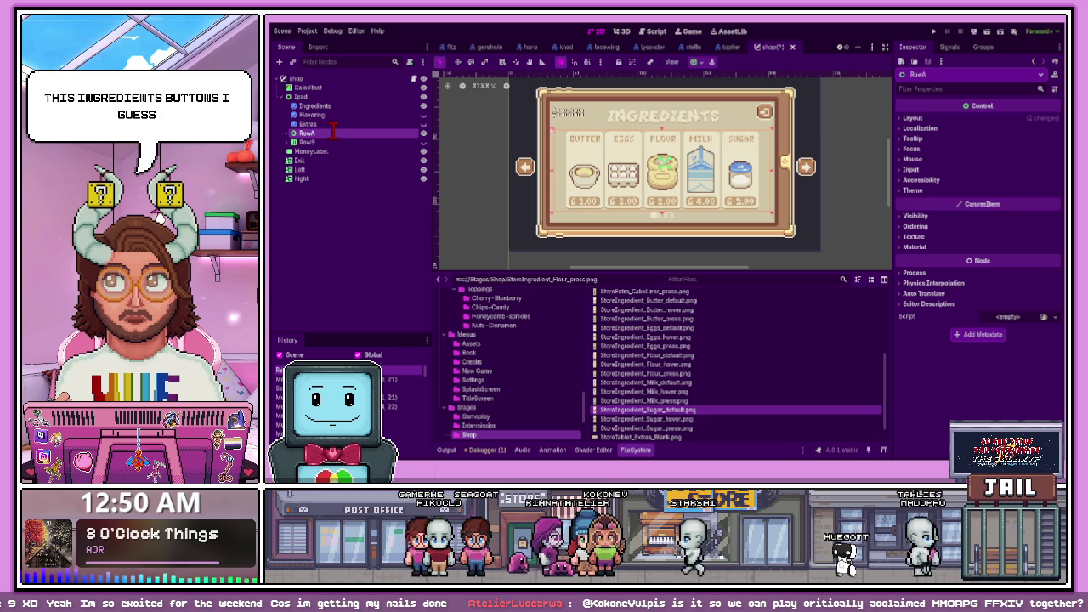
Rename RowA to Ingred and place it right after Ingredients, above Flavoring
text(Ingred)
key(Return)
drag(329, 122, 327, 120)
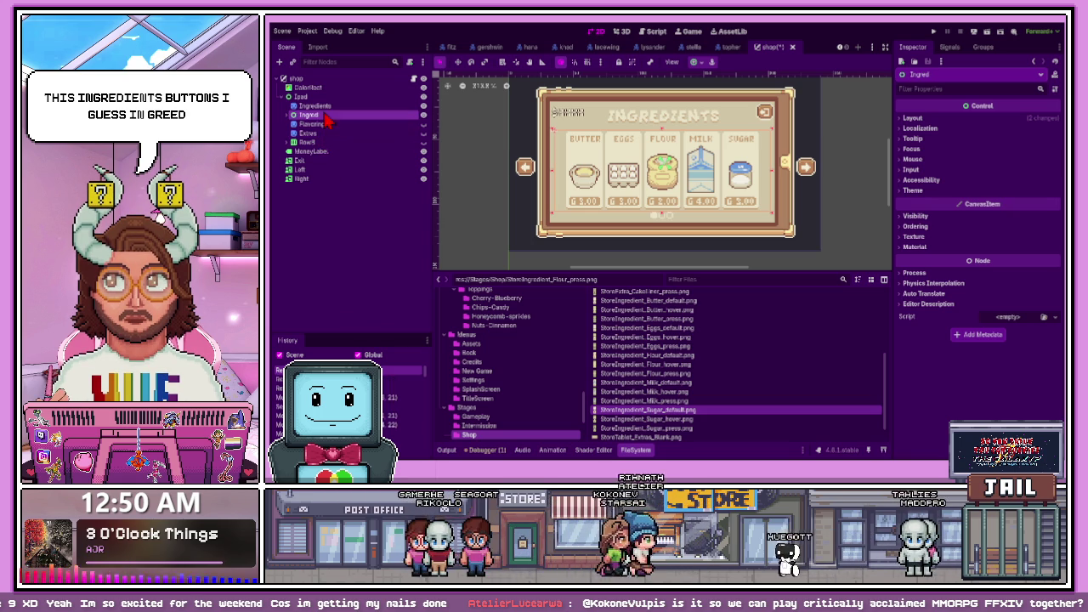
click(308, 142)
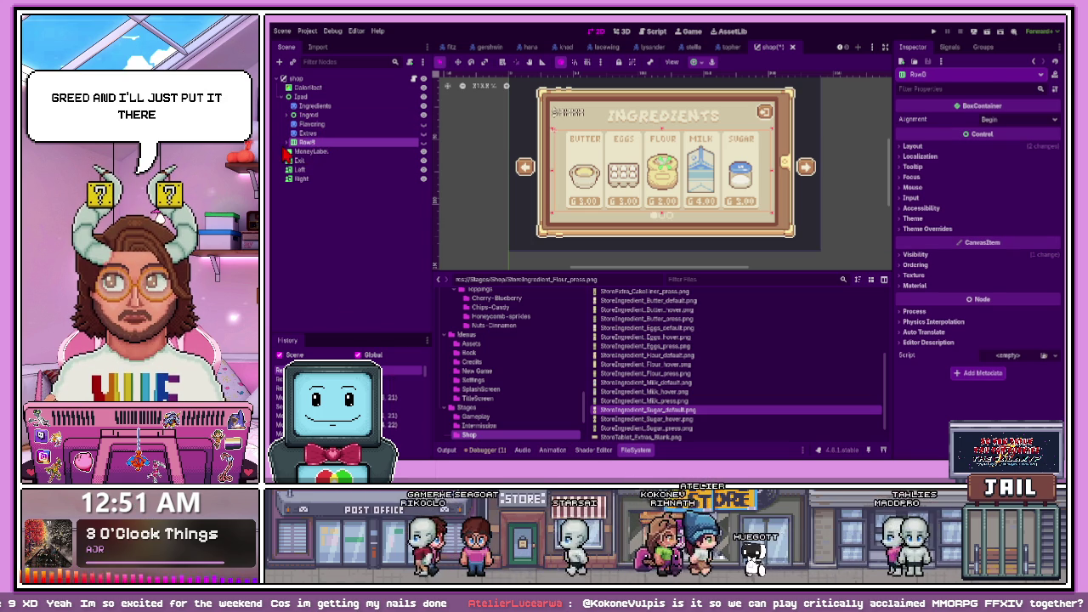
Delete the price labels under Liners, Strawberry, Cocoa, Velvet, Matcha and Vanilla in Row0
click(294, 142)
click(339, 170)
click(325, 160)
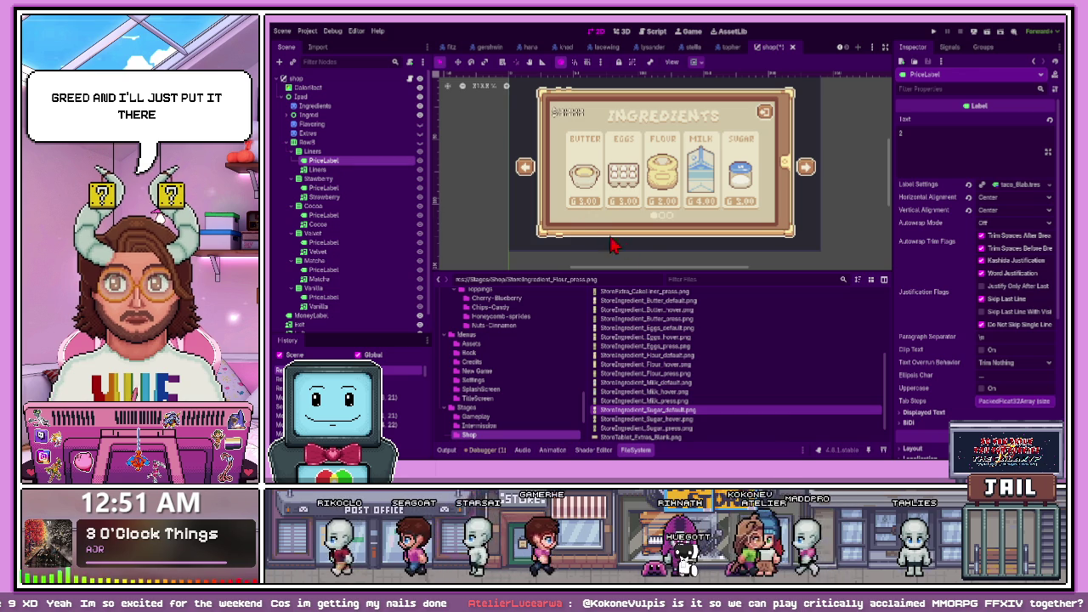
key(Delete)
click(372, 179)
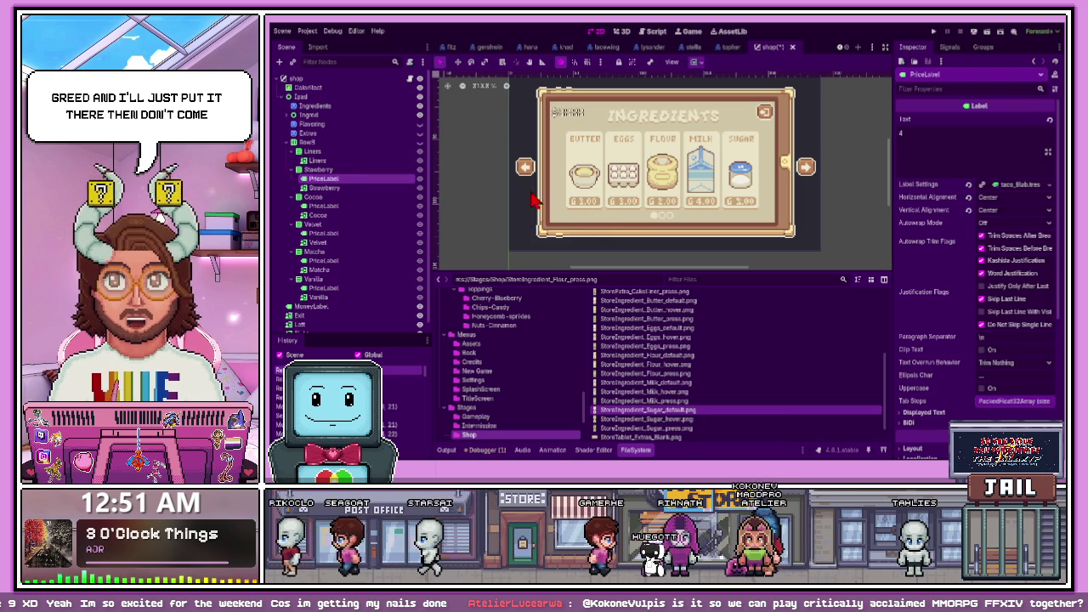
key(Delete)
click(346, 198)
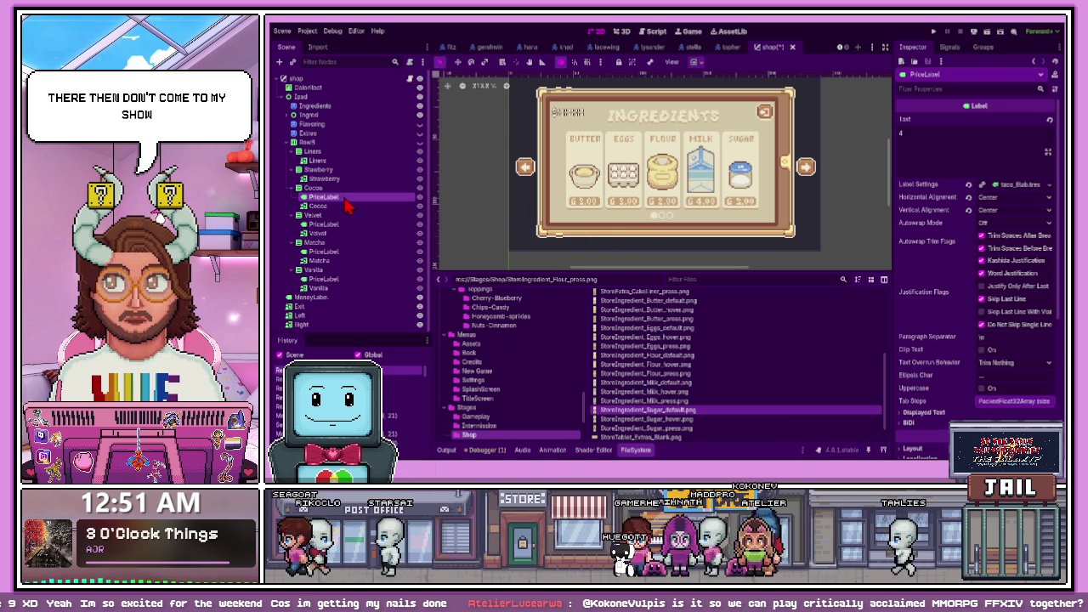
key(Delete)
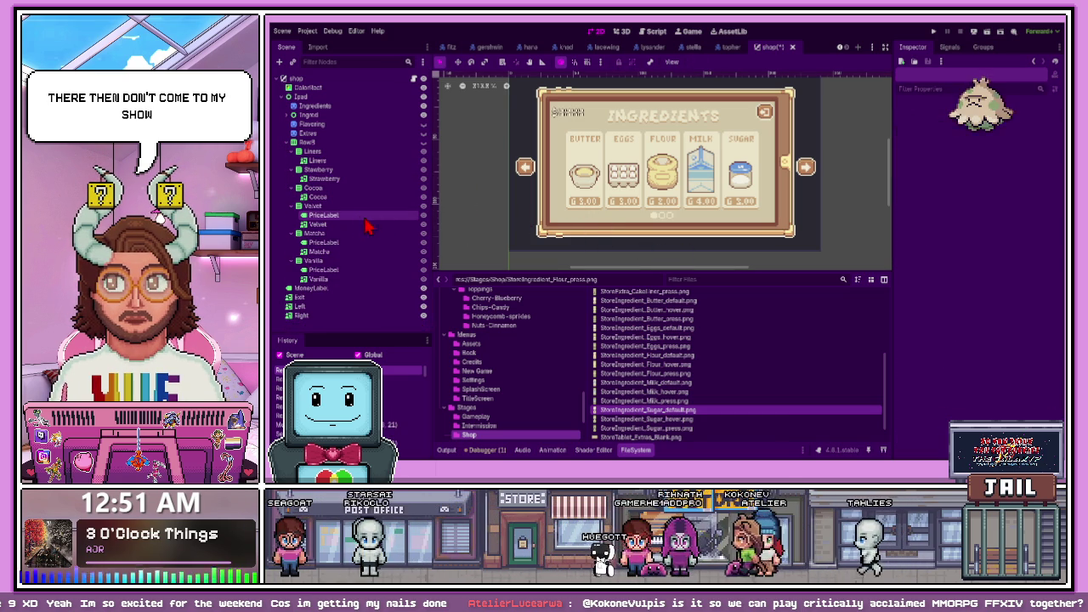
click(357, 216)
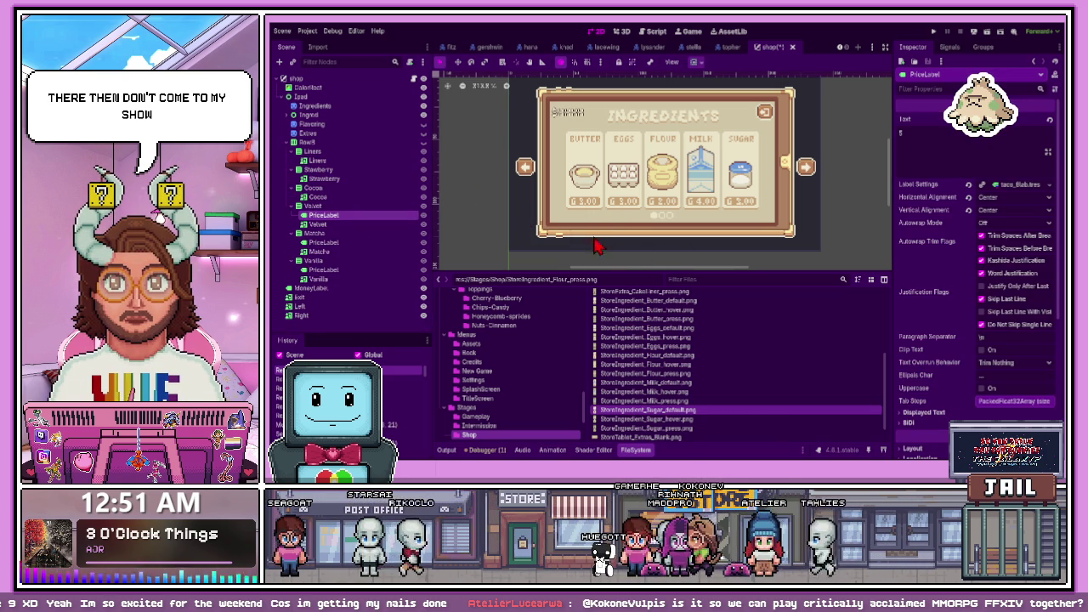
key(Delete)
click(369, 234)
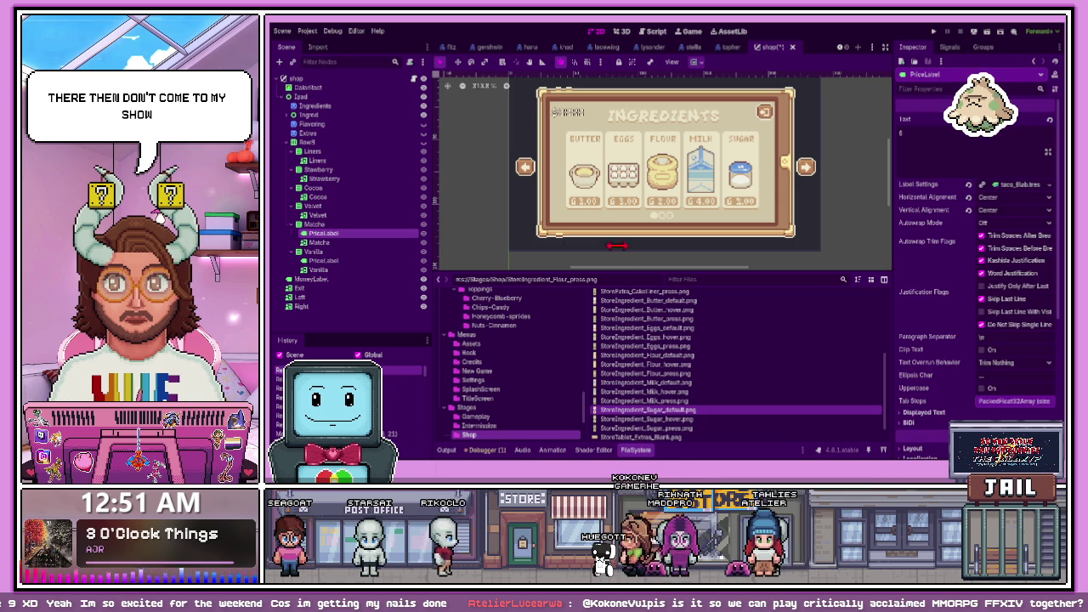
key(Delete)
click(379, 253)
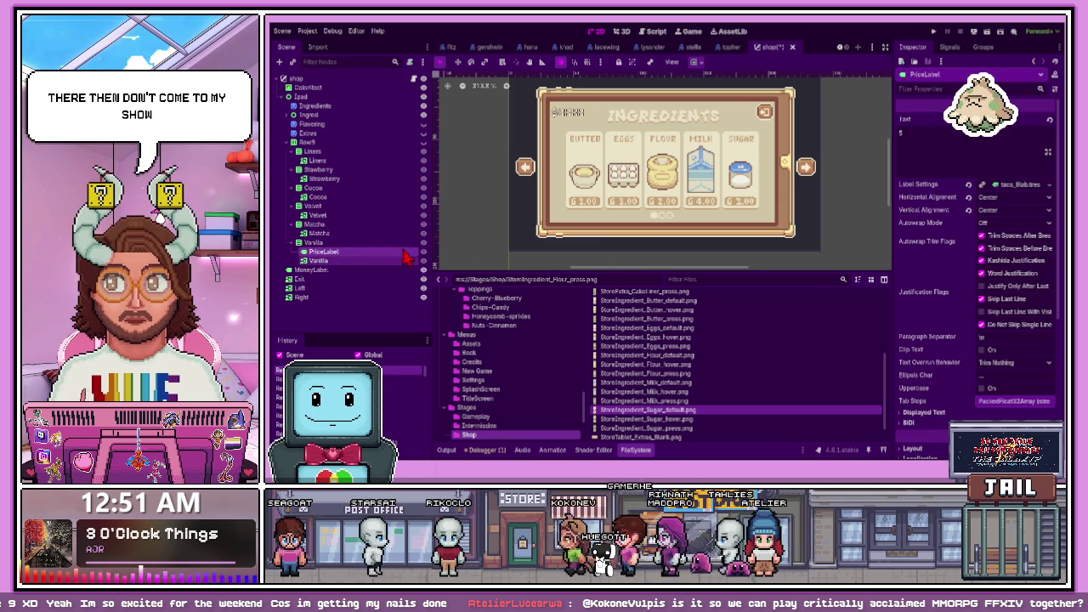
key(Delete)
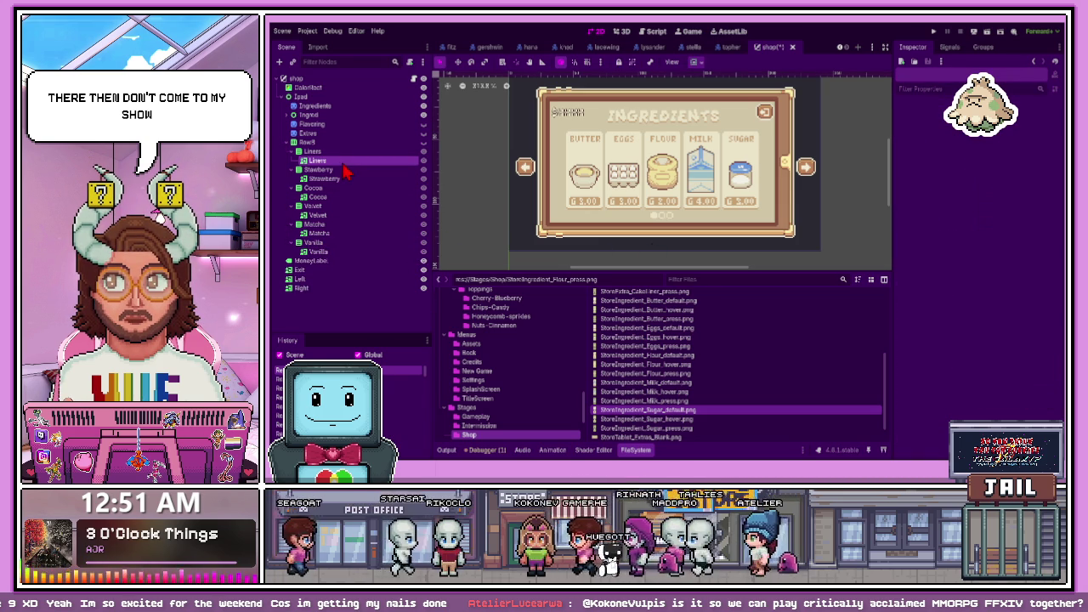
Move the Liners, Strawberry and Velvet buttons out of their wrappers directly into Row0
drag(334, 151, 335, 248)
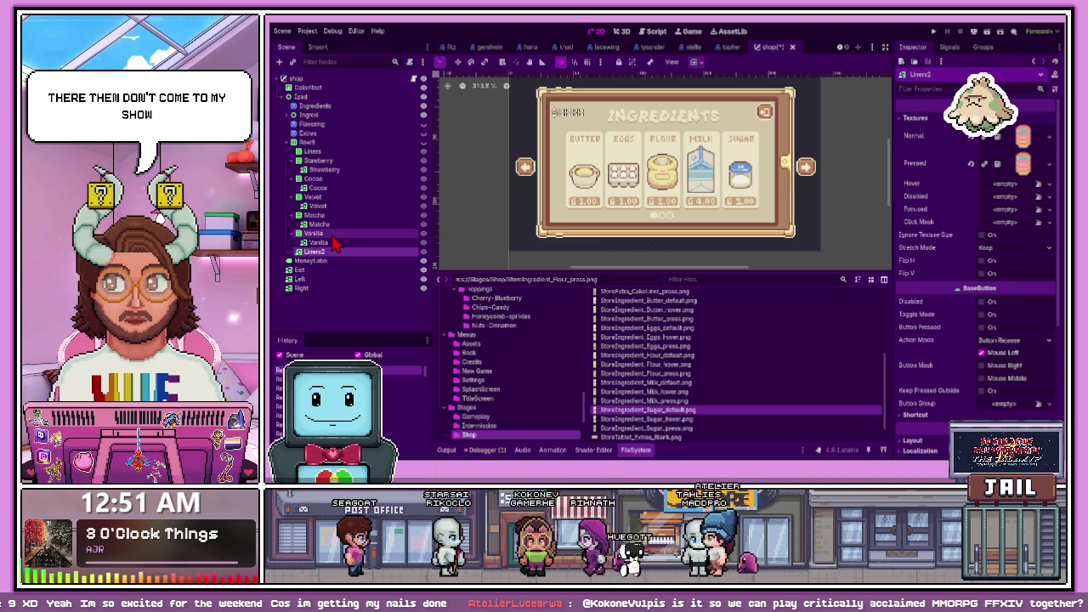
drag(322, 169, 320, 151)
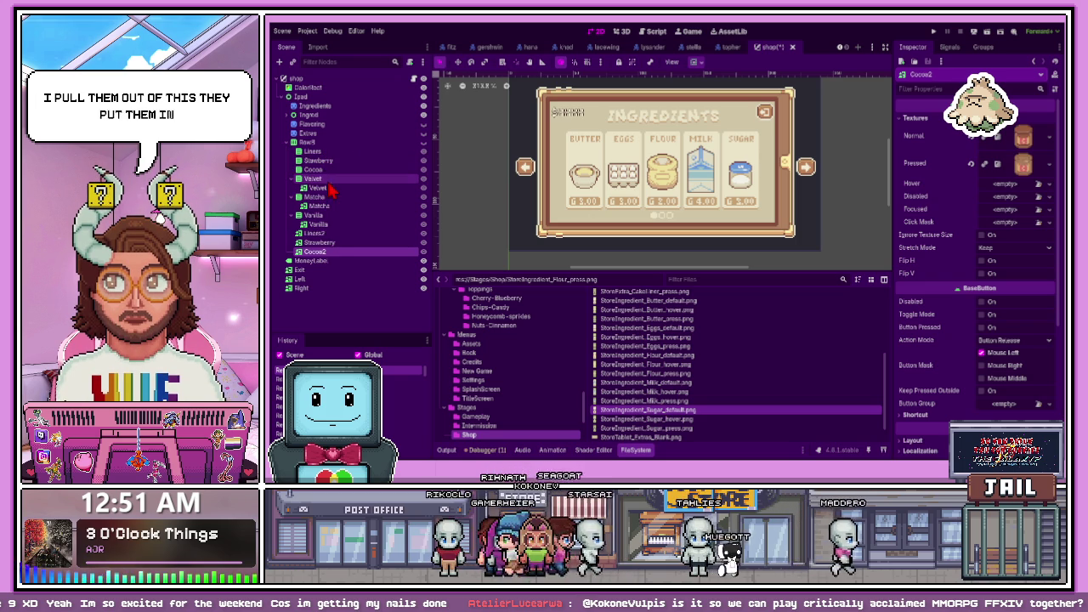
mouse_move(332, 195)
mouse_down()
mouse_move(329, 166)
mouse_move(340, 205)
mouse_move(320, 150)
mouse_move(332, 153)
mouse_move(334, 209)
mouse_move(327, 151)
mouse_up()
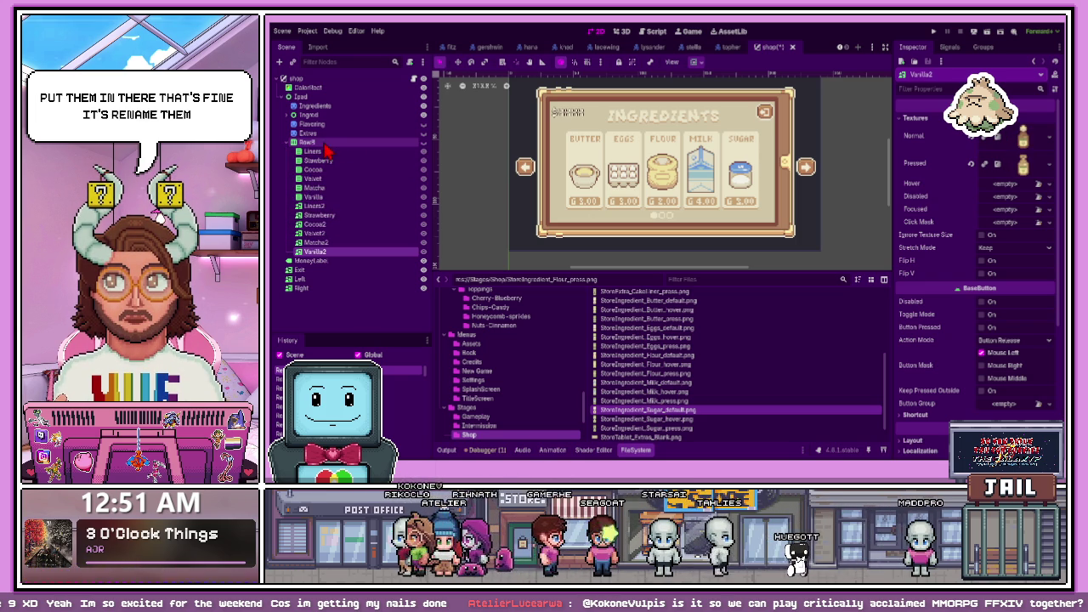
click(332, 196)
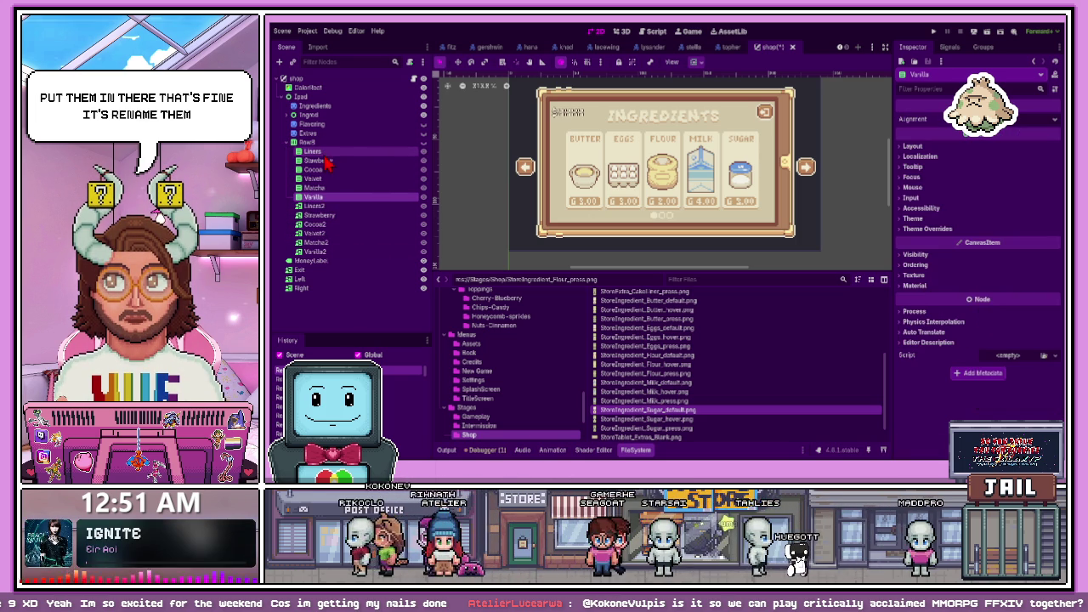
Delete the emptied wrapper nodes from Liners to Vanilla, leaving the moved buttons
shift+click(324, 157)
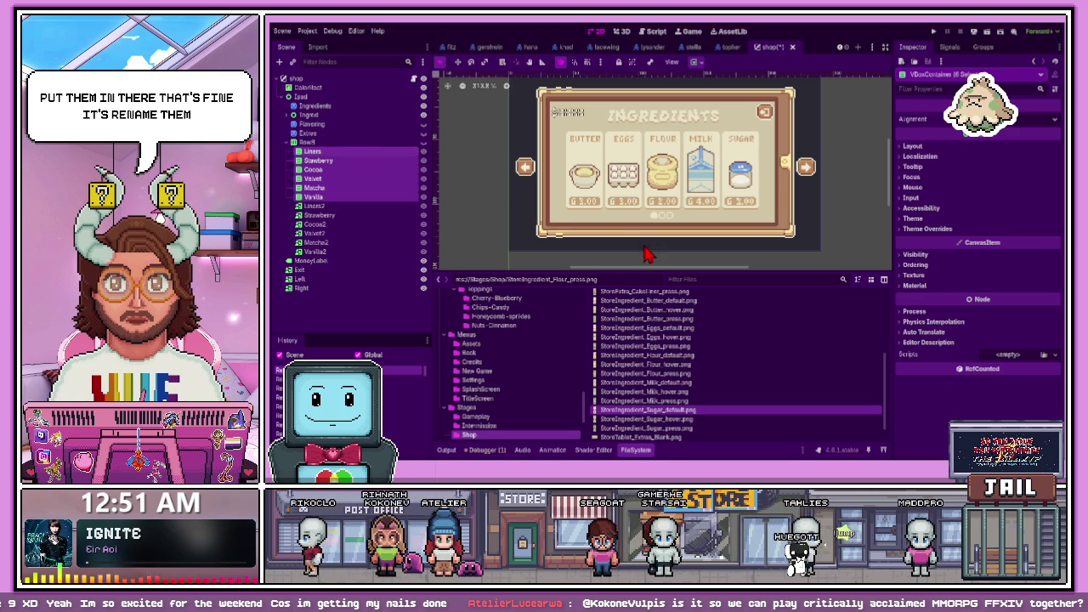
key(Delete)
click(329, 155)
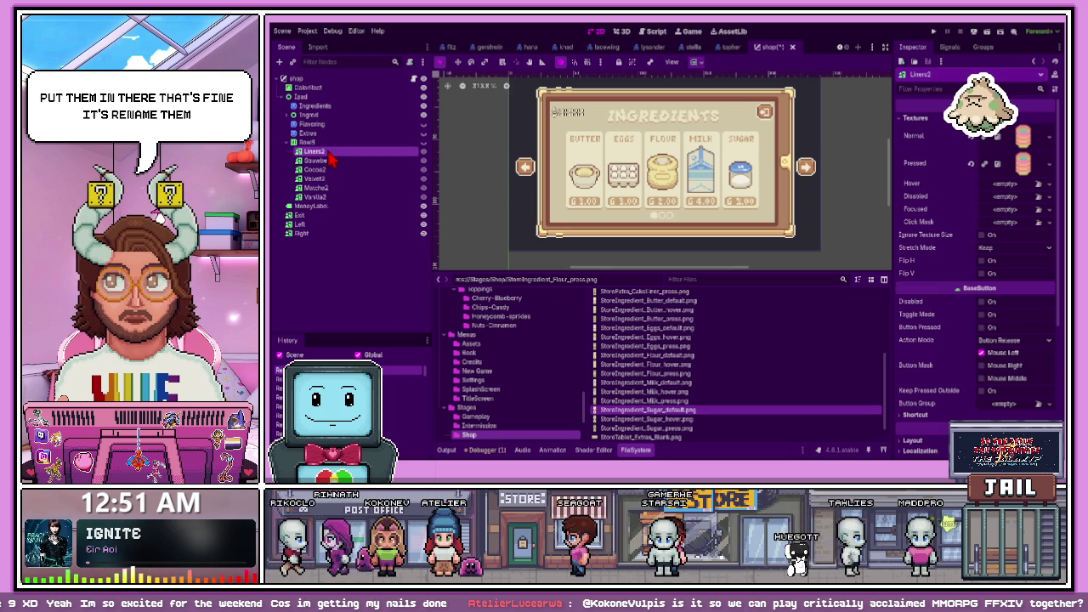
click(340, 161)
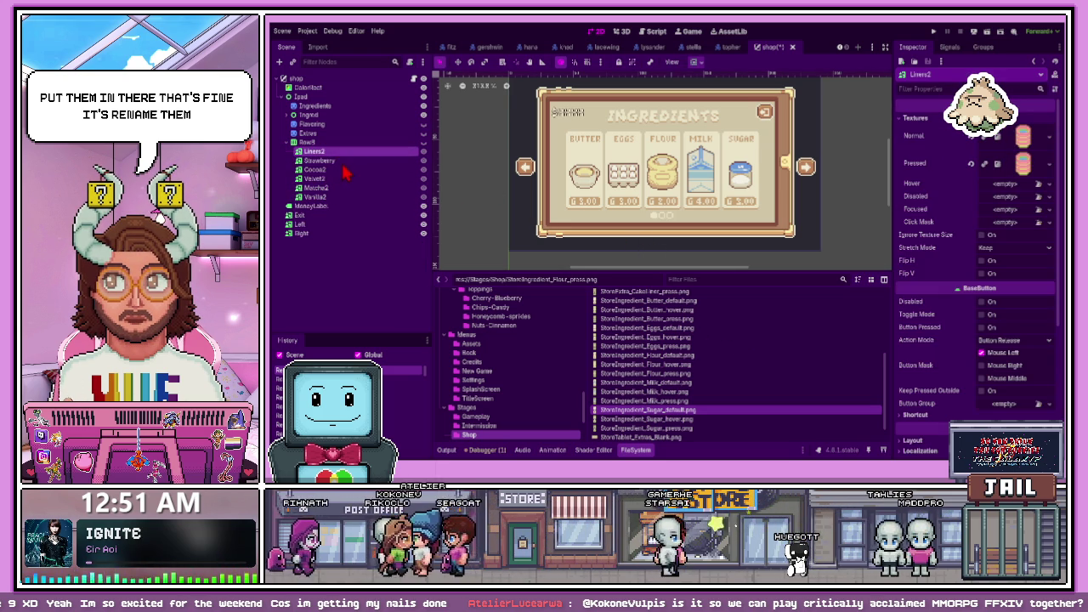
Rename Cocoa2, Velvet2 and Matcha2 to Cocoa, Velvet and Matcha
click(344, 170)
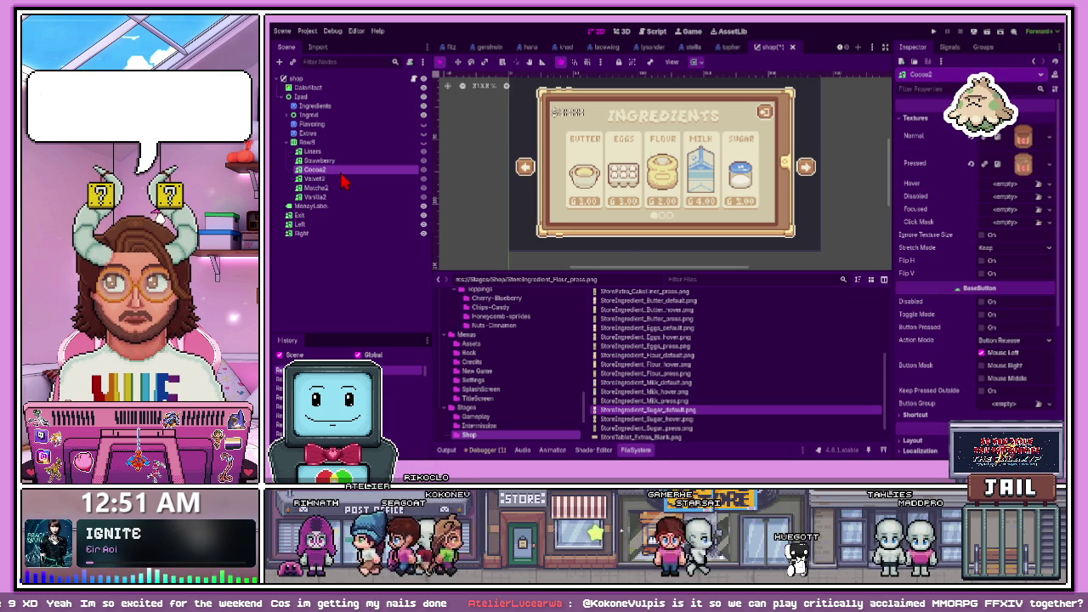
key(BackSpace)
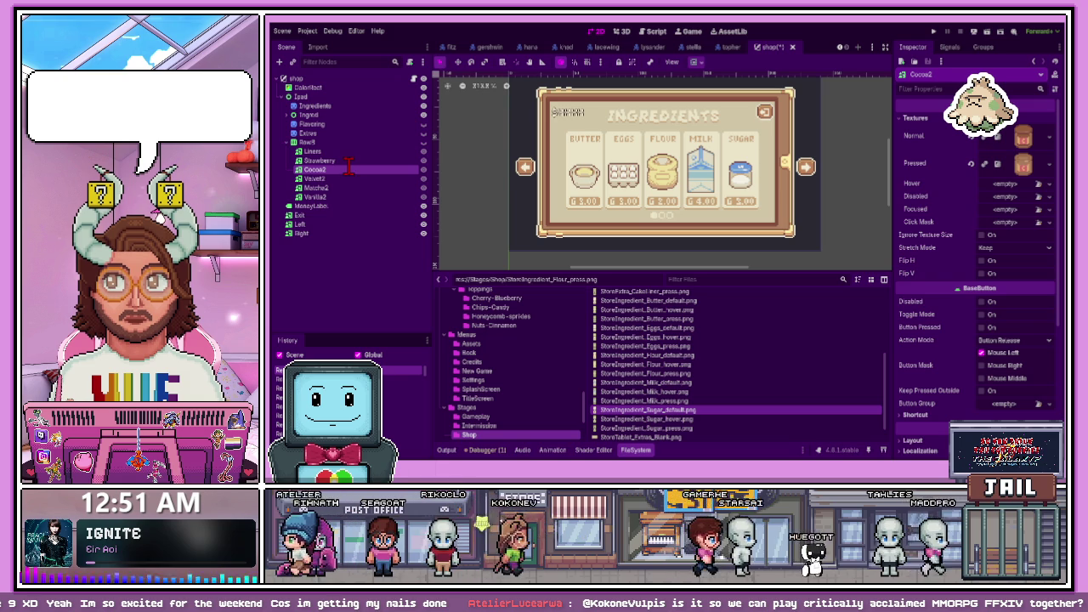
click(343, 180)
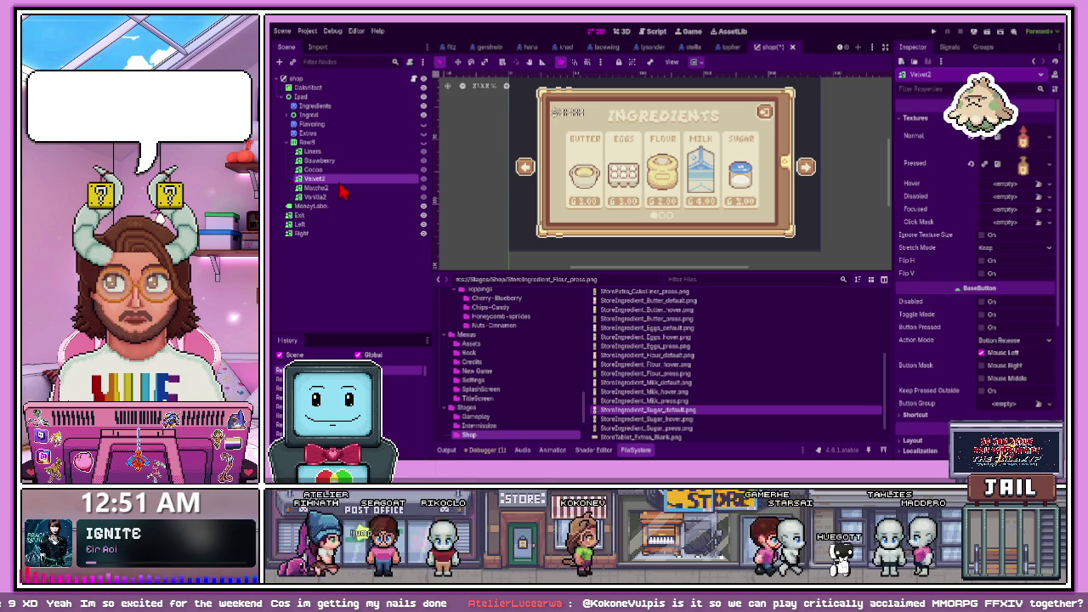
key(BackSpace)
key(Return)
click(329, 188)
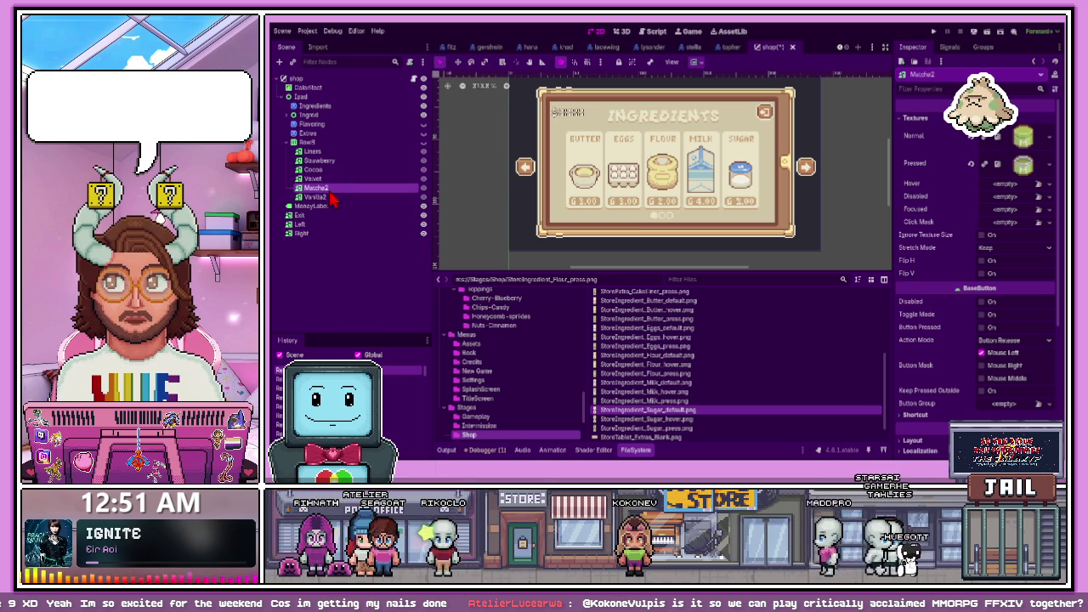
key(BackSpace)
Rename Vanilla2 to Vanilla by stripping the trailing 2
click(343, 197)
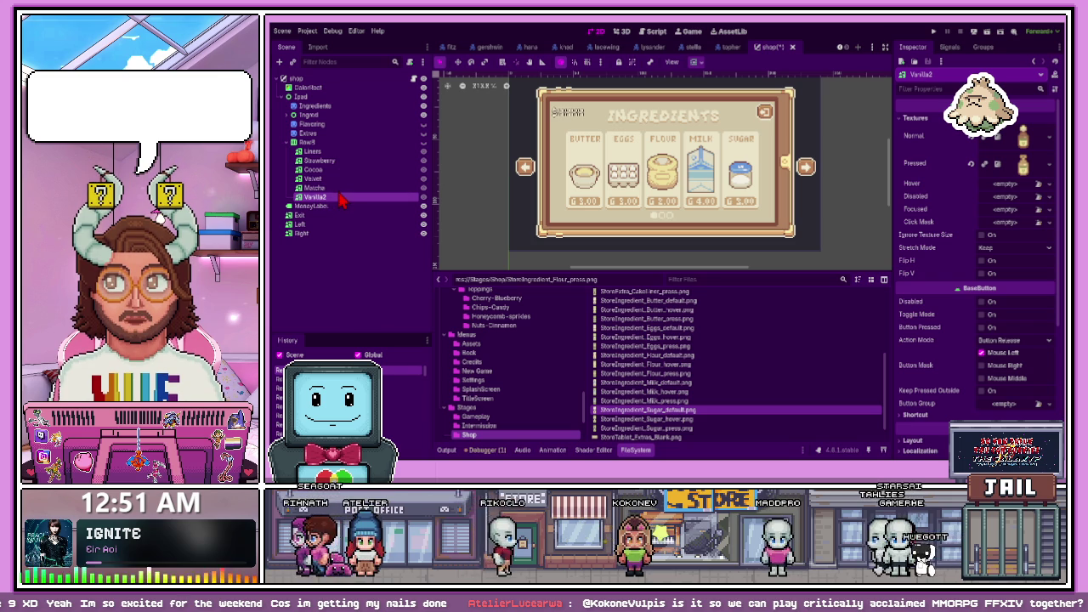
click(339, 206)
key(Up)
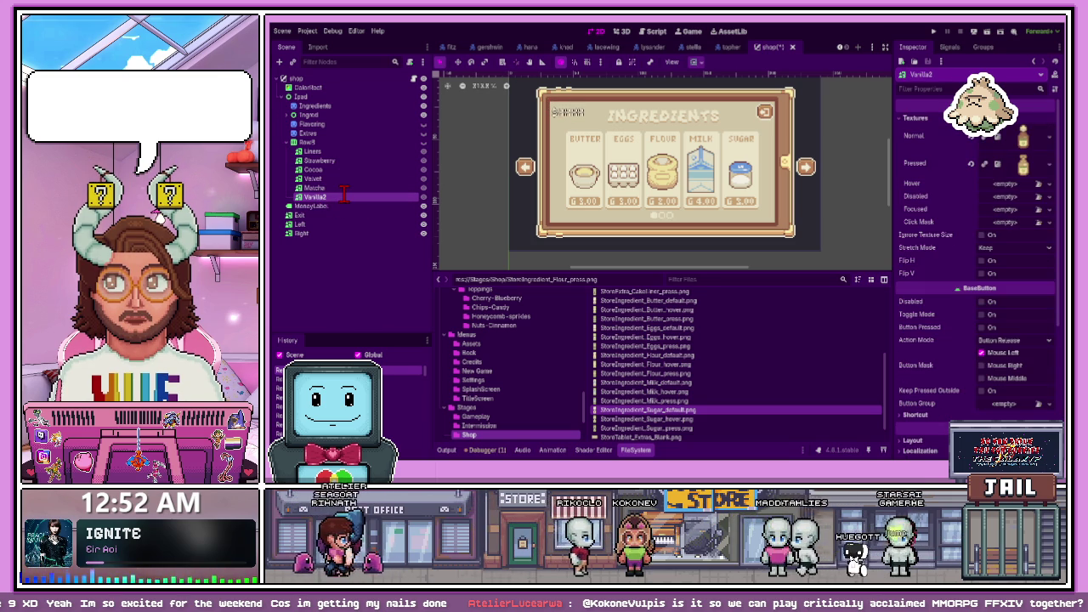
double_click(345, 195)
key(End)
key(BackSpace)
key(Return)
click(322, 152)
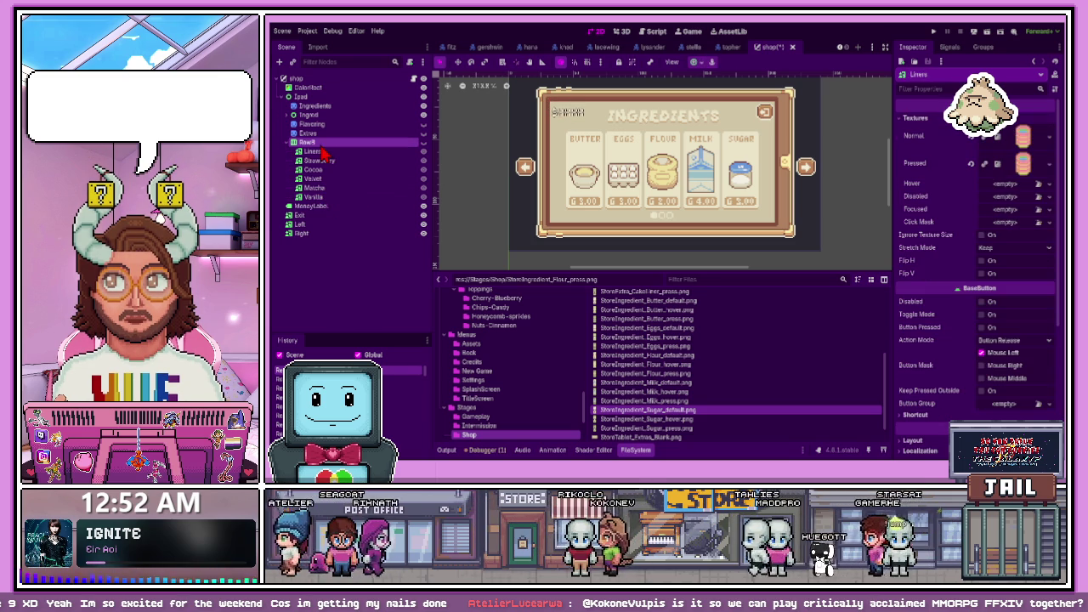
click(315, 142)
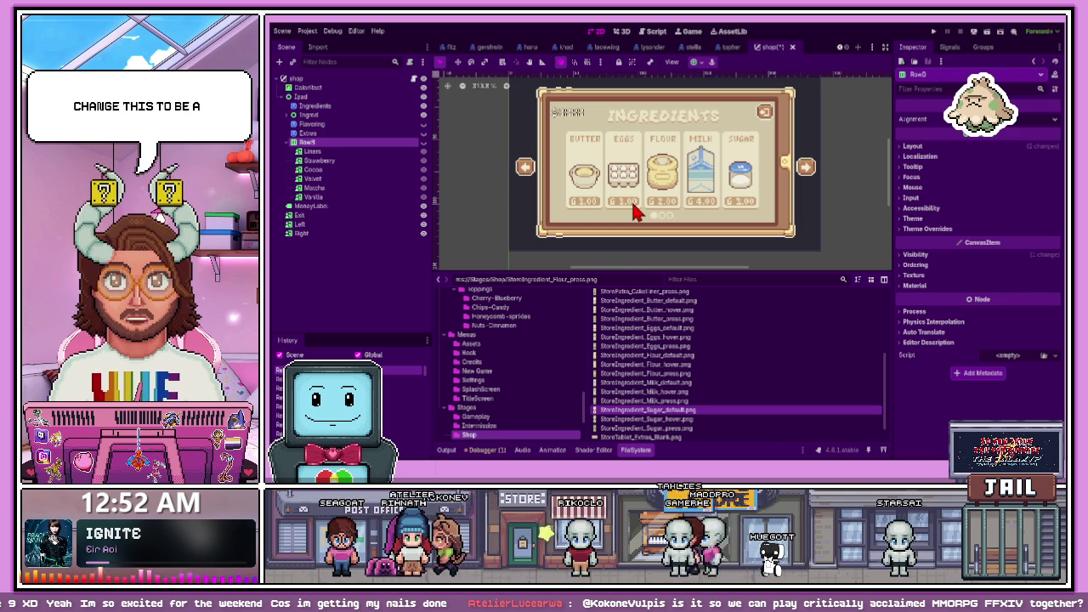
Convert the flavour row to a Control, move Liners to the tree's end, hide it, and save
key(ctrl+z)
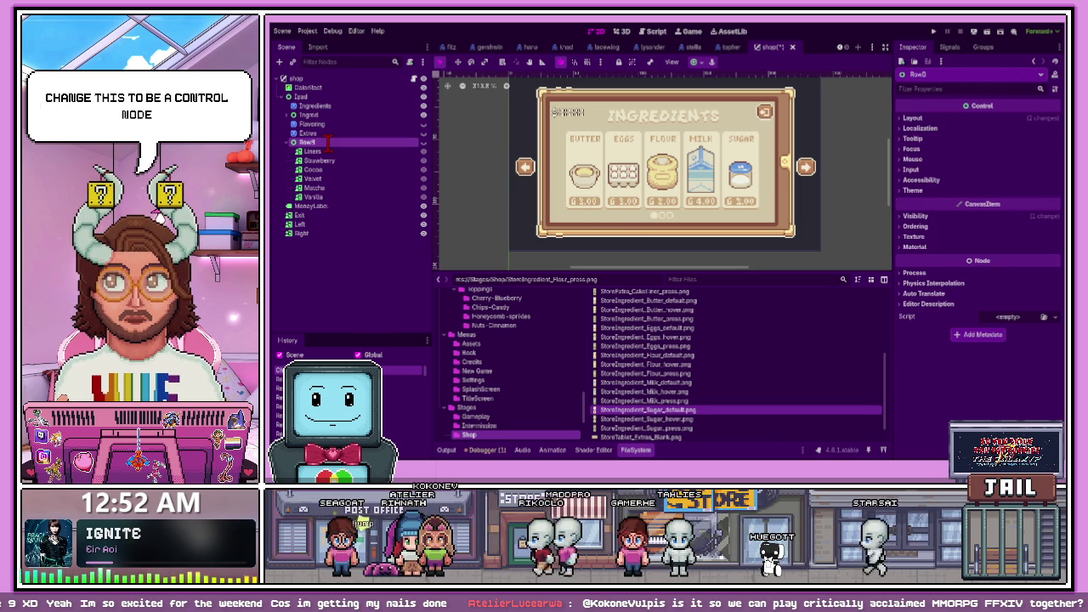
mouse_move(327, 152)
mouse_down()
mouse_move(360, 214)
mouse_move(357, 236)
mouse_up()
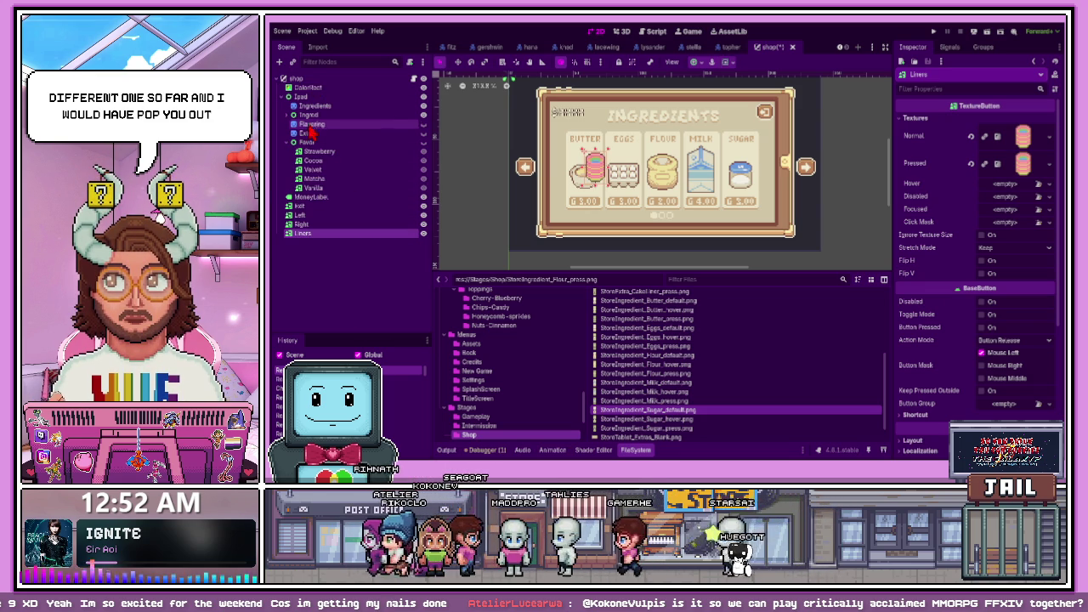
click(424, 233)
key(ctrl+s)
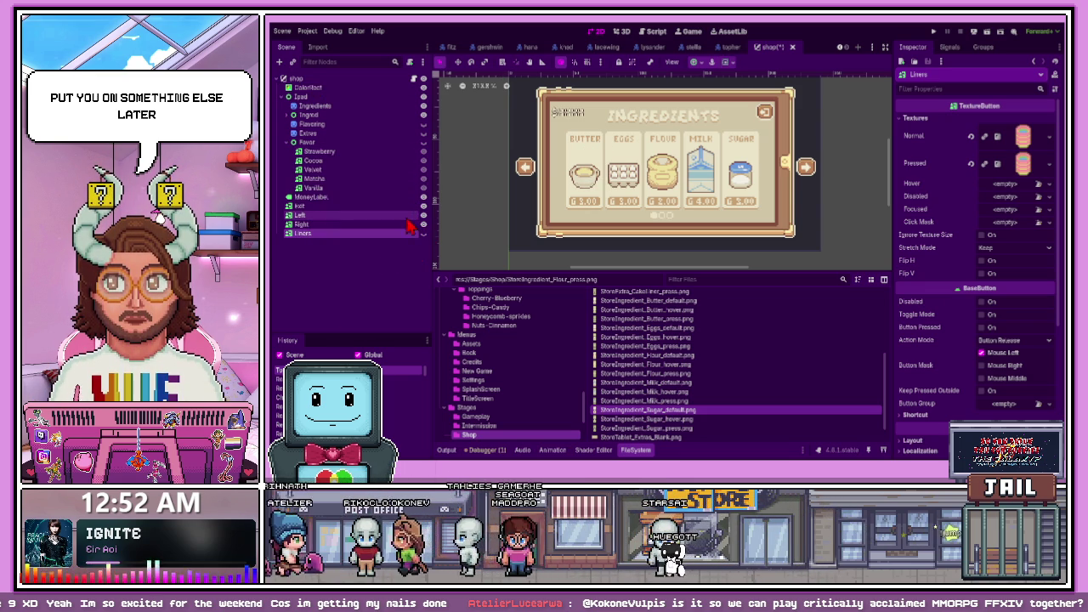
Deselect Liners and hide the Ingred row so the Ingredients page shows empty slots
click(374, 304)
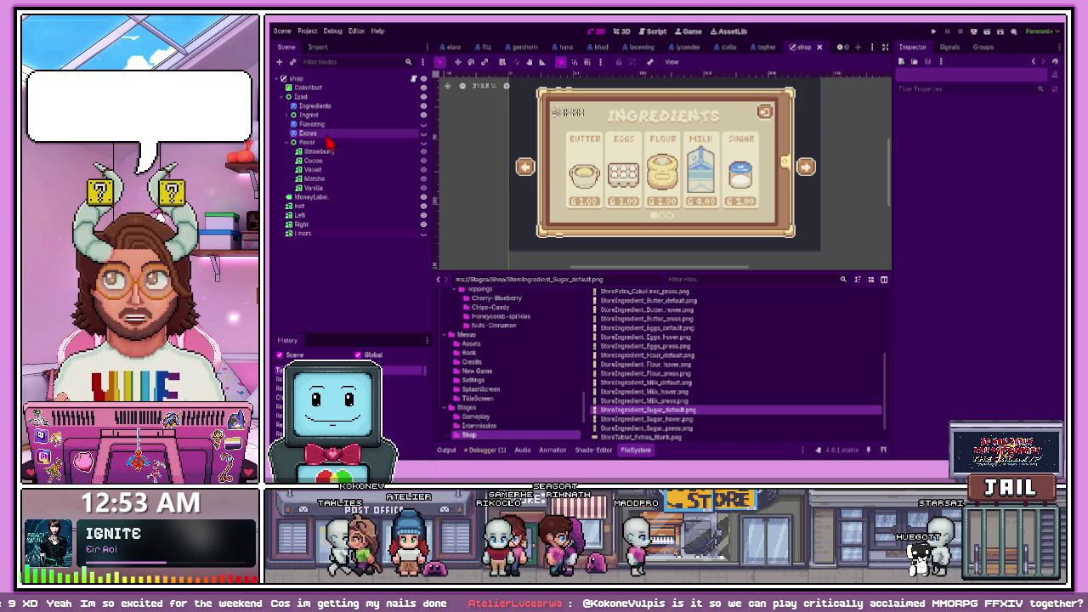
click(425, 119)
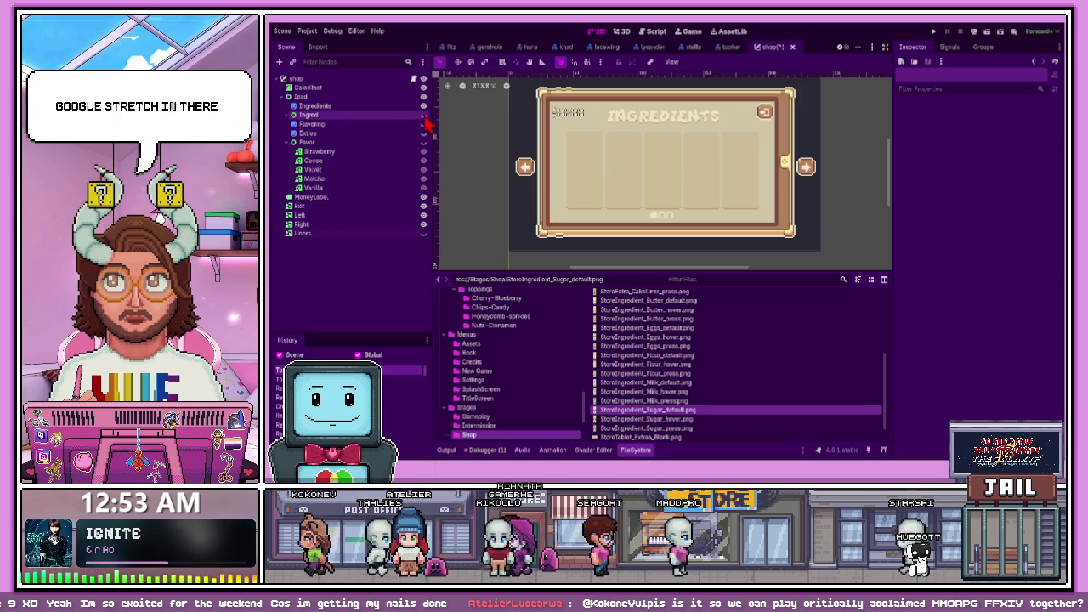
Make the flavour row visible and drag Cocoa, Matcha and Strawberry into Cocoa, Matcha, Strawberry order
click(423, 142)
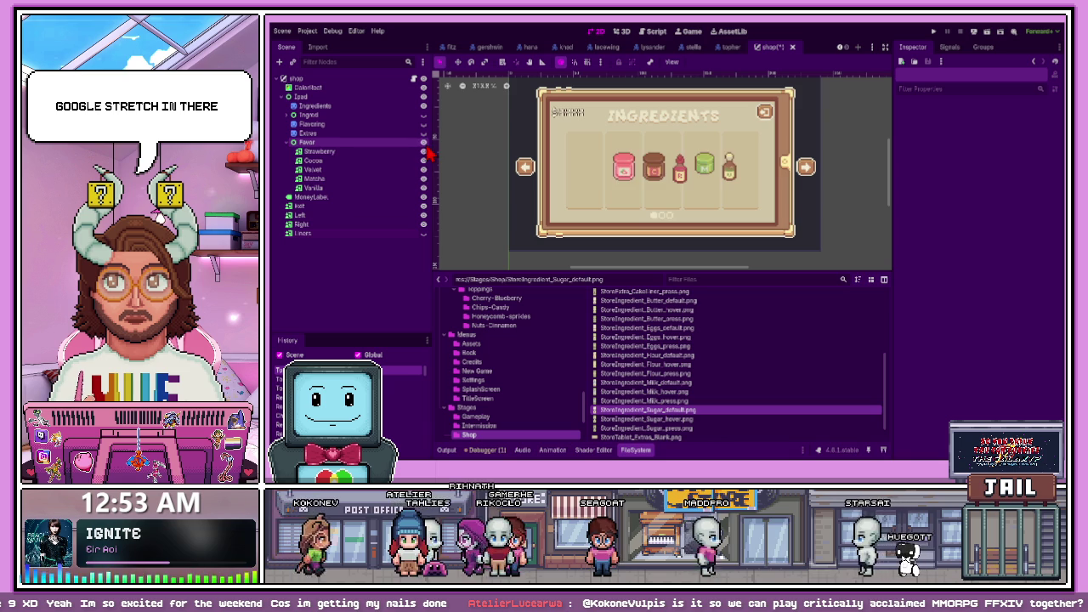
click(387, 153)
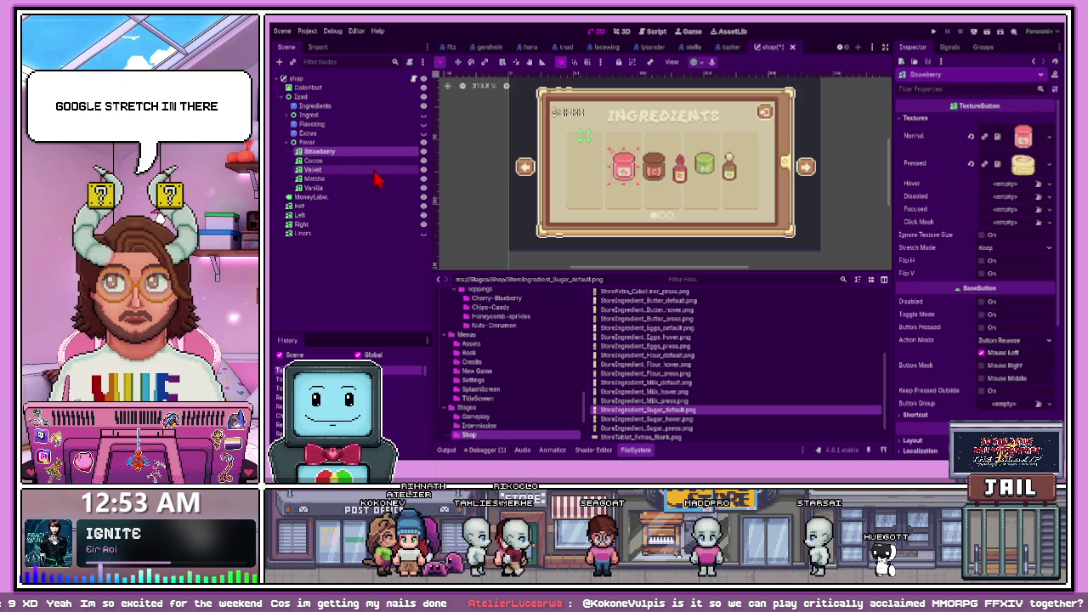
drag(357, 161, 355, 150)
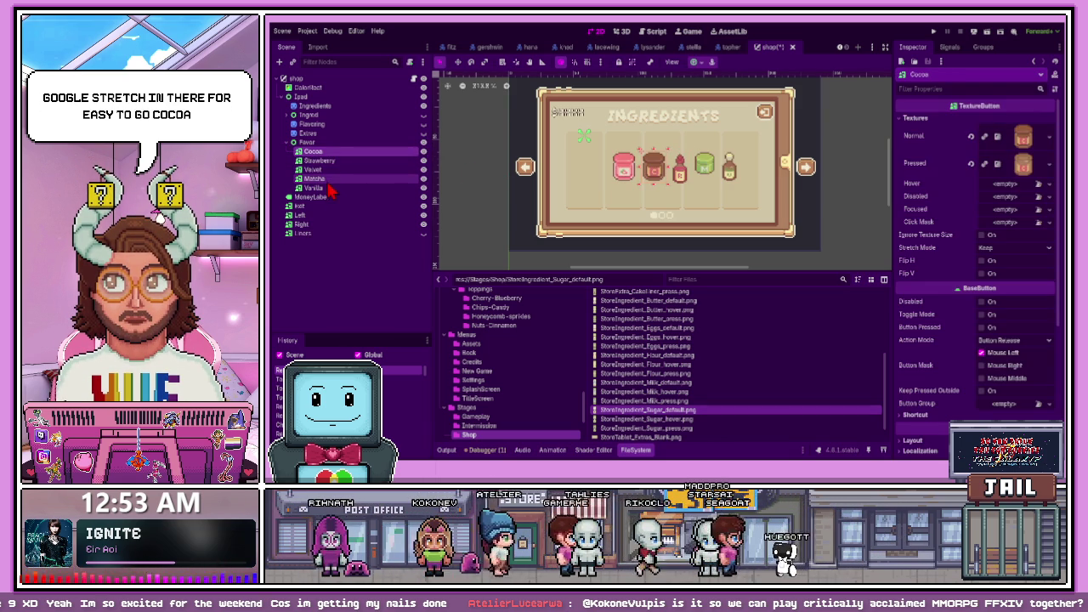
drag(330, 179, 333, 165)
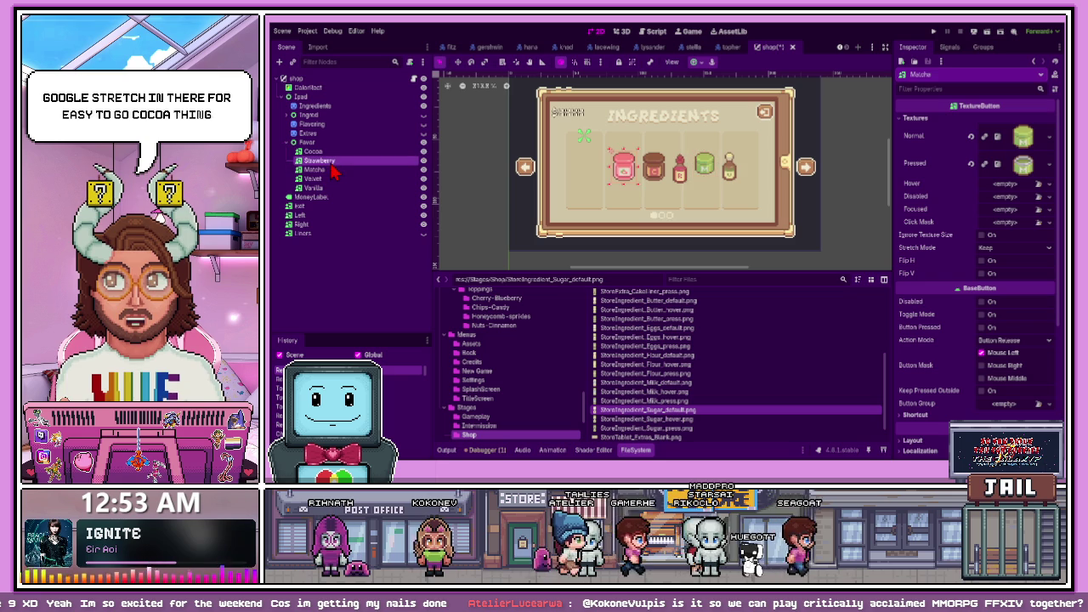
click(345, 163)
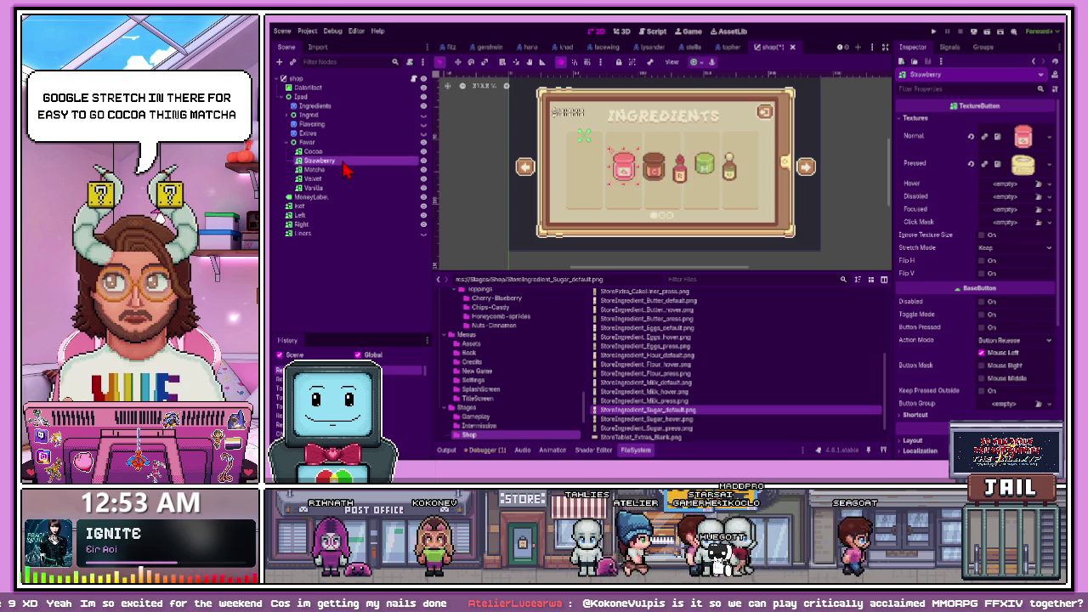
mouse_move(348, 176)
mouse_down()
mouse_move(347, 162)
mouse_move(340, 176)
mouse_up()
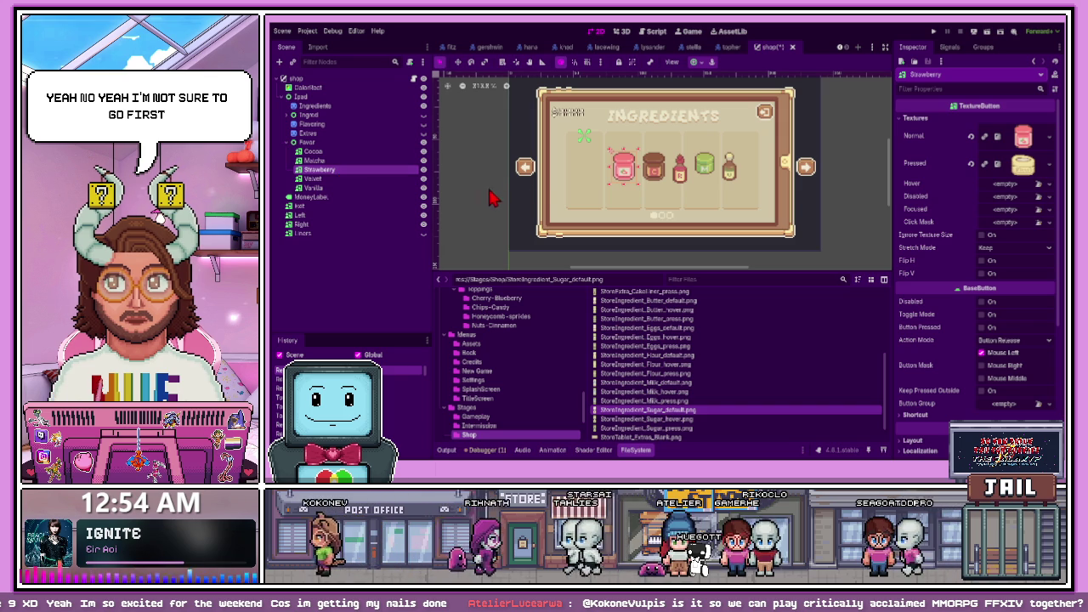
key(Up)
key(Up)
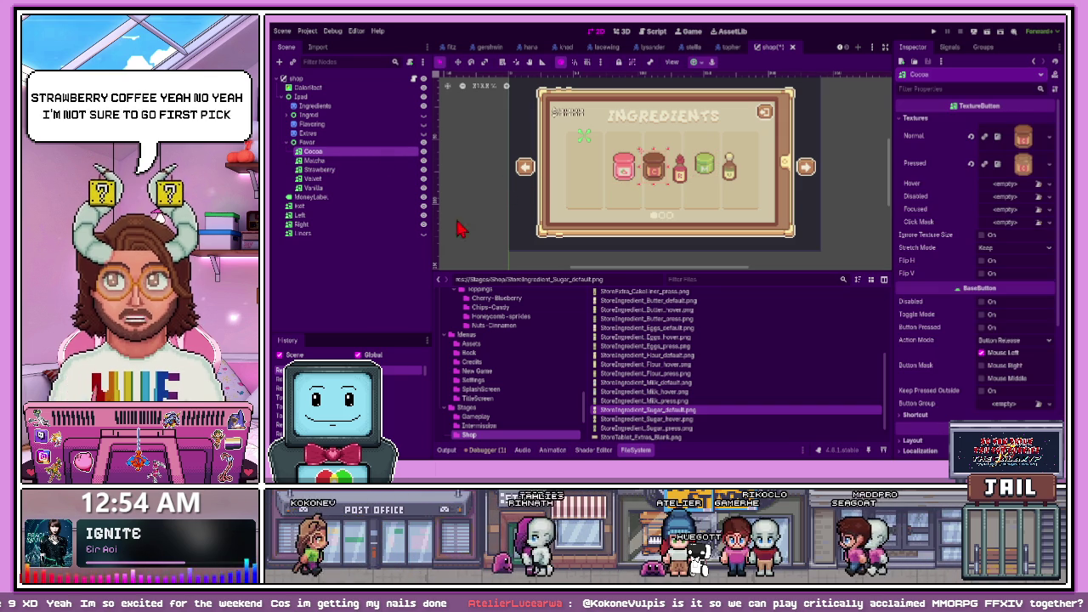
scroll(668, 388, down, 2)
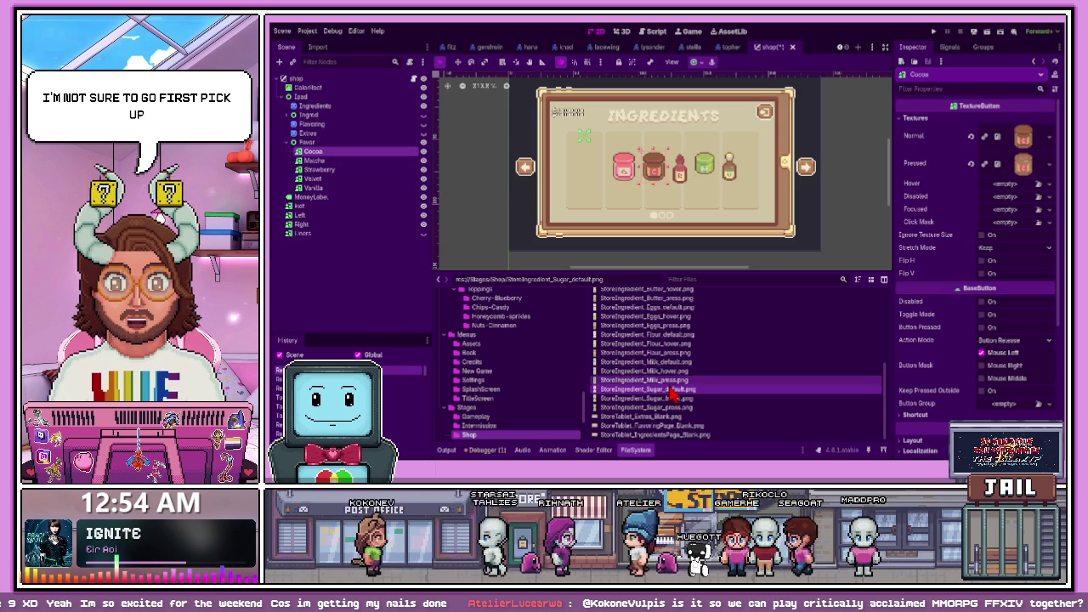
scroll(669, 396, up, 5)
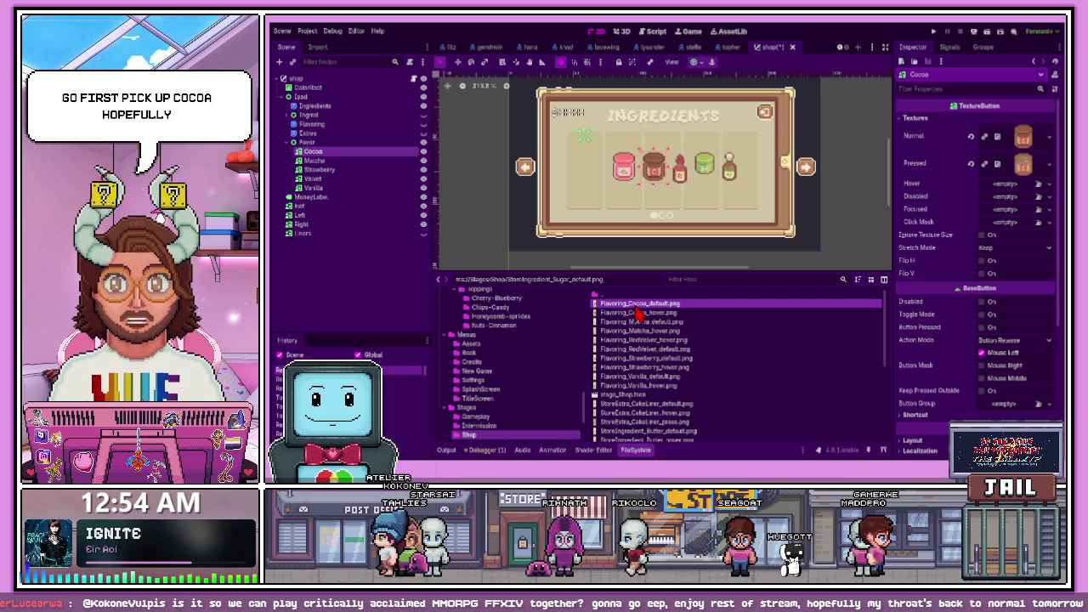
Assign Flavoring_Cocoa_hover.png as the Cocoa button's Normal and Hover textures
mouse_move(640, 313)
mouse_down()
mouse_move(722, 298)
mouse_move(1023, 138)
mouse_up()
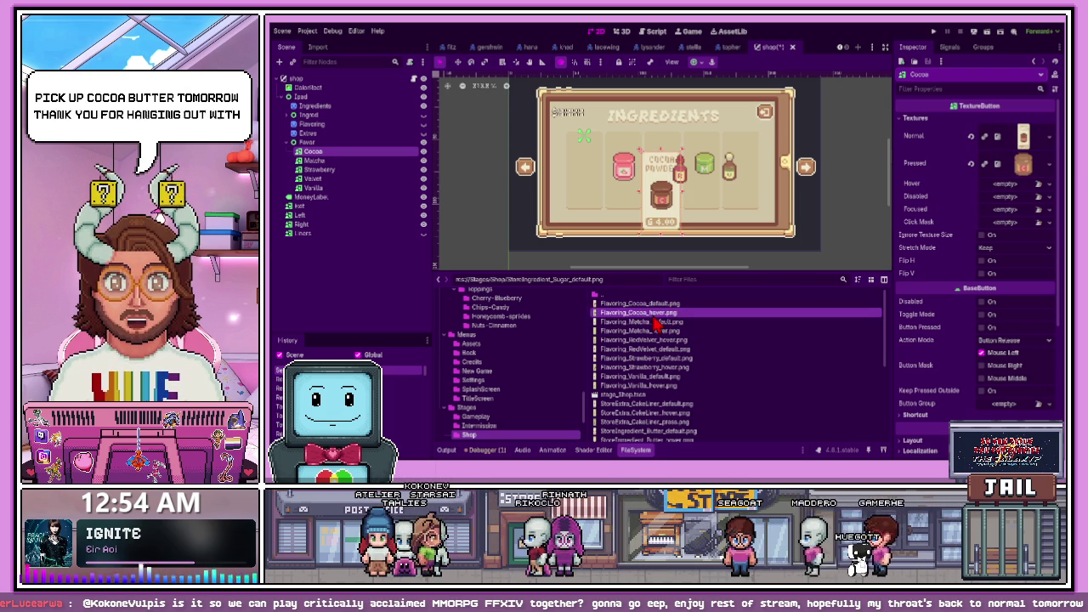
drag(995, 204, 1003, 185)
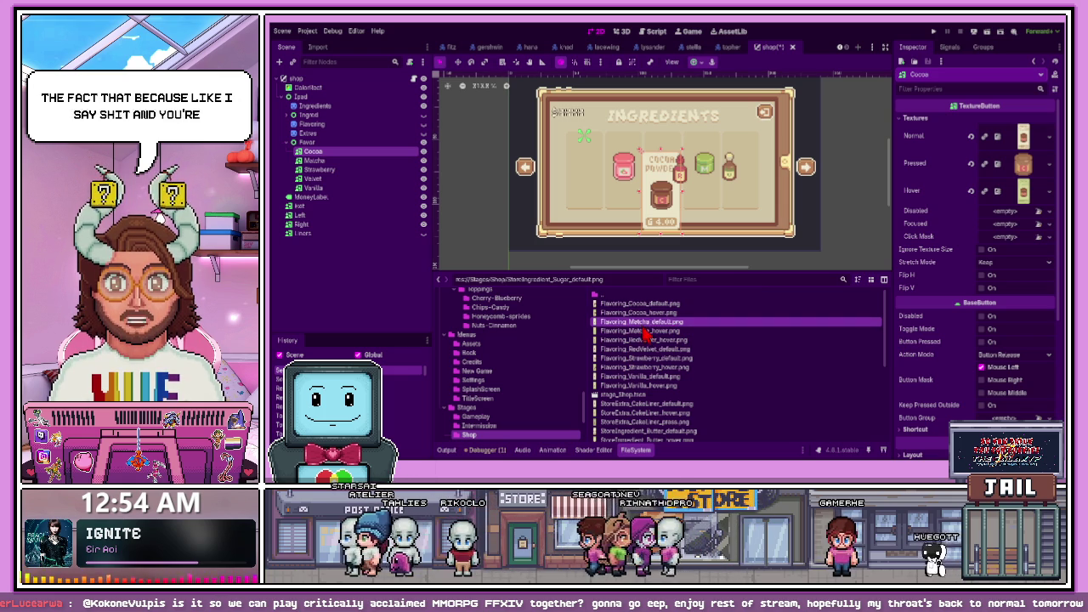
click(645, 321)
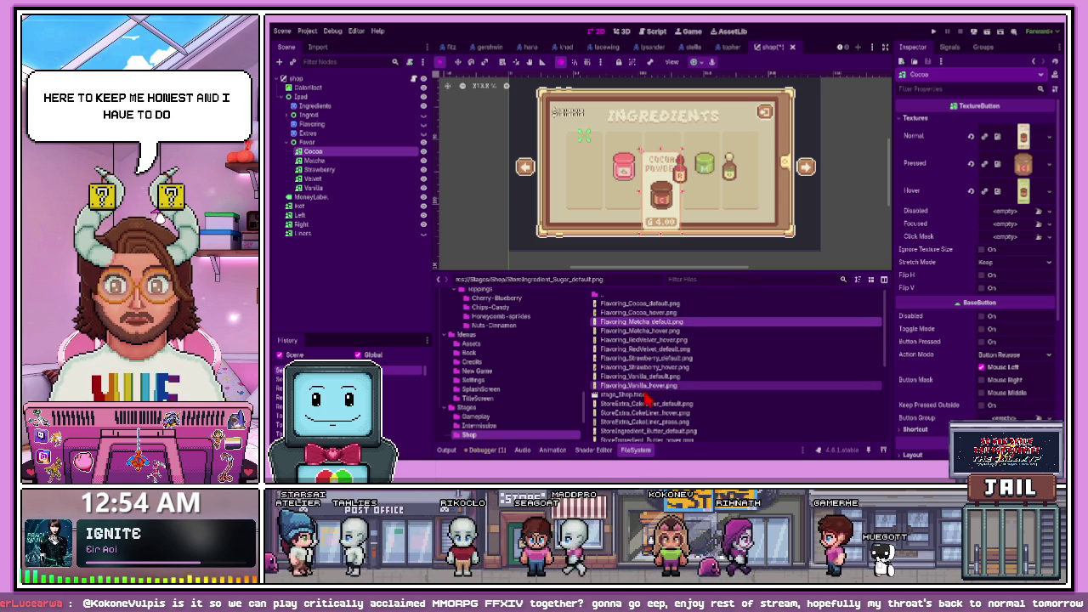
click(642, 376)
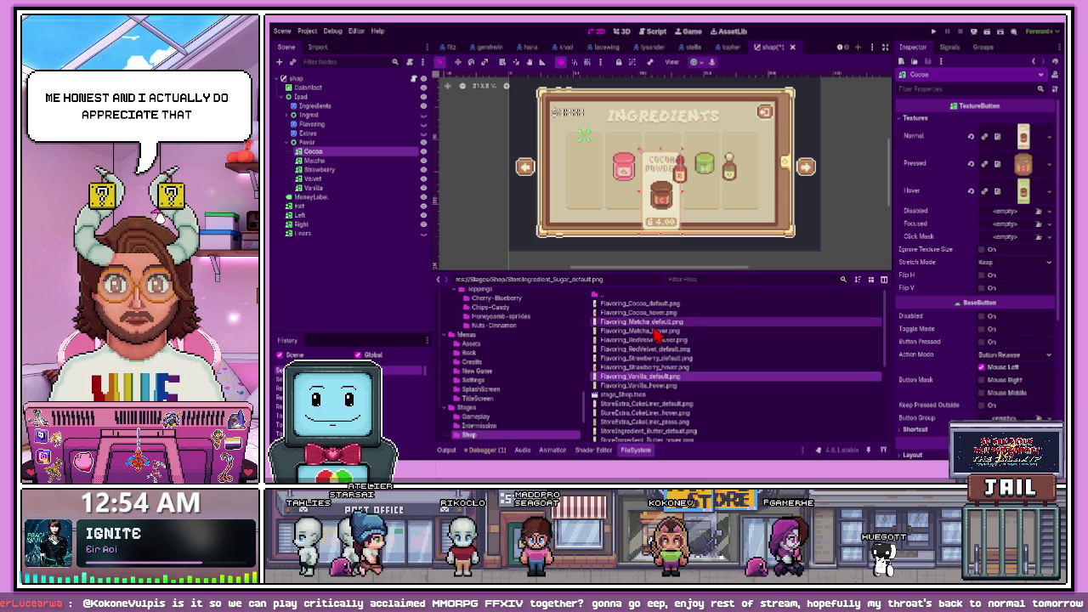
scroll(656, 350, down, 3)
scroll(656, 357, up, 3)
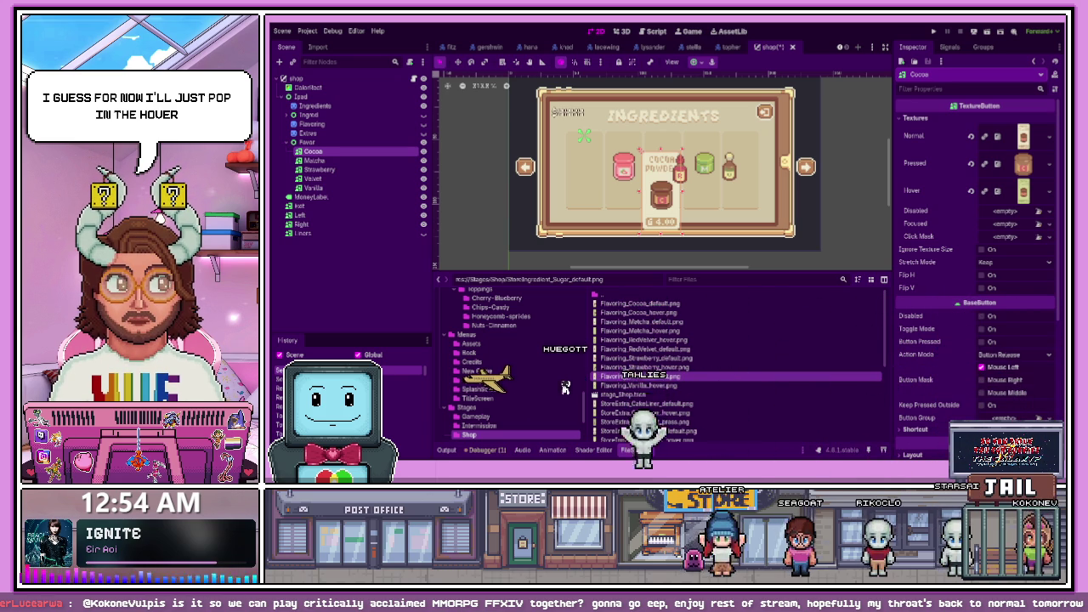
Move the Cocoa Powder card into the first slot of the tablet page
click(647, 341)
click(640, 313)
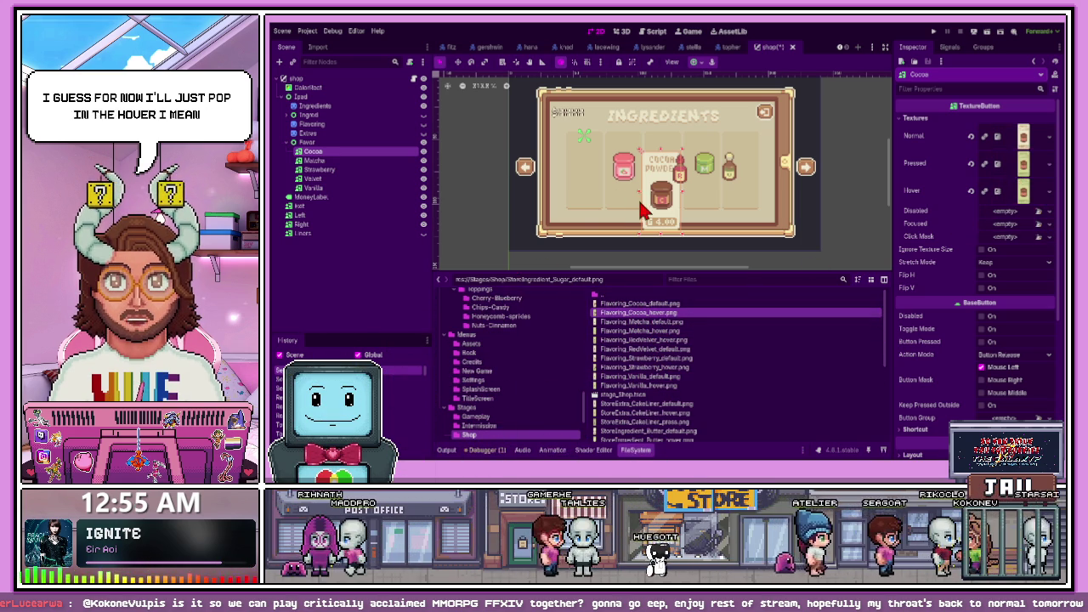
scroll(630, 212, up, 2)
drag(624, 205, 577, 189)
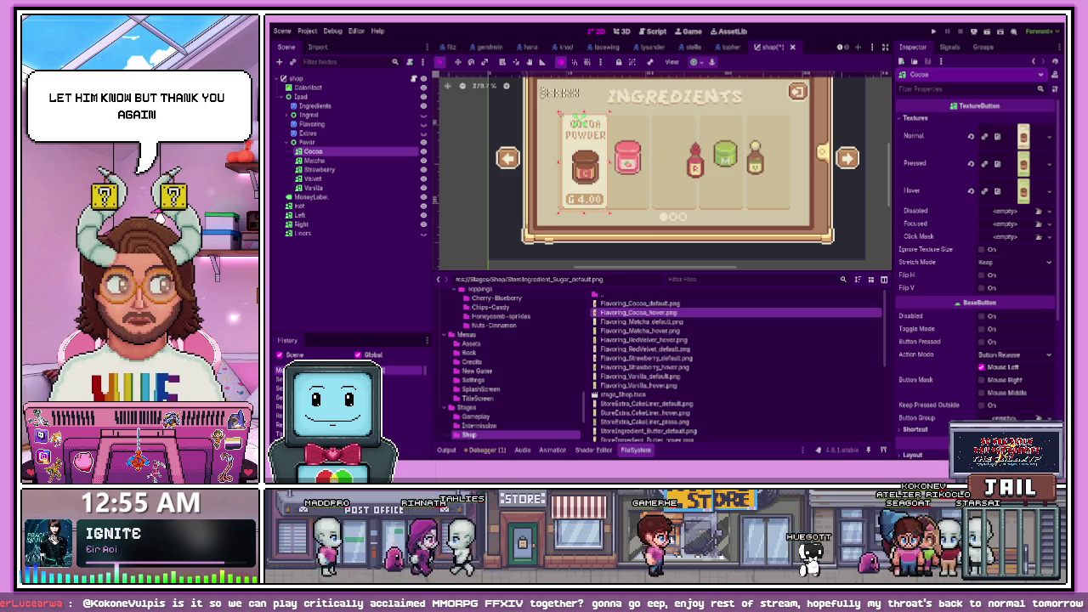
Nudge the Cocoa card slightly up-left to align it
scroll(579, 196, up, 4)
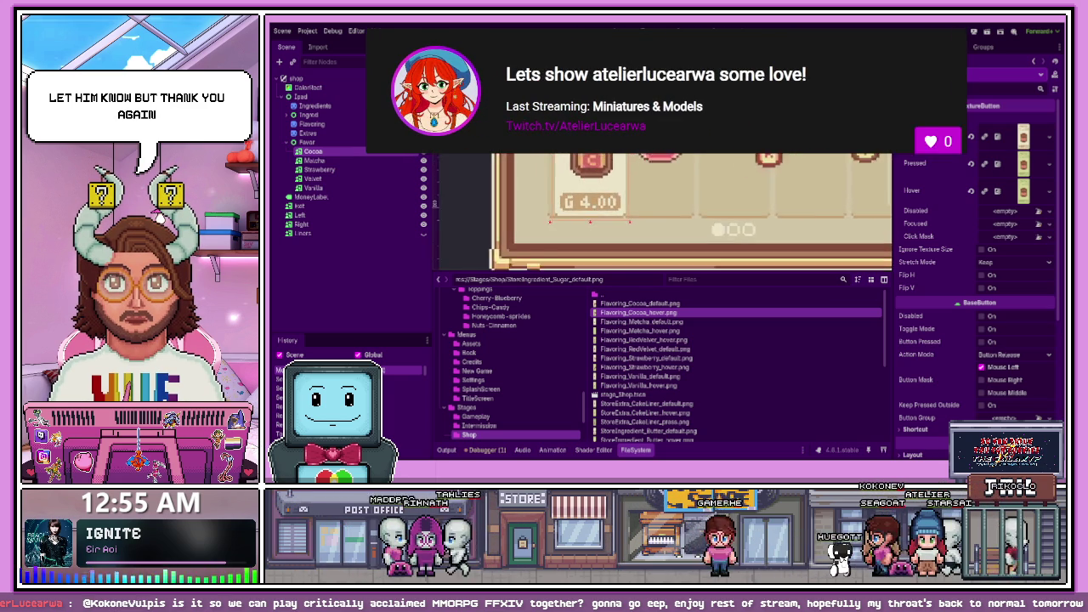
drag(581, 201, 574, 198)
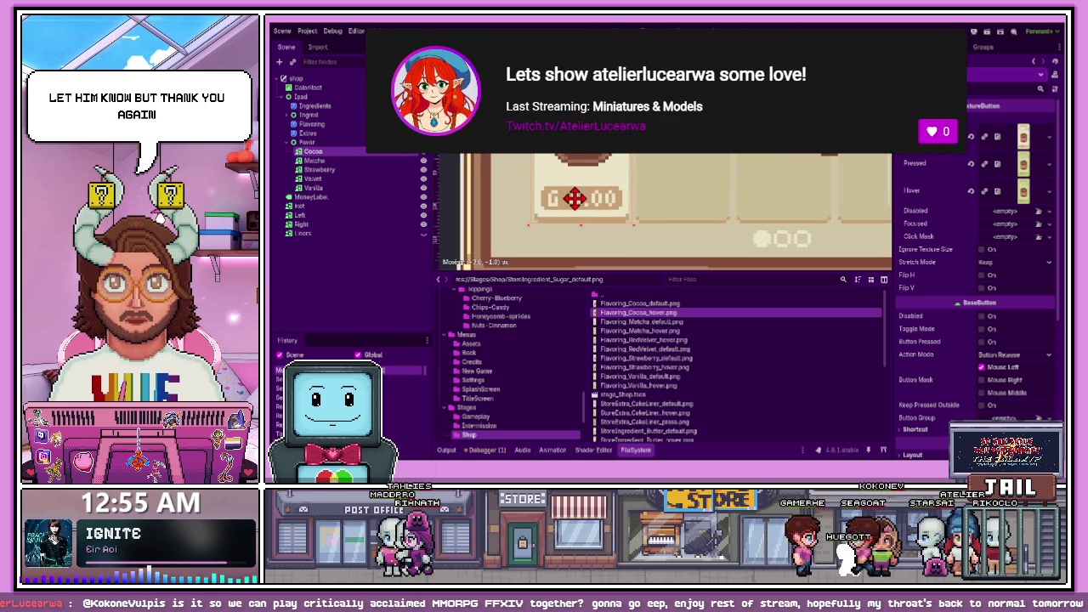
scroll(576, 211, down, 4)
Give the Matcha button Flavoring_Matcha_default.png as Normal and the hover image as Pressed texture
click(315, 105)
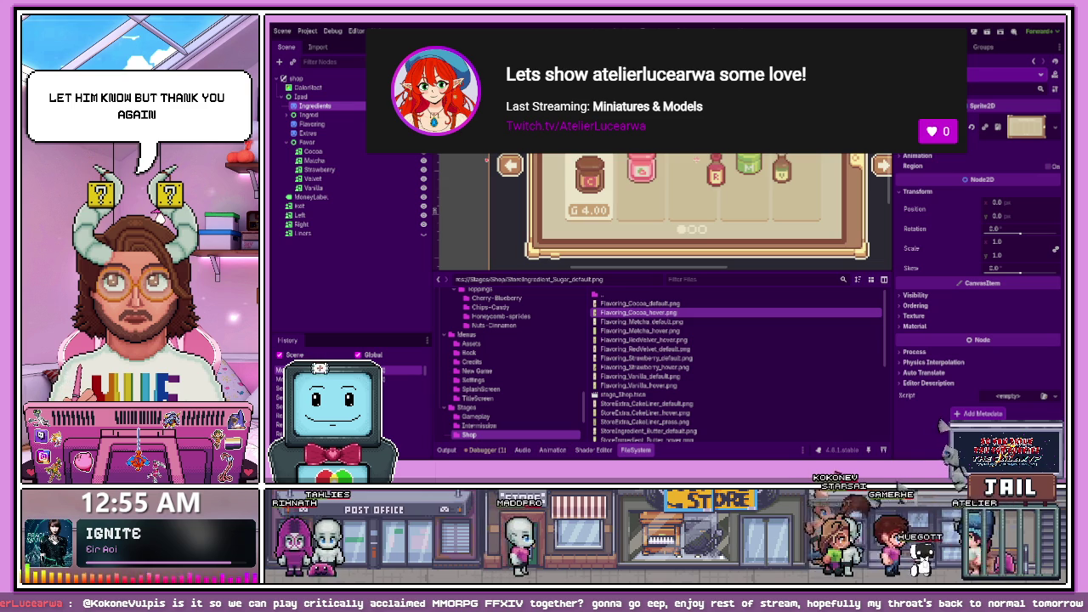
click(312, 152)
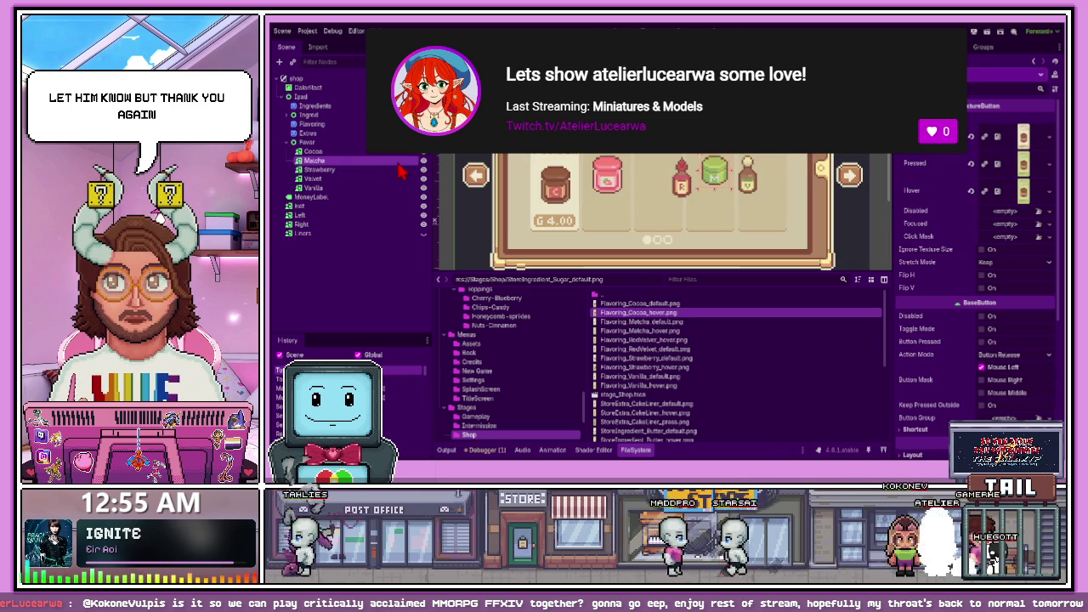
mouse_move(642, 321)
mouse_down()
mouse_move(816, 272)
mouse_move(1023, 136)
mouse_move(986, 161)
mouse_up()
mouse_move(651, 339)
mouse_down()
mouse_move(855, 296)
mouse_move(1008, 185)
mouse_up()
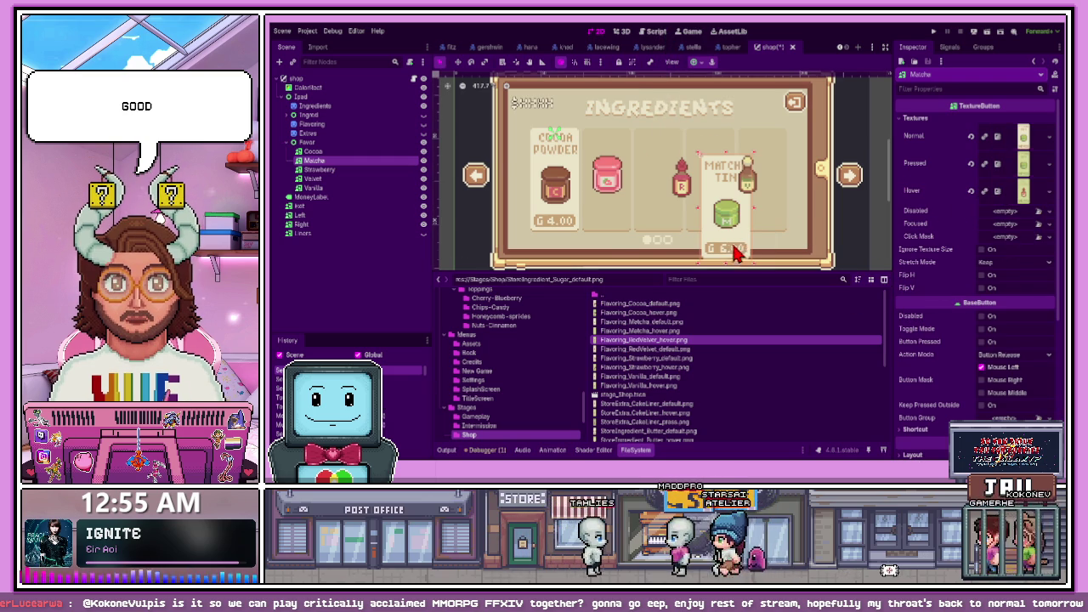
Give Strawberry its strawberry default texture and the strawberry hover image as Pressed texture
scroll(608, 240, up, 1)
scroll(612, 222, up, 2)
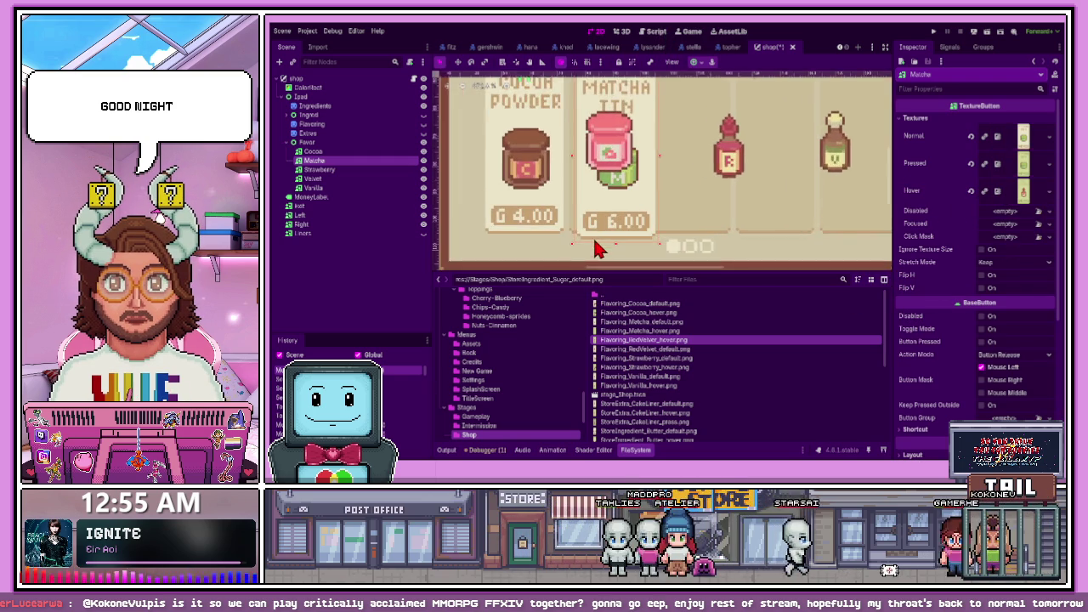
scroll(618, 222, down, 3)
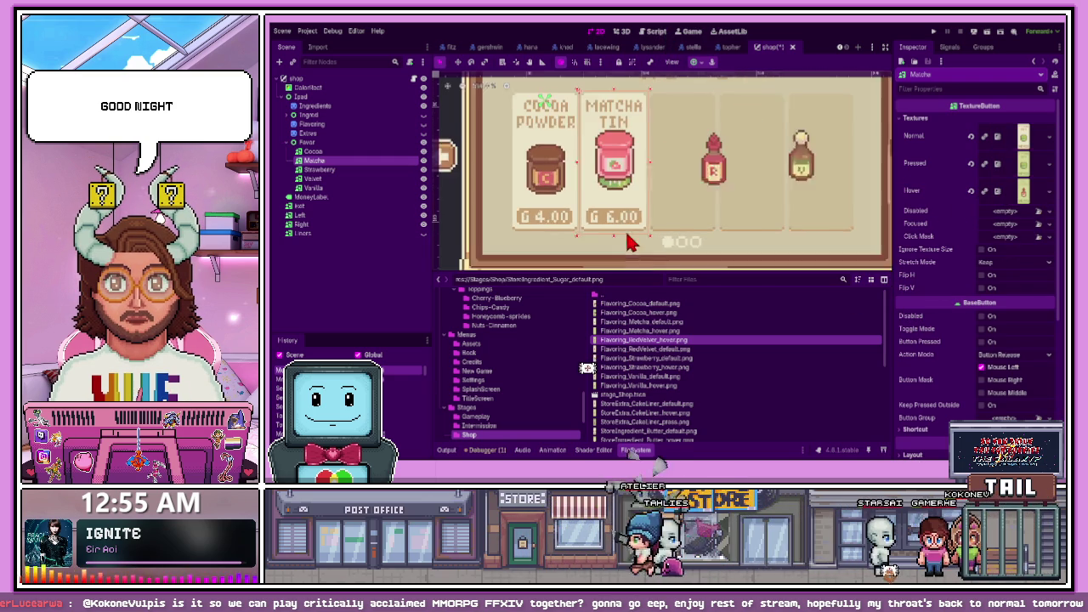
click(646, 349)
click(364, 171)
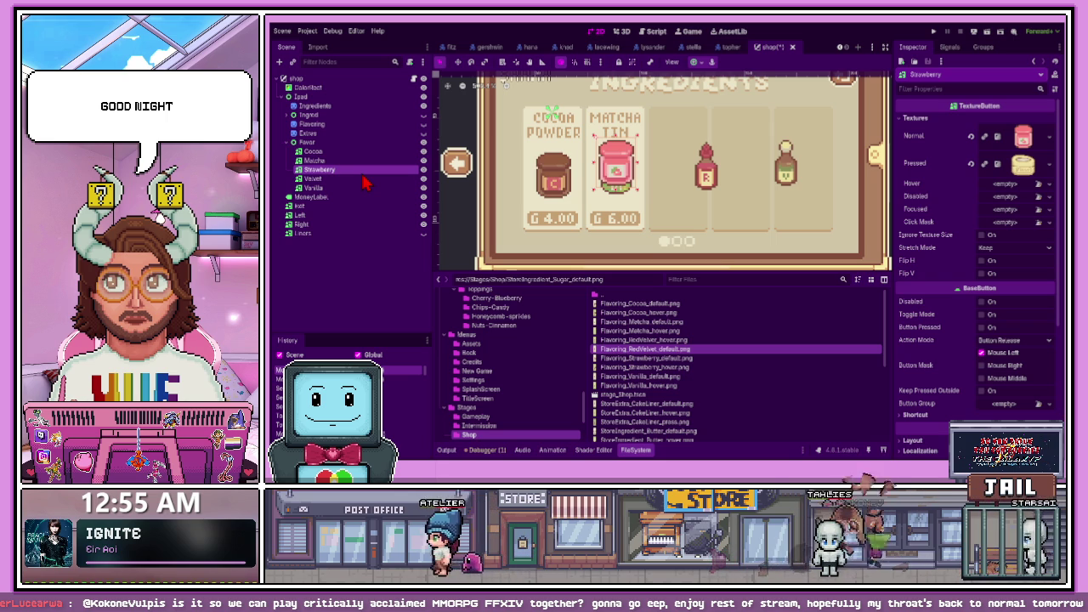
mouse_move(646, 358)
mouse_down()
mouse_move(681, 353)
mouse_move(1021, 157)
mouse_move(1023, 138)
mouse_up()
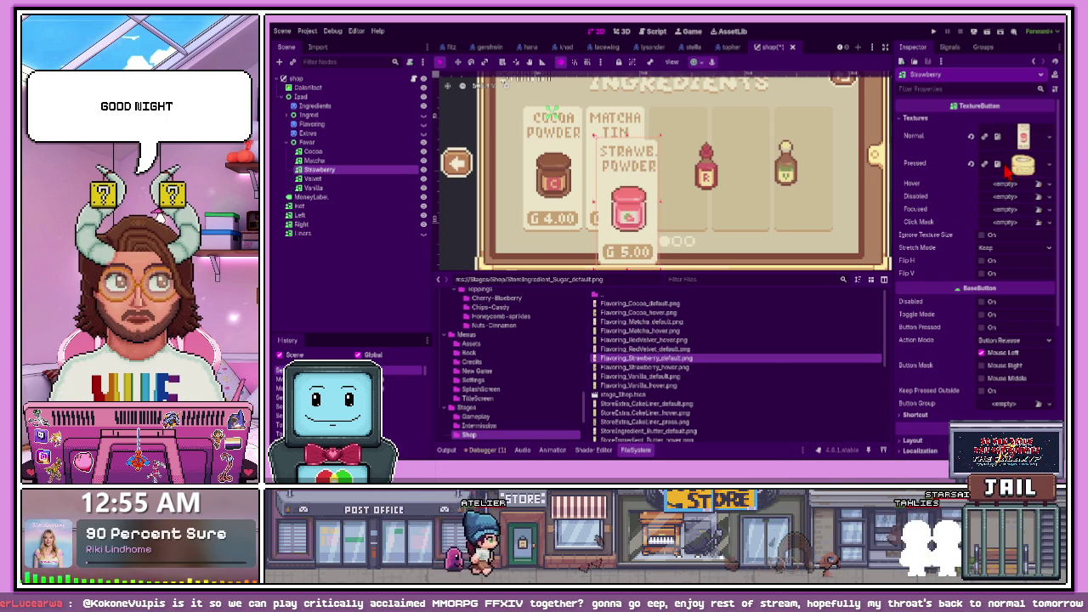
click(650, 367)
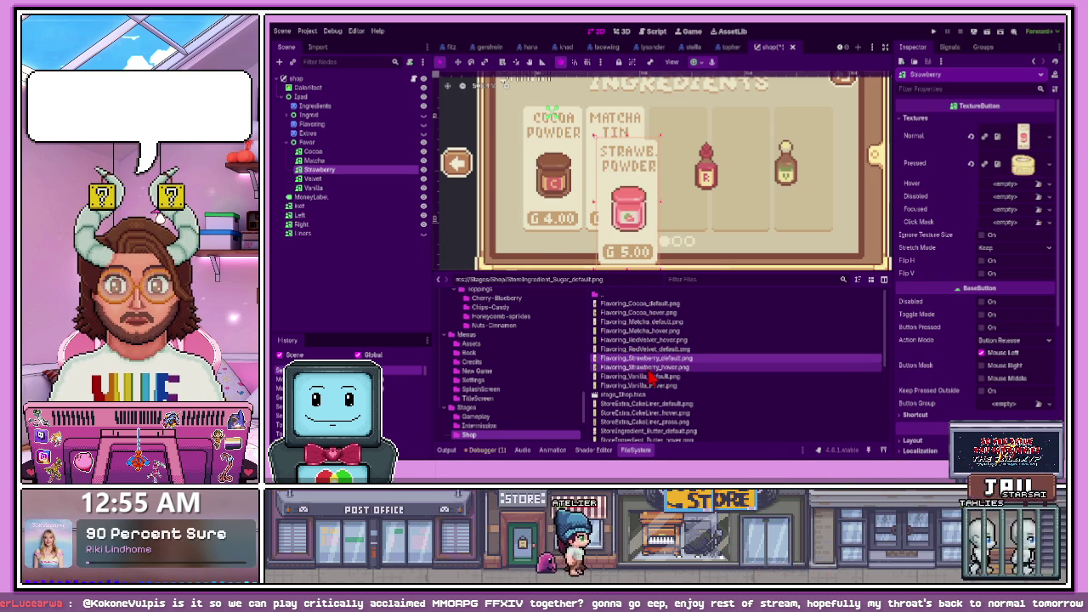
mouse_move(650, 368)
mouse_down()
mouse_move(1008, 200)
mouse_move(1023, 165)
mouse_up()
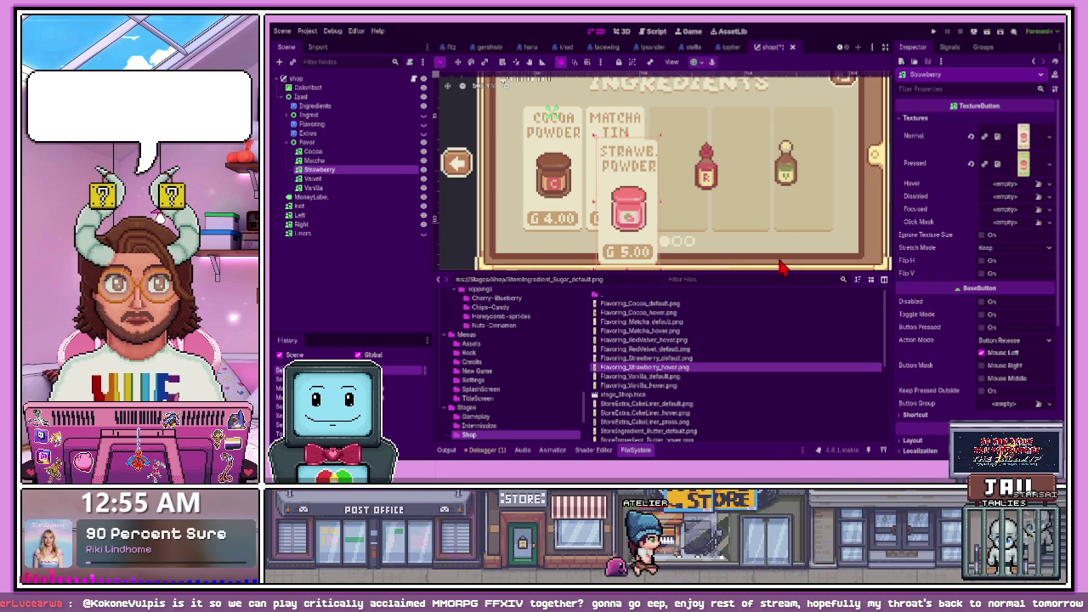
mouse_move(629, 247)
mouse_down()
mouse_move(651, 213)
mouse_move(681, 236)
mouse_up()
scroll(681, 236, up, 3)
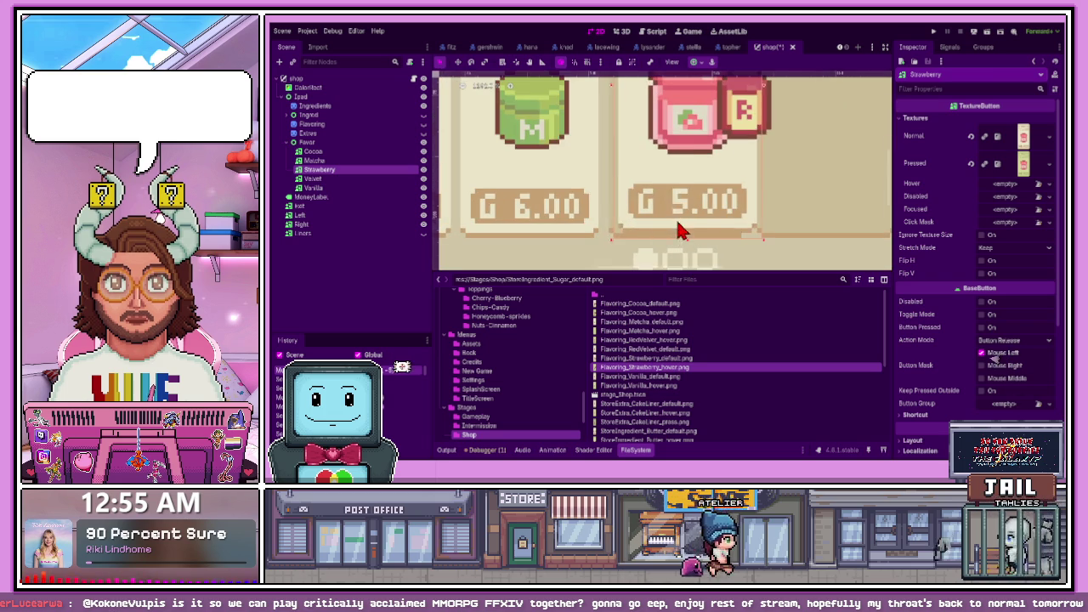
scroll(653, 253, down, 2)
scroll(655, 249, down, 2)
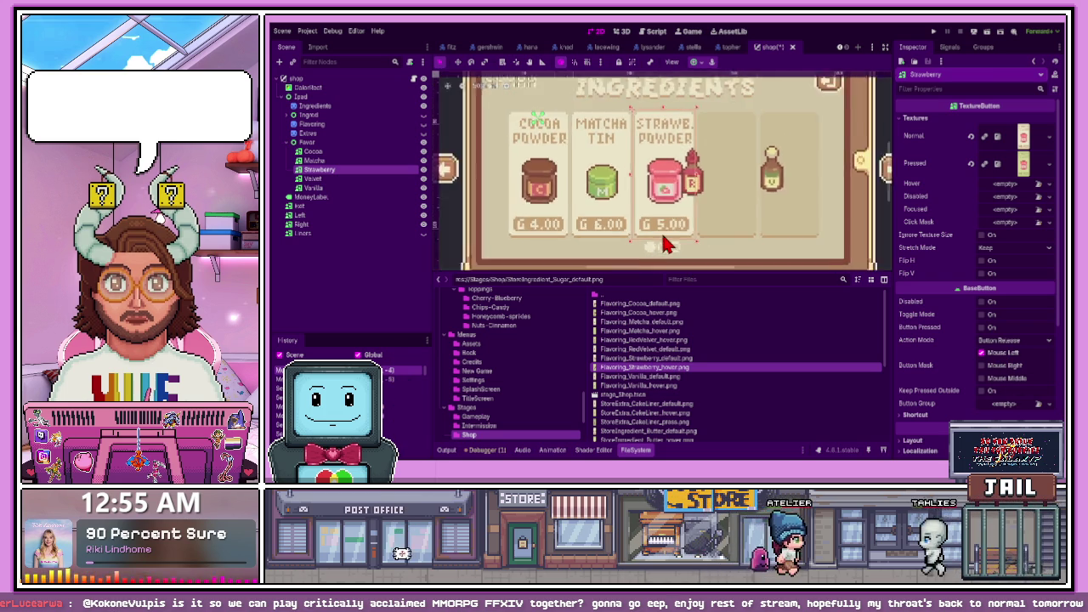
scroll(642, 255, up, 1)
Give Velvet the red velvet default texture and line its card up with the others
click(372, 182)
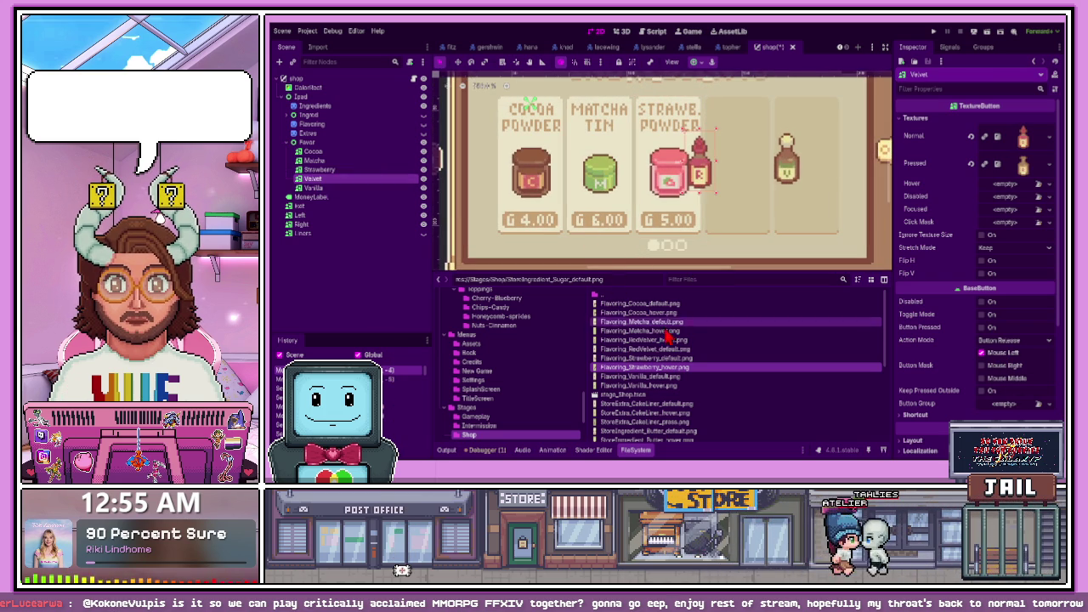
click(655, 340)
drag(652, 349, 1016, 136)
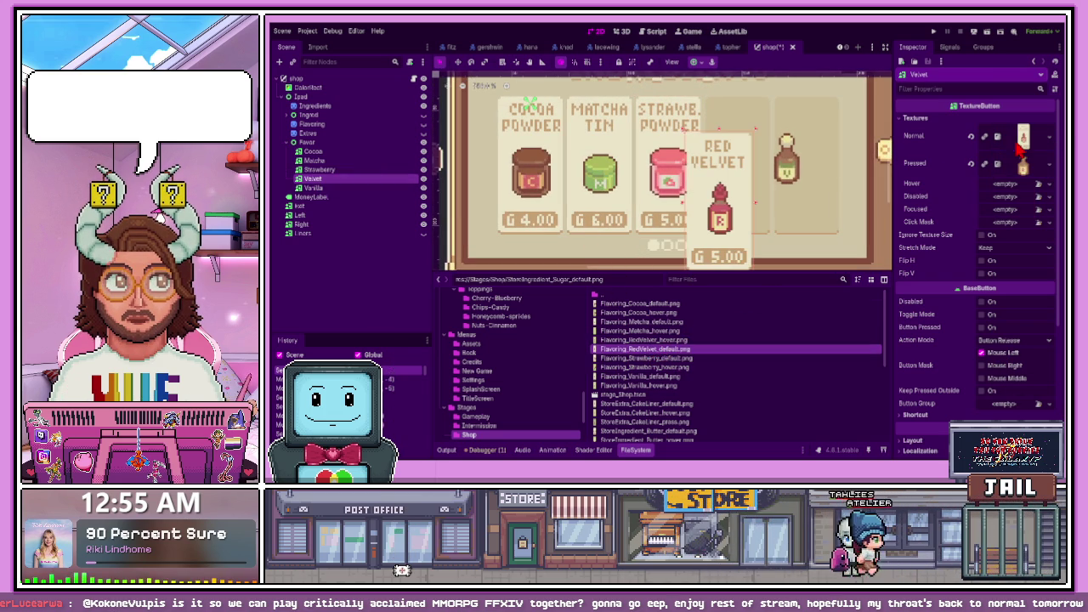
drag(733, 247, 746, 219)
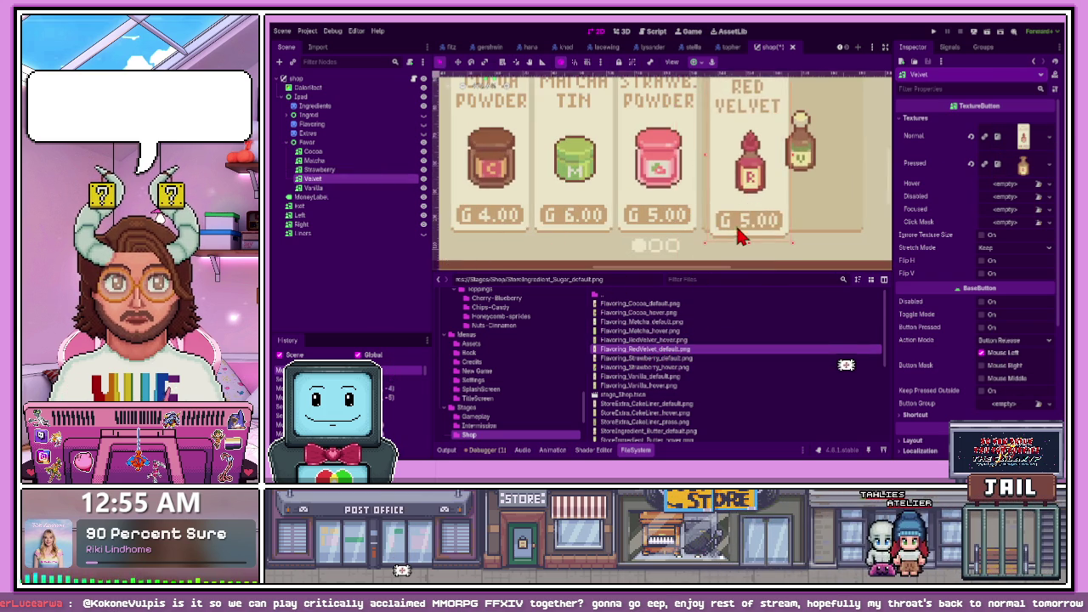
Set the red velvet hover image as Velvet's Pressed and Hover textures, and Strawberry's Hover texture
scroll(740, 217, up, 4)
scroll(722, 221, down, 4)
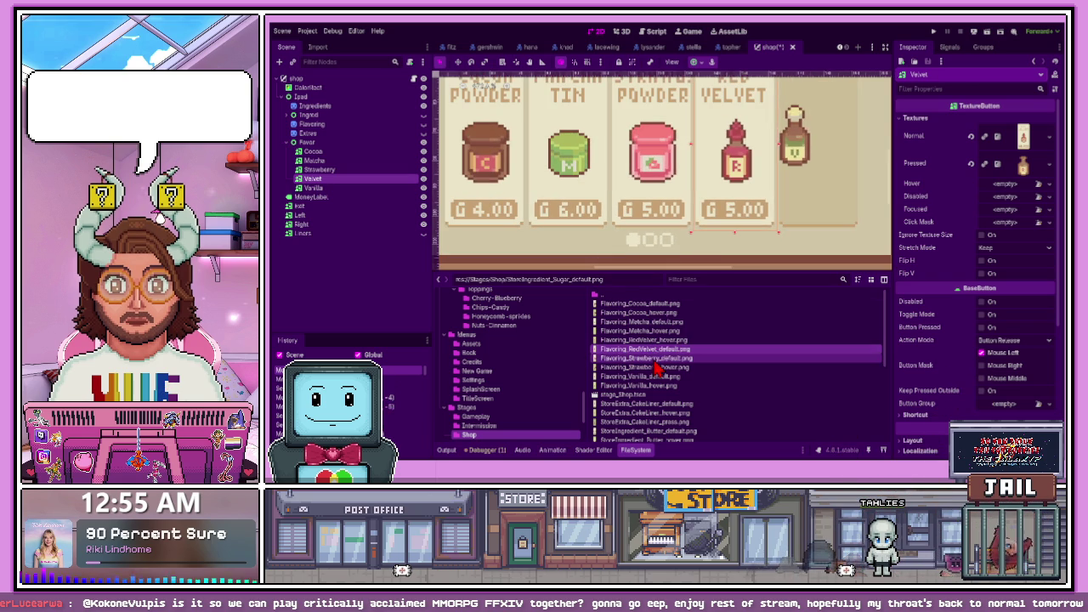
mouse_move(650, 340)
mouse_down()
mouse_move(672, 341)
mouse_move(1012, 151)
mouse_move(1023, 162)
mouse_up()
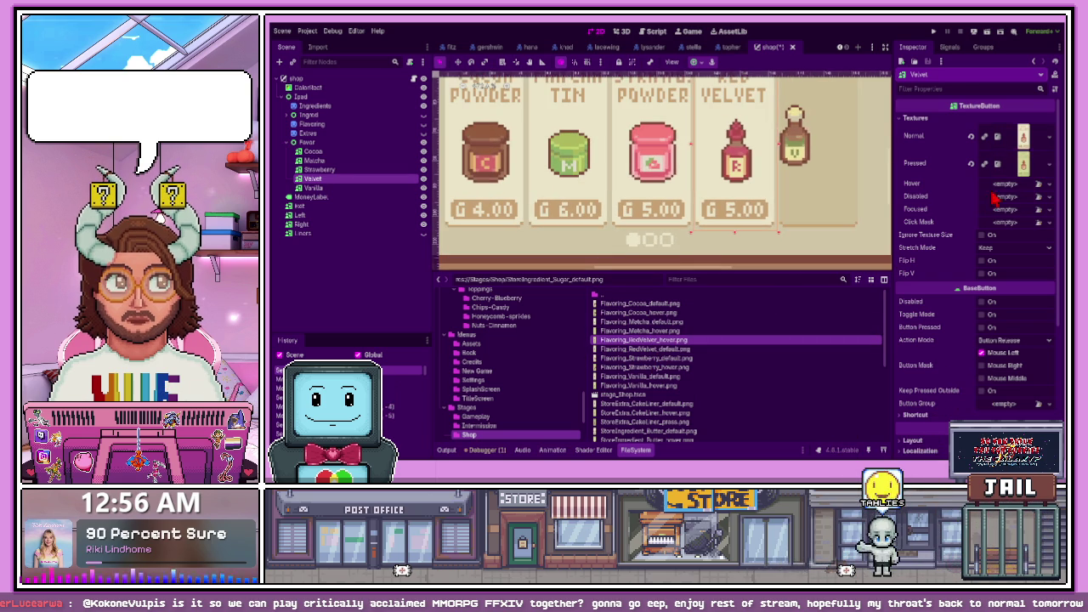
drag(693, 325, 942, 223)
drag(1004, 178, 1008, 191)
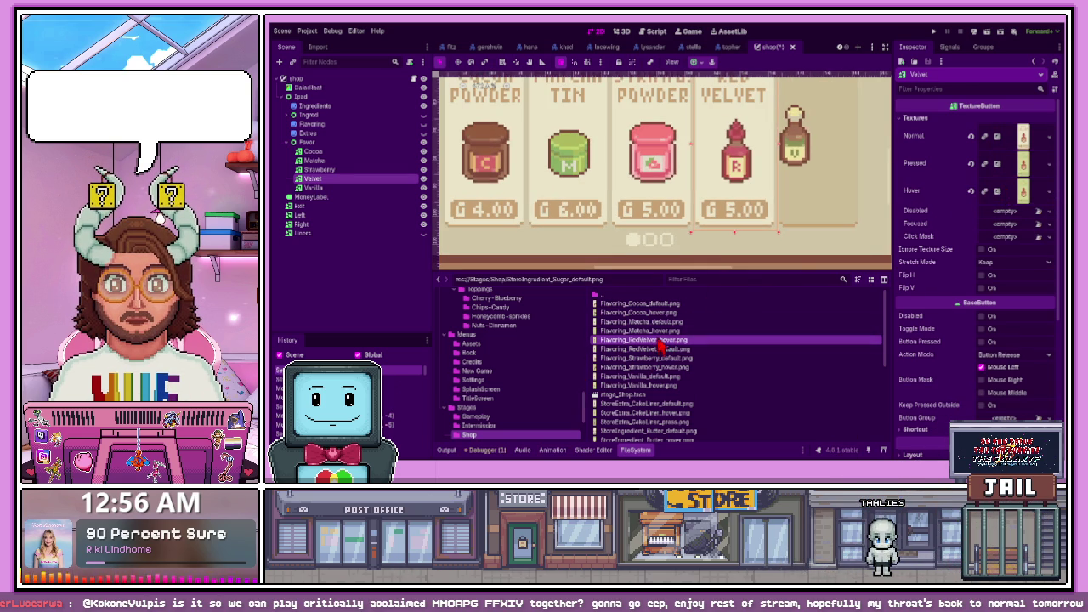
click(356, 171)
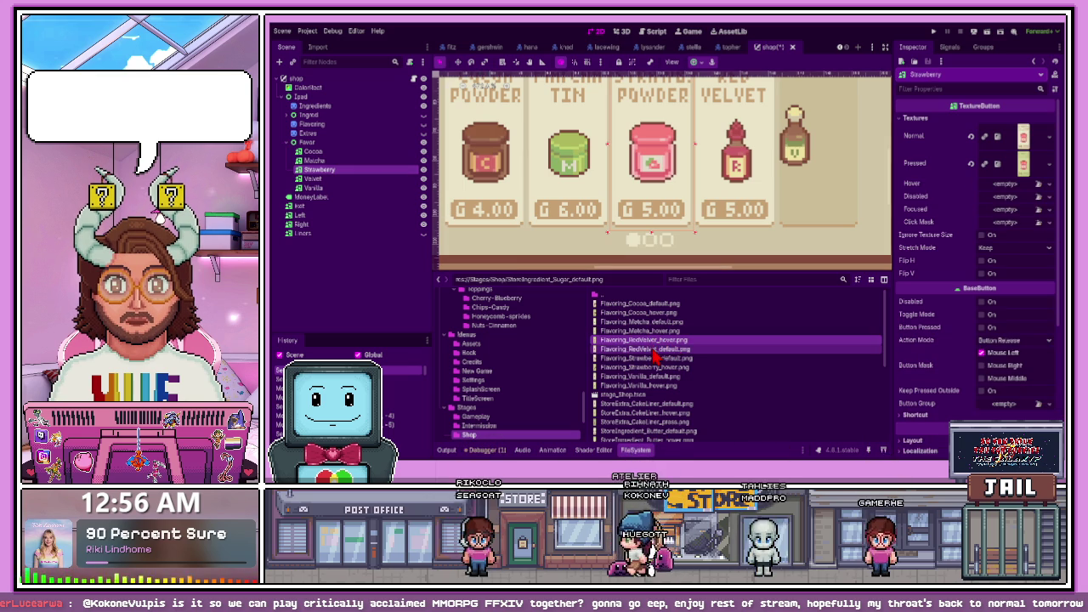
mouse_move(657, 376)
mouse_down()
mouse_move(994, 212)
mouse_move(1017, 183)
mouse_up()
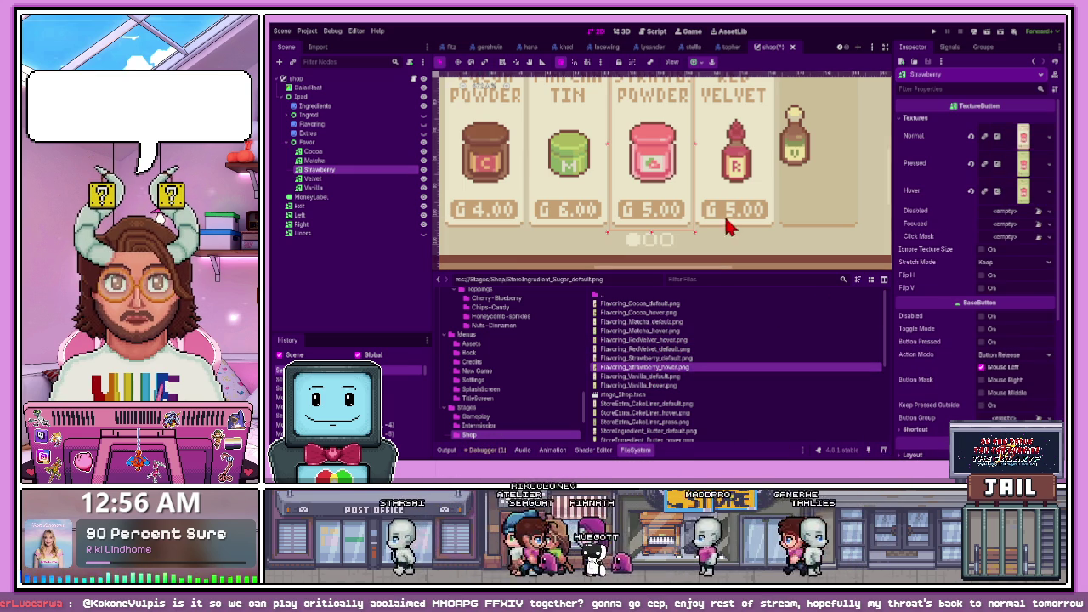
Give Vanilla its vanilla default, pressed and hover textures and align the Vanilla Ext. card
click(358, 188)
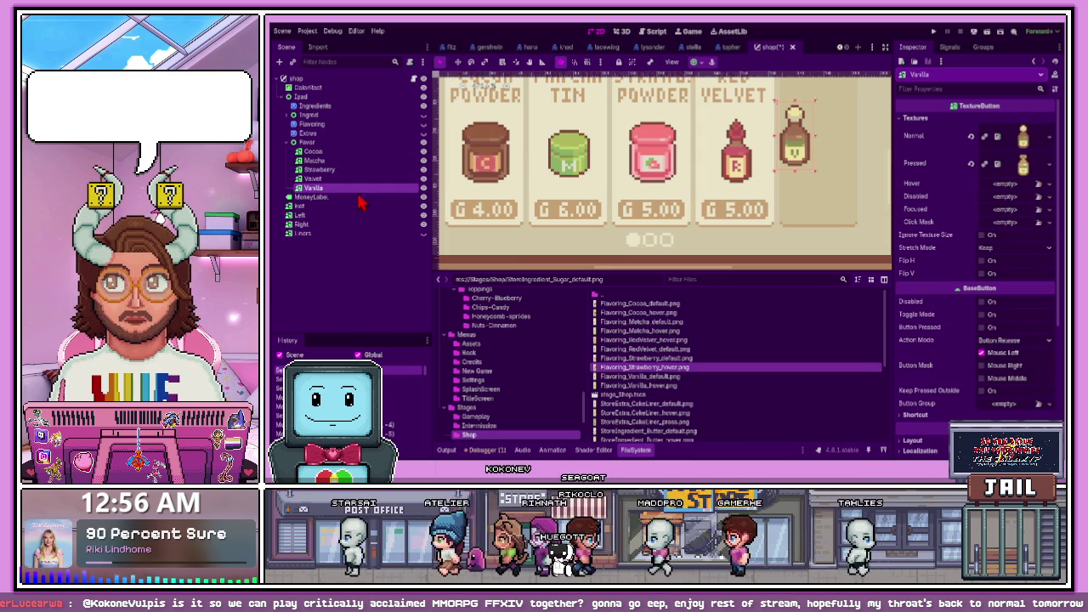
drag(640, 375, 1014, 140)
drag(639, 385, 1021, 166)
mouse_move(640, 385)
mouse_down()
mouse_move(773, 246)
mouse_move(1007, 179)
mouse_move(1006, 191)
mouse_up()
mouse_move(784, 215)
mouse_down()
mouse_move(824, 182)
mouse_move(799, 182)
mouse_up()
scroll(824, 182, up, 2)
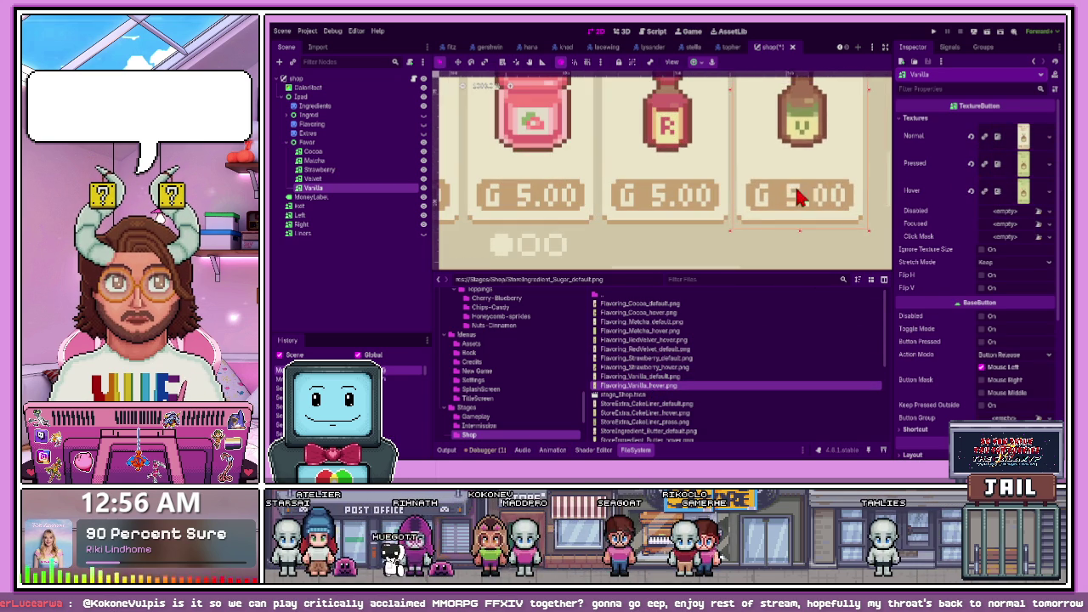
scroll(740, 235, down, 5)
click(691, 251)
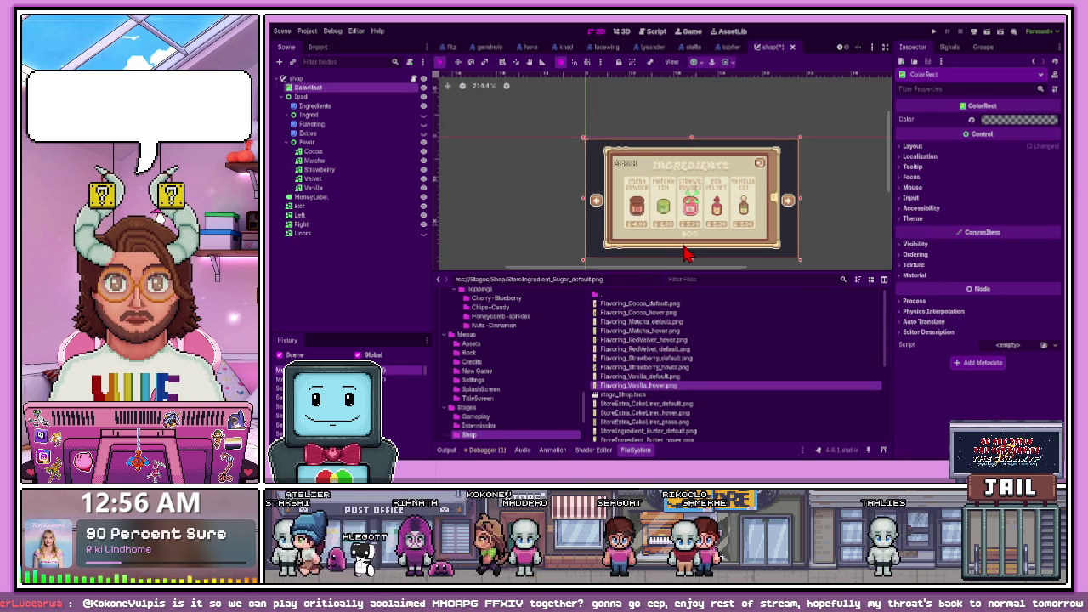
Deselect everything and save the shop scene with Ctrl+S
click(812, 239)
key(ctrl+s)
scroll(728, 246, up, 2)
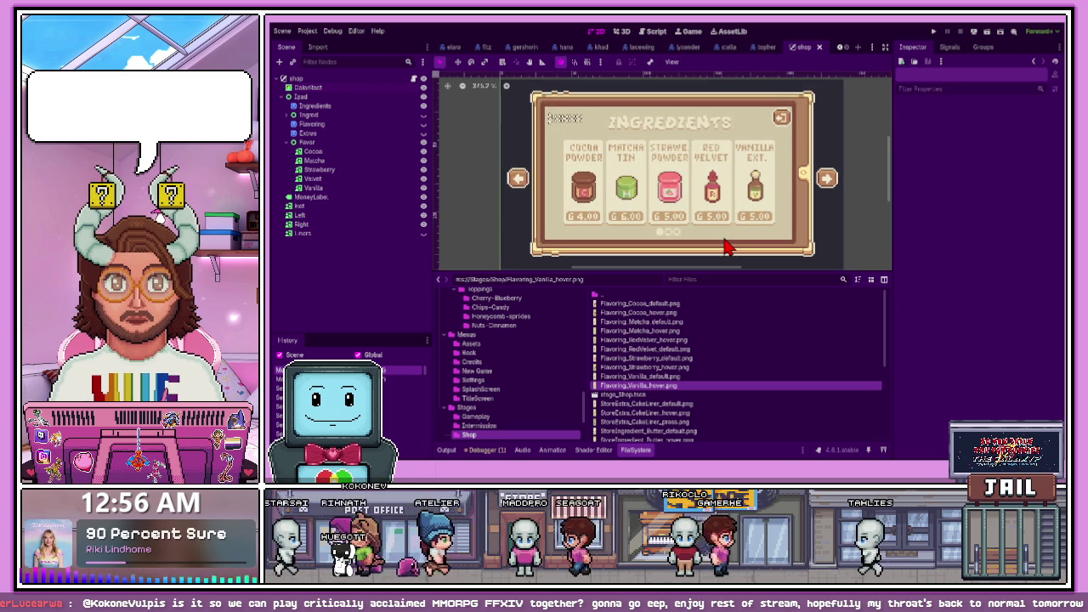
scroll(723, 256, right, 1)
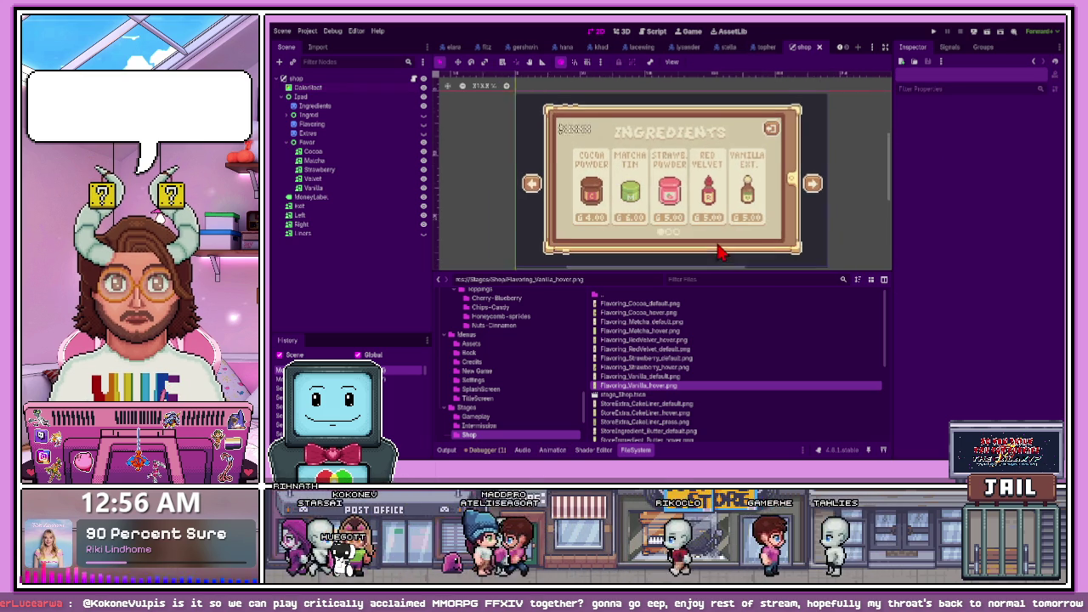
scroll(680, 243, up, 1)
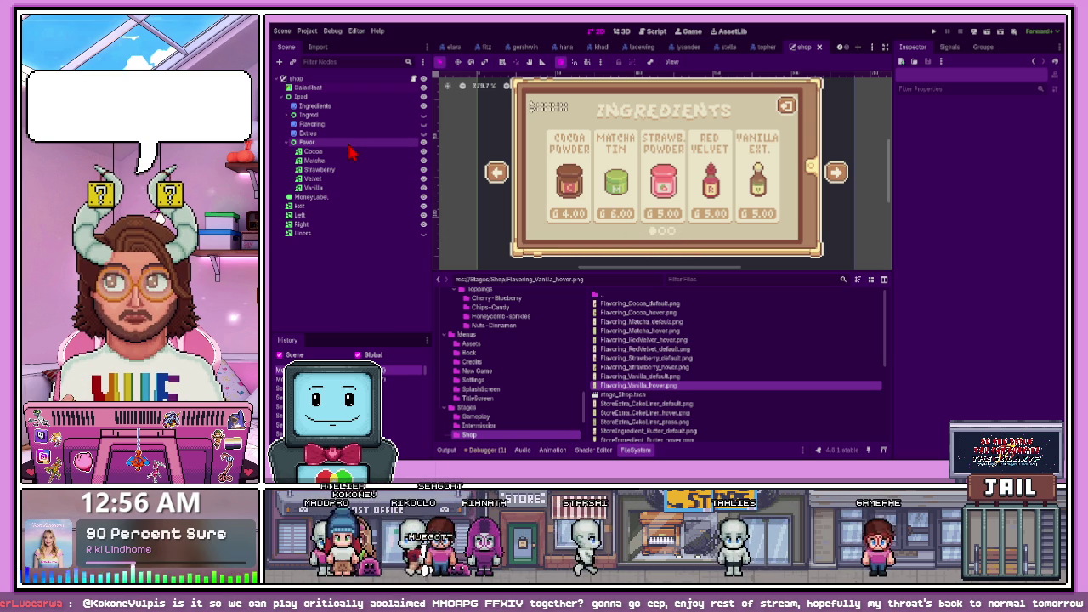
Hide the Ingredients panel and make the Flavoring panel visible
key(ctrl+z)
click(424, 124)
click(394, 125)
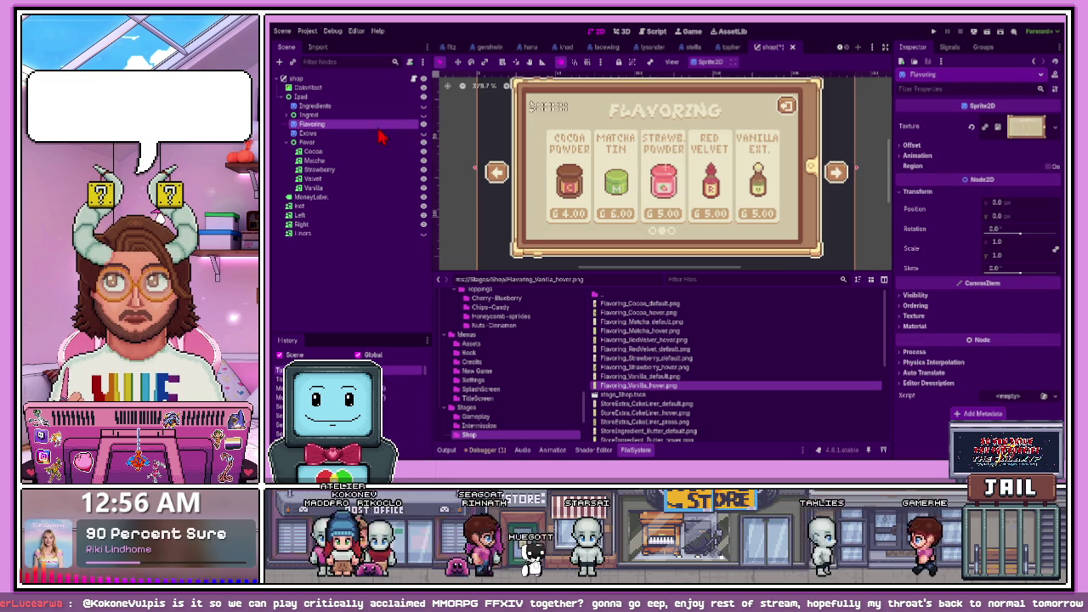
Collapse the Flavor and Ingred nodes and move Flavoring under Favor, above Cocoa
click(289, 142)
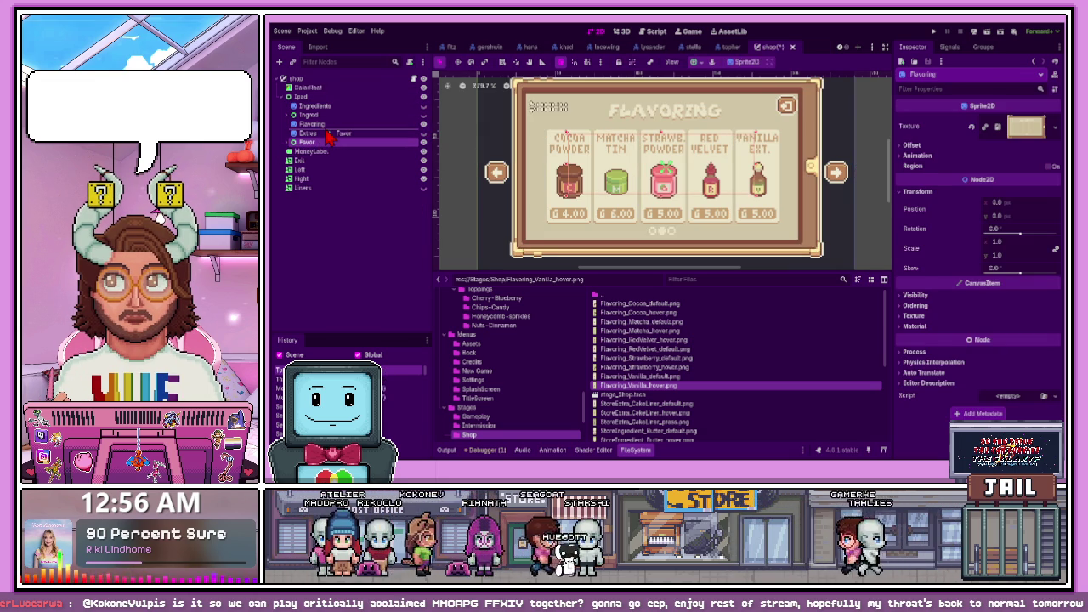
drag(328, 138, 329, 138)
click(322, 143)
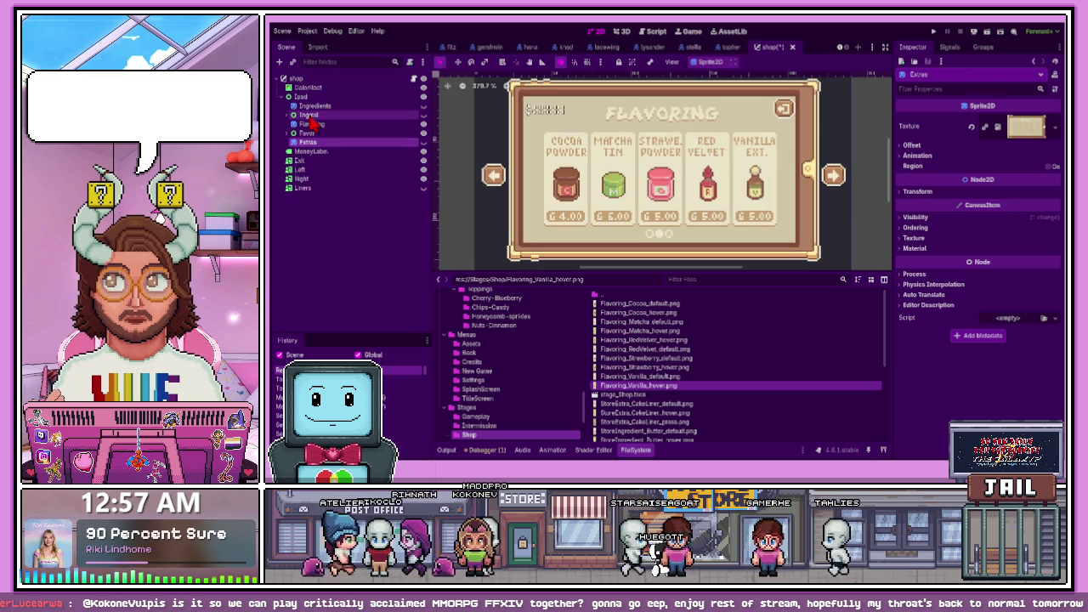
drag(313, 105, 339, 120)
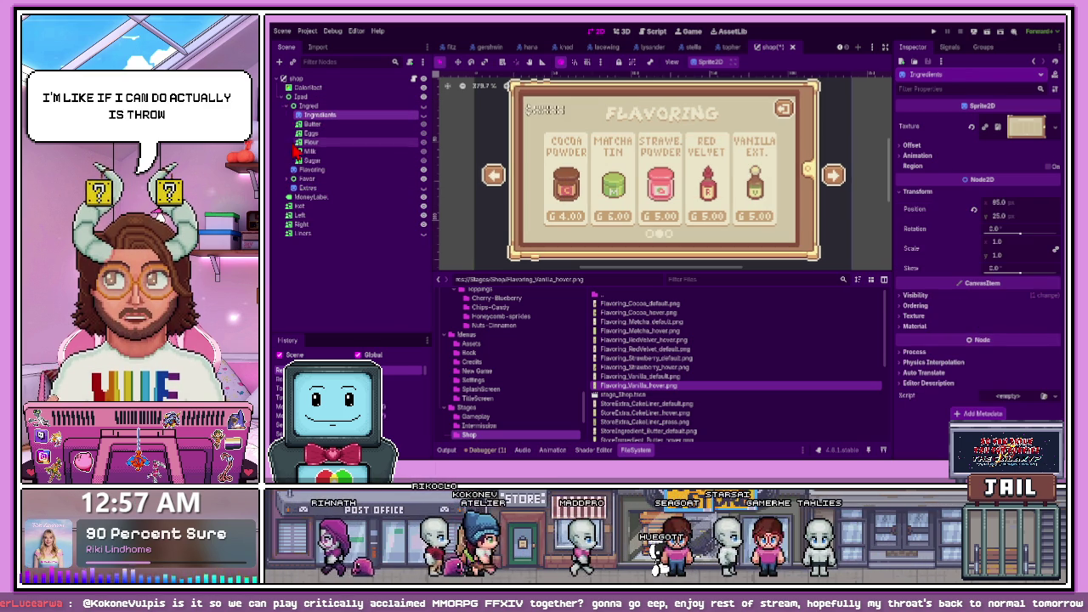
click(287, 105)
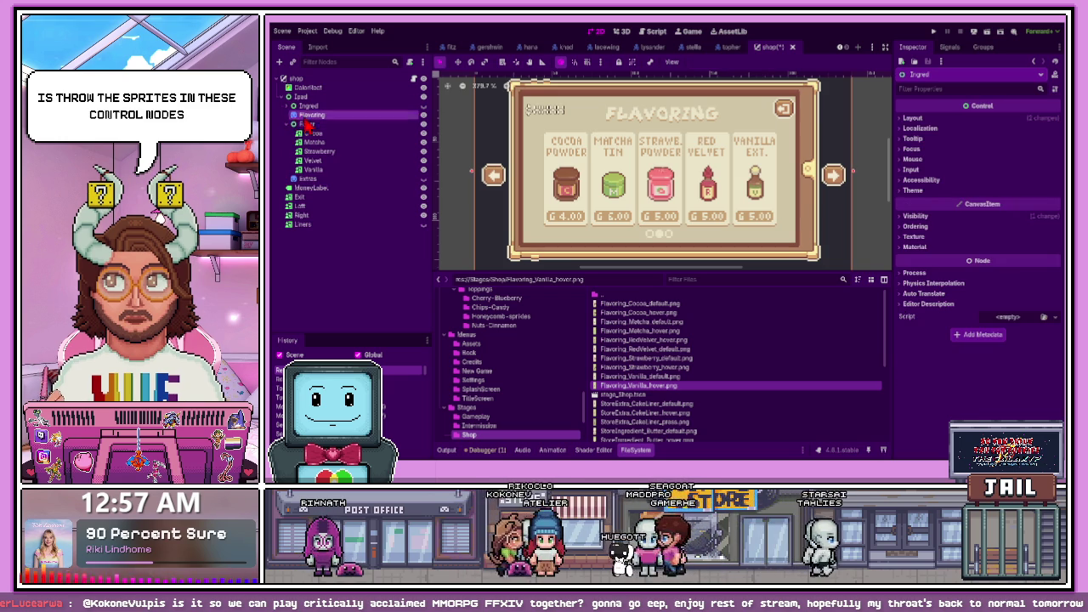
drag(323, 138, 303, 142)
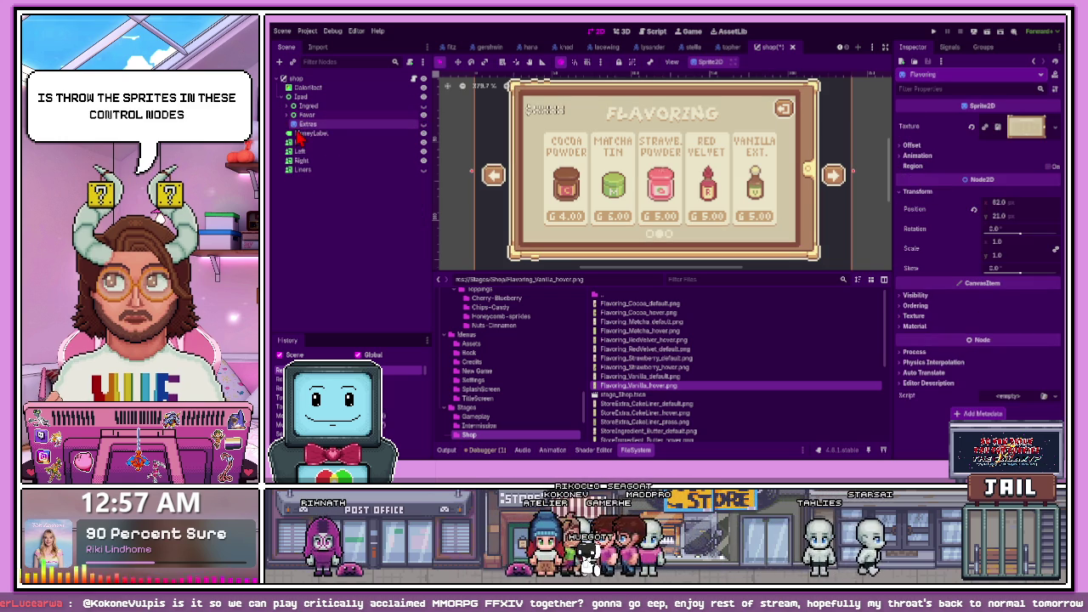
click(321, 204)
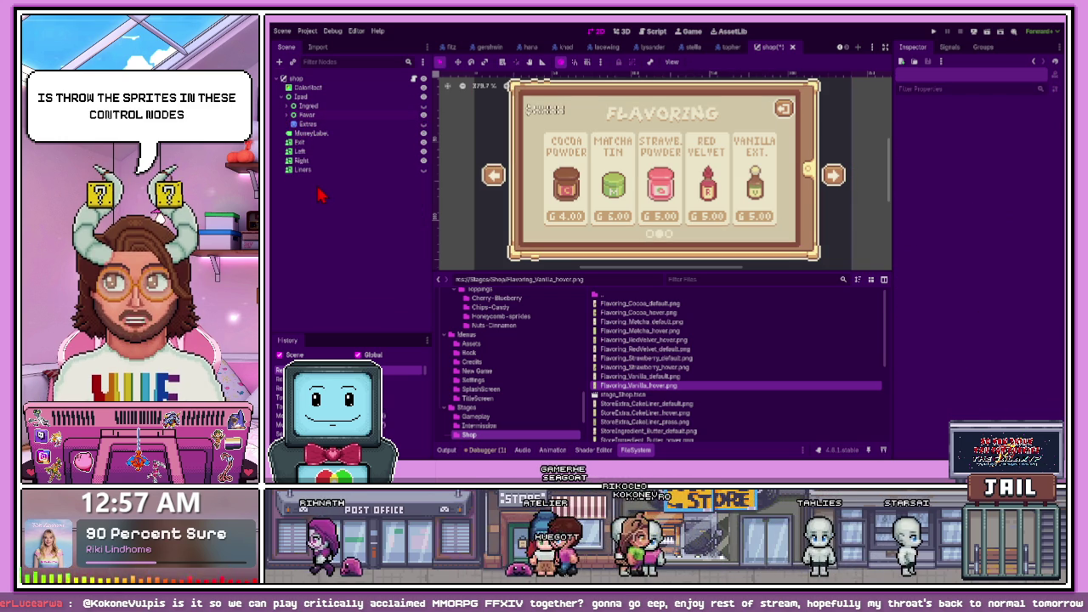
Add a Control named Extra under Ipad below Flavor, with a TextureButton child named Liners
key(ctrl+a)
key(Return)
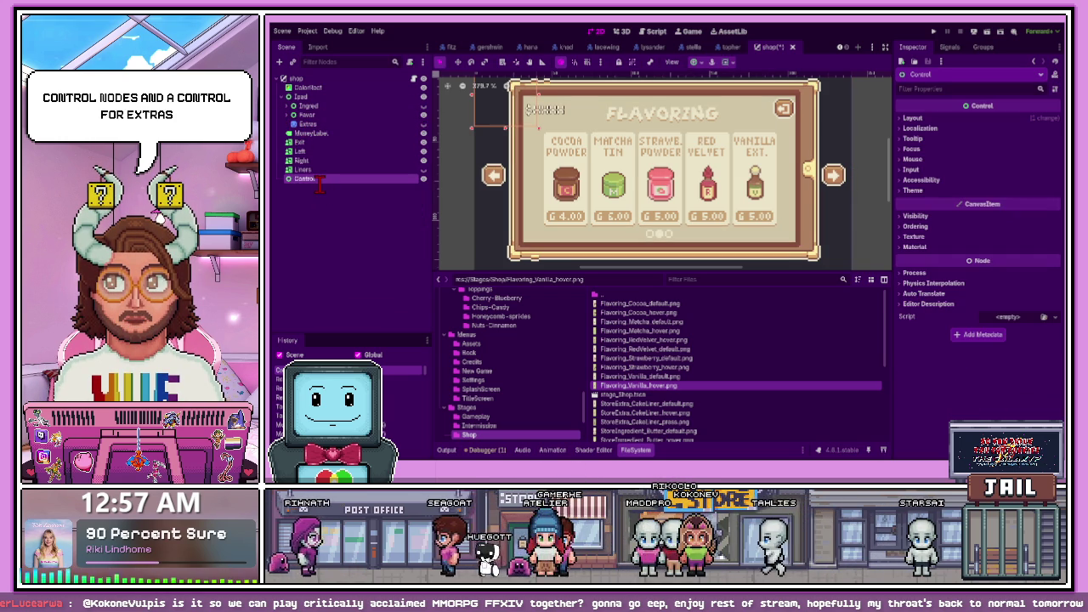
drag(304, 125, 329, 136)
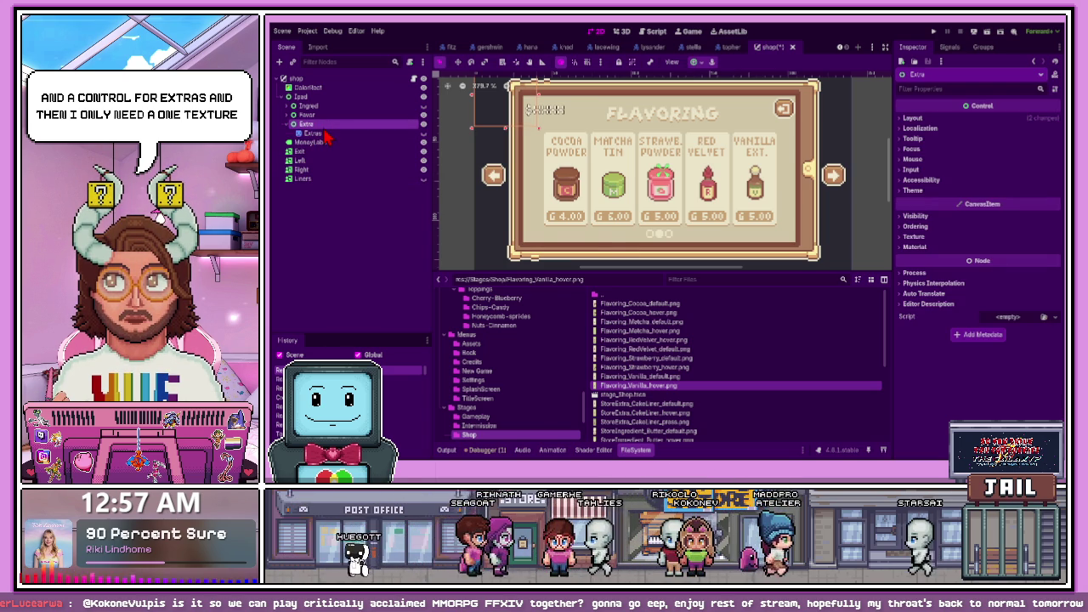
key(ctrl+v)
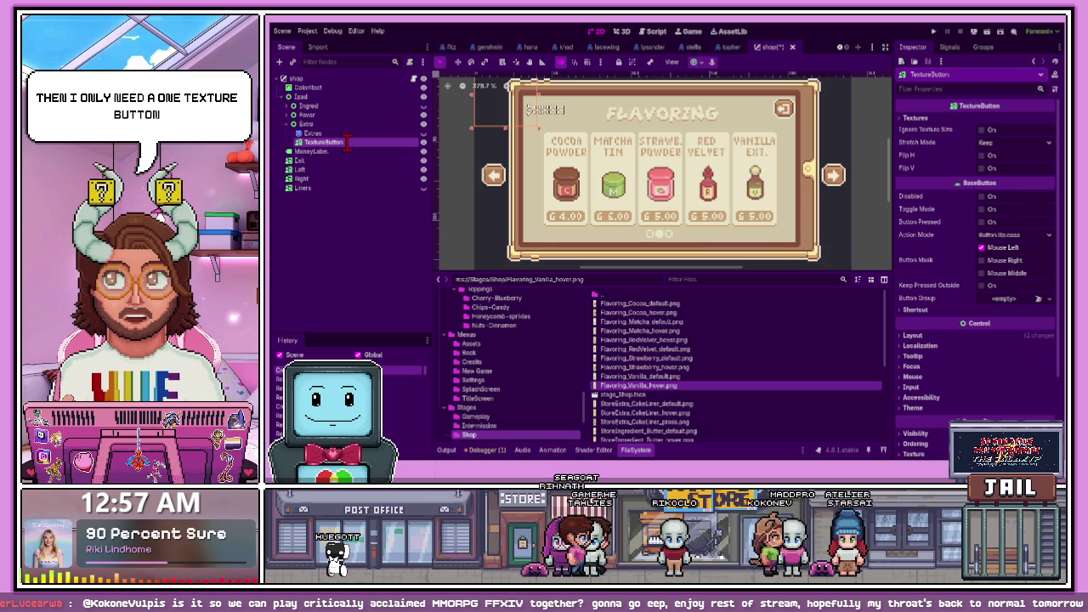
text(Liners)
key(Return)
Delete the old Liners node and hide the Flavoring page so Extras shows
click(336, 189)
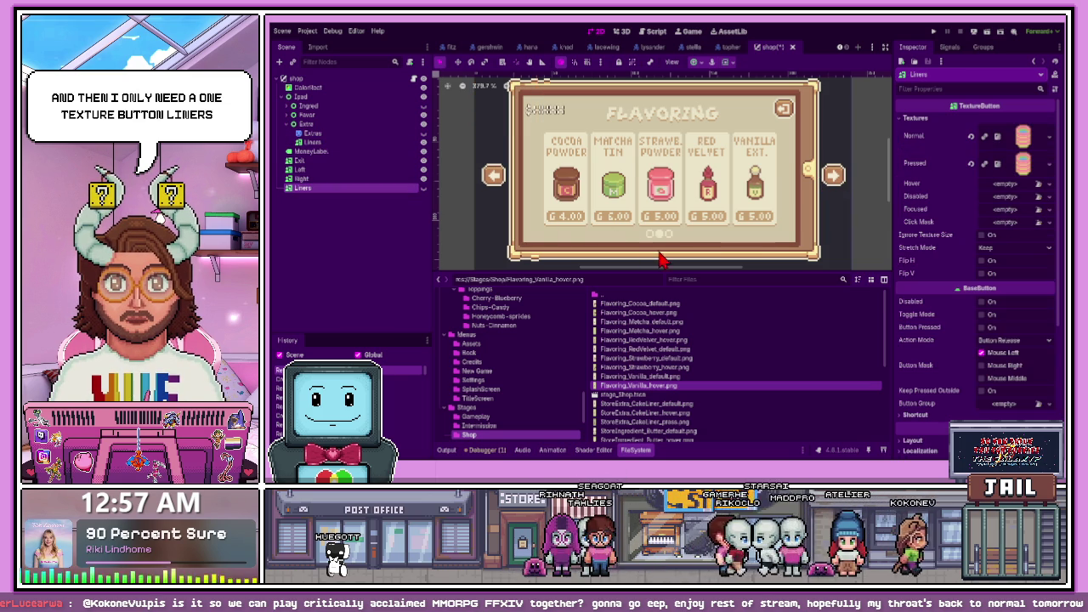
key(Delete)
click(374, 141)
click(423, 141)
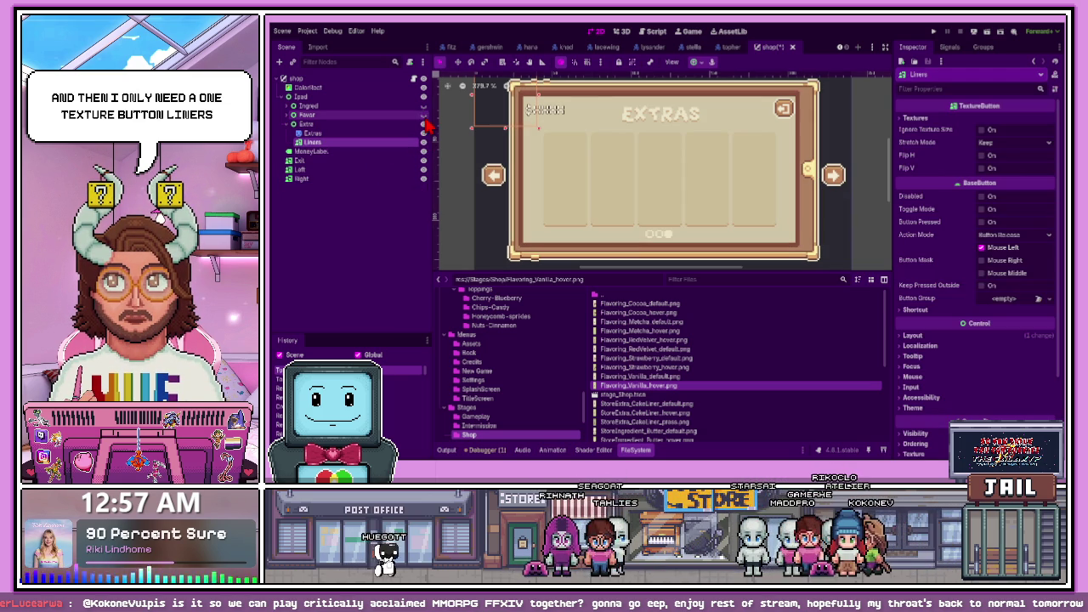
Drag the Liners button to the centre of the Extras panel
drag(519, 121, 604, 207)
scroll(647, 391, down, 3)
scroll(644, 394, down, 1)
scroll(646, 393, up, 6)
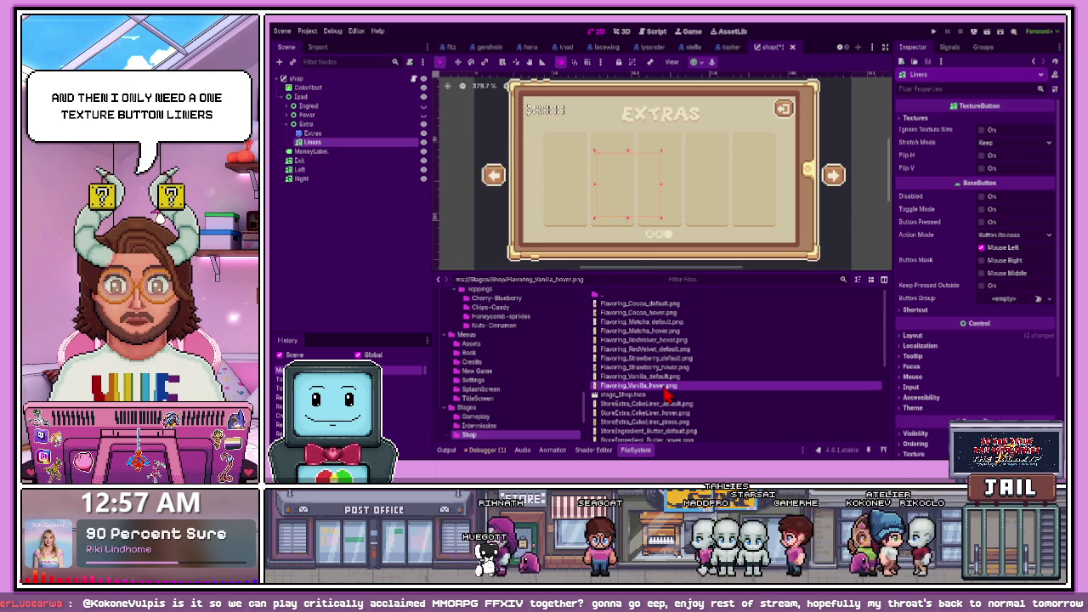
scroll(667, 392, down, 6)
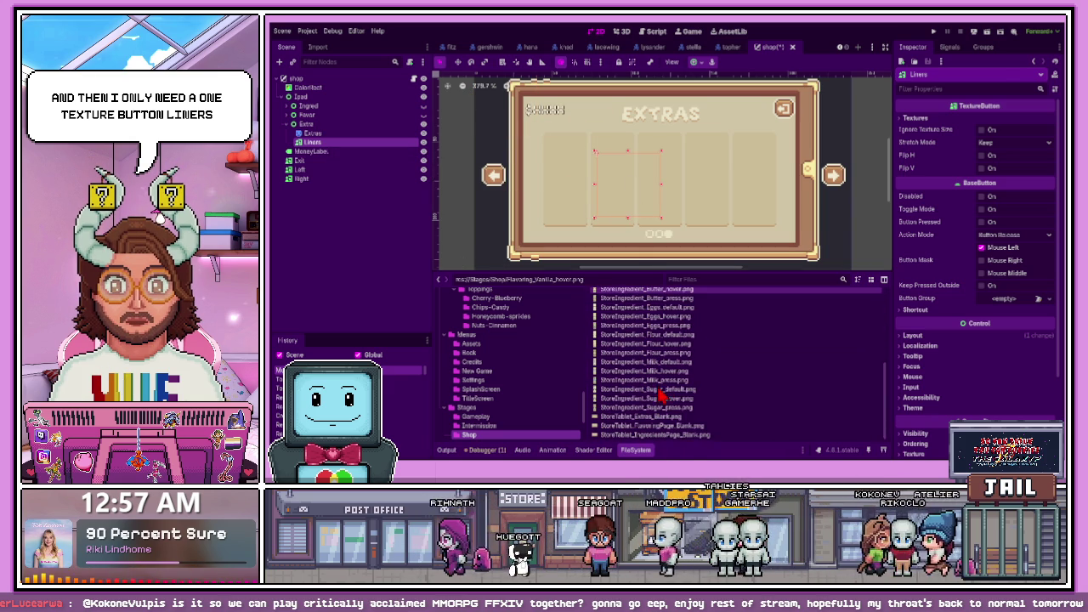
scroll(659, 406, up, 5)
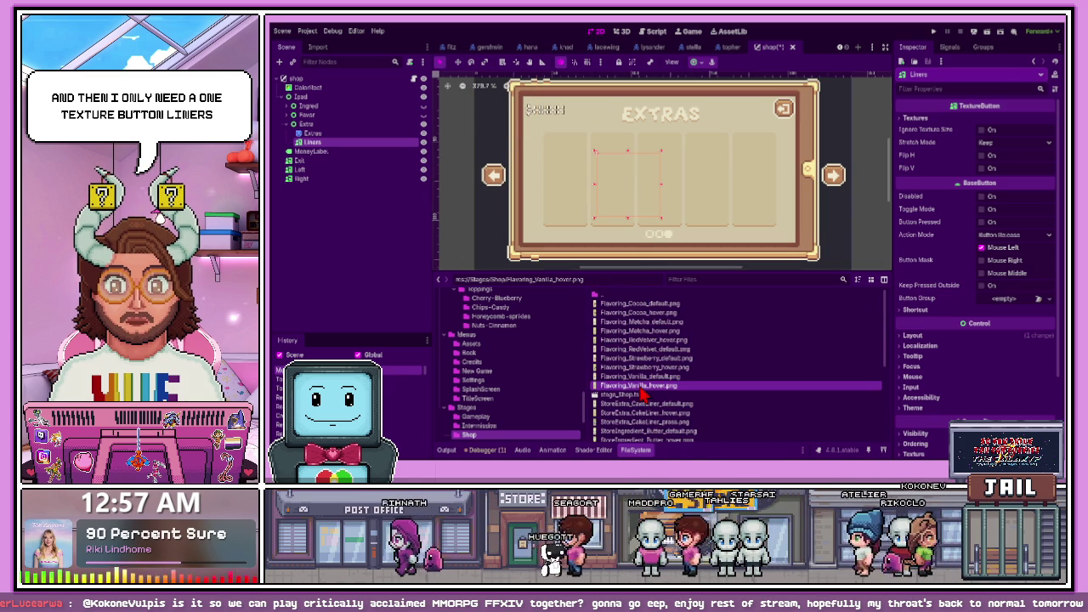
scroll(642, 393, down, 2)
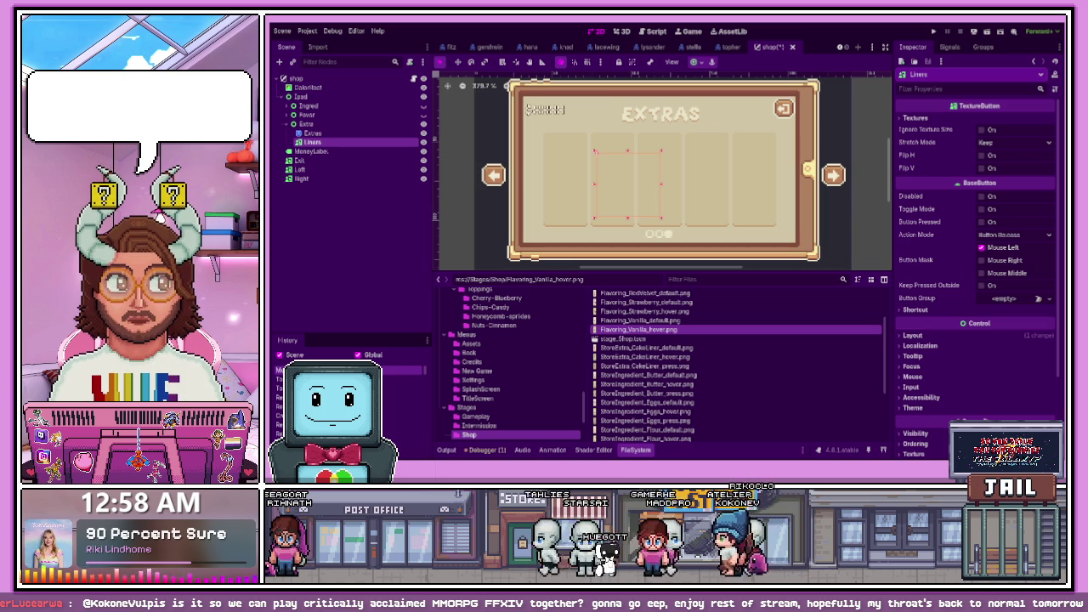
scroll(642, 334, down, 5)
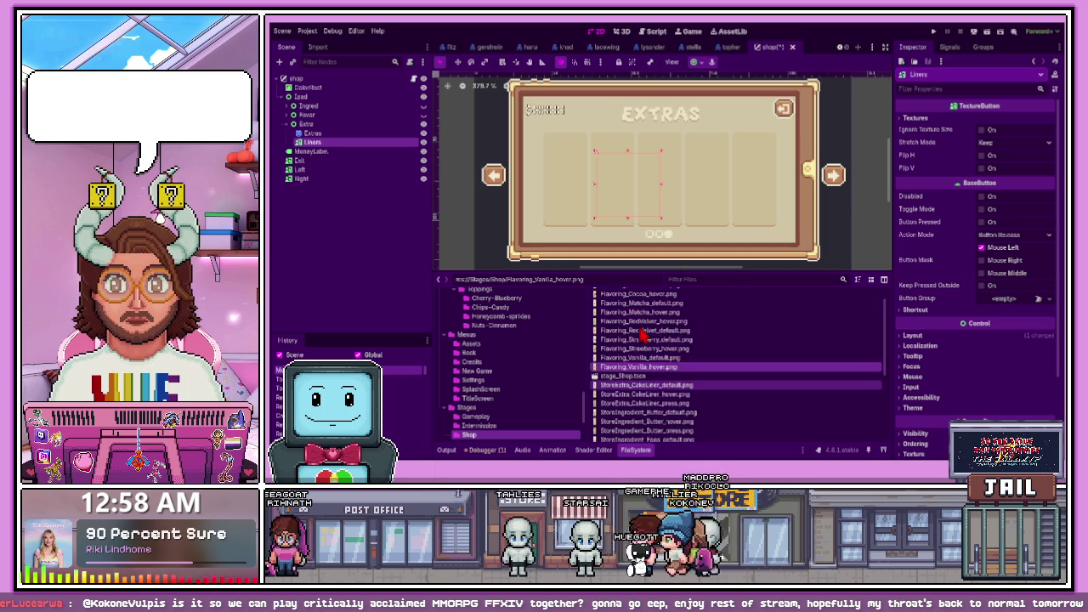
scroll(642, 334, up, 6)
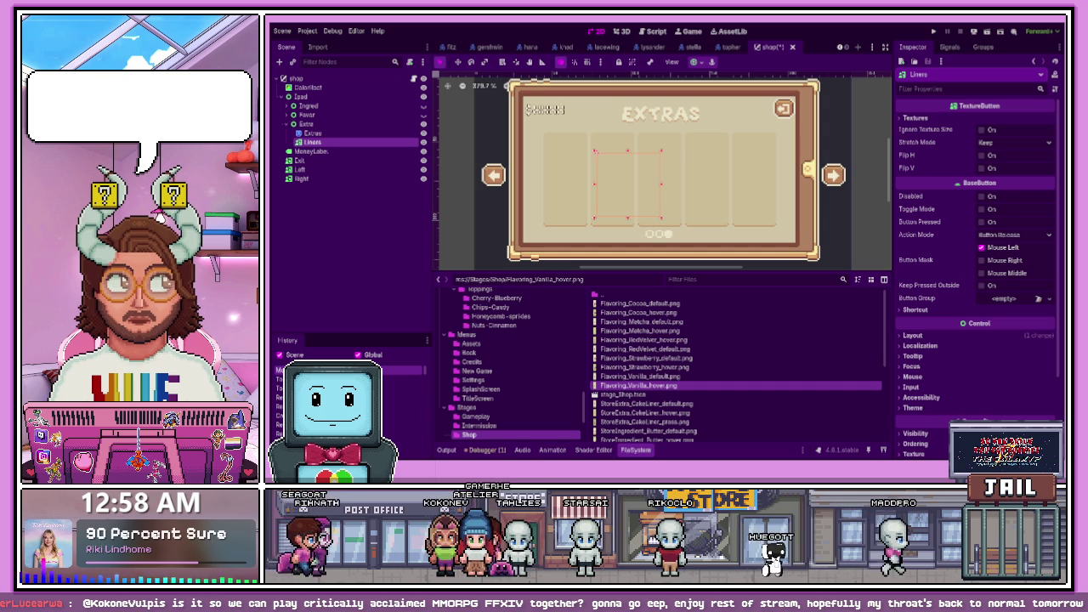
scroll(680, 375, down, 3)
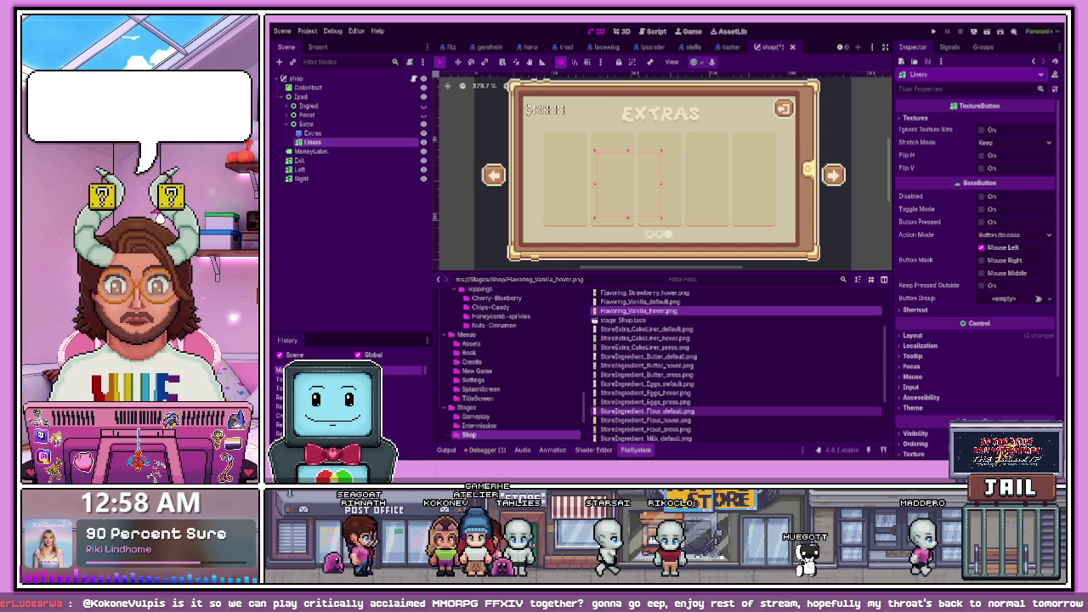
Assign the StoreExtra_CakeLiner images to the Liners button's Normal, Pressed and Hover textures
click(647, 330)
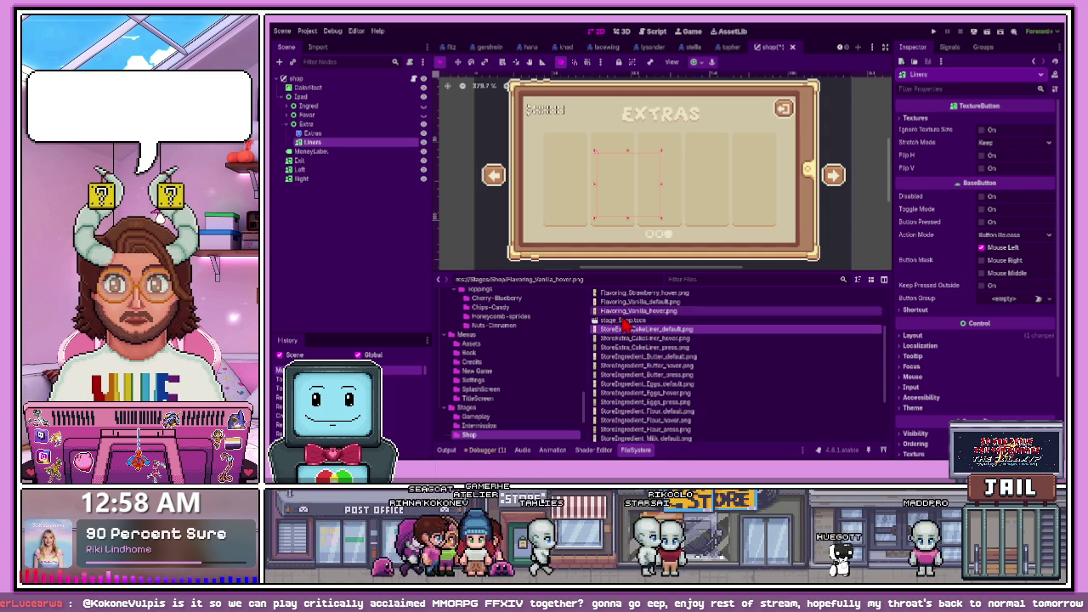
mouse_move(646, 330)
mouse_down()
mouse_move(758, 323)
mouse_move(887, 221)
mouse_move(723, 315)
mouse_move(1012, 142)
mouse_move(652, 345)
mouse_move(782, 318)
mouse_move(973, 176)
mouse_move(1006, 177)
mouse_move(680, 349)
mouse_move(1012, 163)
mouse_up()
click(916, 117)
scroll(672, 225, up, 6)
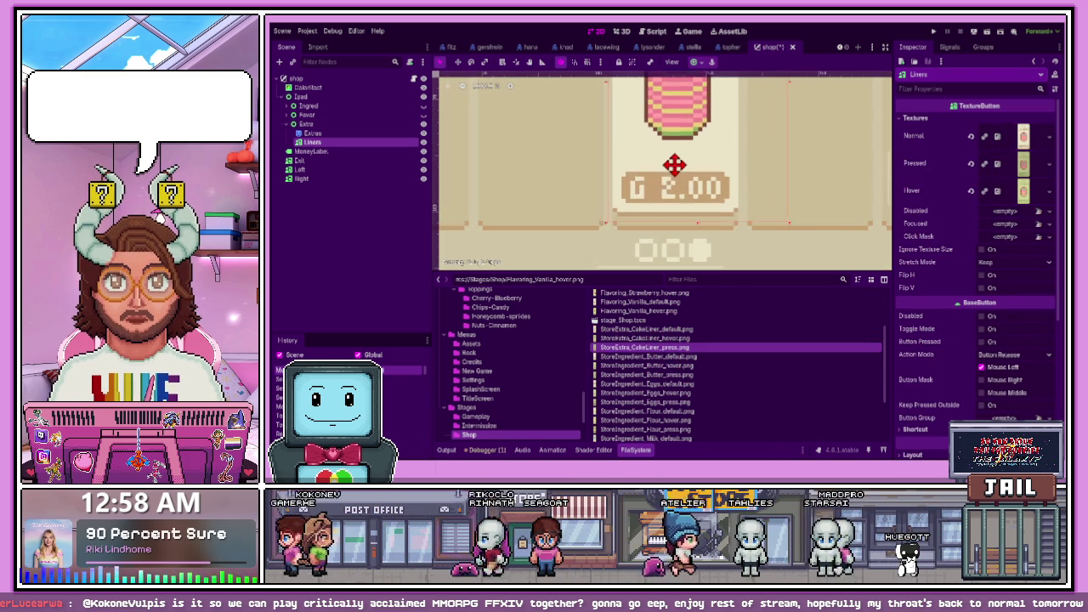
scroll(687, 222, down, 5)
scroll(687, 216, down, 2)
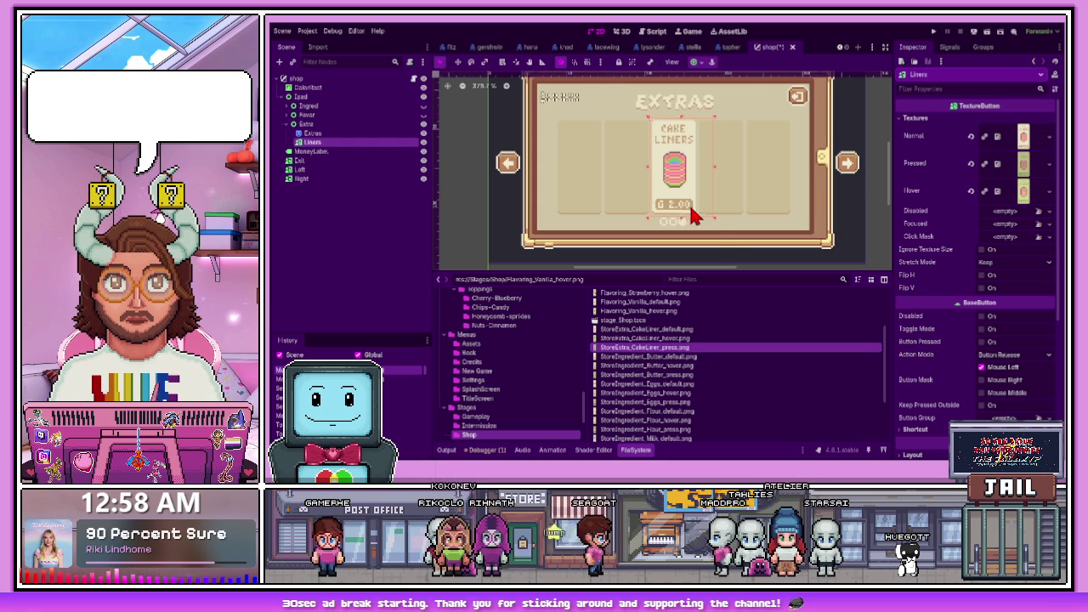
click(802, 214)
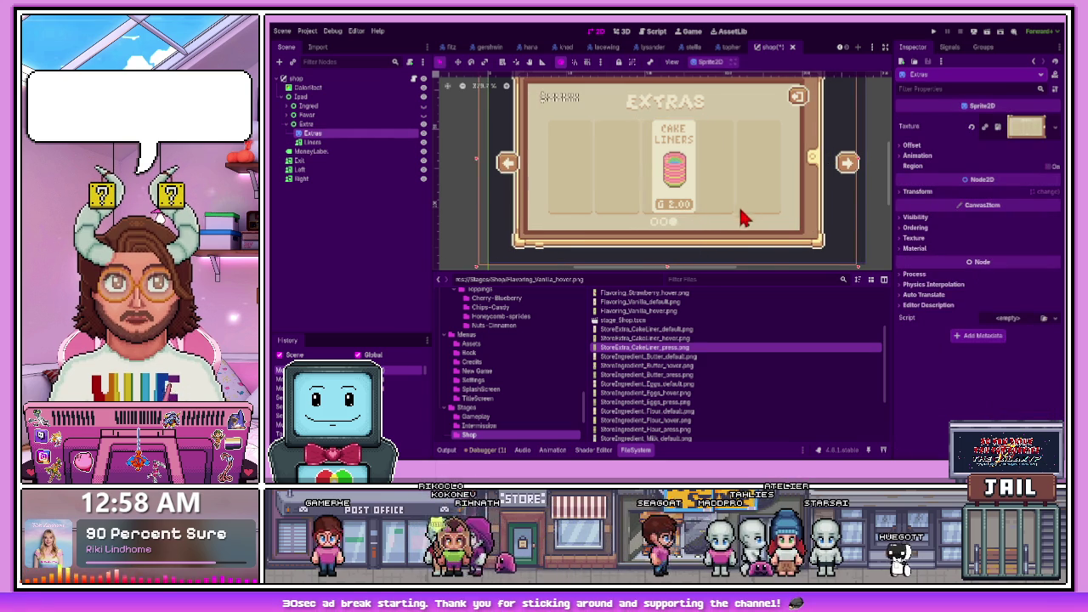
scroll(595, 195, down, 3)
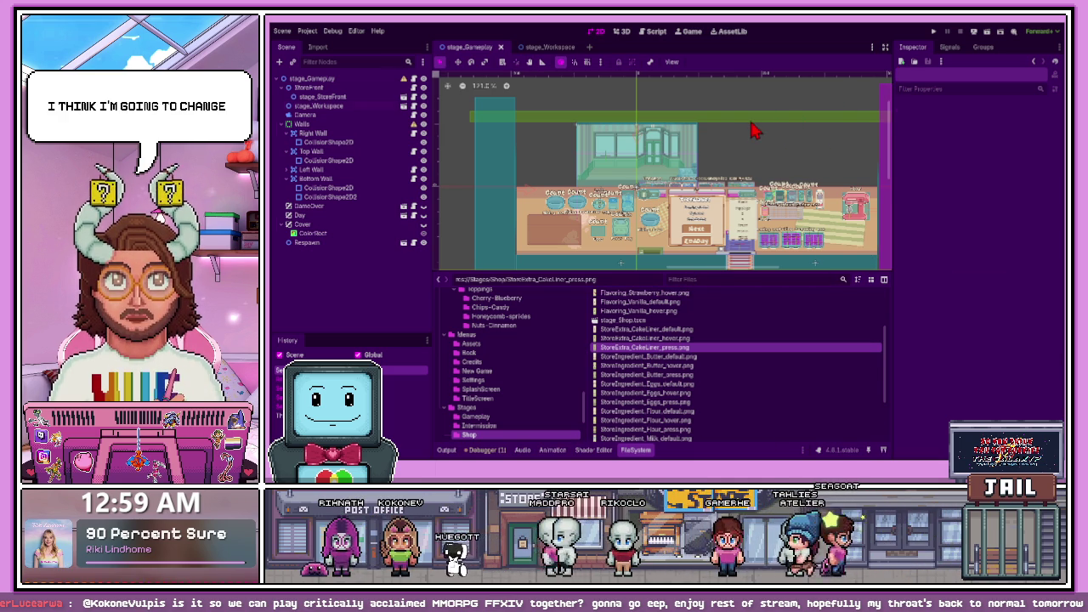
Inspect the Respawn node's properties, then switch to MuseScore's Scores start page
click(704, 232)
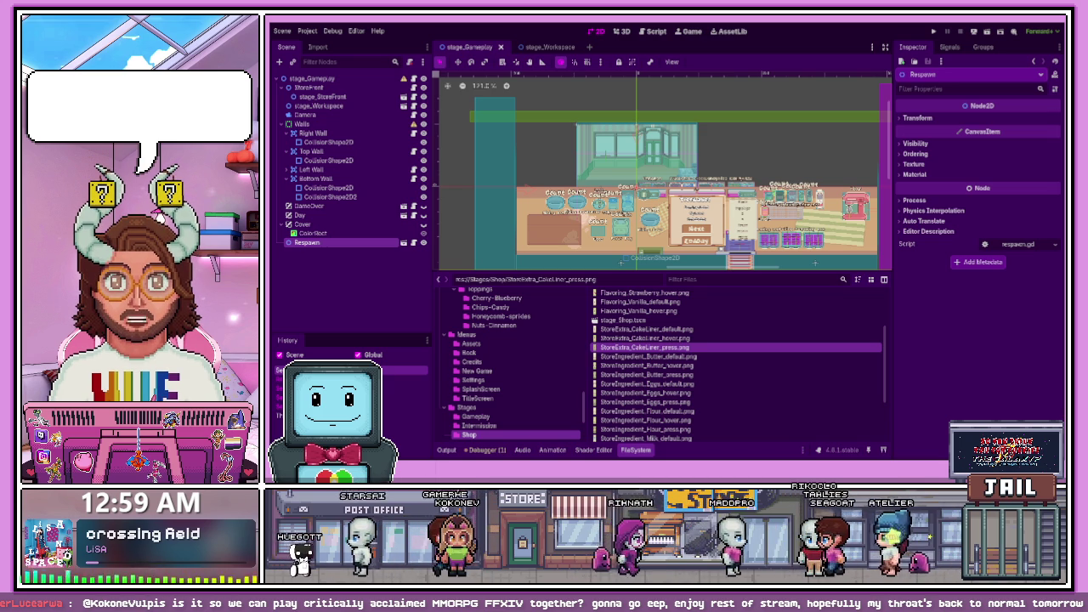
key(alt+Tab)
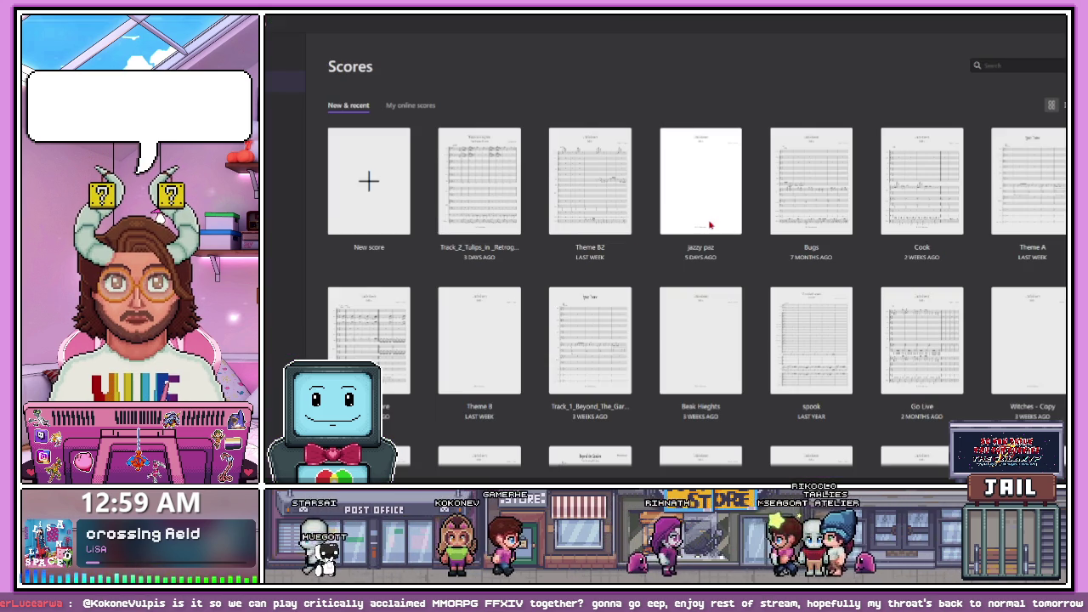
Open the jazzy paz score, hide the Mixer, start playback, and select the first measure
click(712, 224)
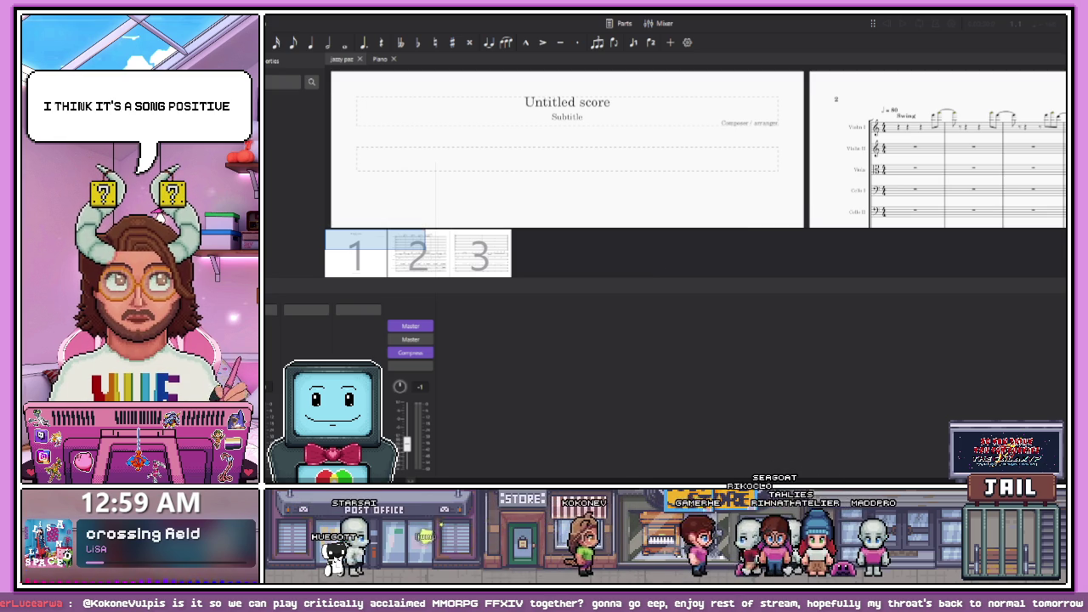
scroll(649, 244, down, 2)
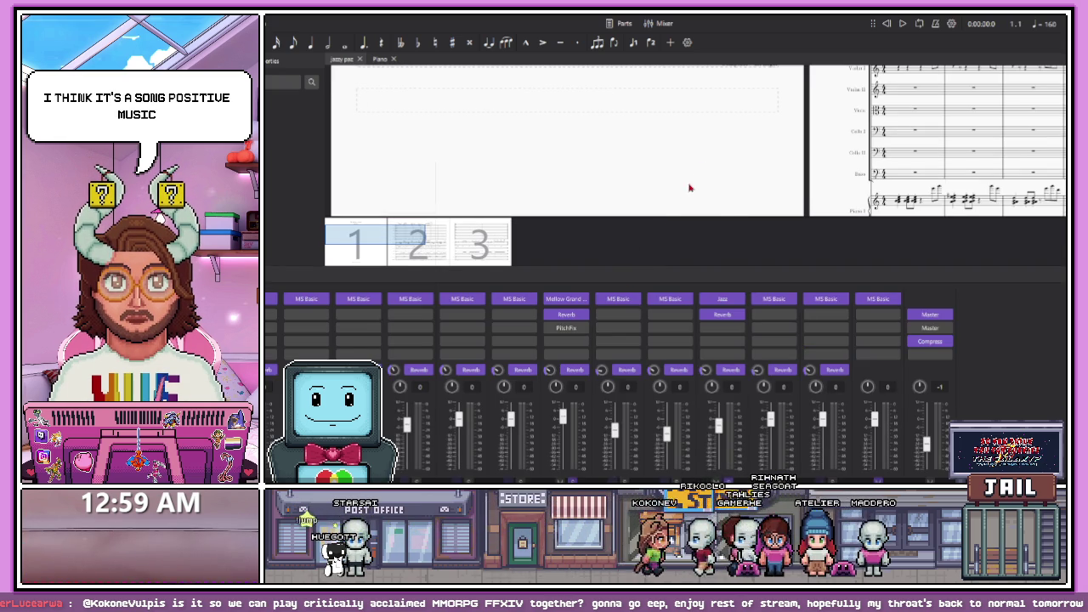
click(661, 23)
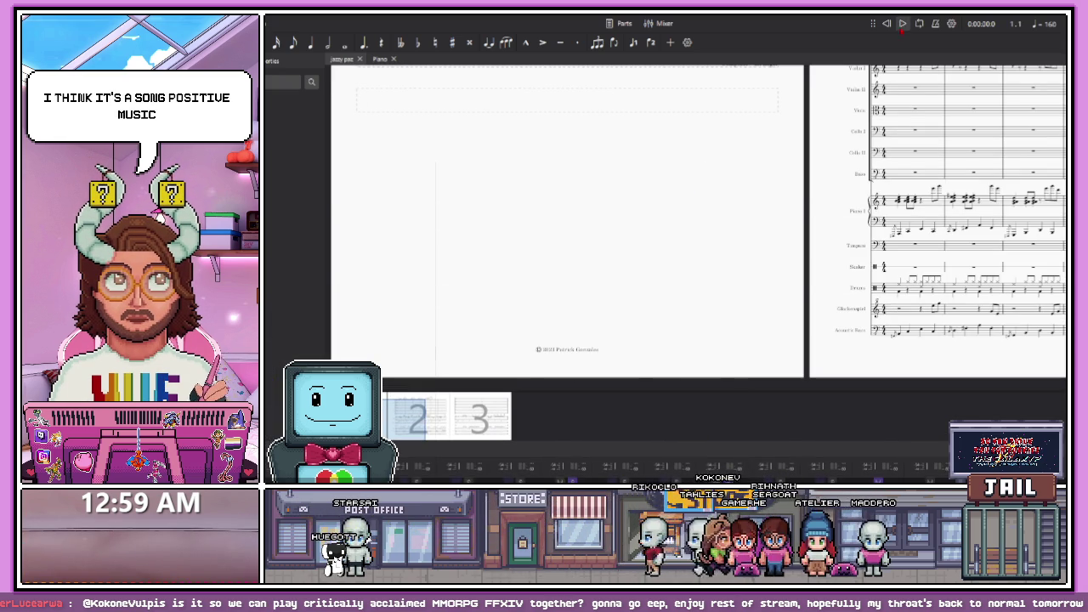
click(903, 23)
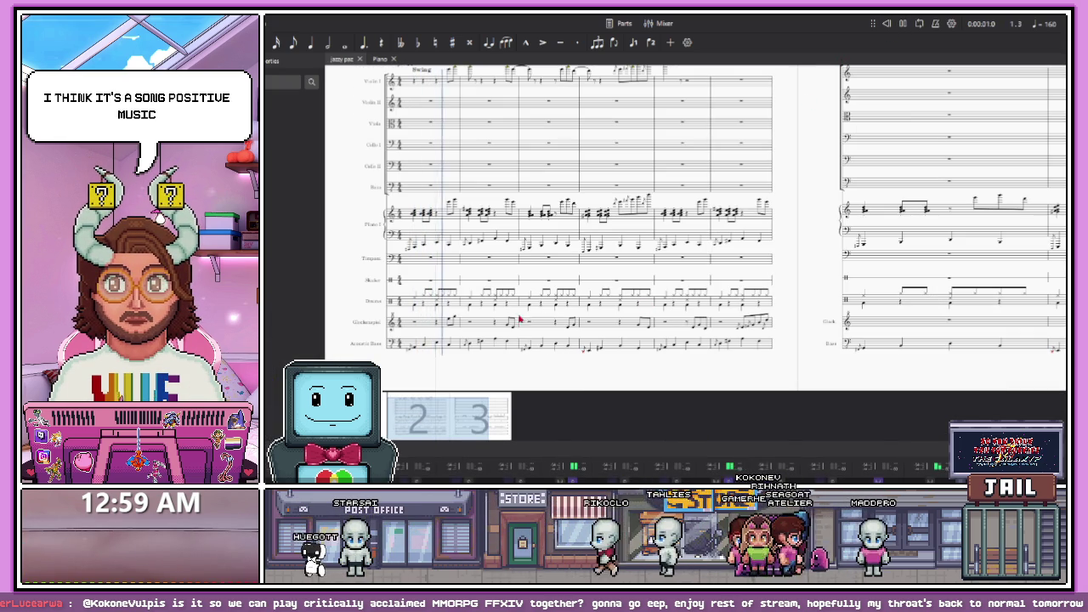
ctrl+scroll(455, 301, down, 2)
ctrl+scroll(455, 301, up, 2)
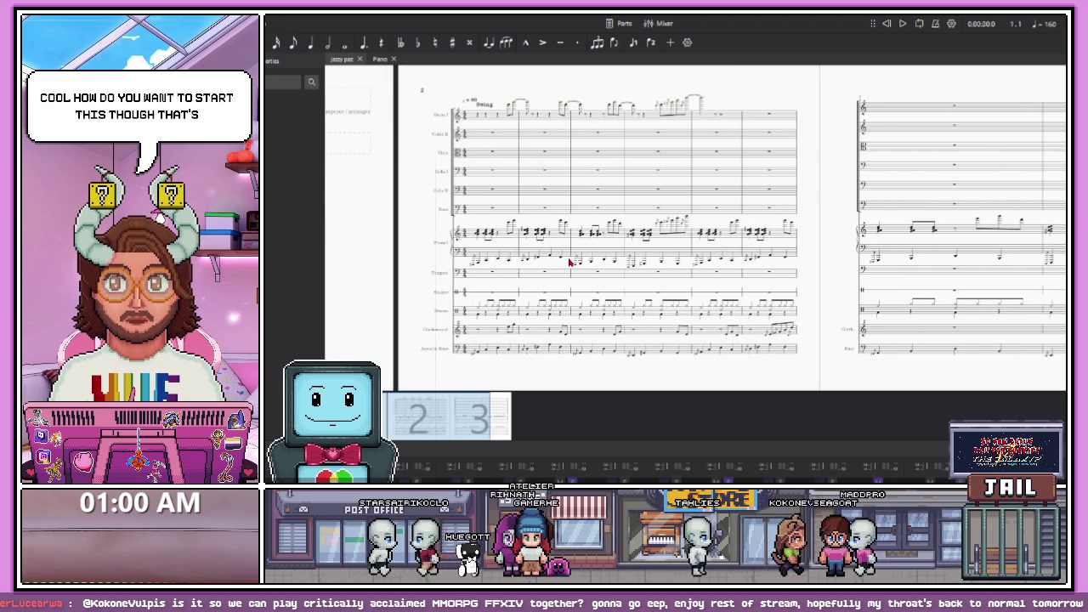
drag(480, 124, 502, 355)
Open Measure properties for the first measure, then play the score from that measure
right_click(501, 355)
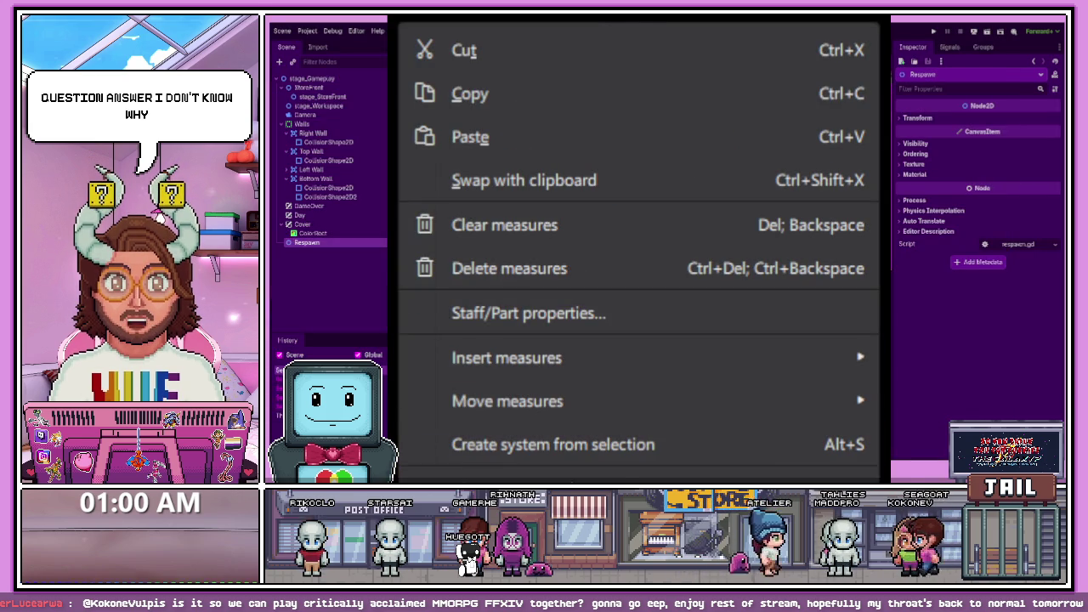
click(638, 476)
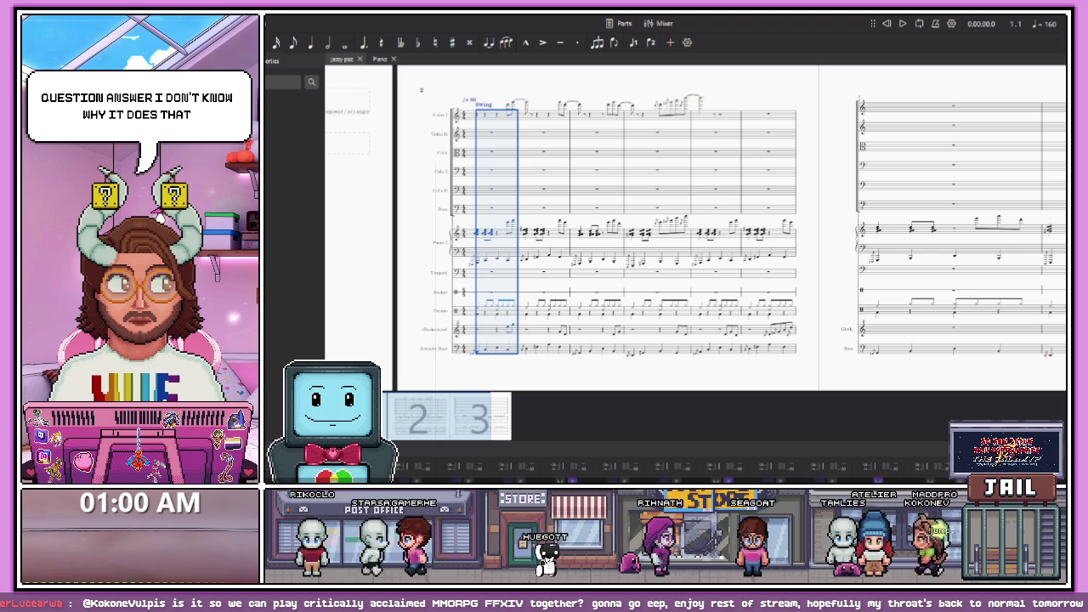
key(alt+Tab)
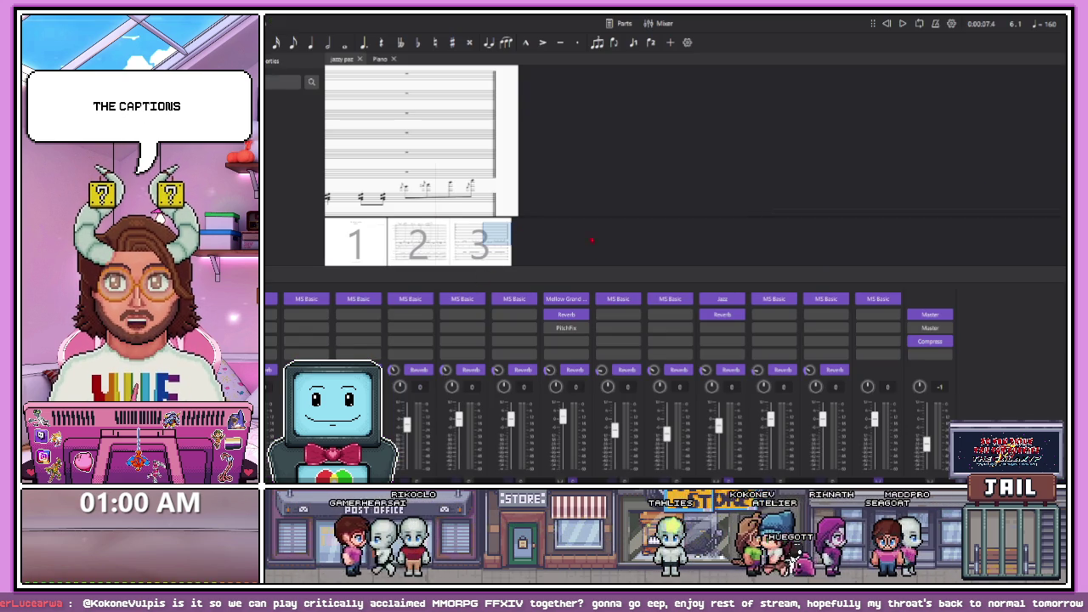
right_click(489, 259)
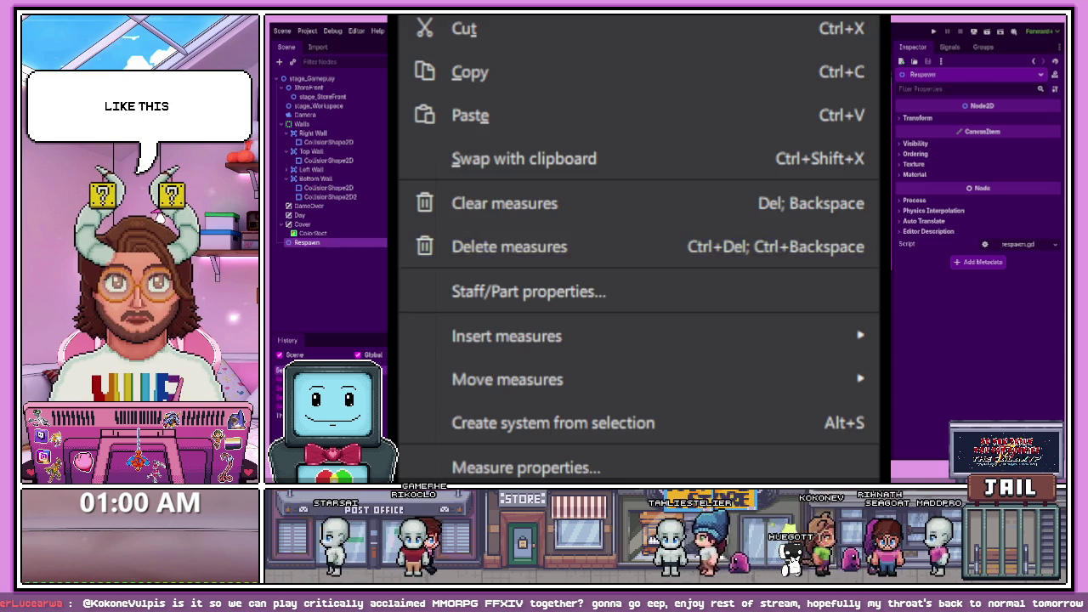
key(Escape)
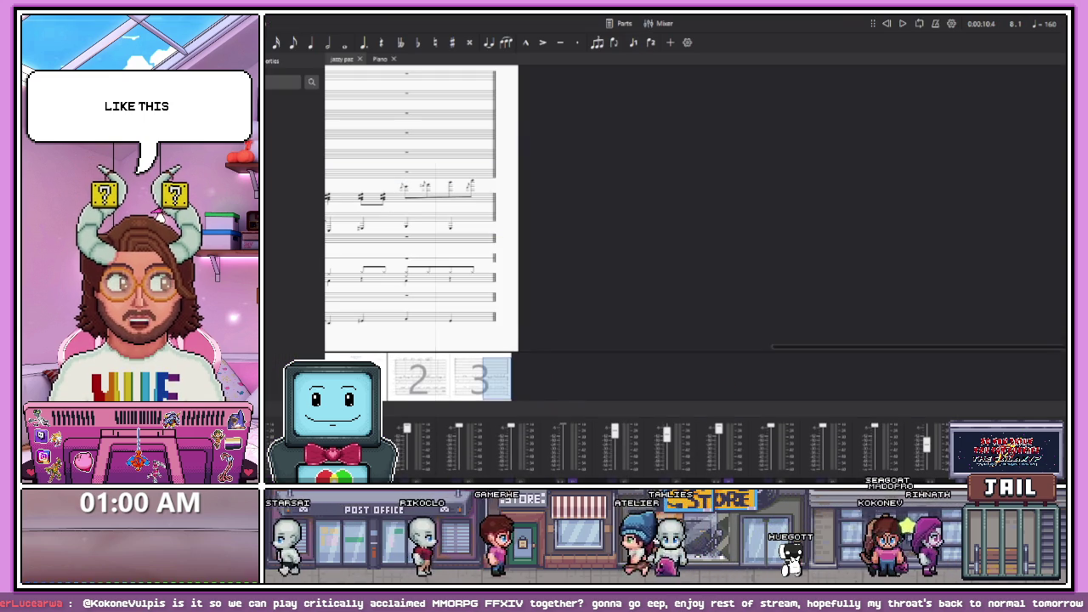
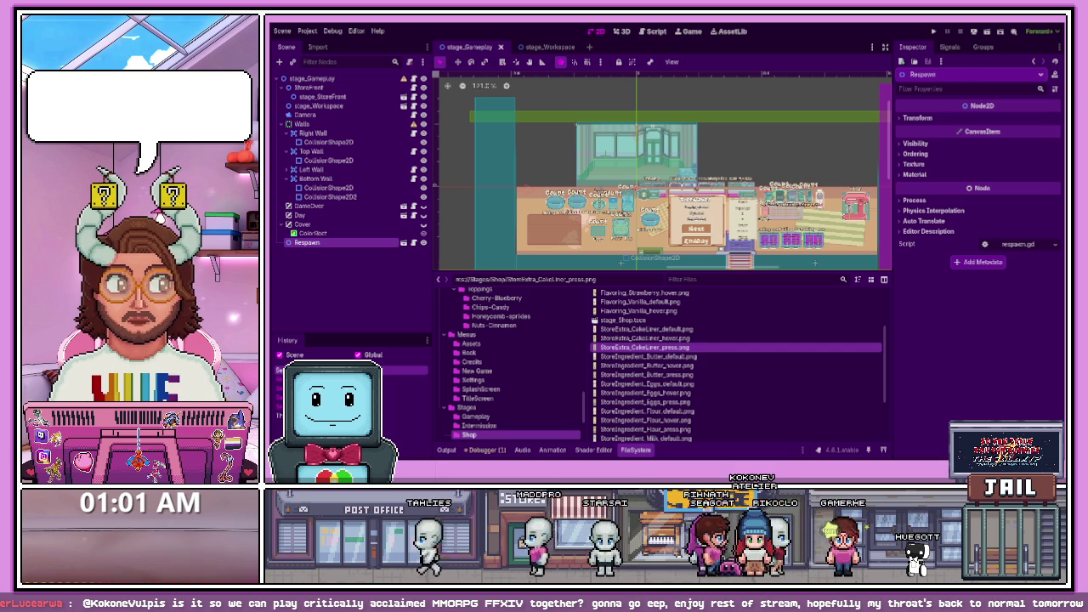
Bring the MuseScore jazz score to the front and open the measure's context menu
key(alt+Tab)
right_click(479, 227)
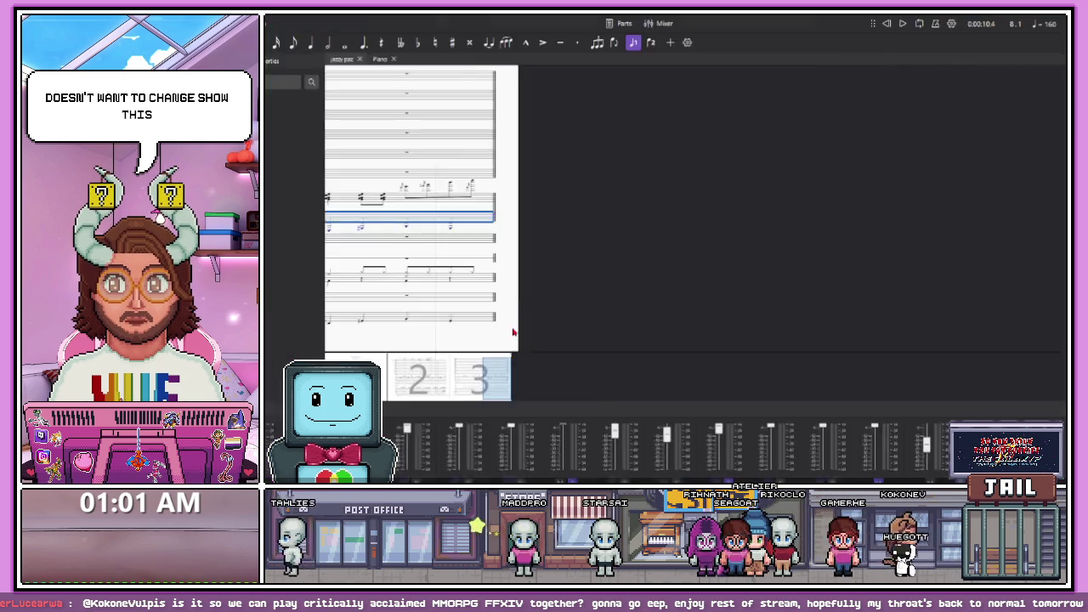
Insert 16 empty measures before the selected first measure, ahead of the existing music
key(Escape)
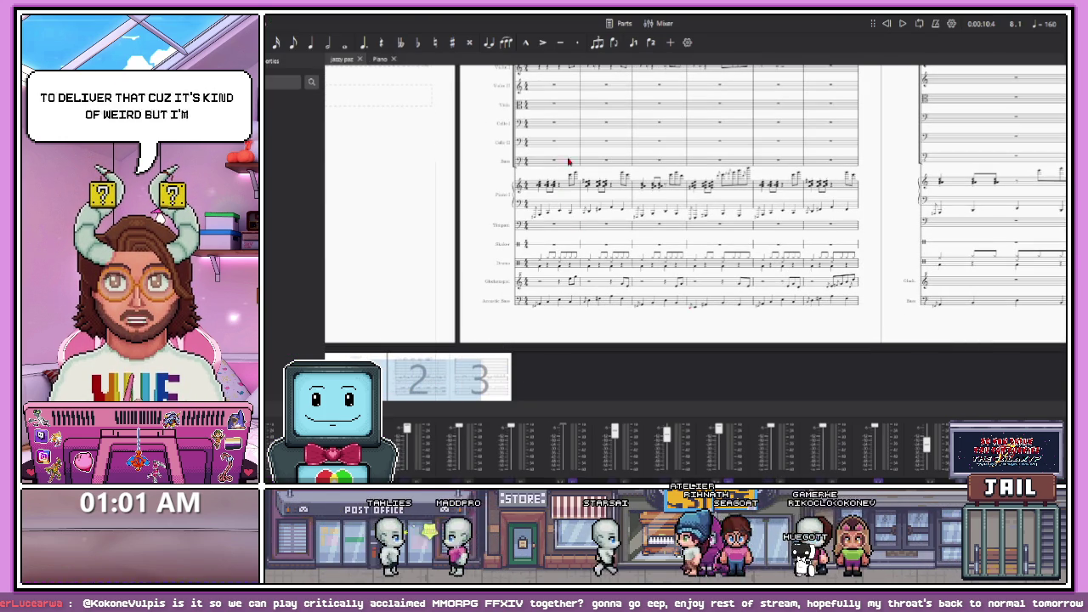
right_click(553, 230)
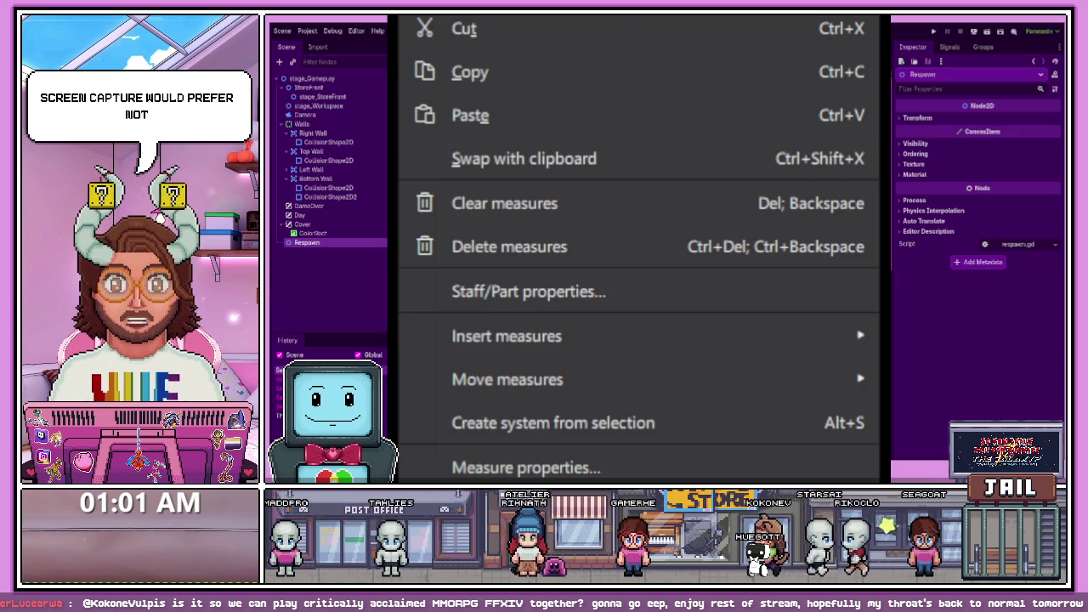
mouse_move(680, 336)
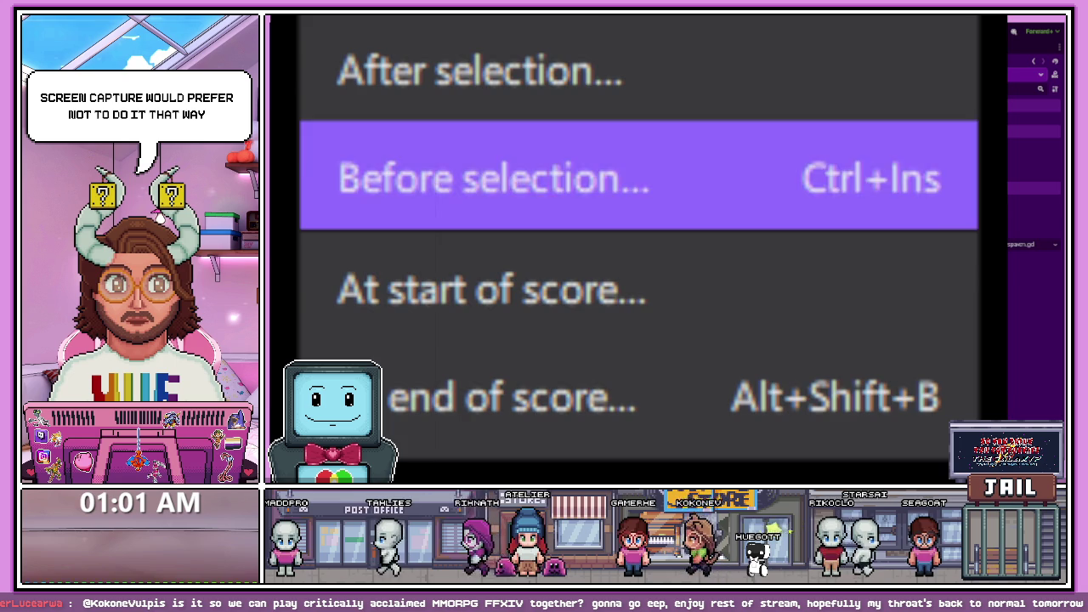
key(Return)
text(16)
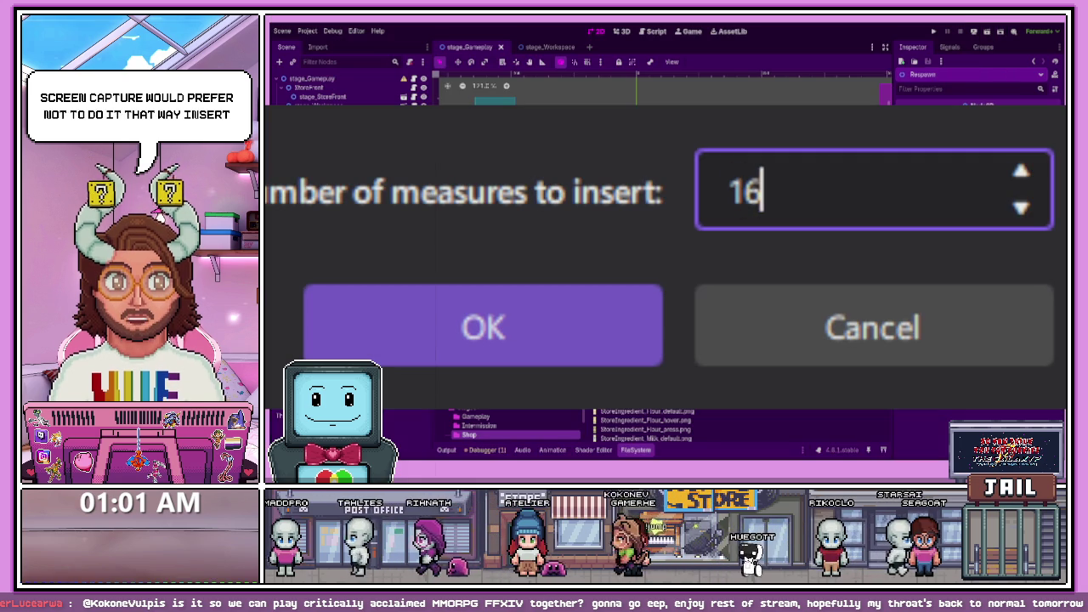
click(473, 347)
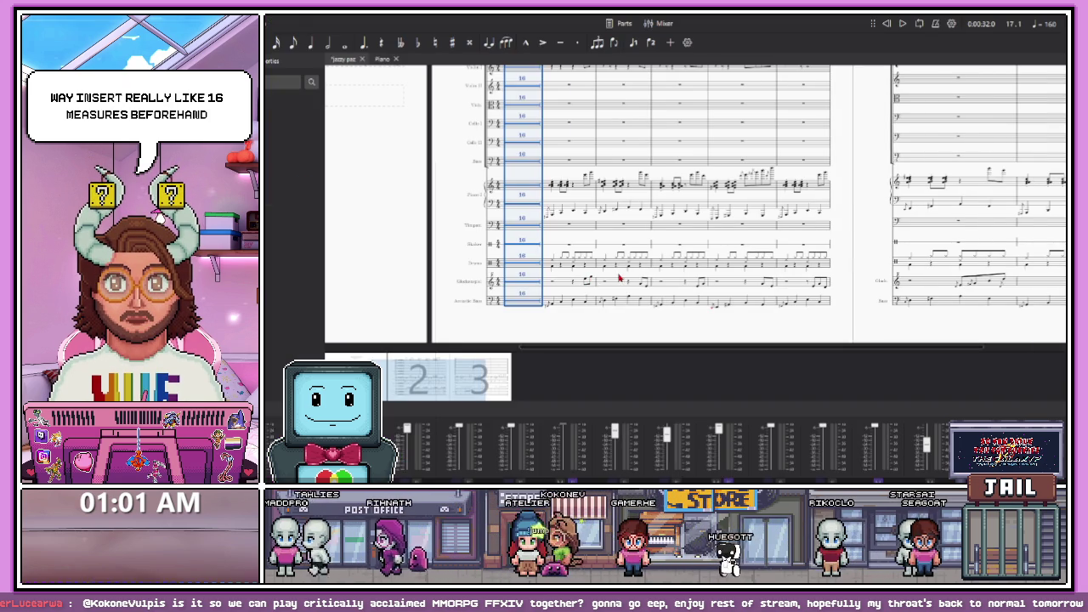
click(574, 304)
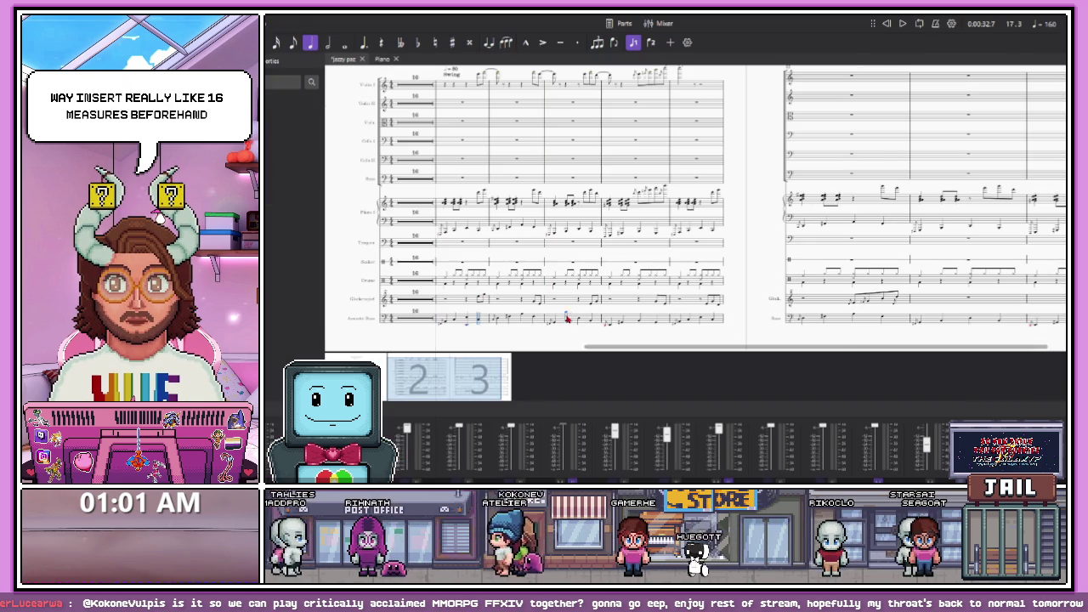
Give the first measure of the score a 160 tempo marking
key(ctrl+Home)
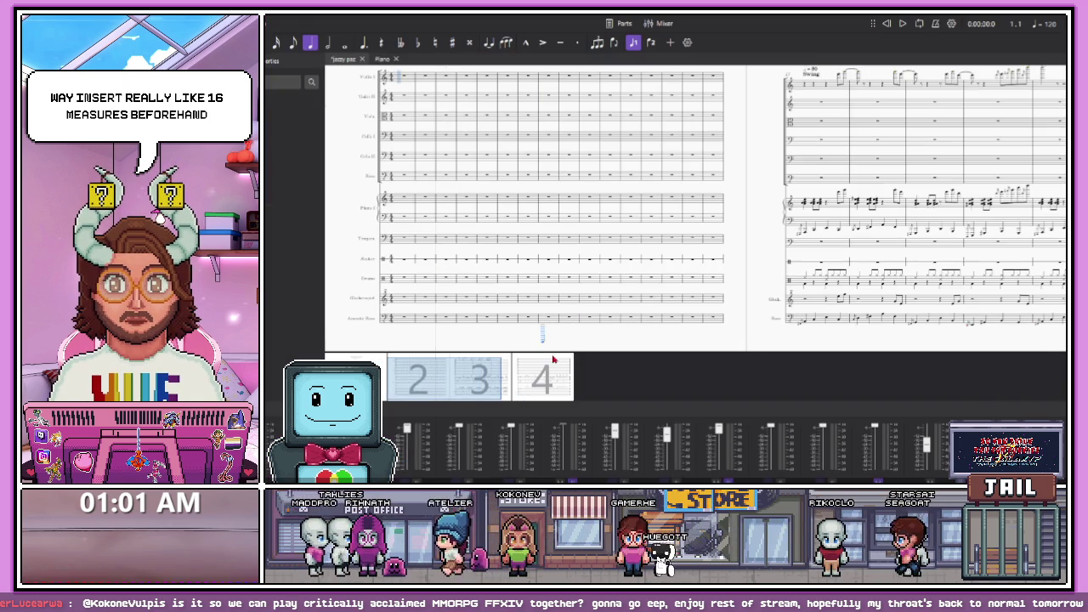
scroll(586, 302, down, 3)
click(753, 125)
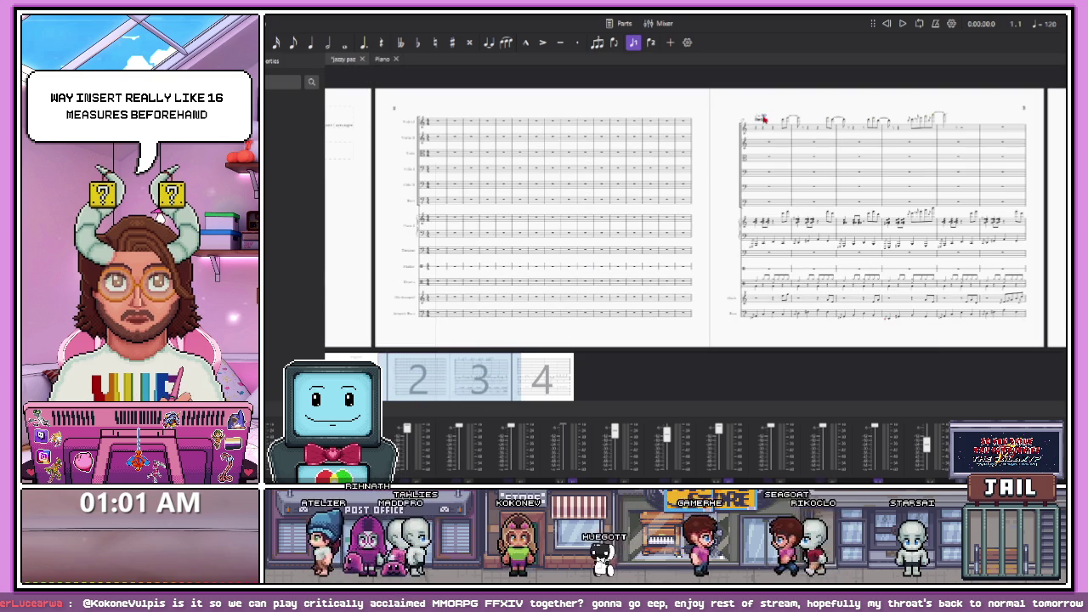
click(431, 133)
key(ctrl+v)
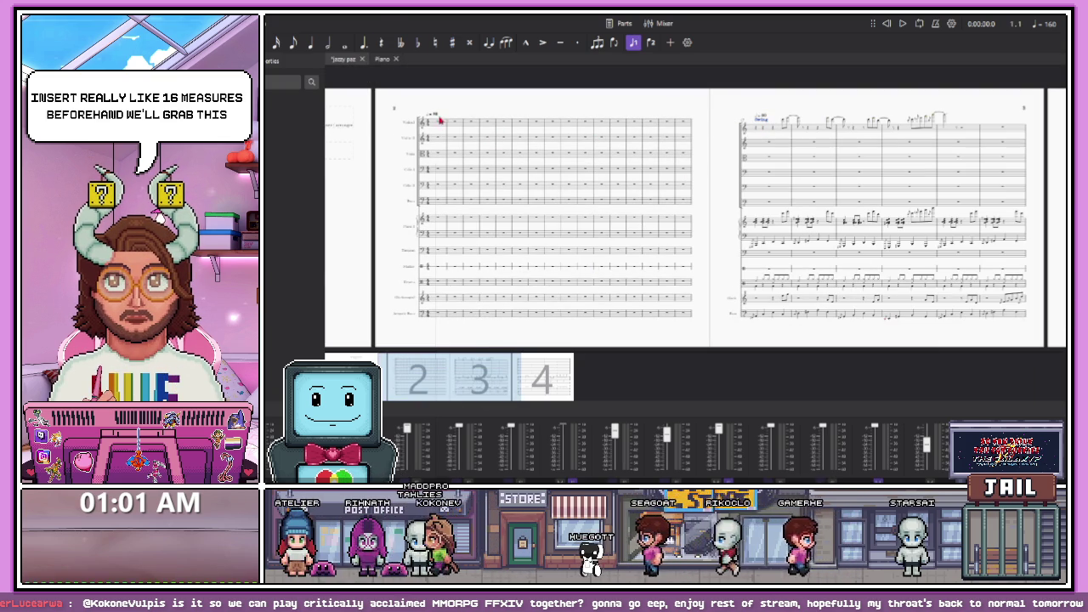
key(Escape)
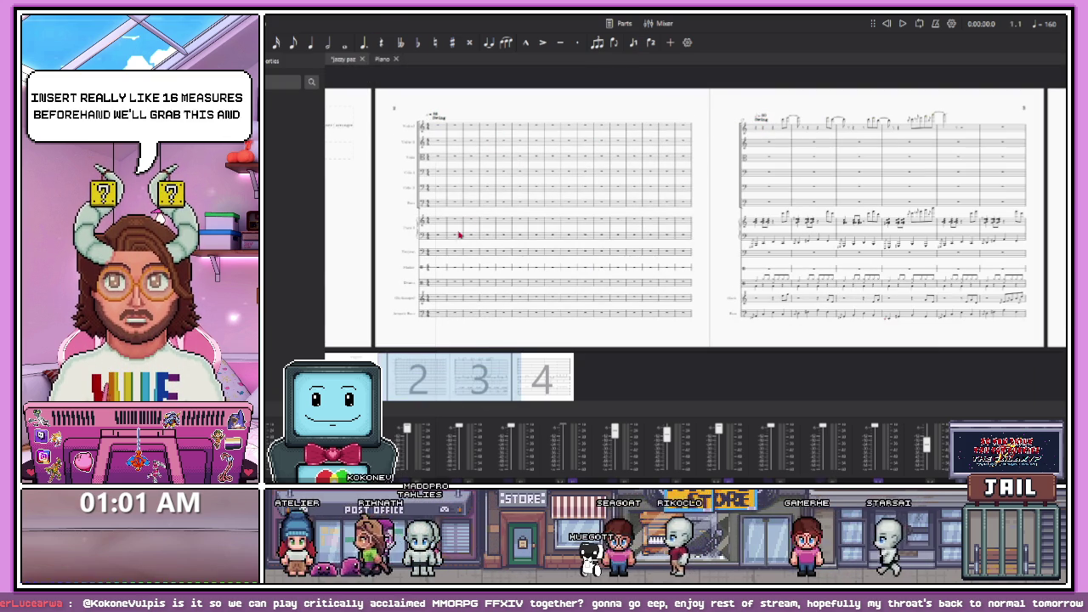
Play back the opening of the score to check it, then stop playback
scroll(457, 236, down, 3)
scroll(761, 244, up, 2)
scroll(761, 228, up, 3)
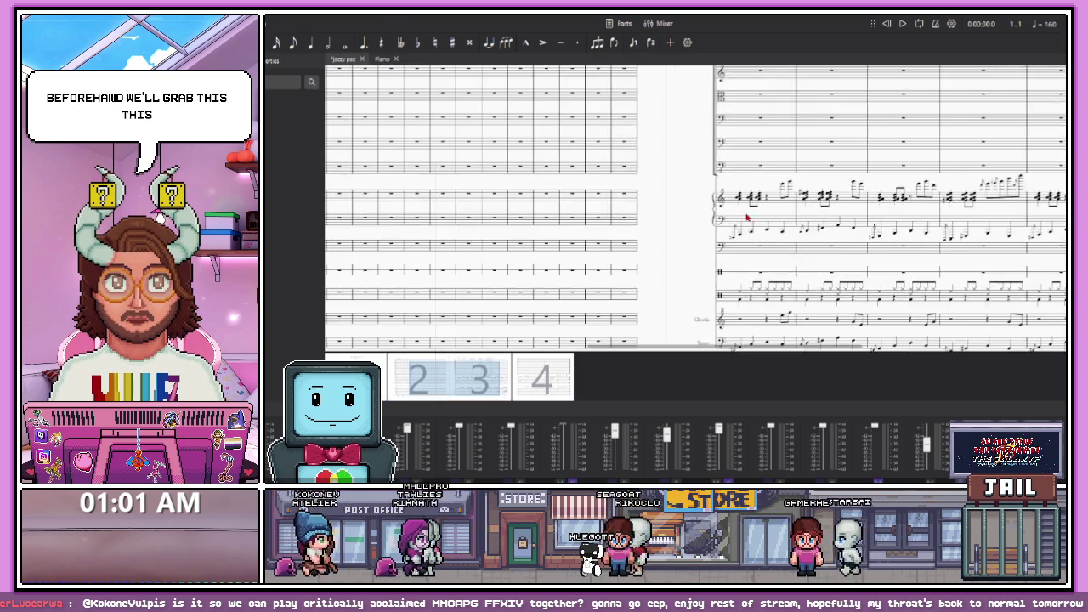
scroll(748, 221, down, 4)
scroll(738, 214, up, 1)
scroll(510, 208, up, 2)
key(space)
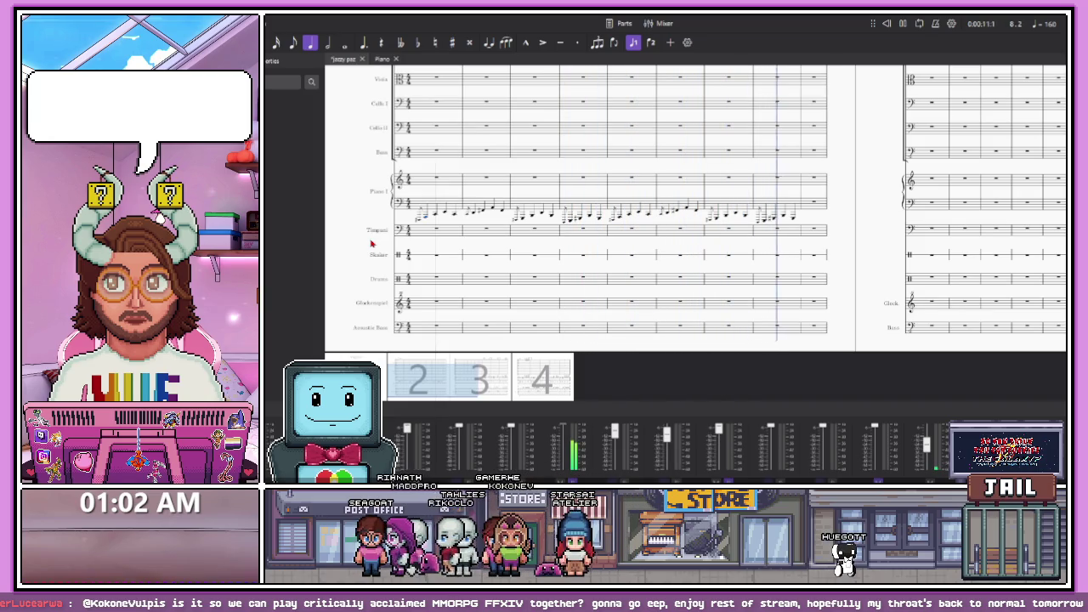
key(space)
scroll(493, 243, down, 2)
scroll(493, 243, up, 1)
click(567, 196)
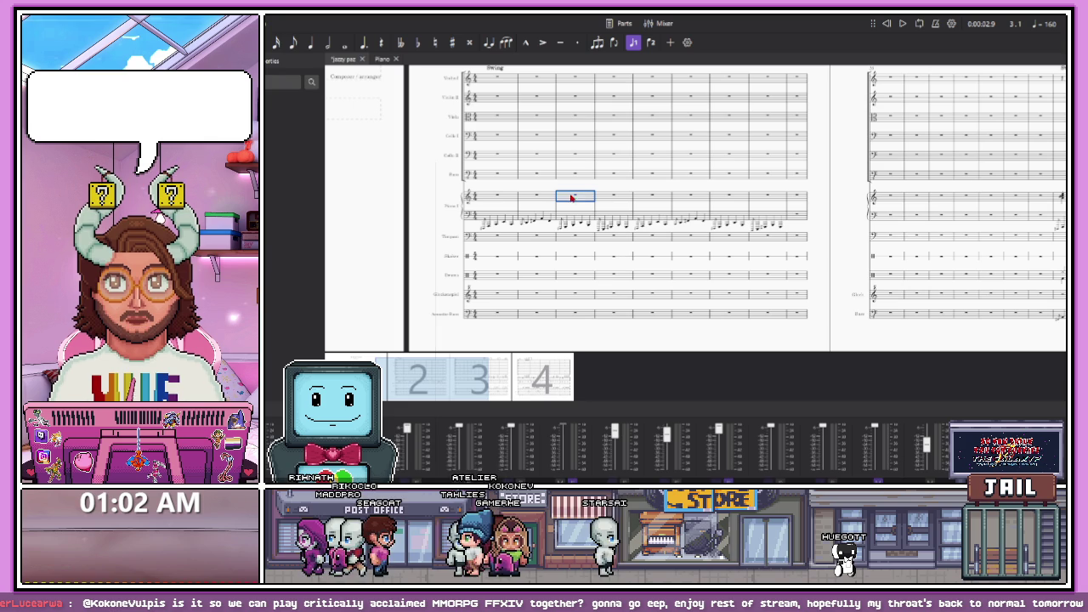
Select the copied piano bass line through to the end of the score
click(569, 215)
key(ctrl+shift+End)
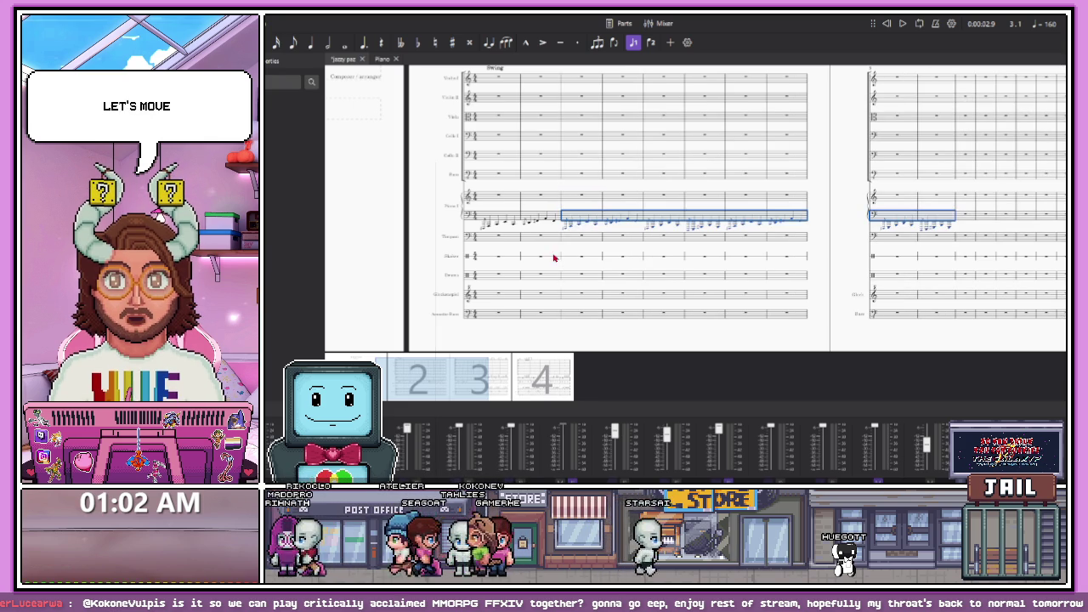
click(493, 215)
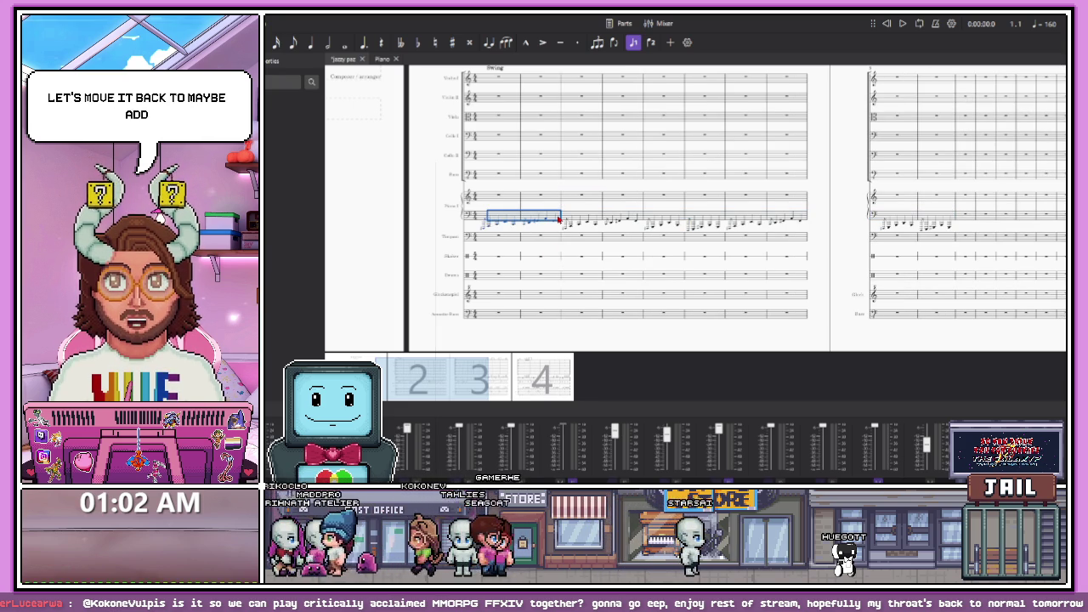
click(502, 220)
scroll(475, 225, up, 1)
scroll(475, 226, up, 2)
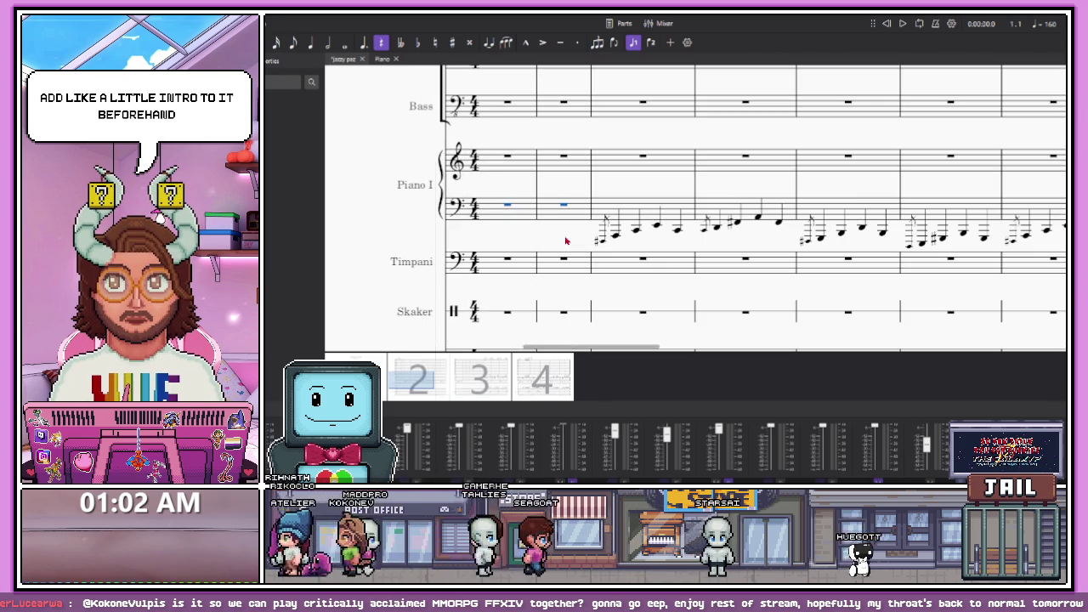
click(615, 240)
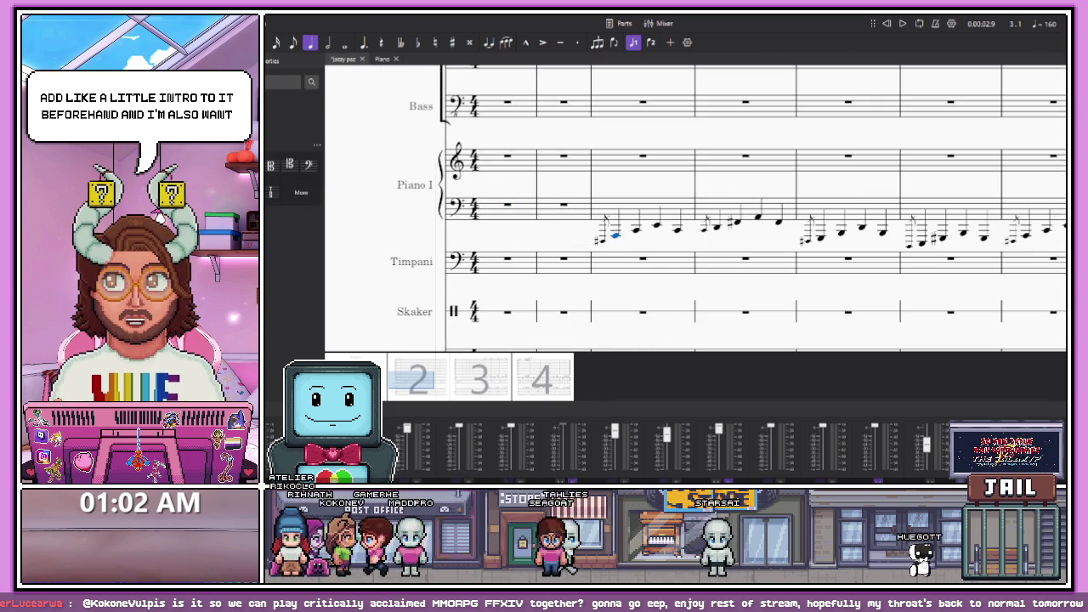
Select the piano bass clef, then the empty bass measure before the bass line
click(460, 208)
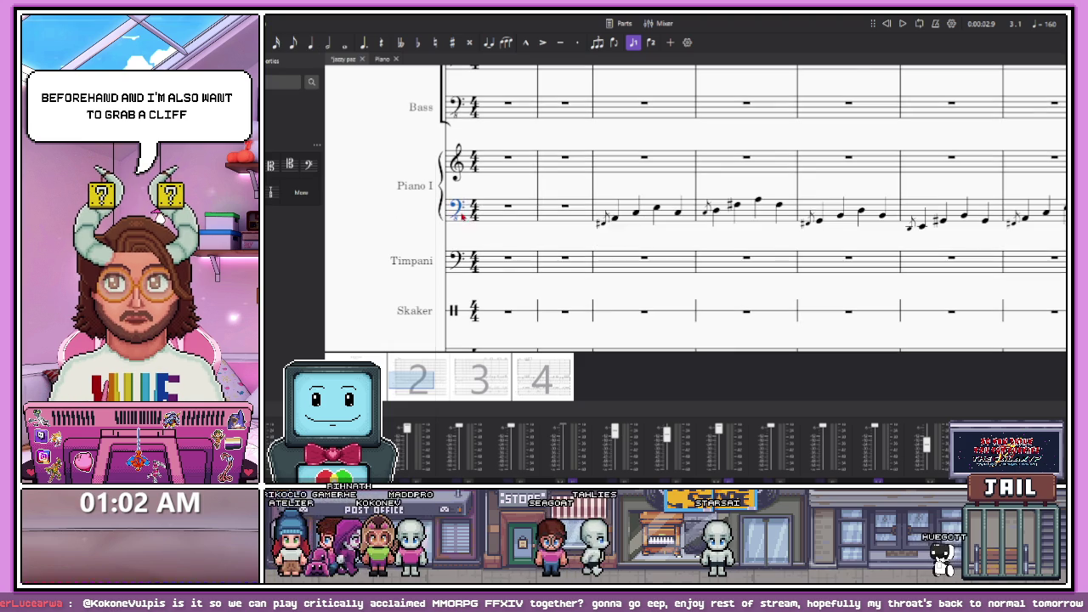
scroll(527, 217, down, 2)
scroll(600, 223, up, 3)
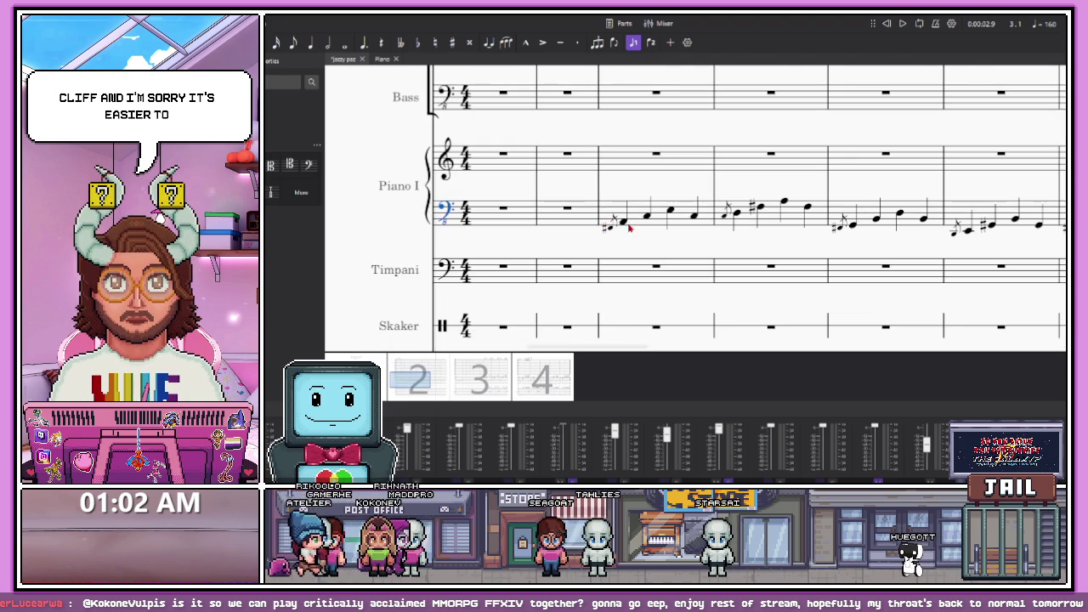
click(630, 228)
click(569, 222)
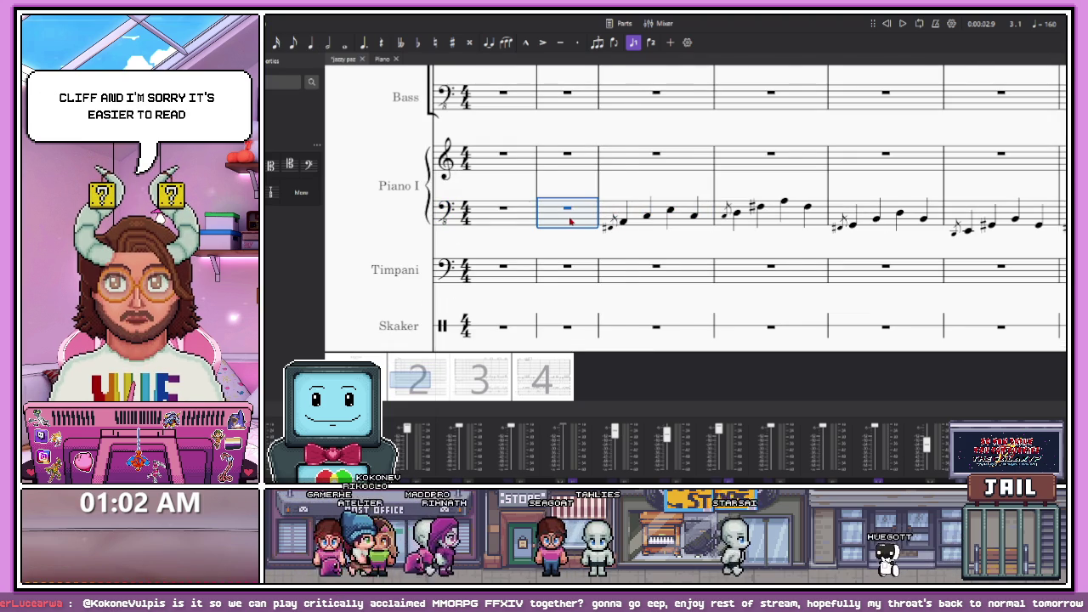
Start quarter-note entry and try pickup notes in bass measure 2, undoing misplaced ones
key(a)
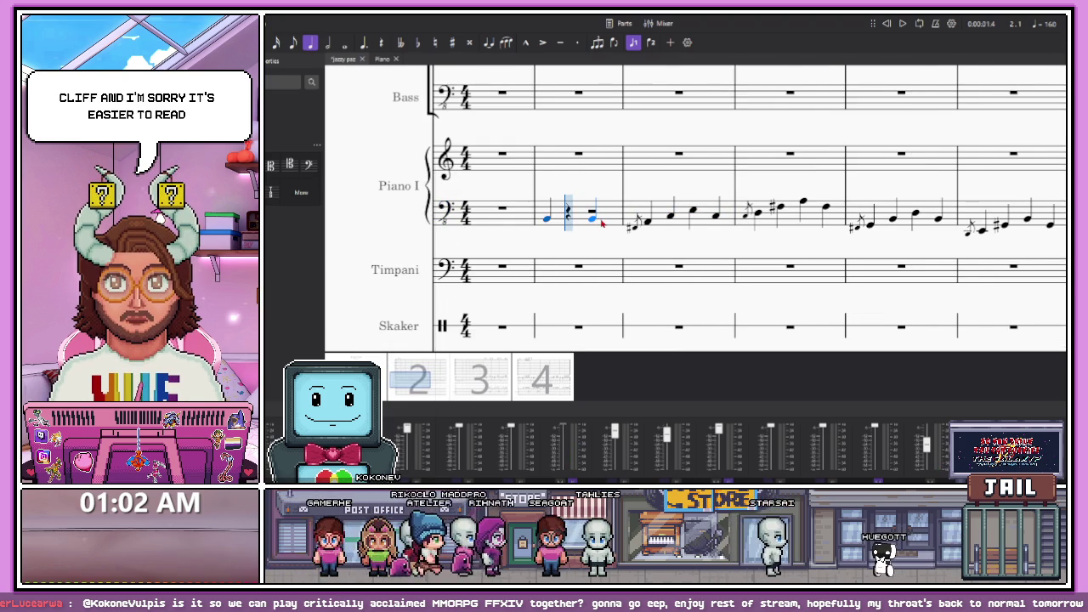
click(600, 220)
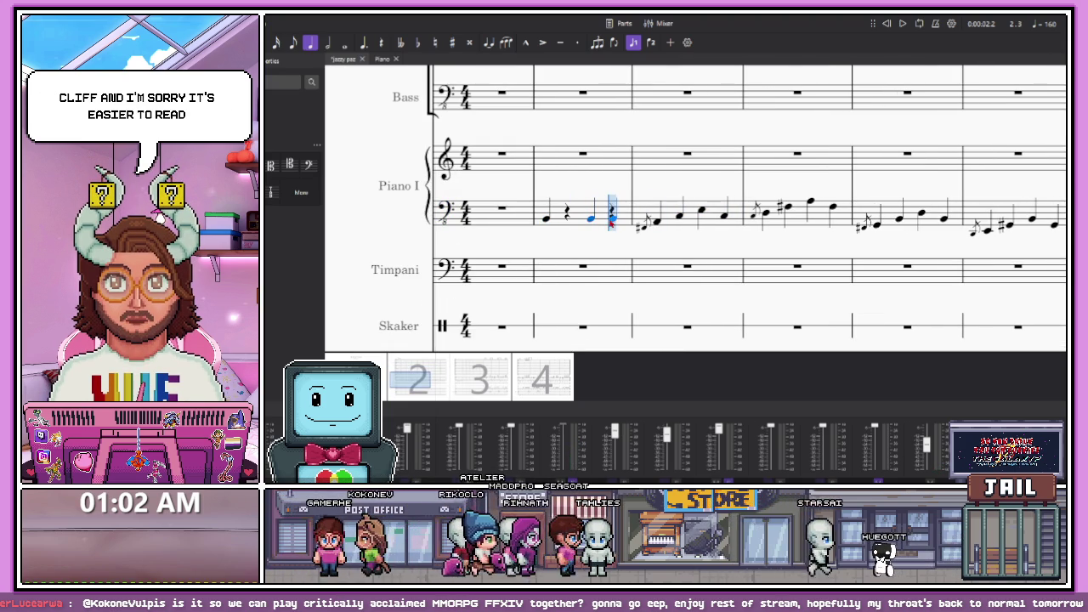
key(ctrl+z)
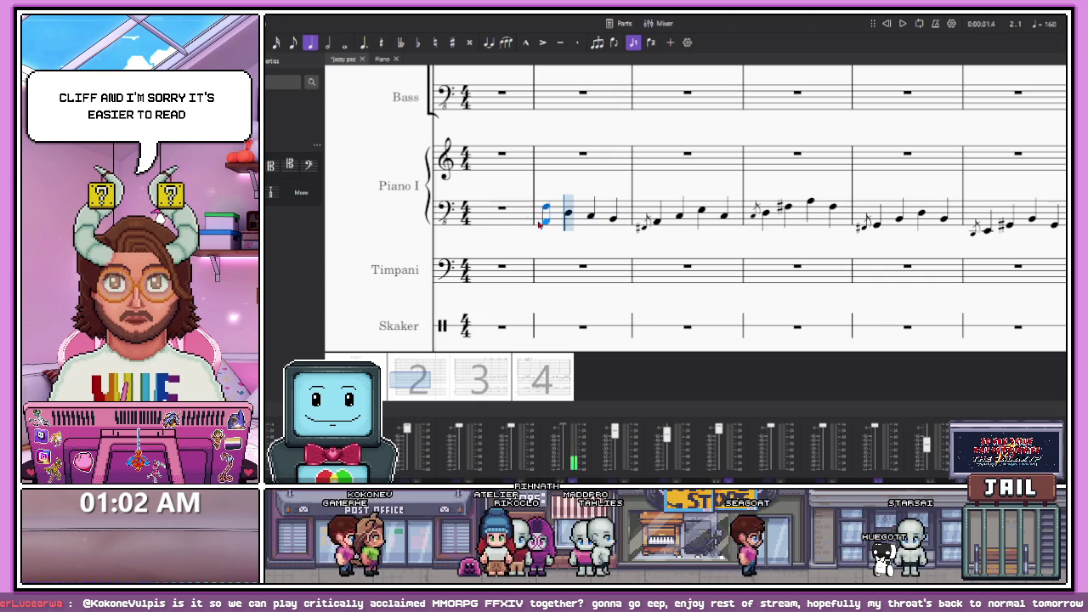
click(539, 224)
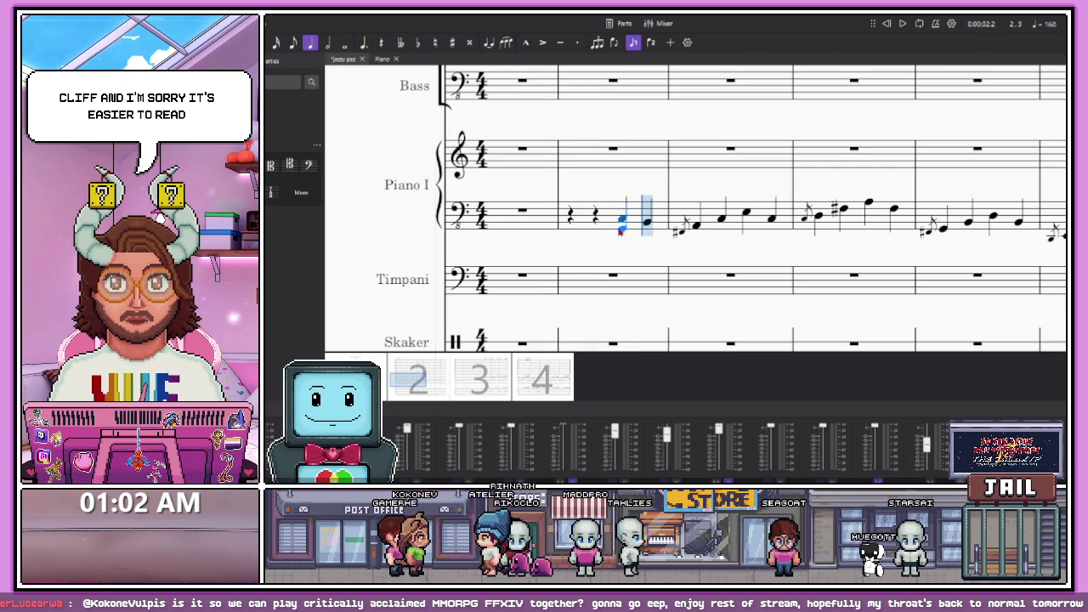
key(ctrl+z)
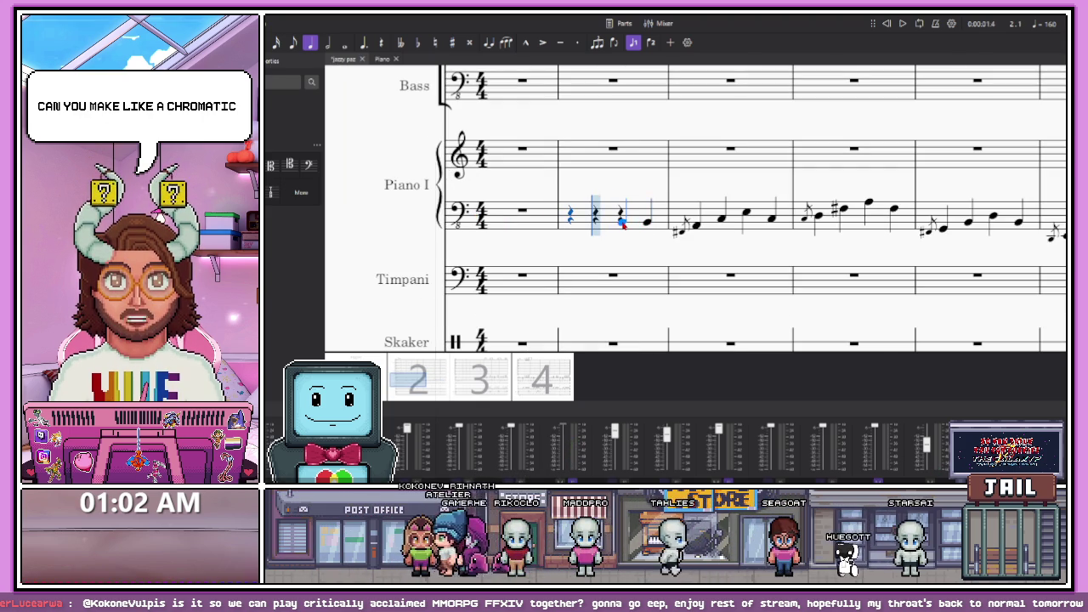
click(623, 222)
scroll(576, 223, up, 2)
scroll(576, 224, down, 2)
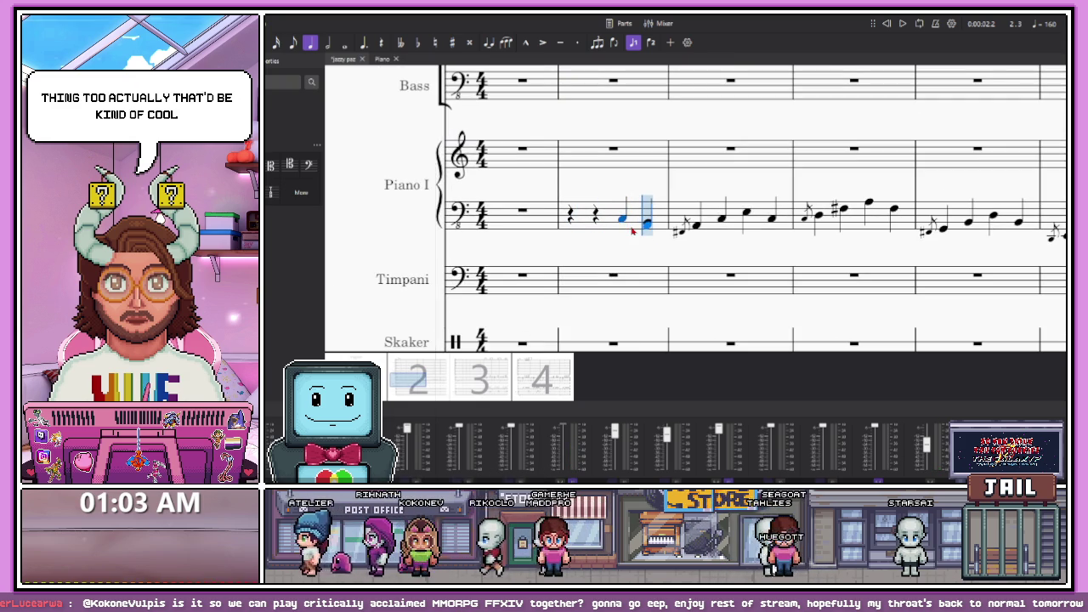
scroll(598, 221, up, 1)
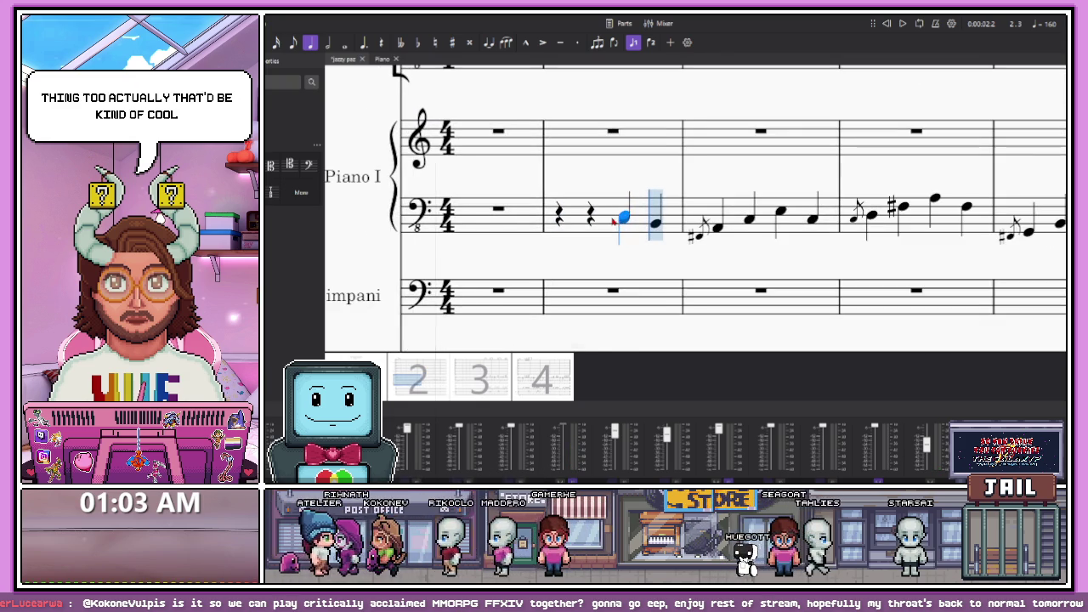
scroll(600, 220, up, 1)
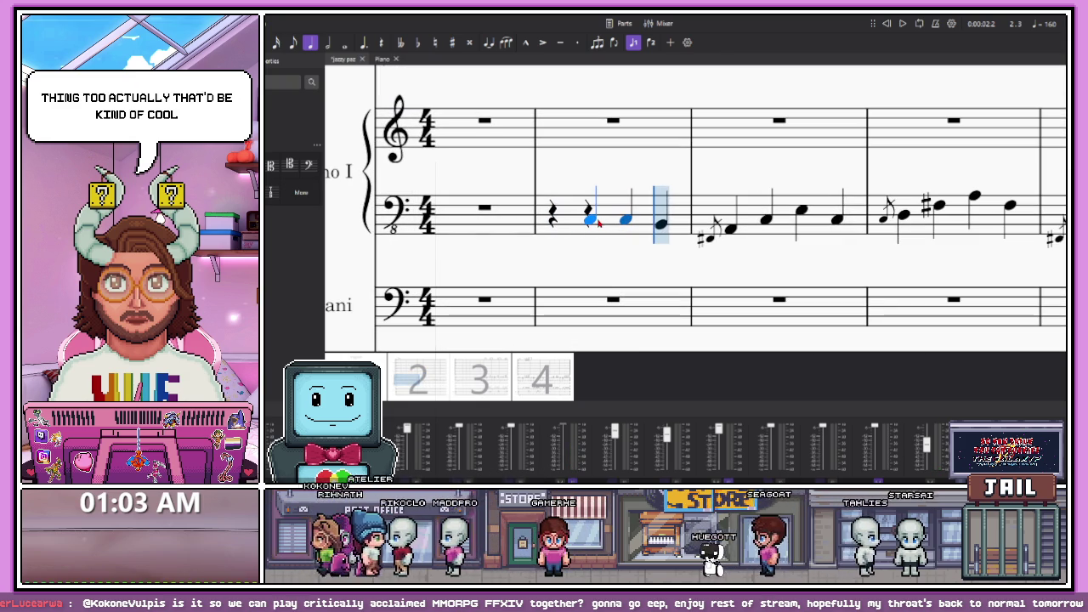
Enter notes in bass measure 1, turning beat 1 into a rest and adding a beat-4 pickup
click(597, 220)
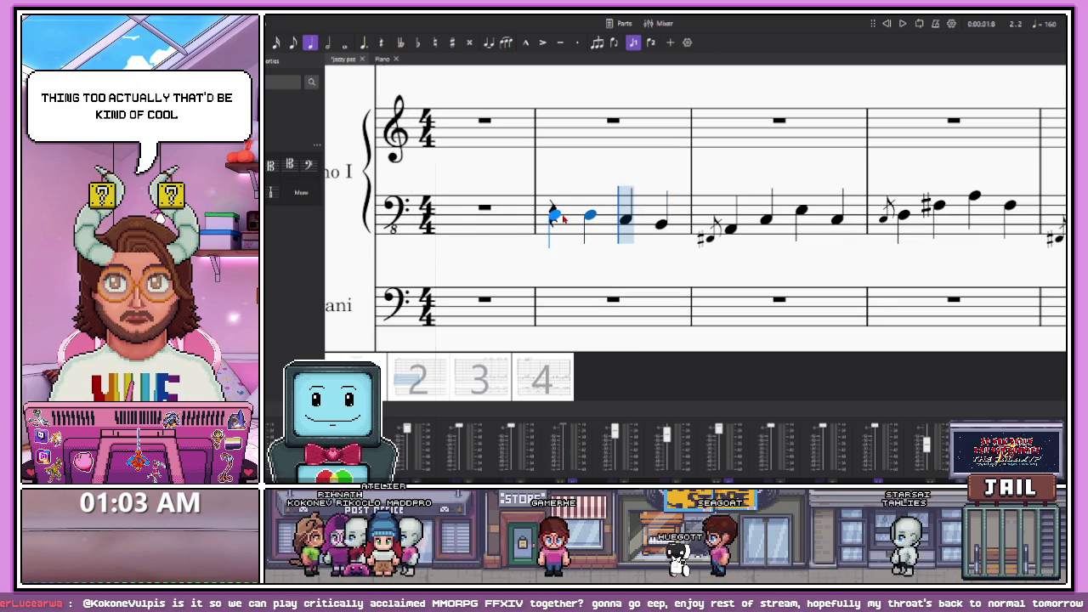
click(556, 215)
click(460, 213)
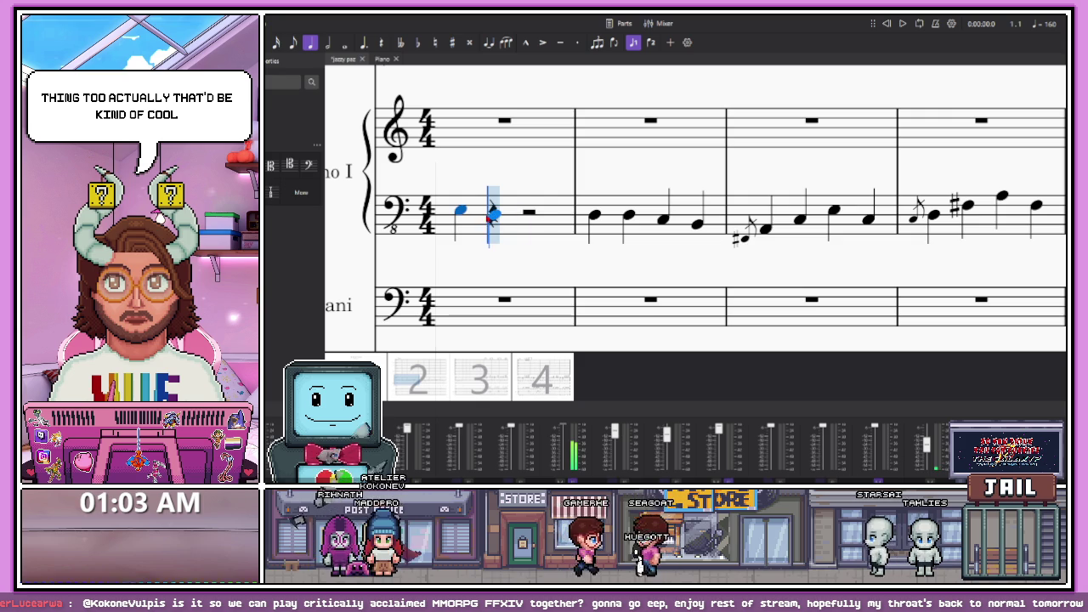
click(528, 211)
click(460, 214)
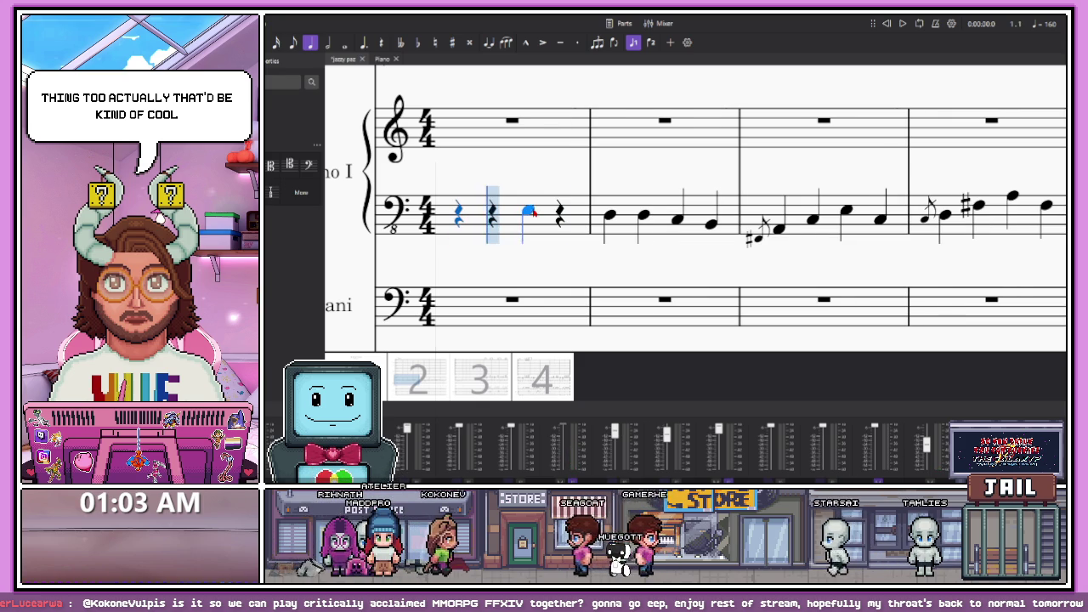
click(528, 212)
click(566, 214)
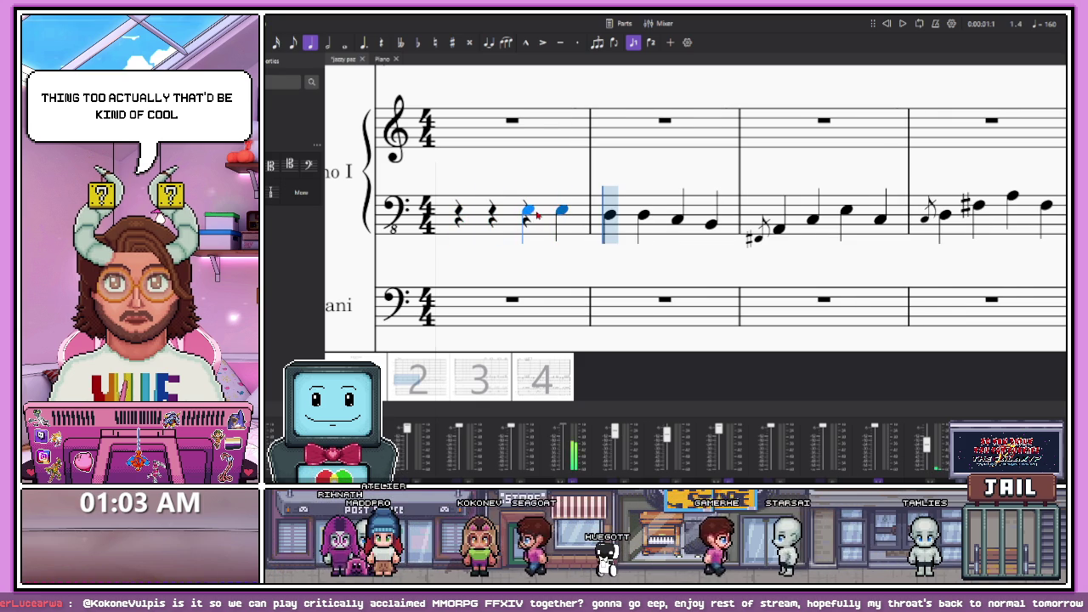
key(Left)
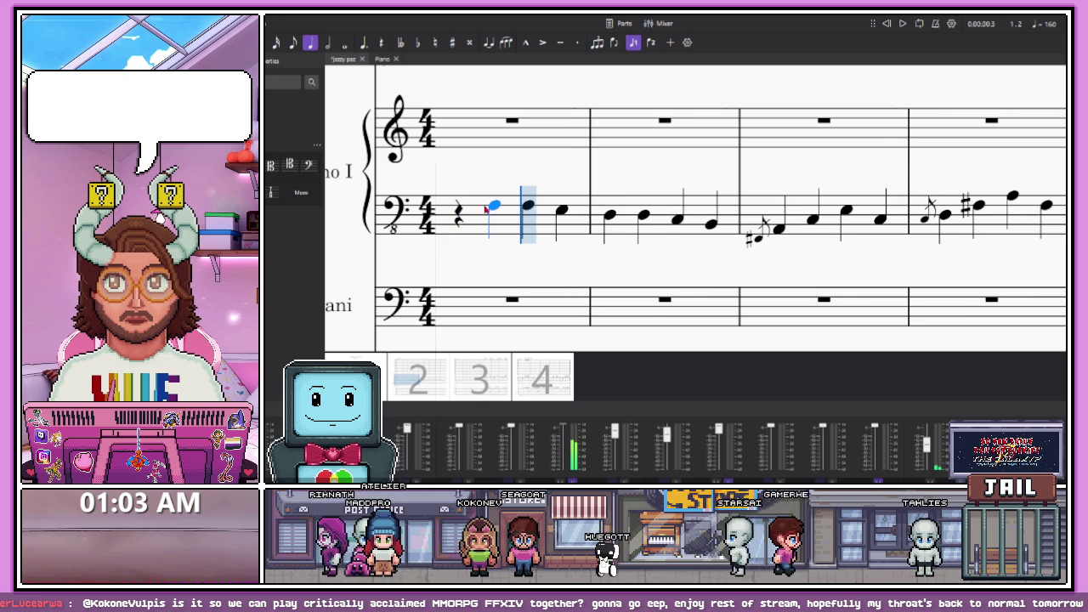
Flatten the second note of bass measure 2, then play the intro from measure 1's first note
key(Left)
key(Escape)
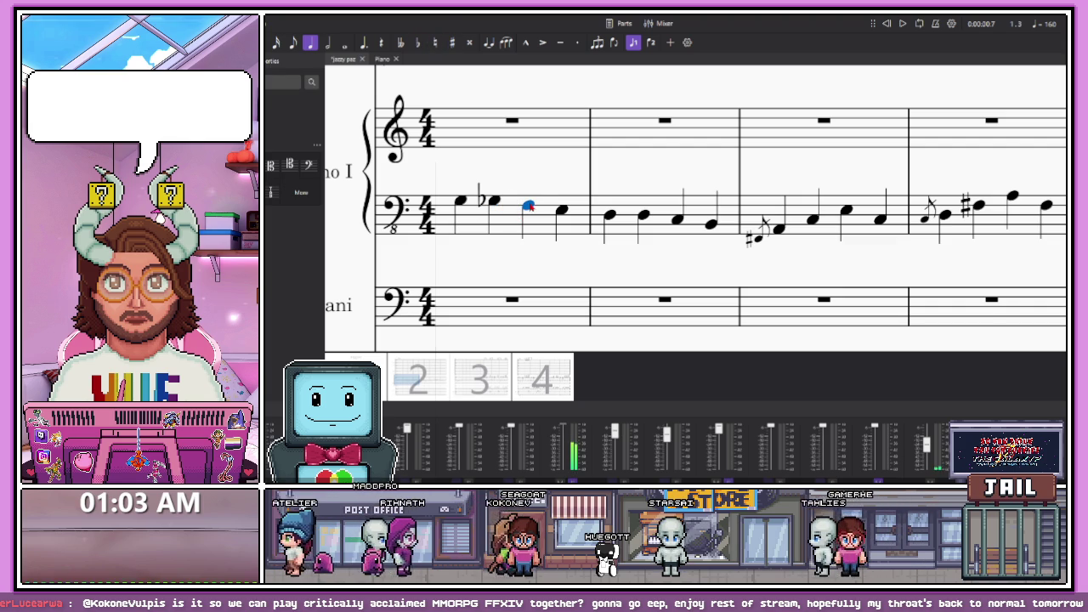
key(Right)
key(Right)
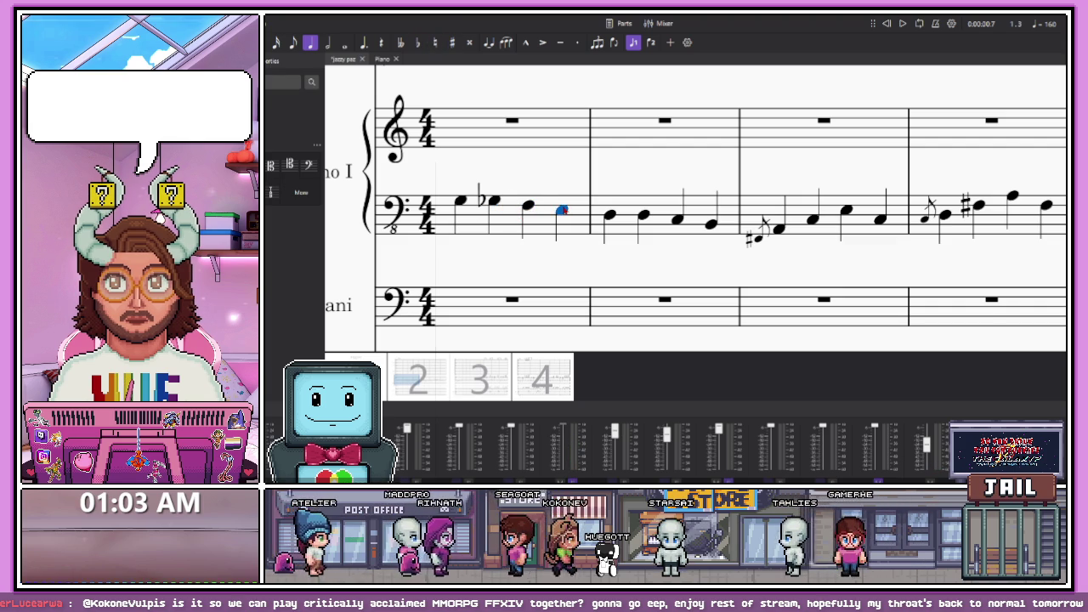
key(Right)
key(Down)
key(Right)
key(Right)
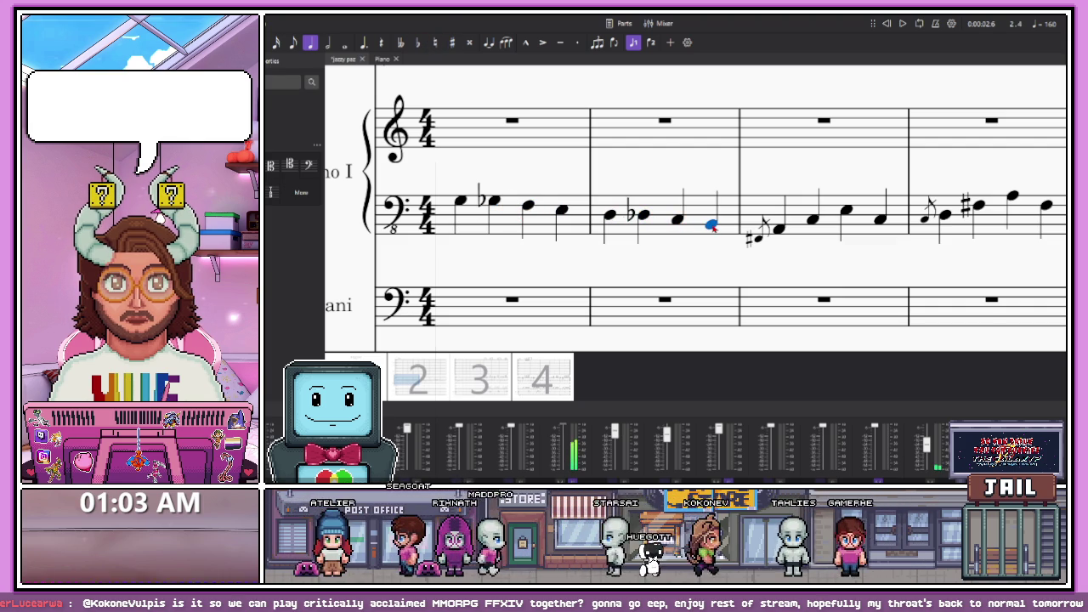
click(459, 206)
key(space)
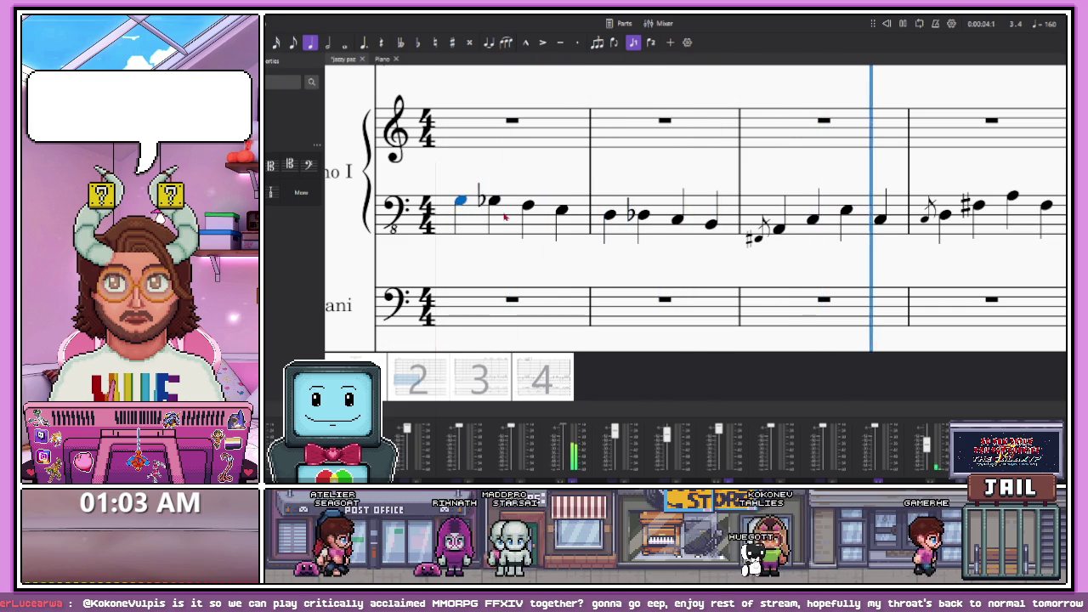
Stop playback and shorten the flatted note in bass measure 2 to an eighth
key(space)
scroll(526, 233, down, 5)
scroll(526, 233, down, 2)
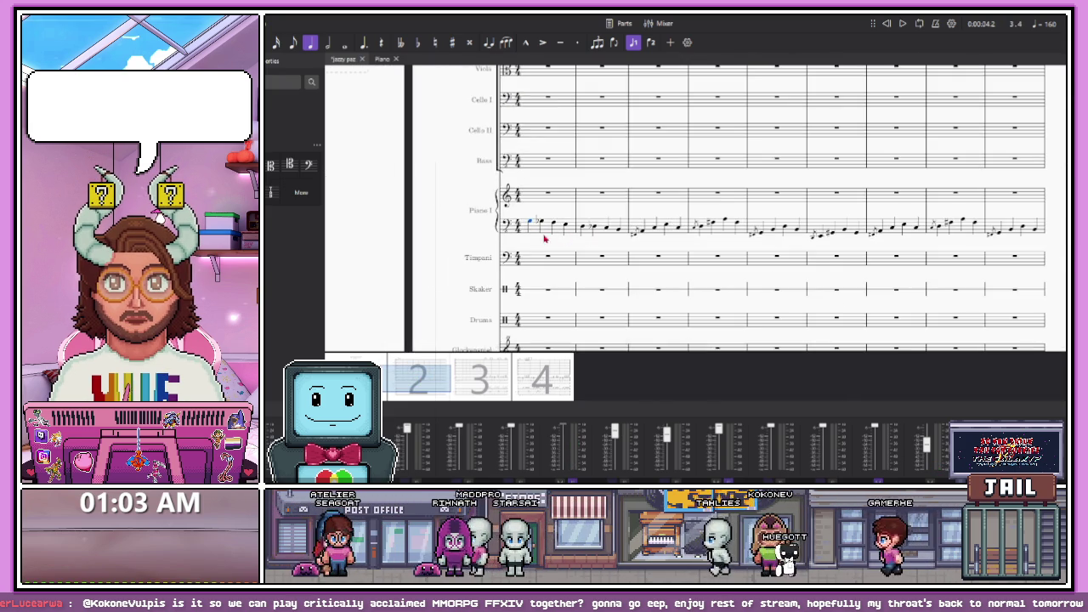
scroll(536, 234, up, 2)
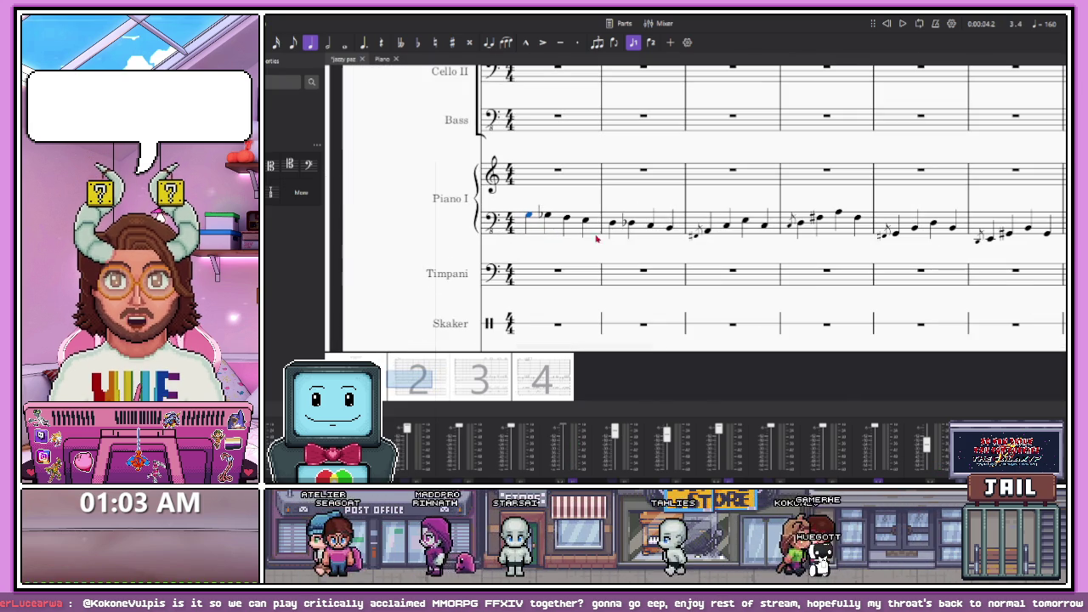
scroll(634, 232, down, 3)
scroll(629, 230, up, 3)
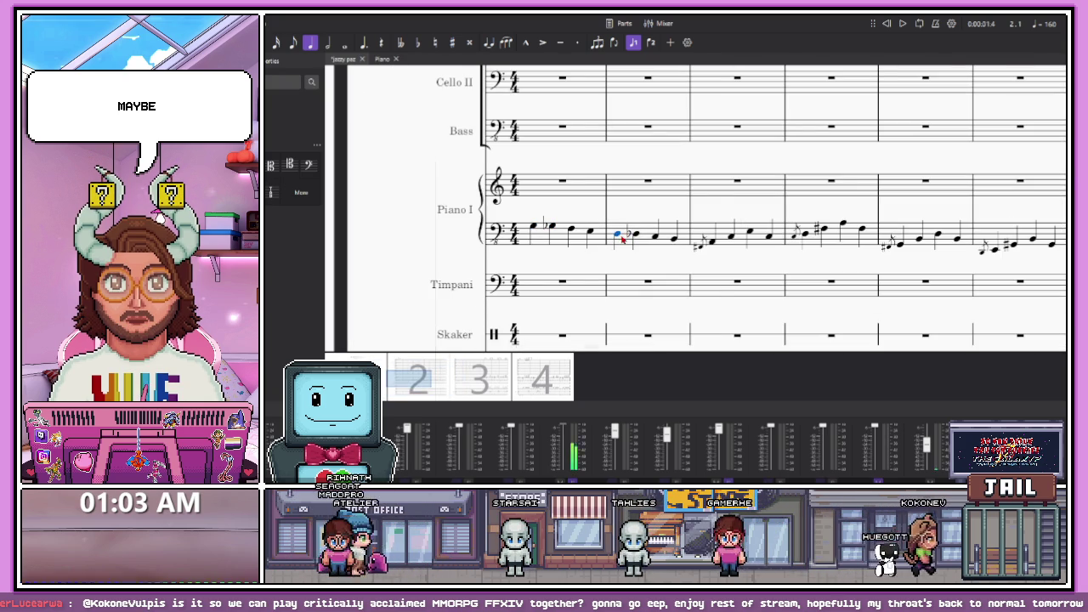
key(Right)
key(4)
Delete the intro notes from piano bass measures 1–2 and set the entry point in measure 2
click(611, 242)
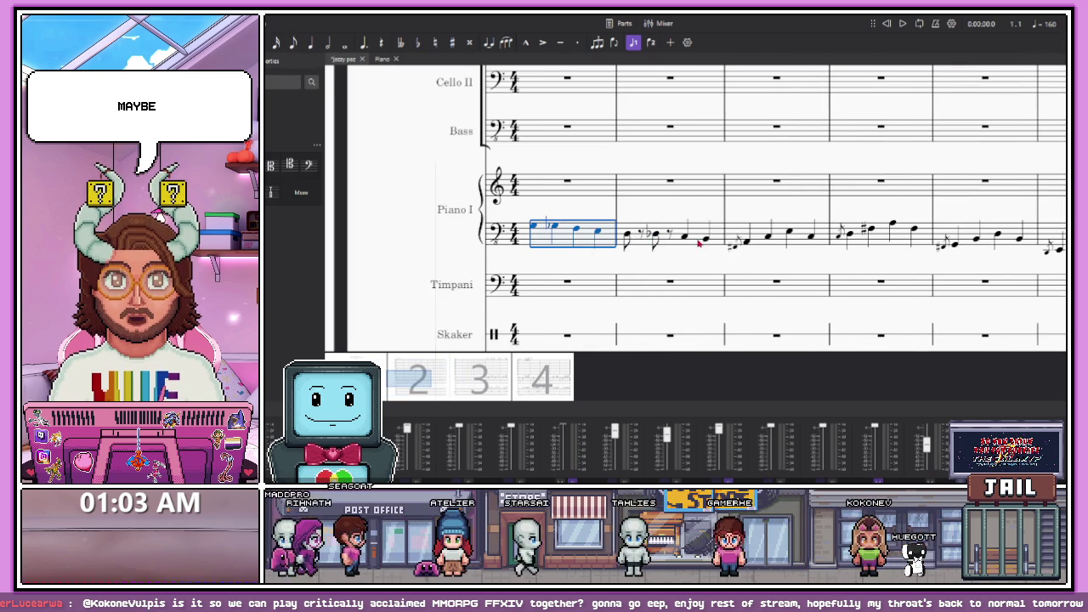
shift+click(713, 243)
key(Delete)
click(605, 238)
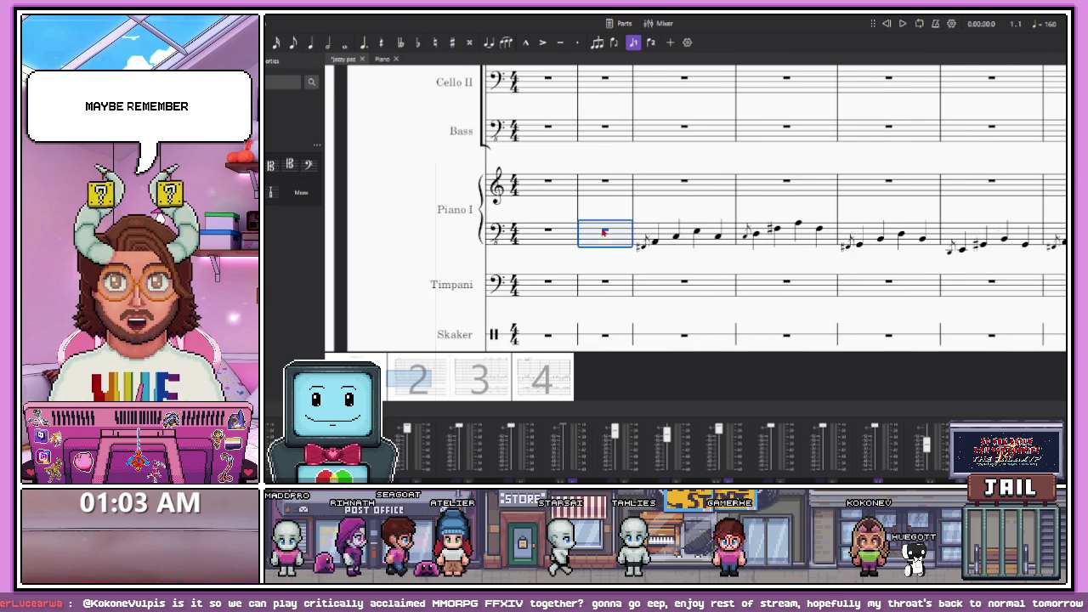
click(601, 262)
scroll(598, 261, up, 2)
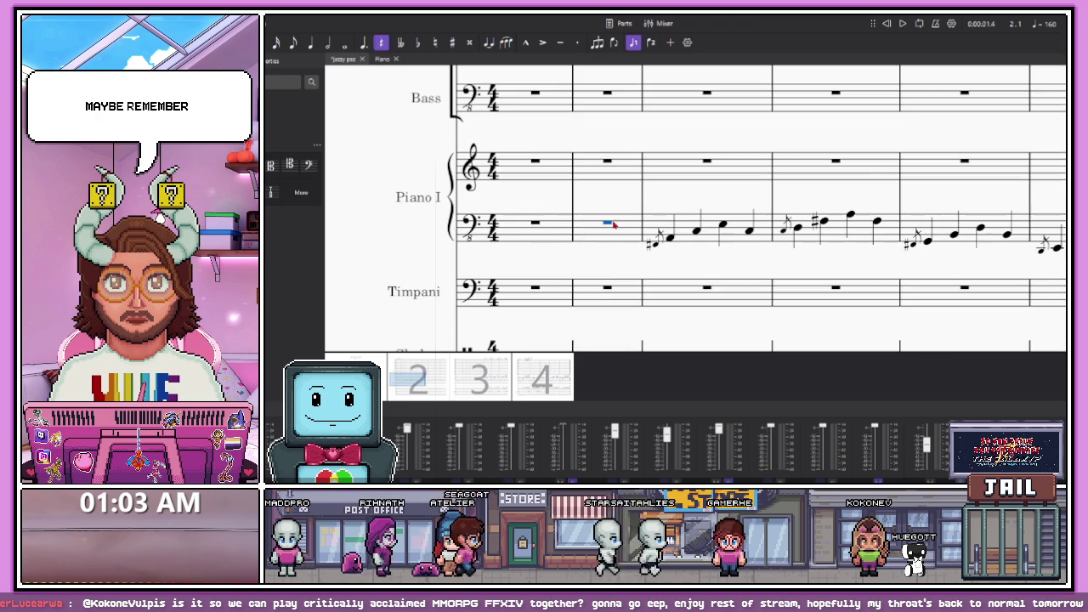
scroll(609, 224, up, 2)
Enter the eighth-note run A, A, G, F, E, E, D, C in bass measure 2
key(6)
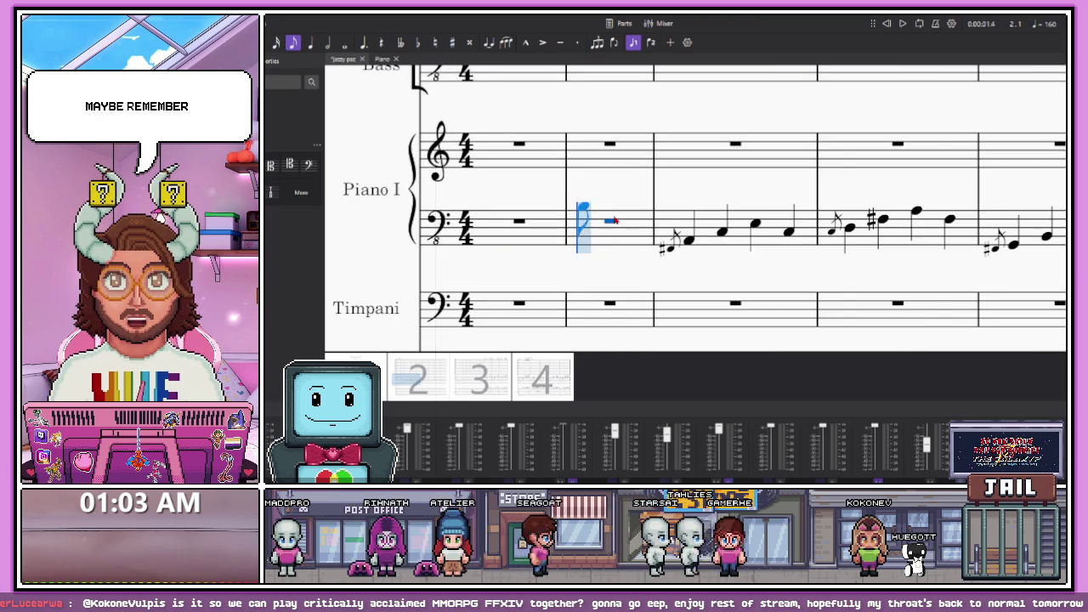
scroll(609, 224, up, 1)
scroll(609, 225, down, 1)
key(4)
key(a)
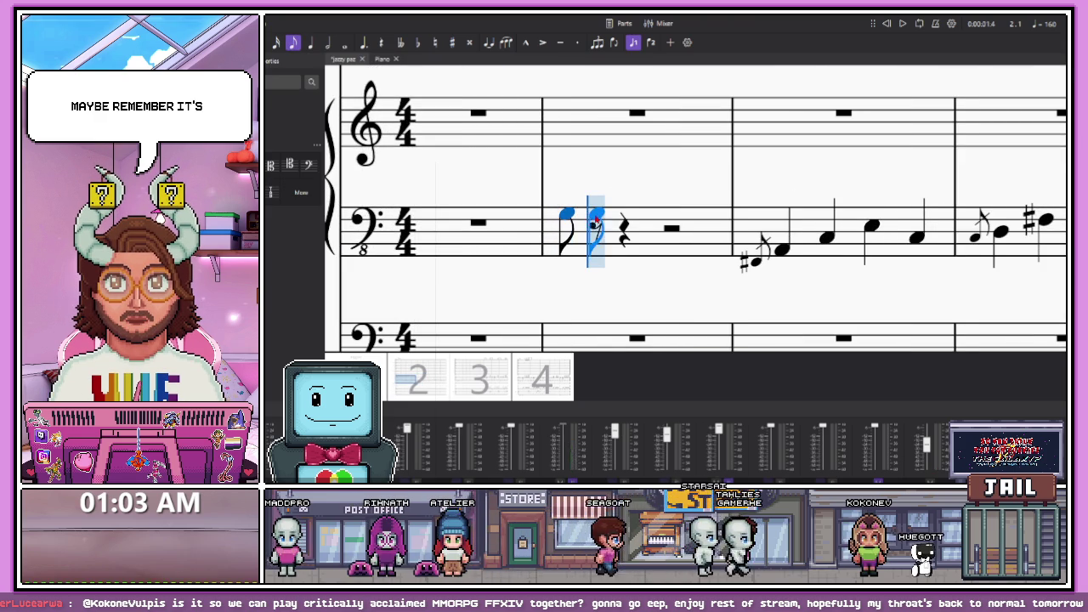
key(a)
key(g)
key(f)
key(e)
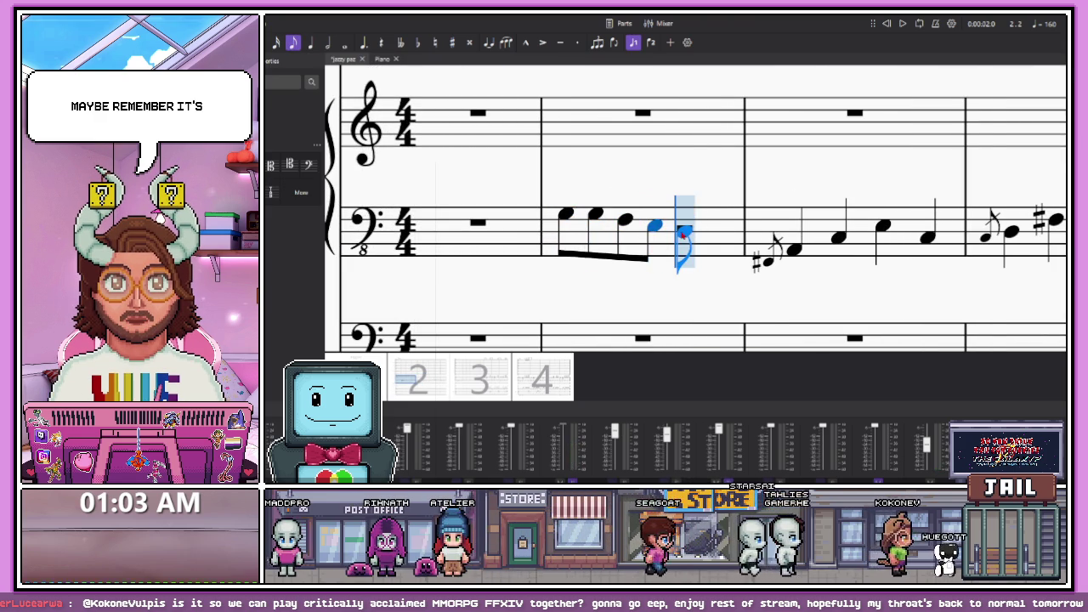
key(e)
key(d)
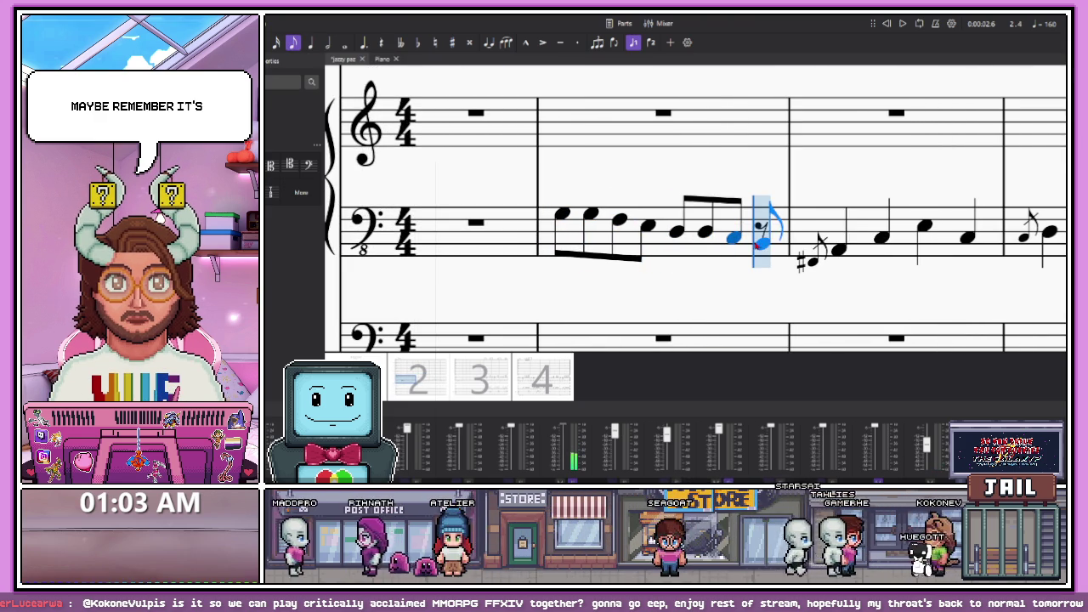
key(c)
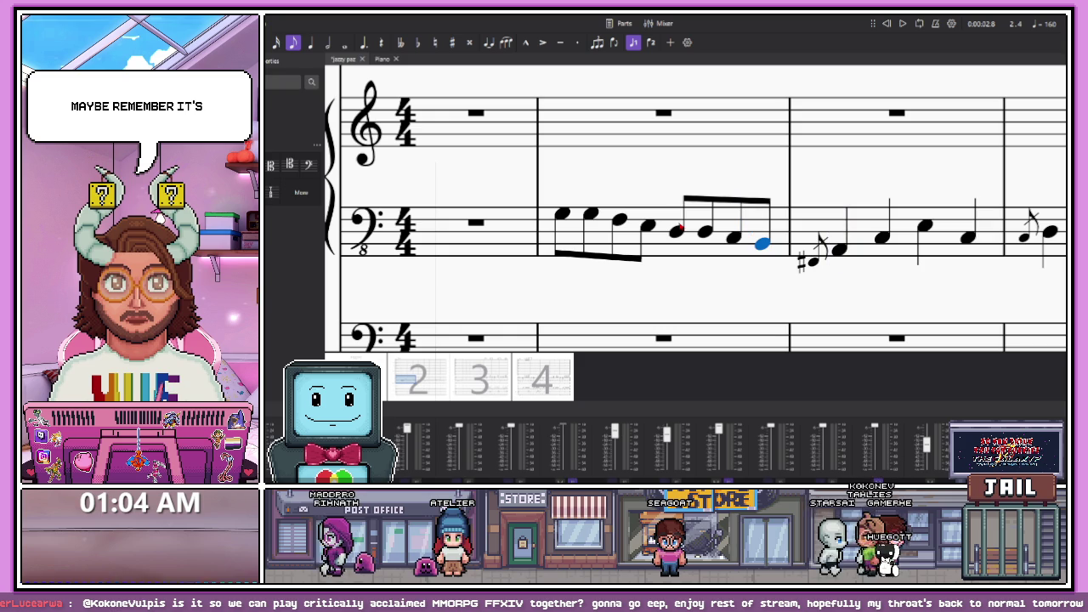
Flatten the selected run note and play the run back from its first note
key(Down)
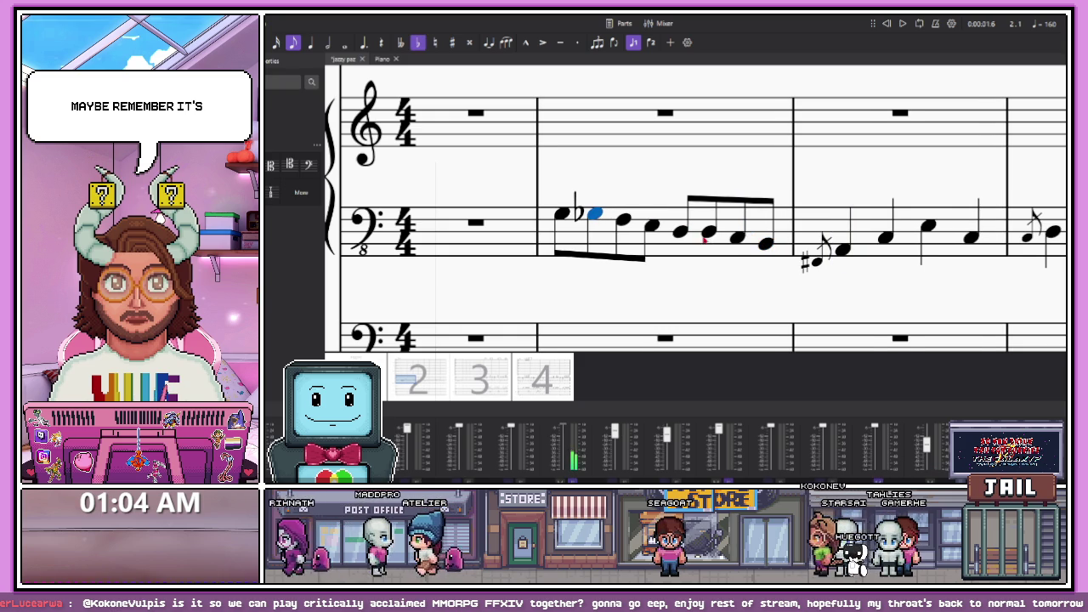
click(561, 216)
key(space)
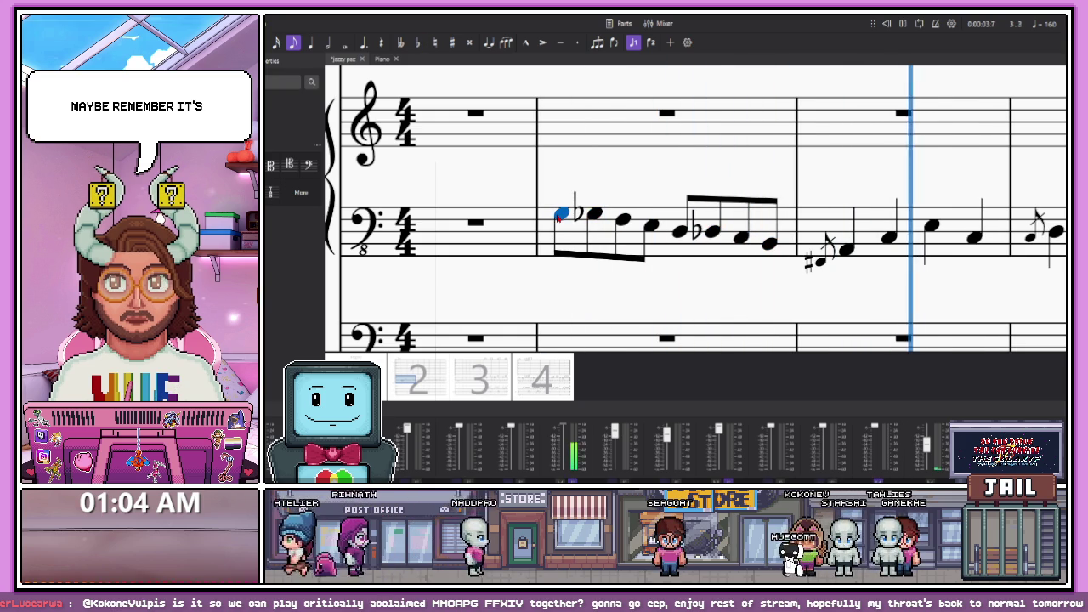
ctrl+scroll(642, 244, up, 3)
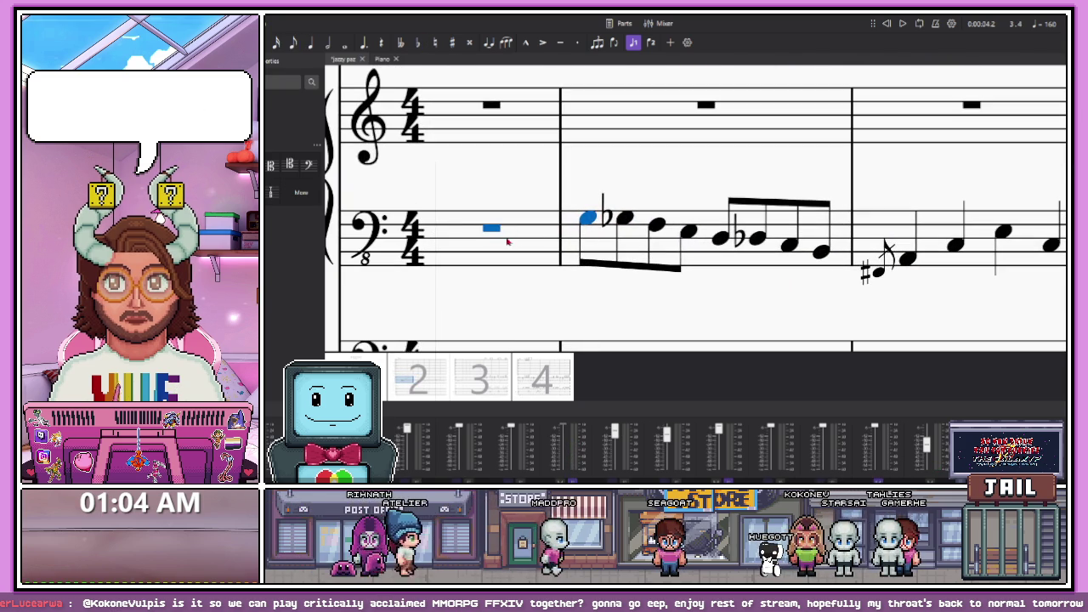
ctrl+scroll(597, 224, down, 3)
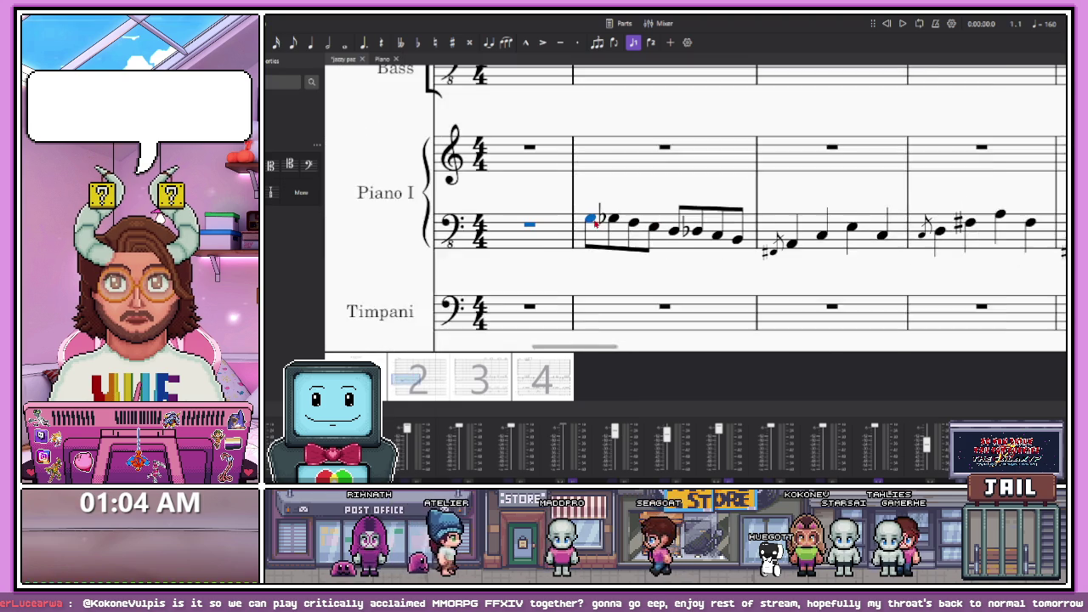
key(space)
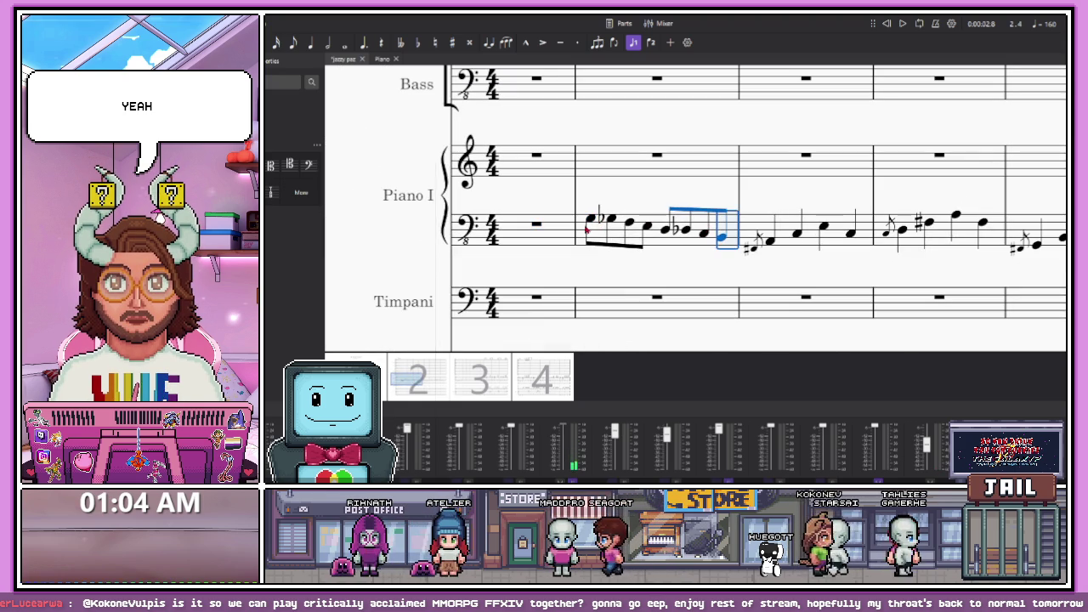
Copy the bass run into treble measure 2 and raise it an octave
shift+click(586, 228)
key(ctrl+c)
click(612, 162)
key(ctrl+v)
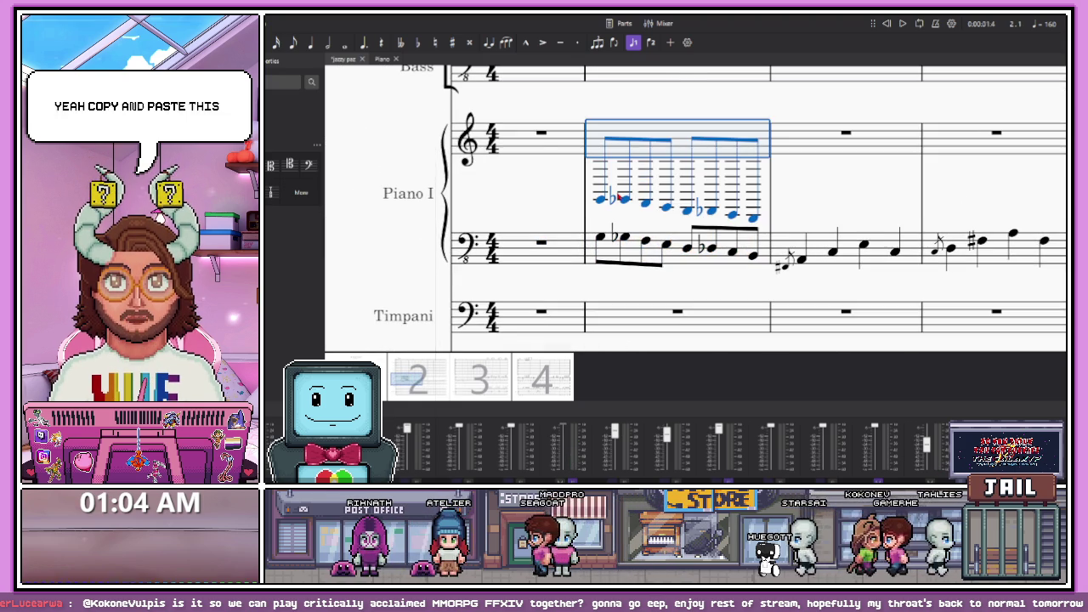
key(ctrl+Up)
key(Escape)
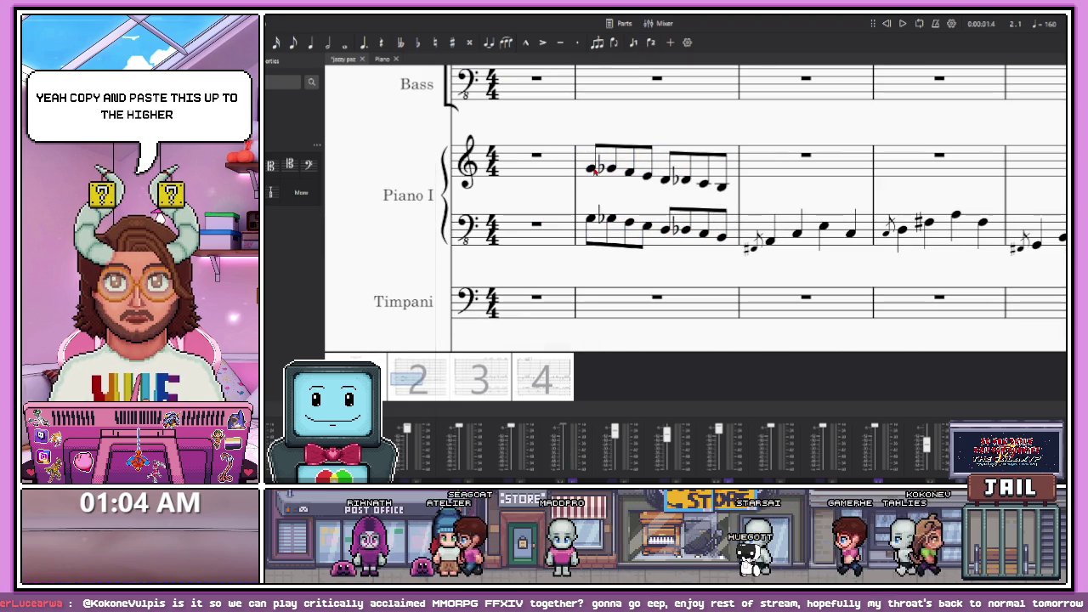
ctrl+scroll(599, 164, up, 3)
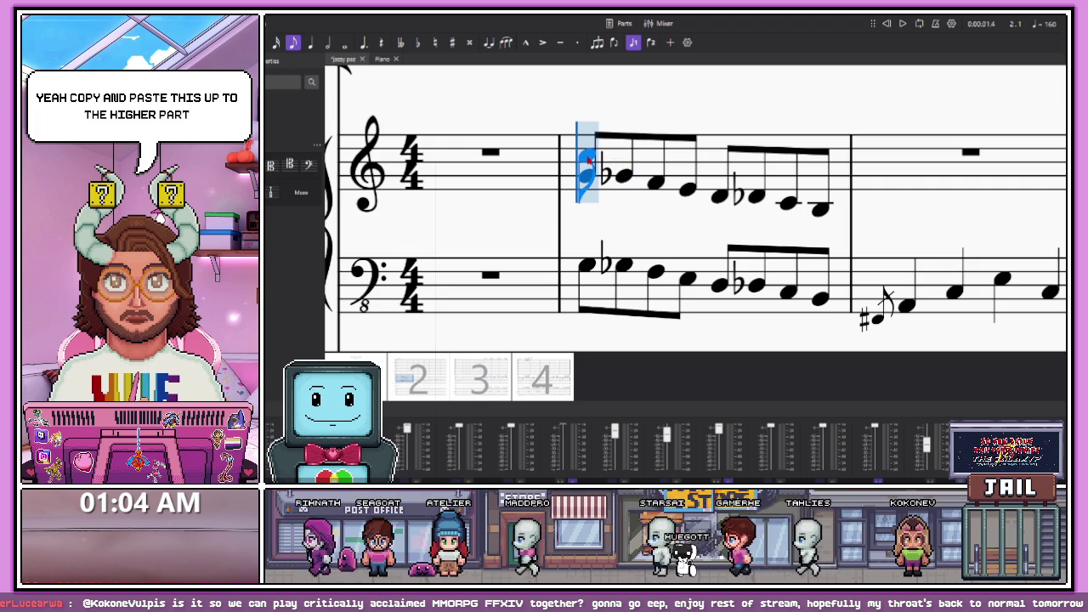
Add an upper note to each treble eighth chord in measure 2
shift+click(623, 150)
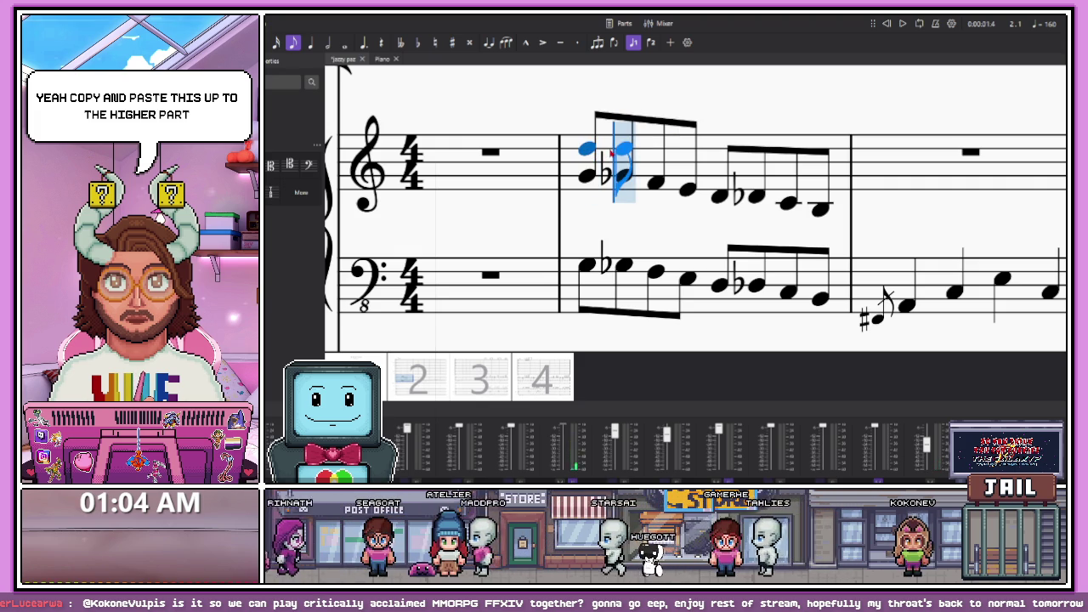
shift+click(655, 150)
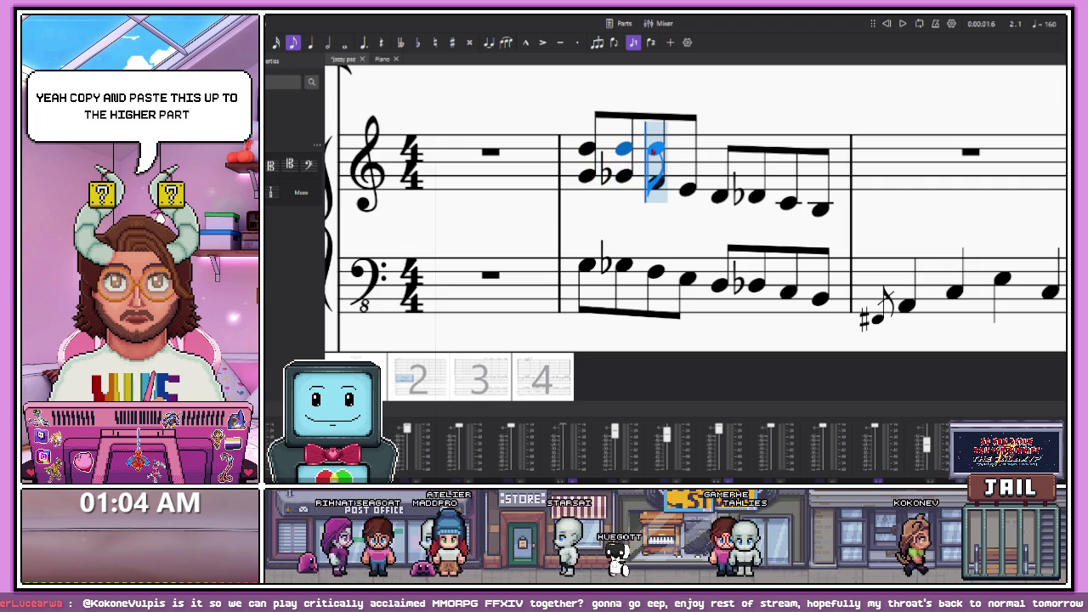
shift+click(687, 150)
shift+click(719, 150)
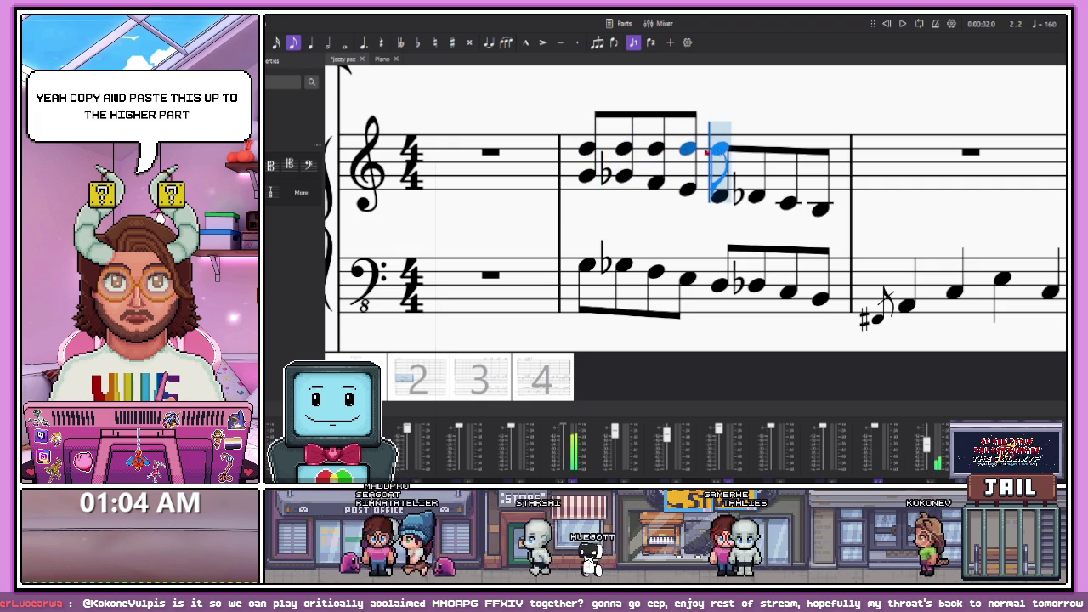
shift+click(753, 150)
shift+click(787, 149)
shift+click(819, 150)
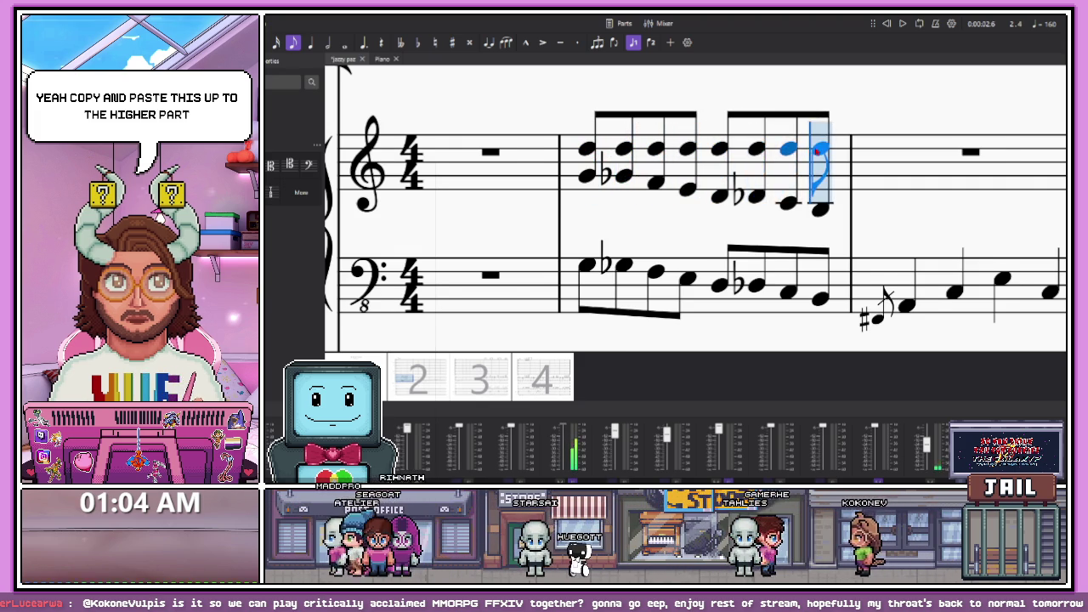
Play back the edited passage, then stop and rewind
scroll(732, 153, right, 5)
scroll(603, 199, down, 3)
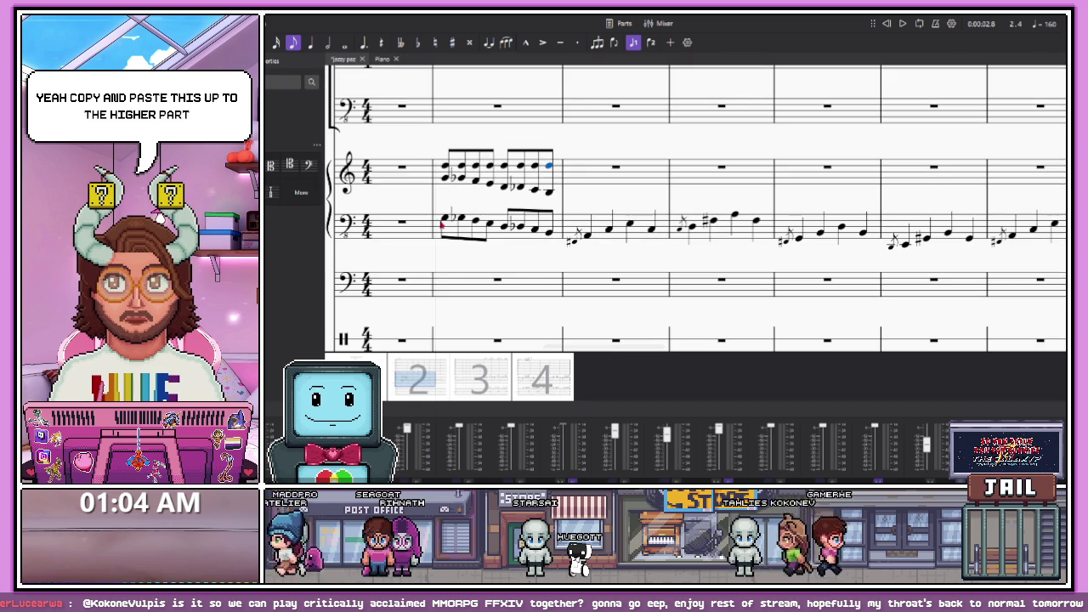
key(space)
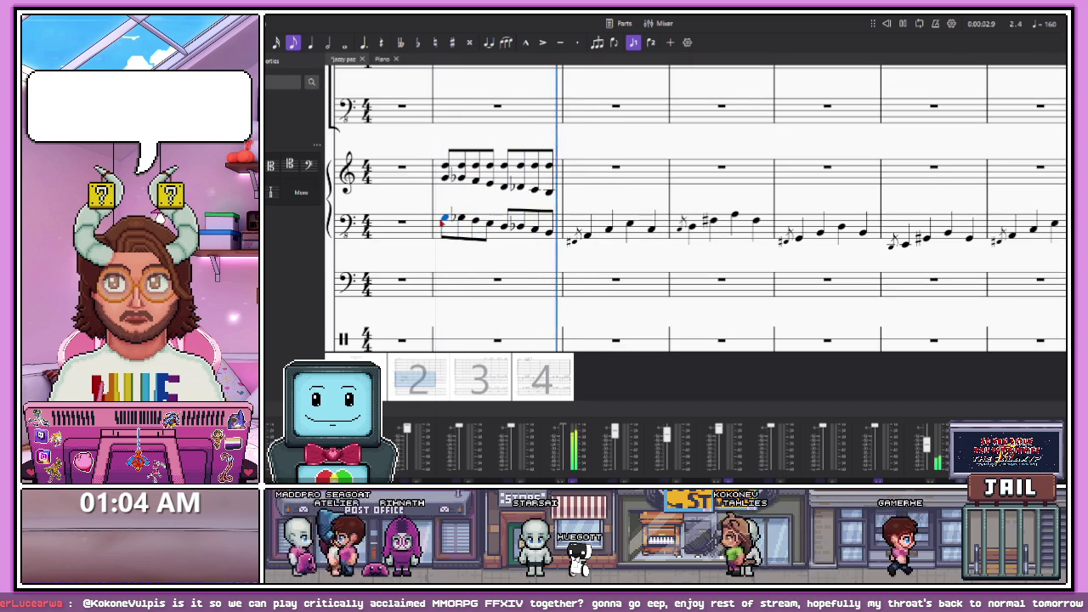
key(space)
scroll(598, 230, down, 2)
scroll(682, 211, up, 5)
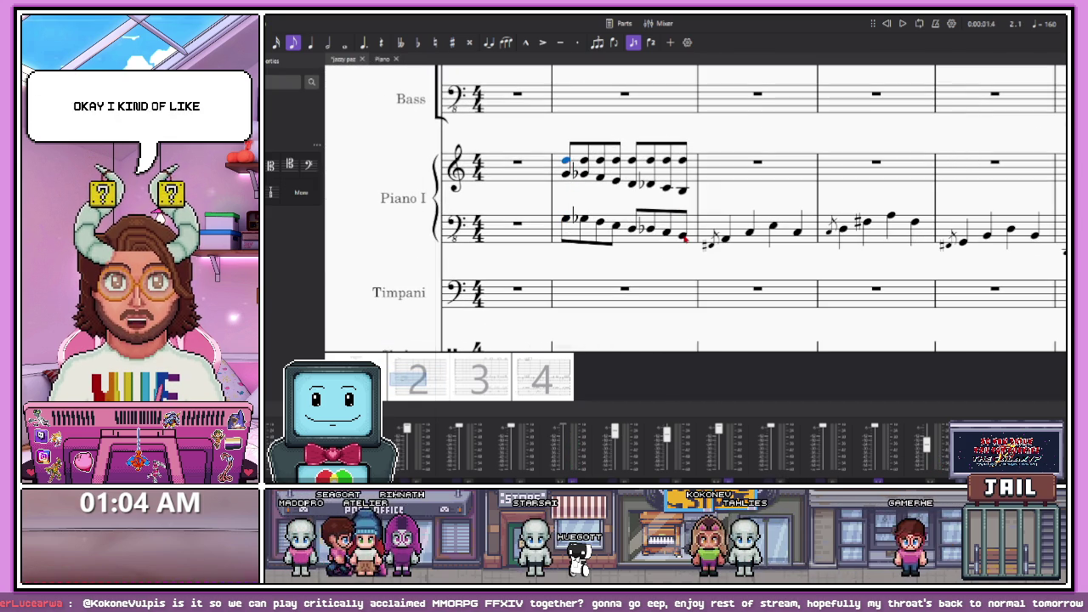
Copy the two-staff piano passage, paste it halfway through measure 1, and play it back
click(685, 241)
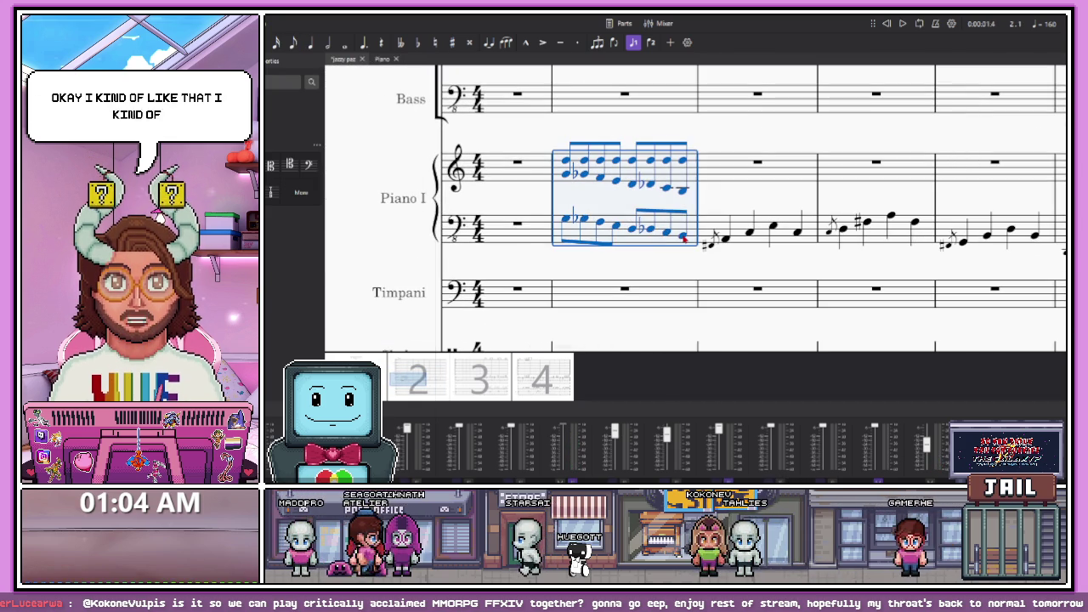
key(Escape)
key(n)
key(Escape)
click(539, 165)
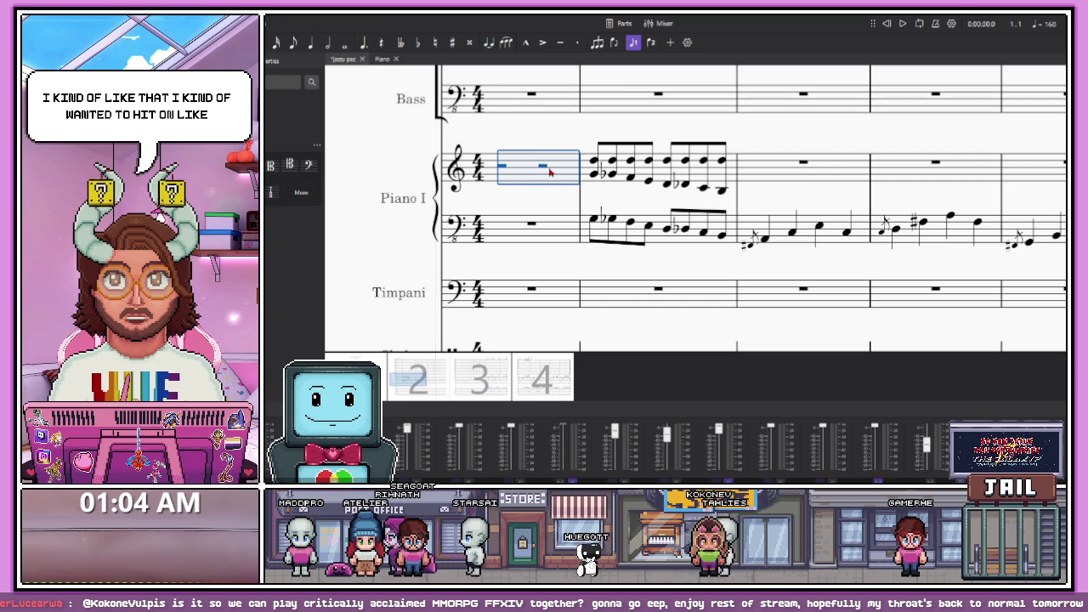
click(543, 166)
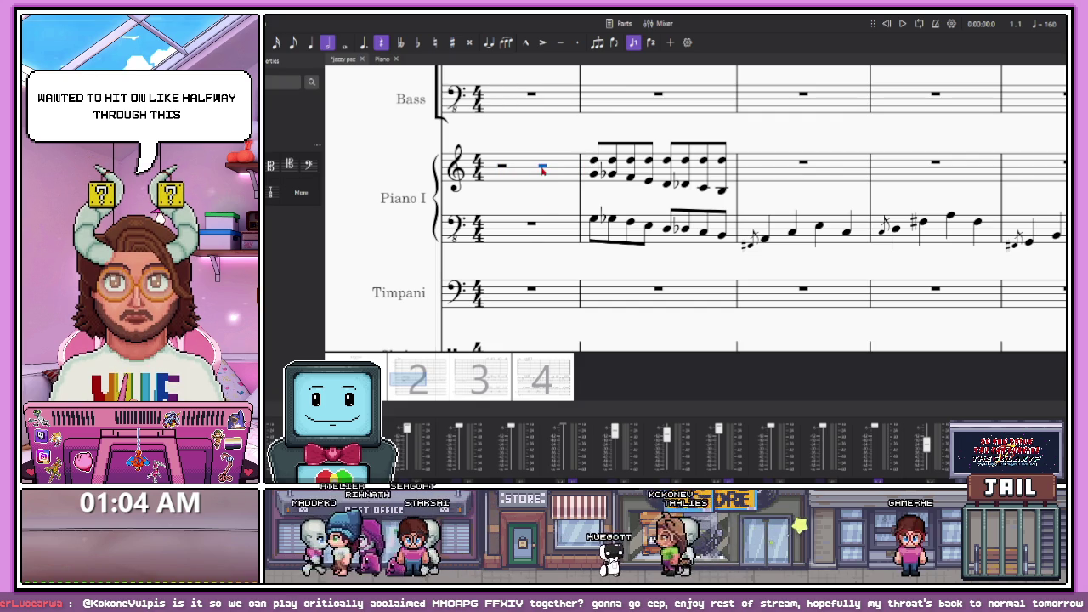
key(ctrl+v)
key(space)
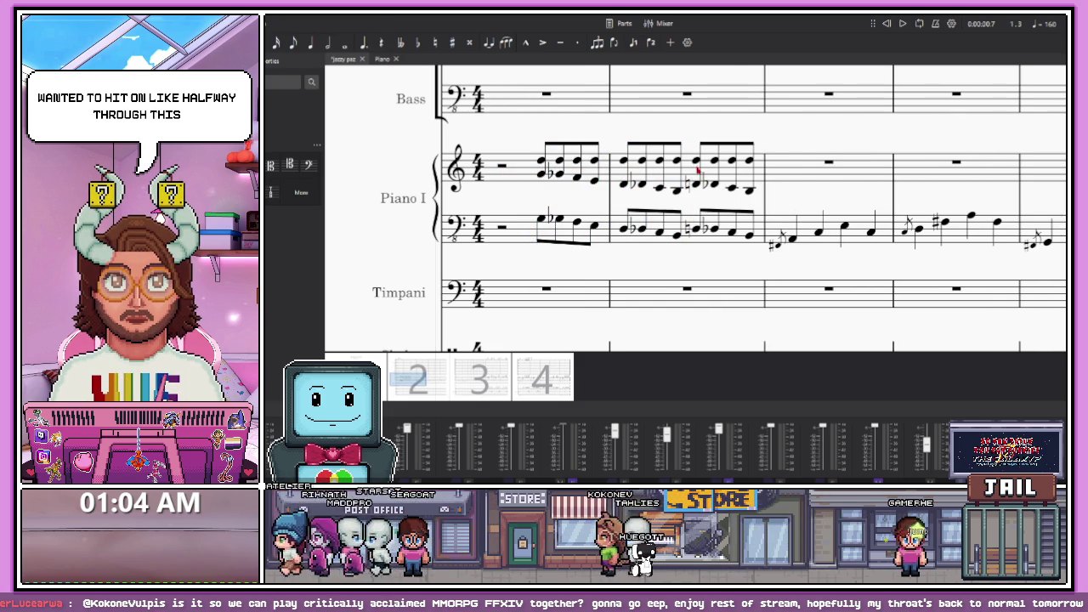
key(space)
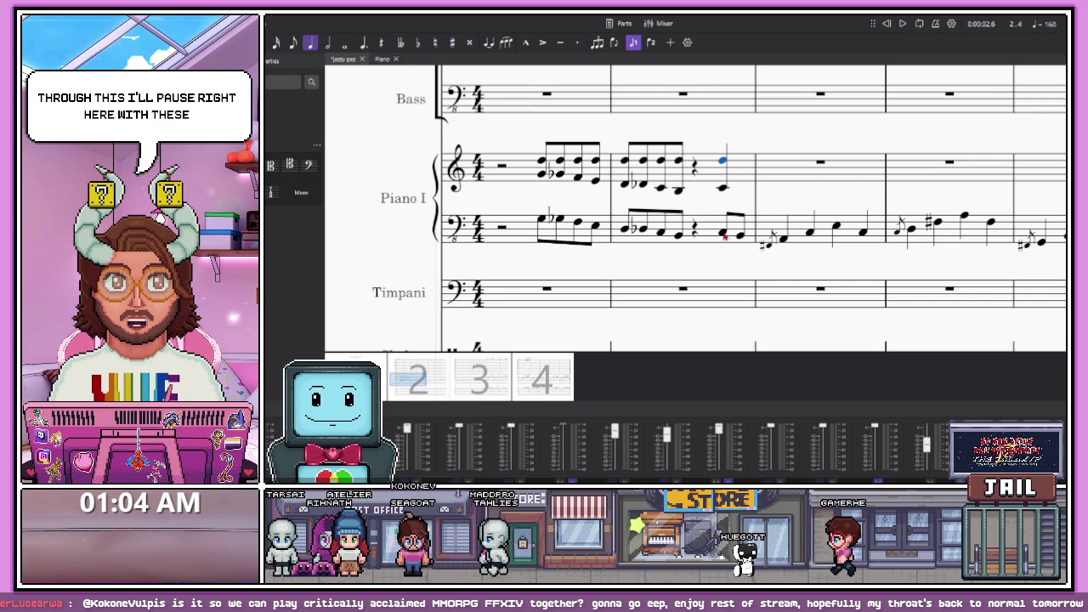
Shorten the treble and bass eighths to quarters and lower the final chord one step
key(5)
key(alt+Down)
key(alt+Down)
key(5)
shift+click(728, 173)
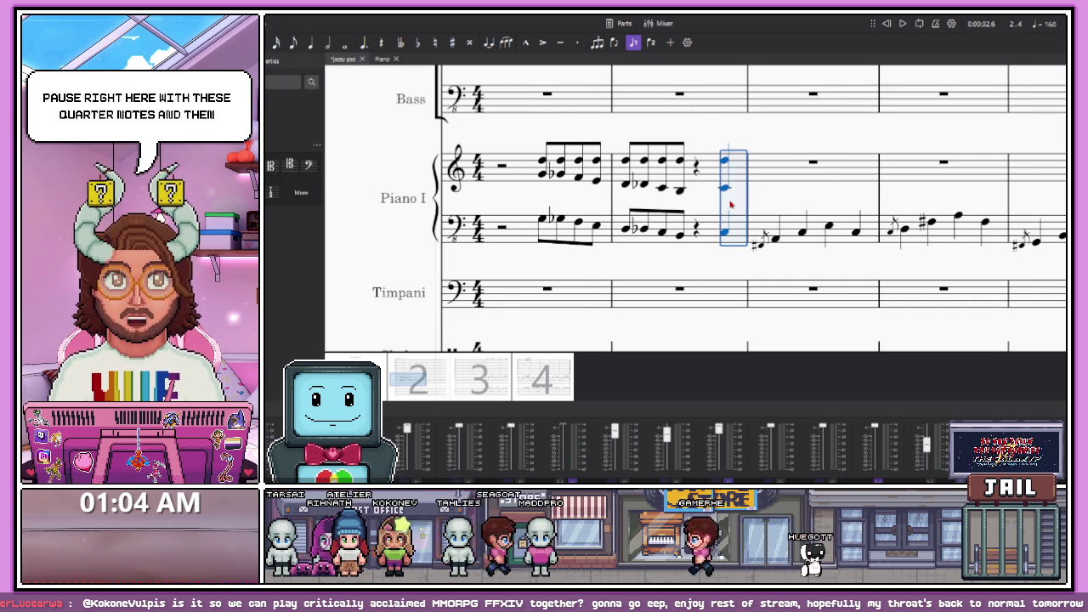
key(Down)
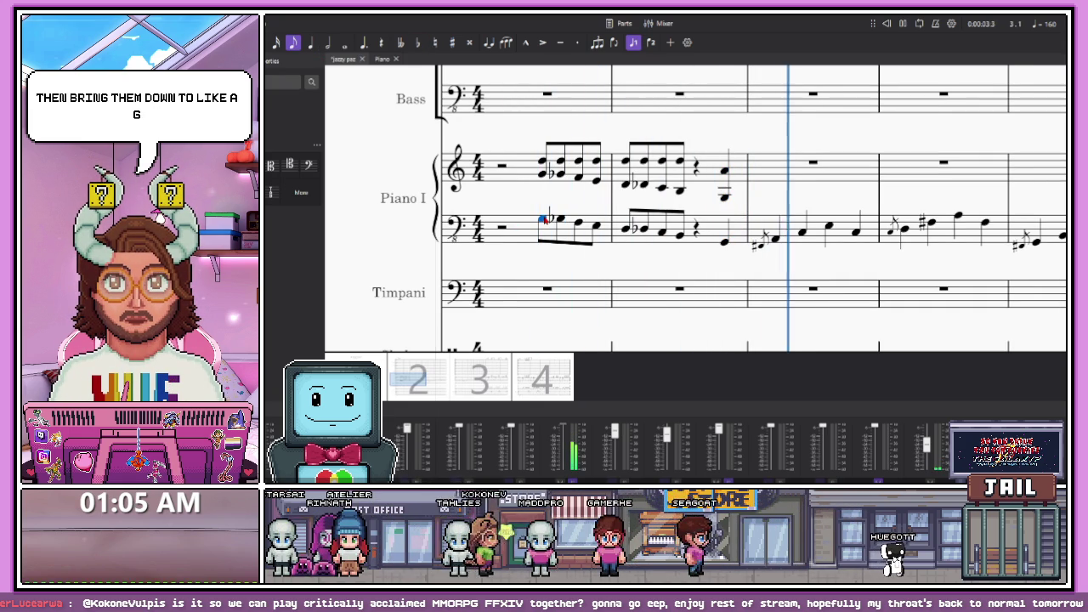
key(space)
Open measure 1 with a quarter rest and re-paste the passage one beat later
click(724, 243)
click(541, 161)
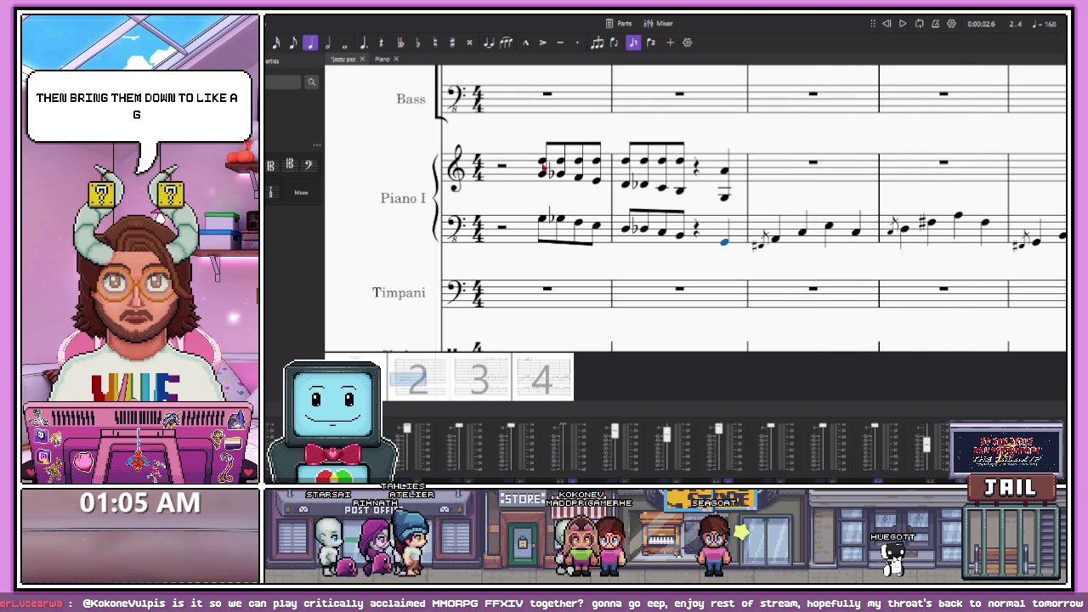
shift+click(728, 248)
key(Left)
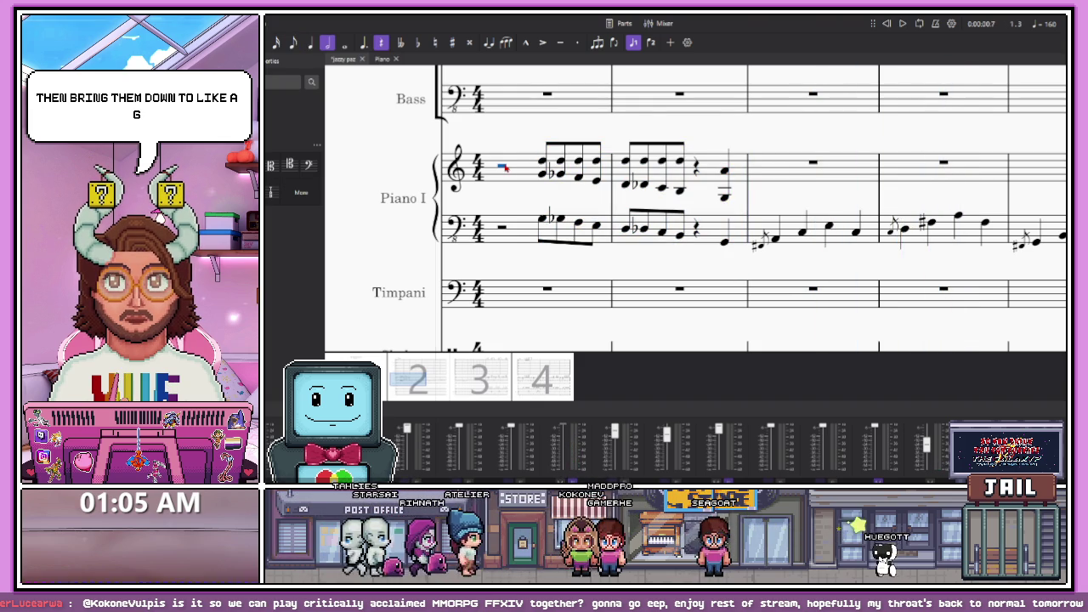
key(0)
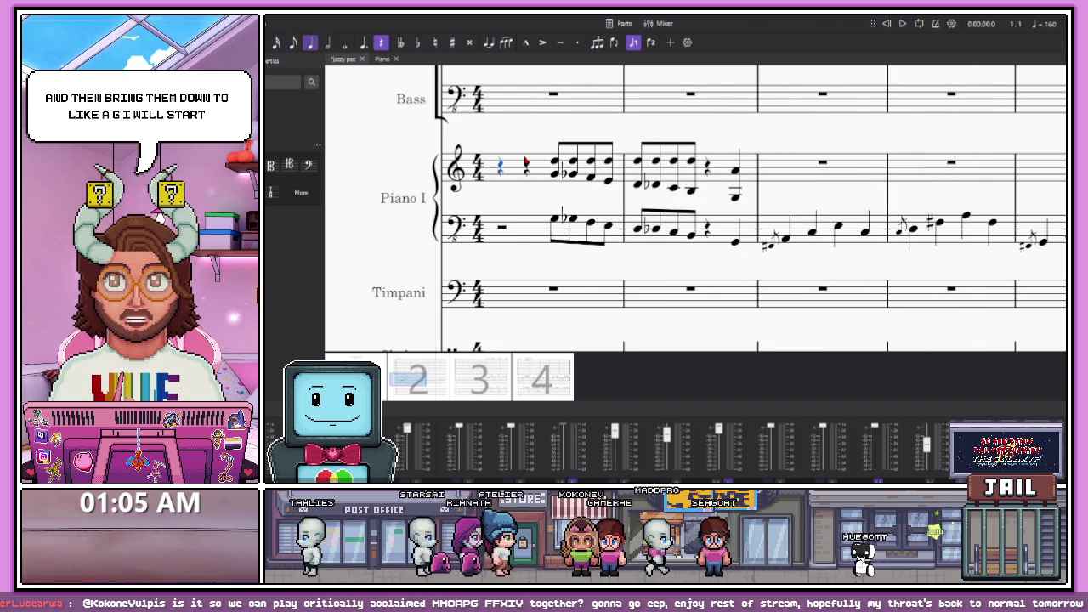
key(ctrl+v)
Make the final treble chord and bass note half notes, then play from the opening rest
click(709, 174)
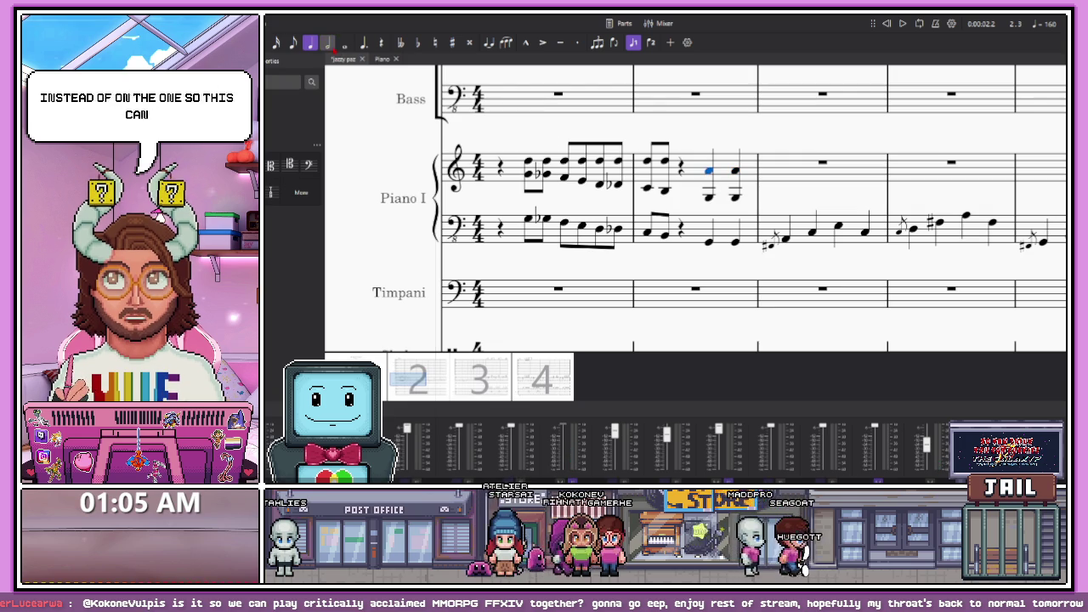
key(6)
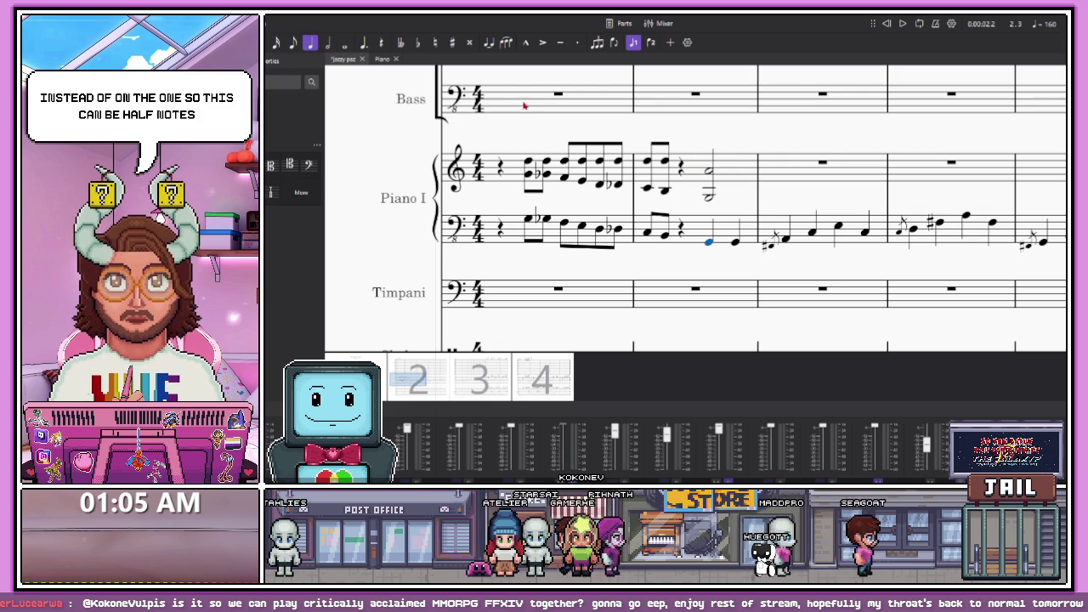
key(6)
click(516, 219)
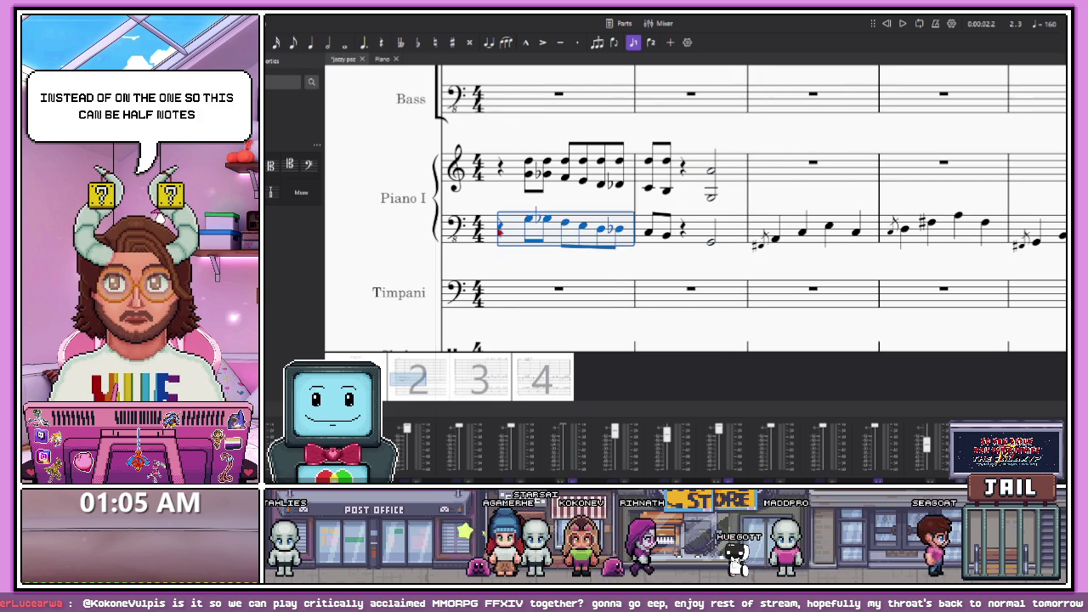
click(500, 226)
key(space)
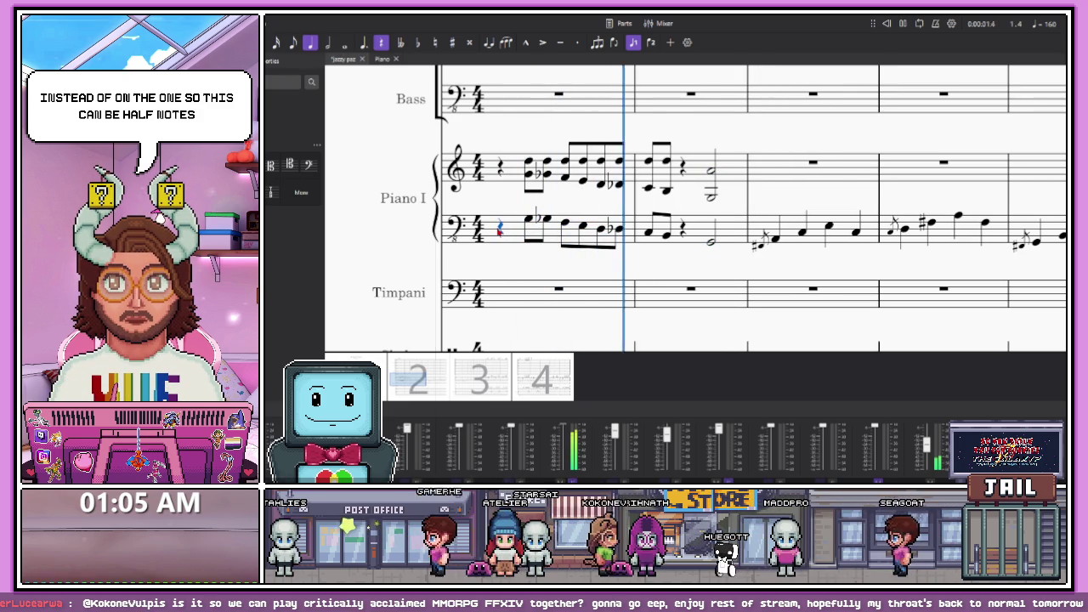
key(space)
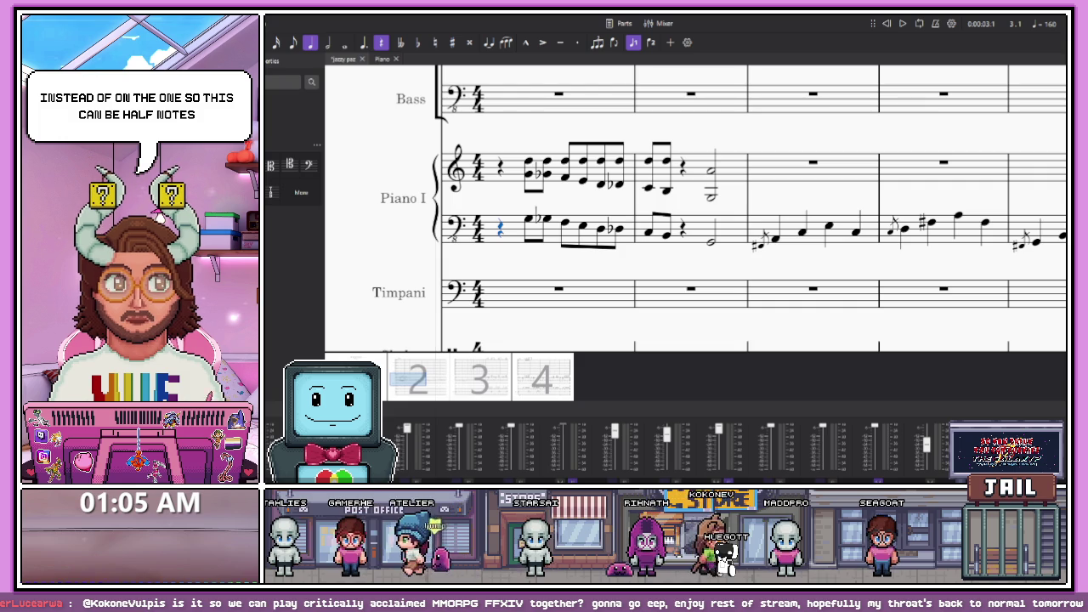
key(ctrl+plus)
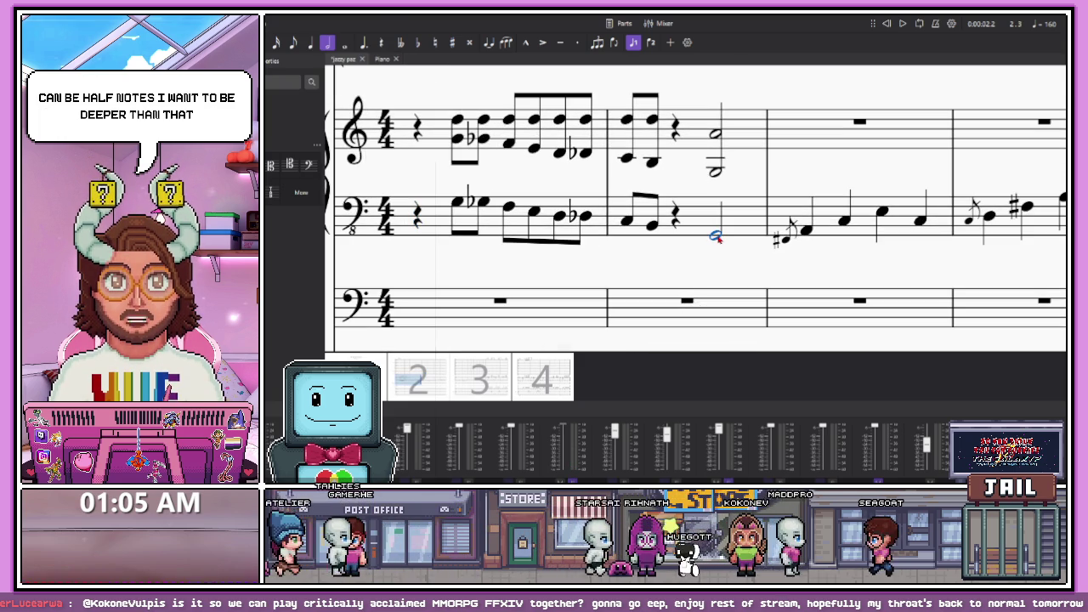
Enter a deeper bass half note and rework the treble chord, moving its note to the third space
click(716, 237)
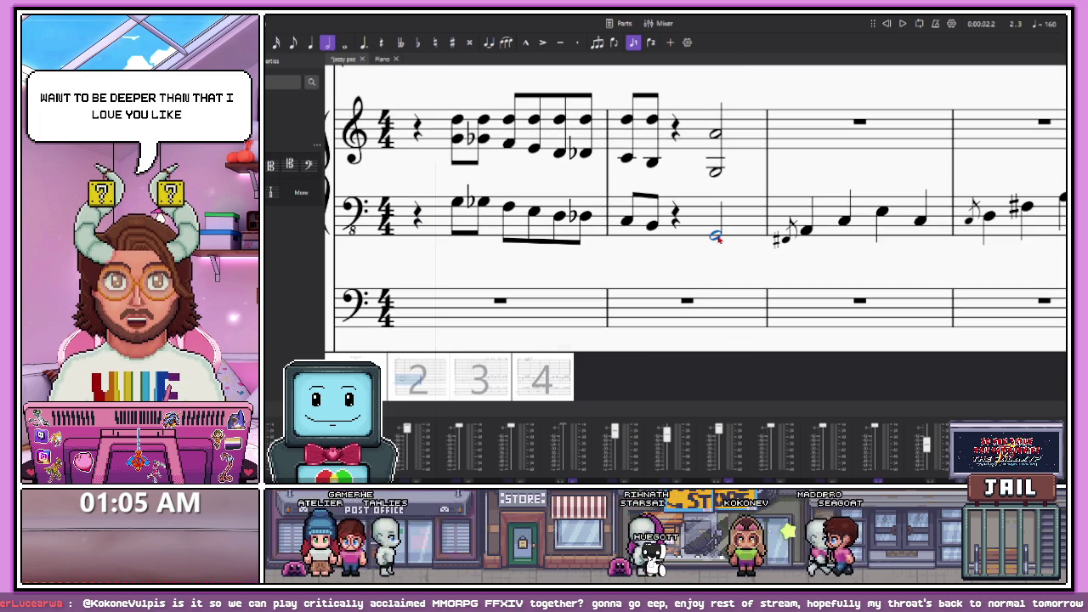
key(5)
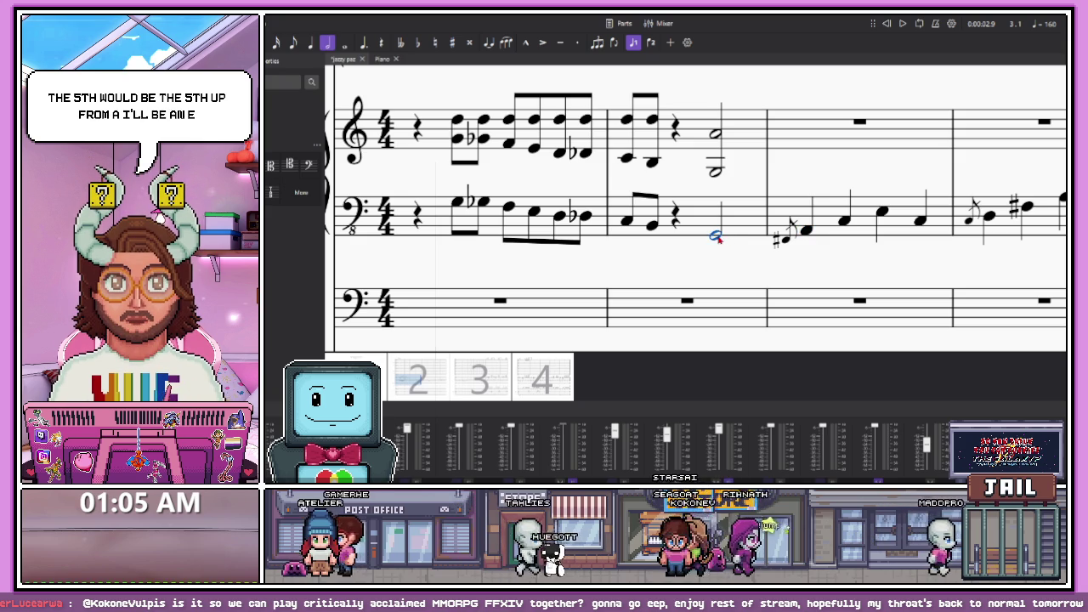
click(717, 171)
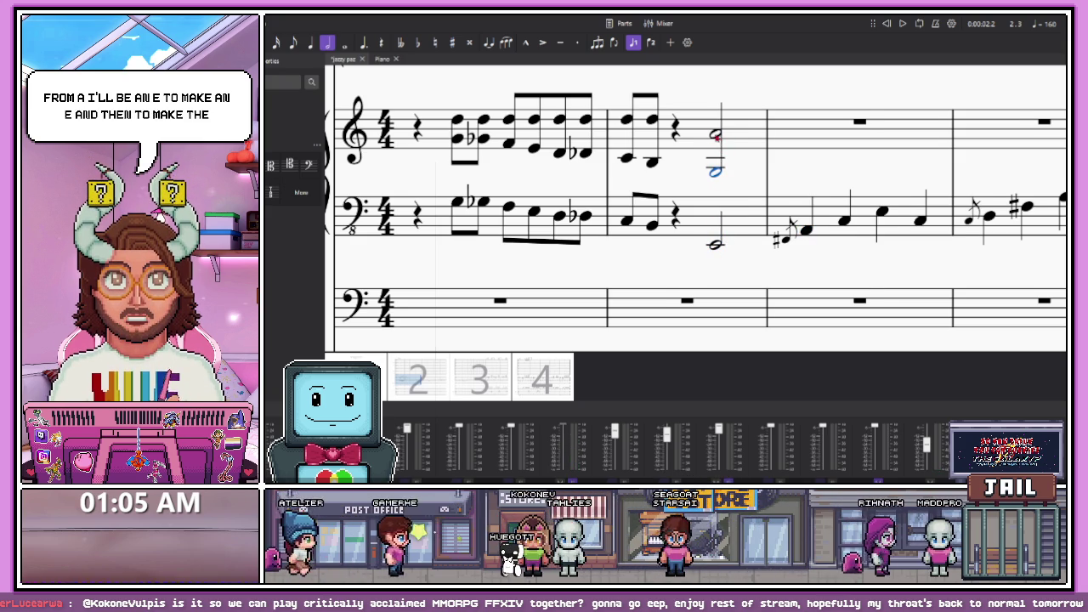
click(719, 136)
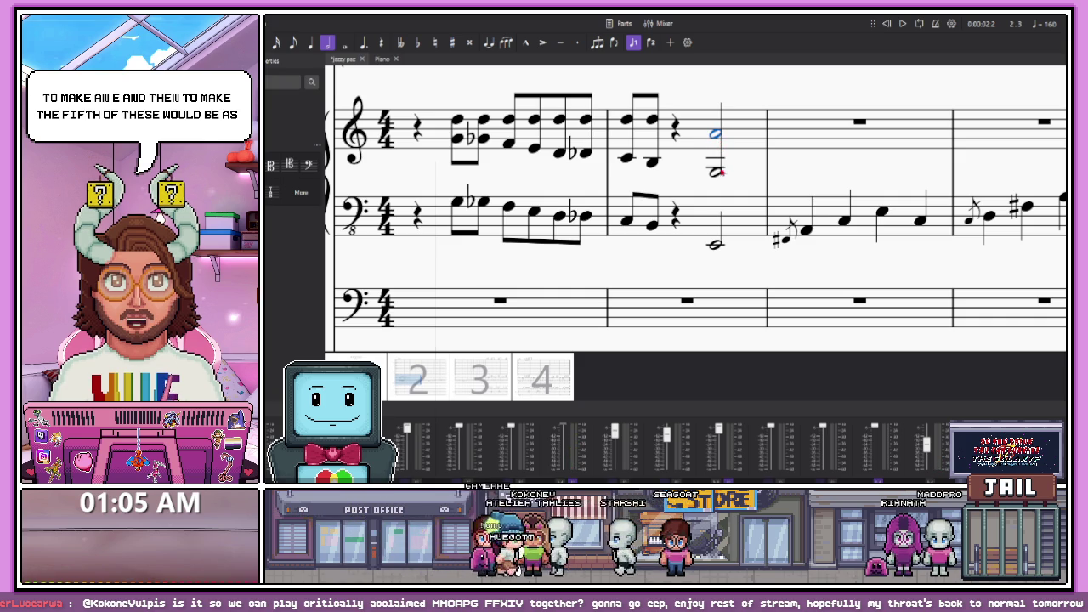
key(ctrl+Up)
drag(724, 115, 720, 151)
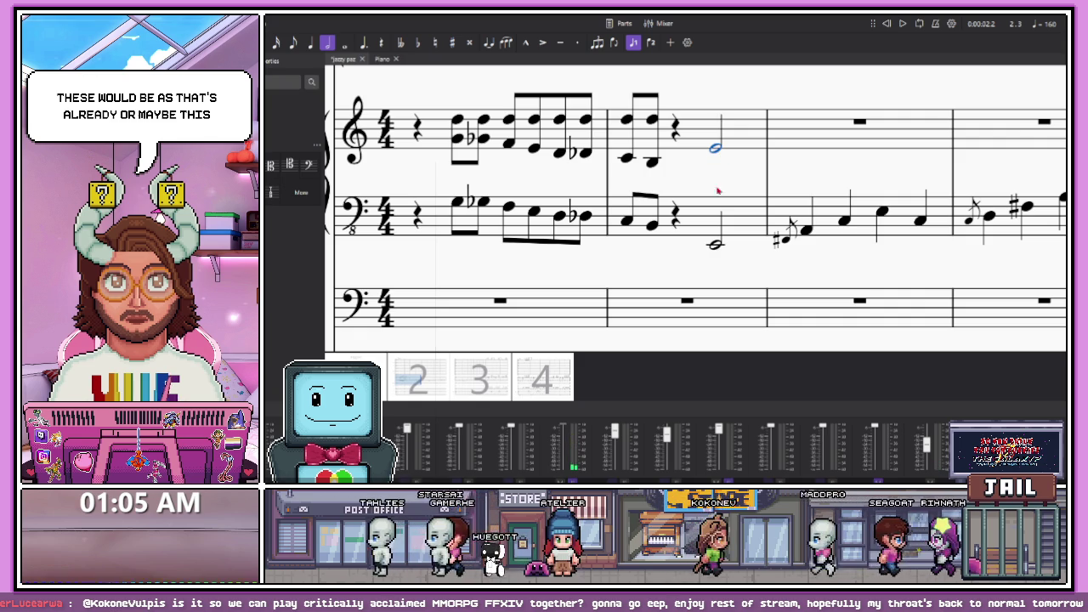
key(alt+Down)
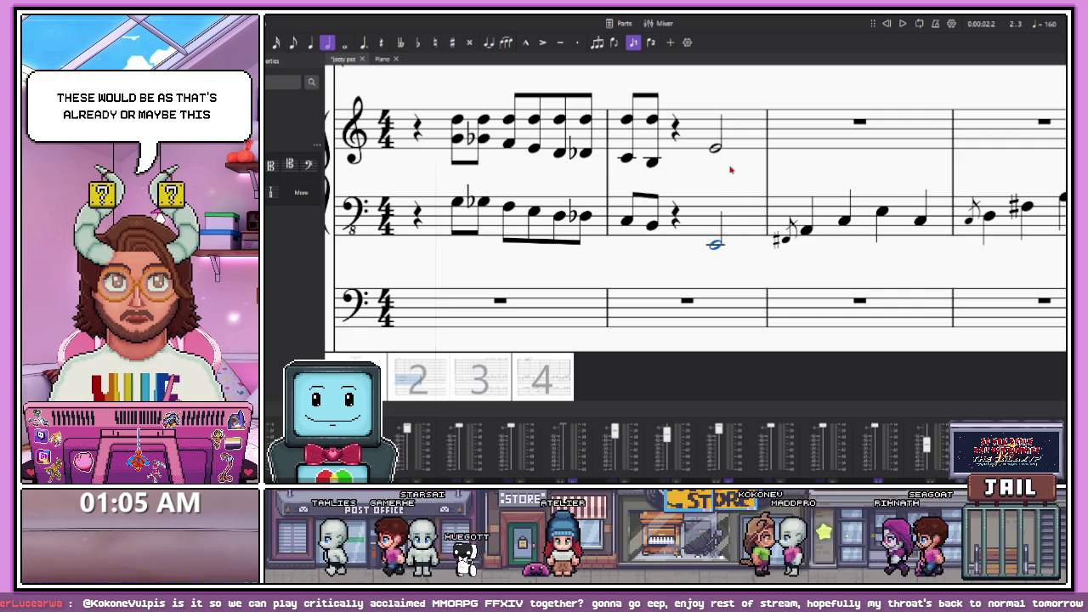
shift+click(719, 134)
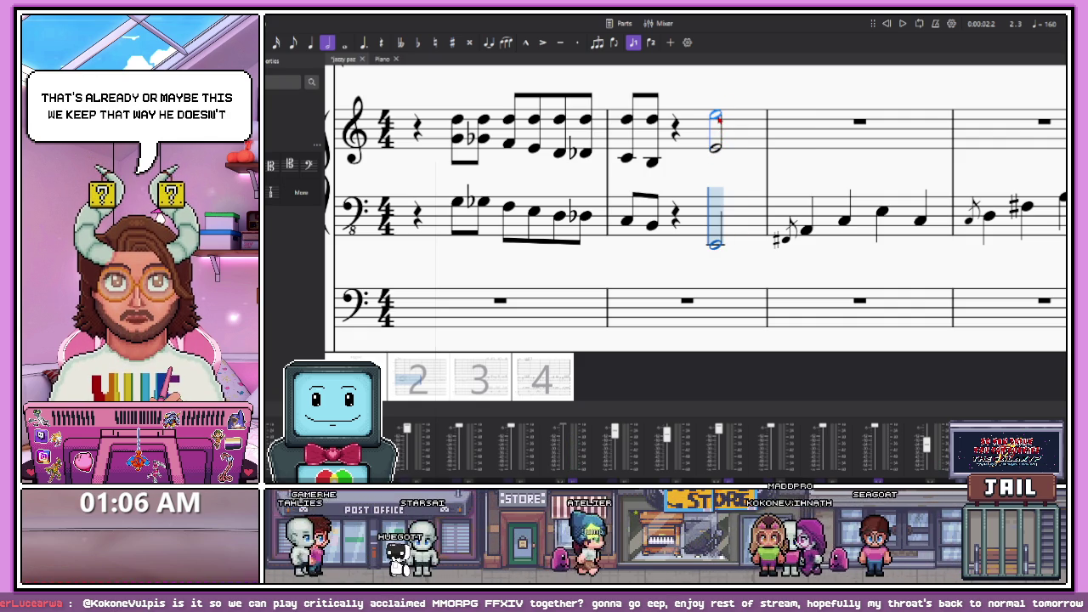
Play back the score to check the revised bar 2 ending
key(Right)
scroll(705, 153, down, 3)
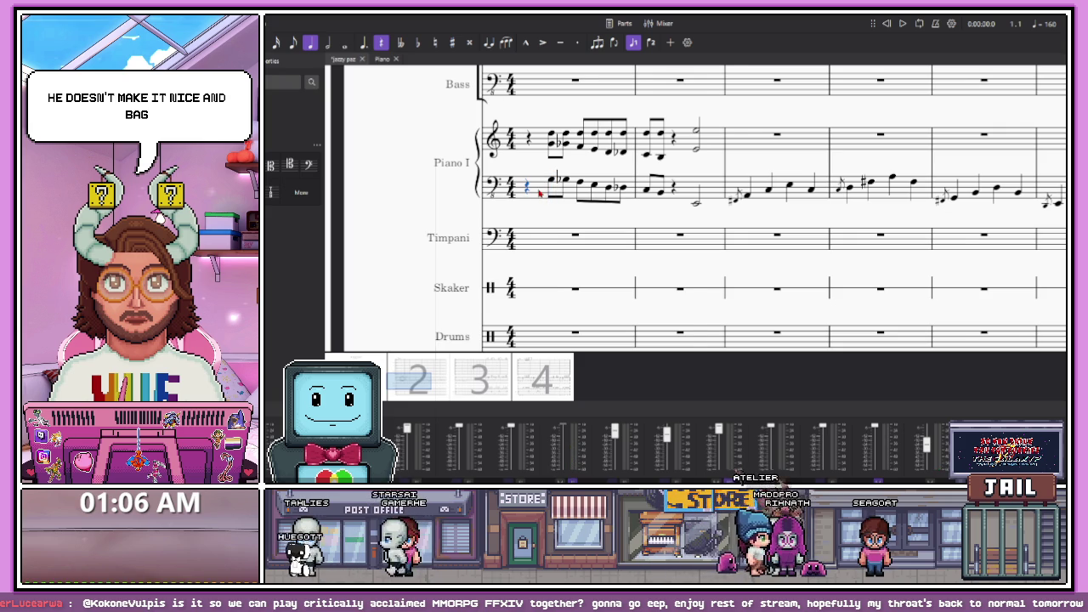
key(space)
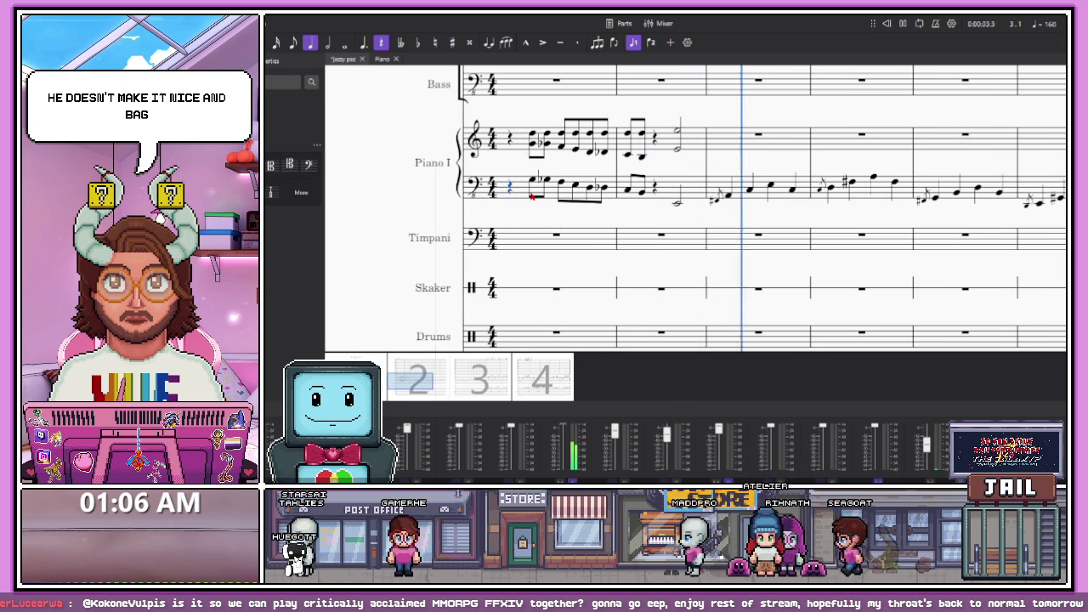
key(space)
scroll(609, 194, up, 3)
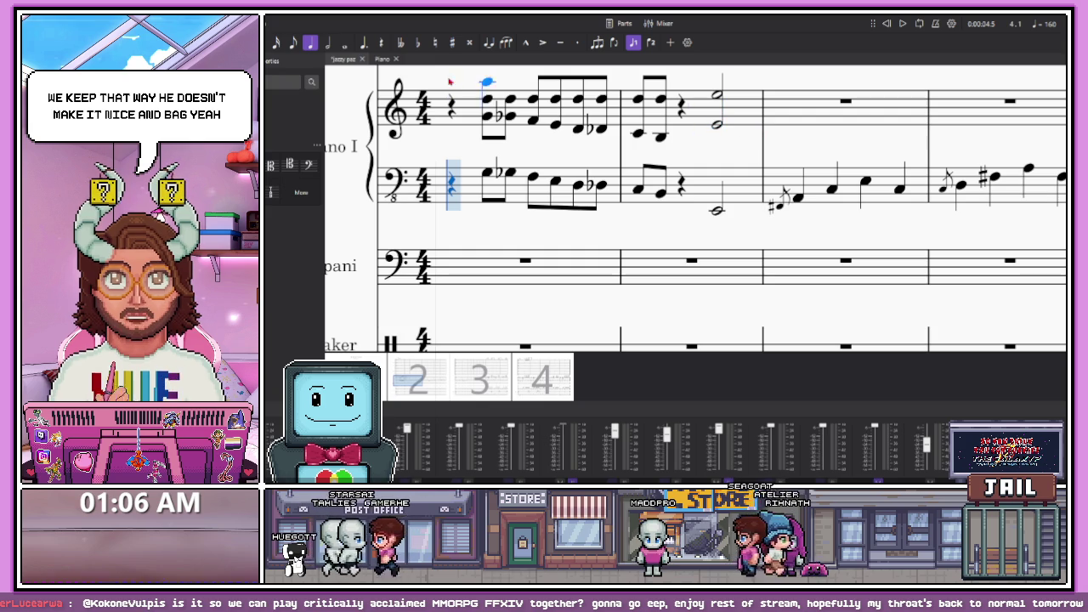
Add a half note to the treble chord, delete the wrong top note, and add a new top note
key(6)
scroll(672, 153, down, 3)
scroll(680, 154, up, 5)
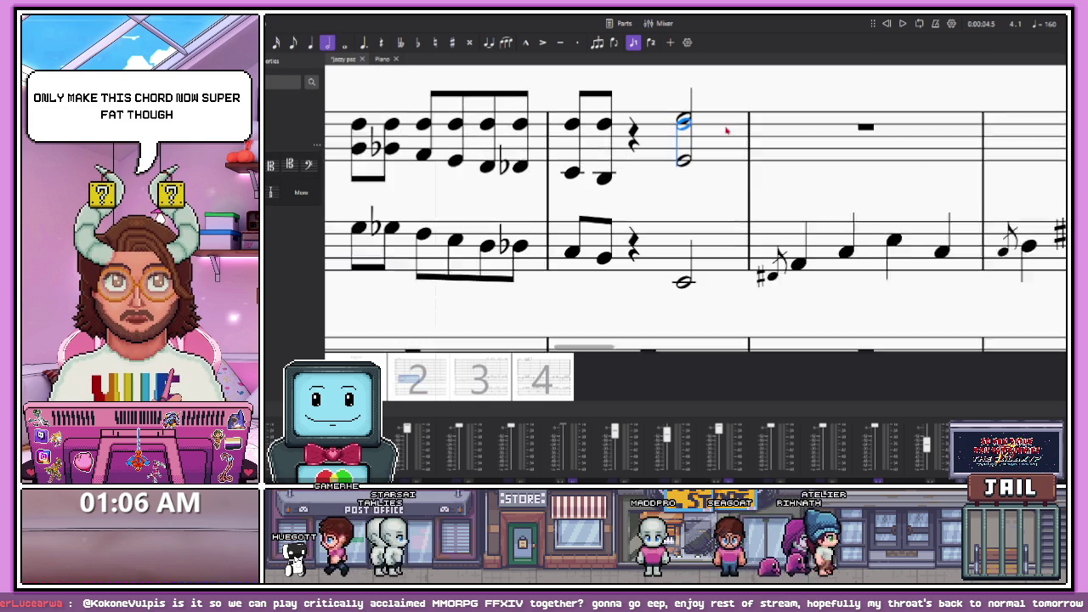
click(689, 155)
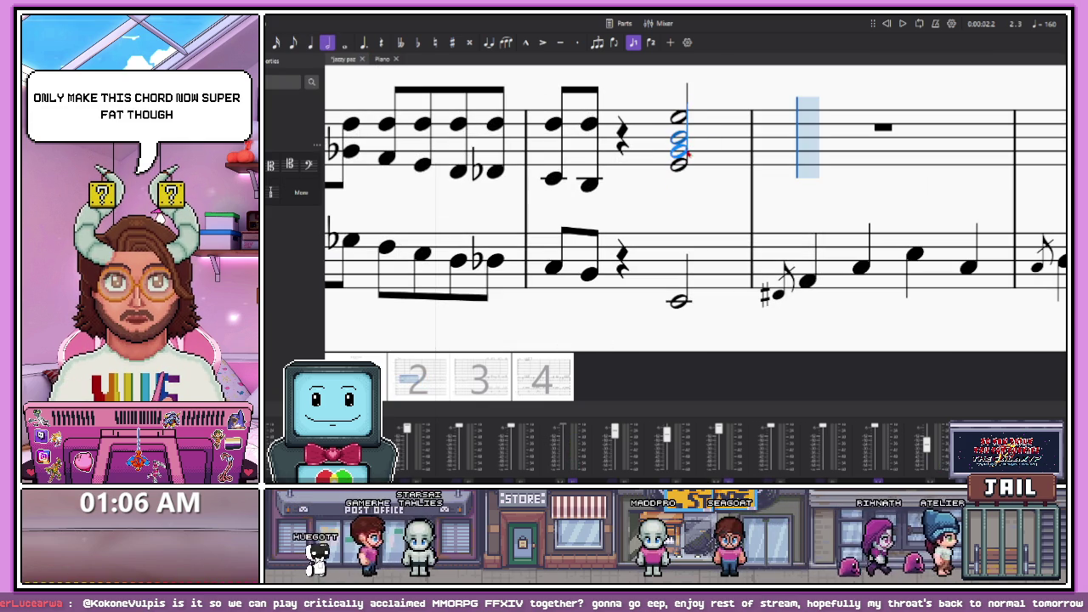
key(Escape)
click(679, 117)
key(Delete)
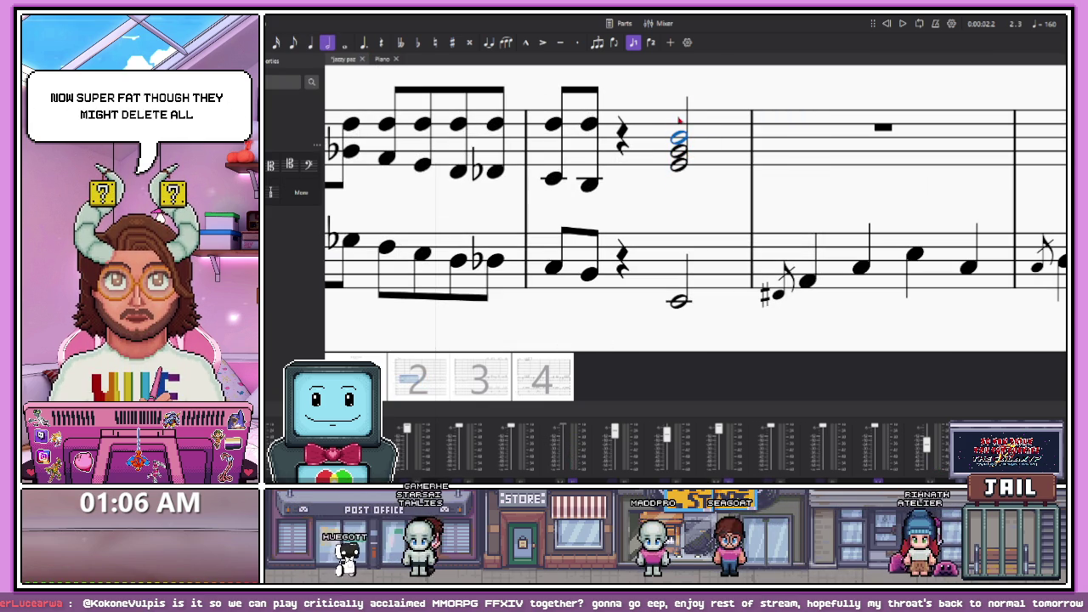
click(682, 154)
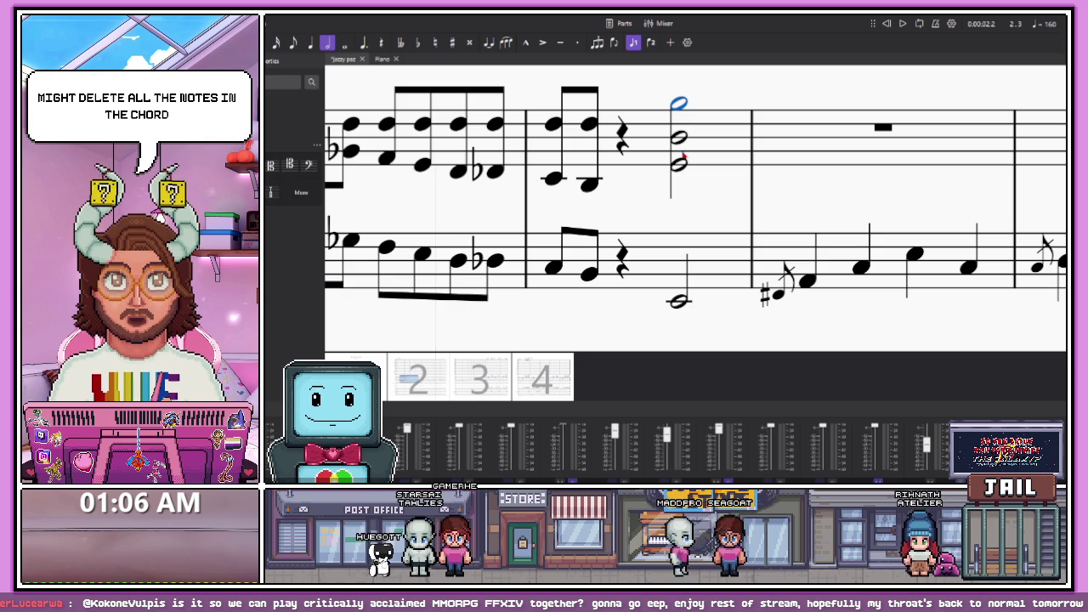
click(690, 140)
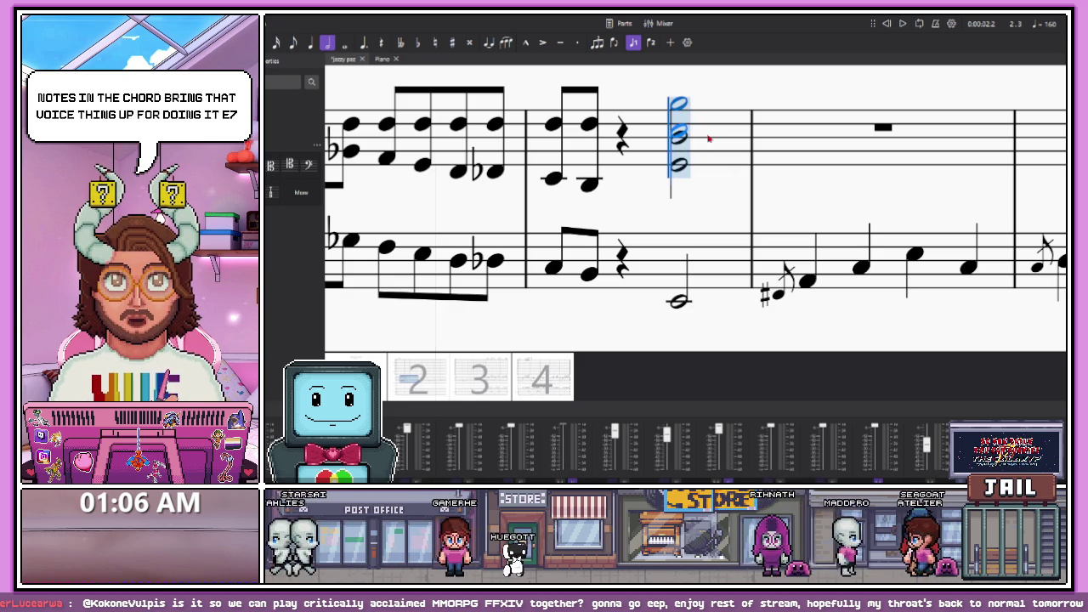
ctrl+click(692, 127)
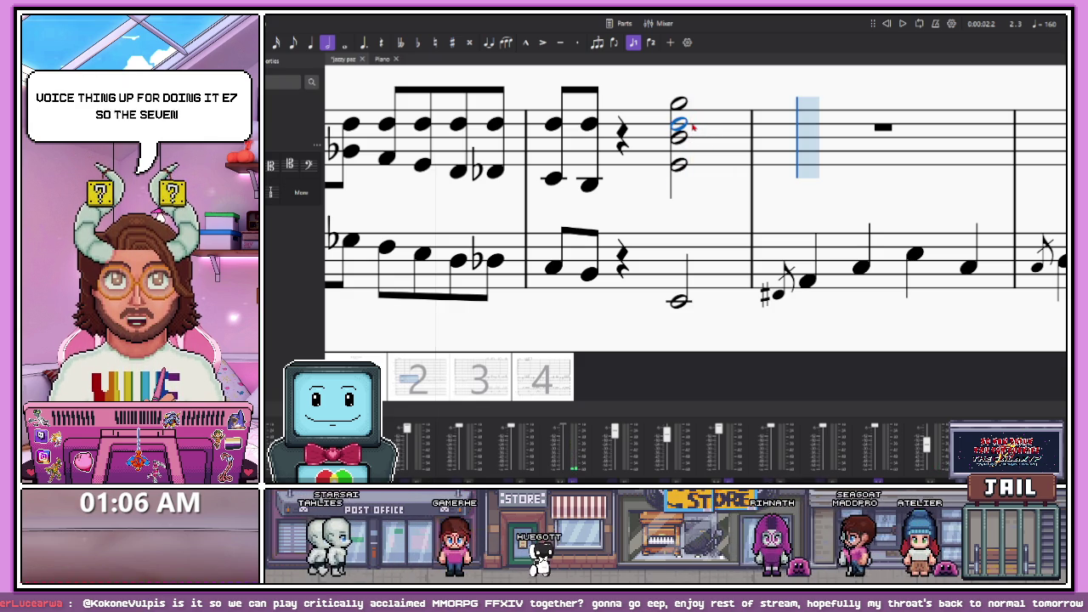
key(Escape)
scroll(595, 238, down, 3)
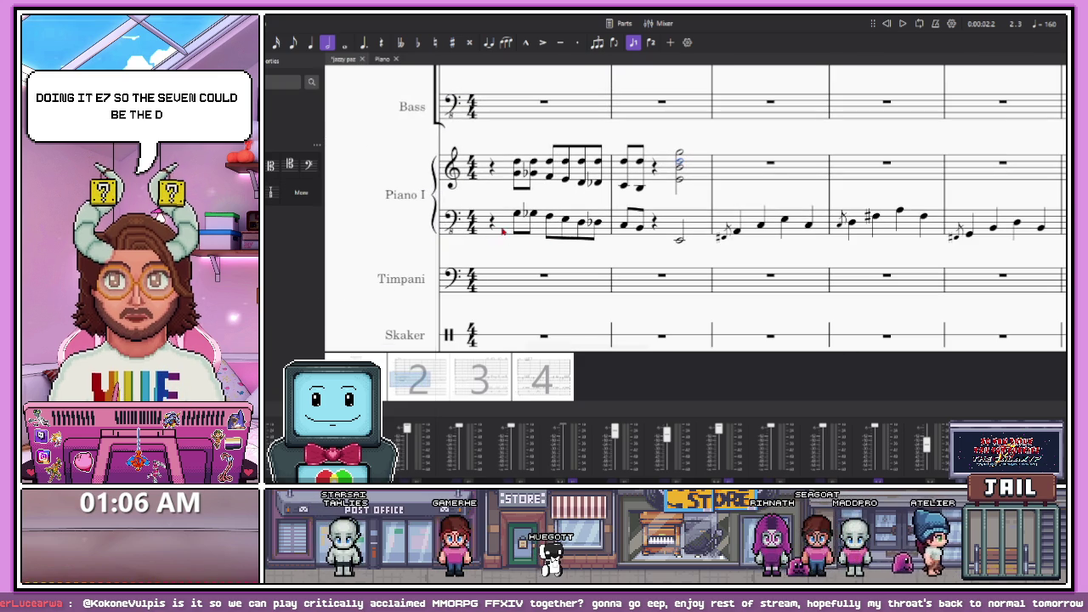
Play the piano intro from the opening rest to hear the new chord
key(space)
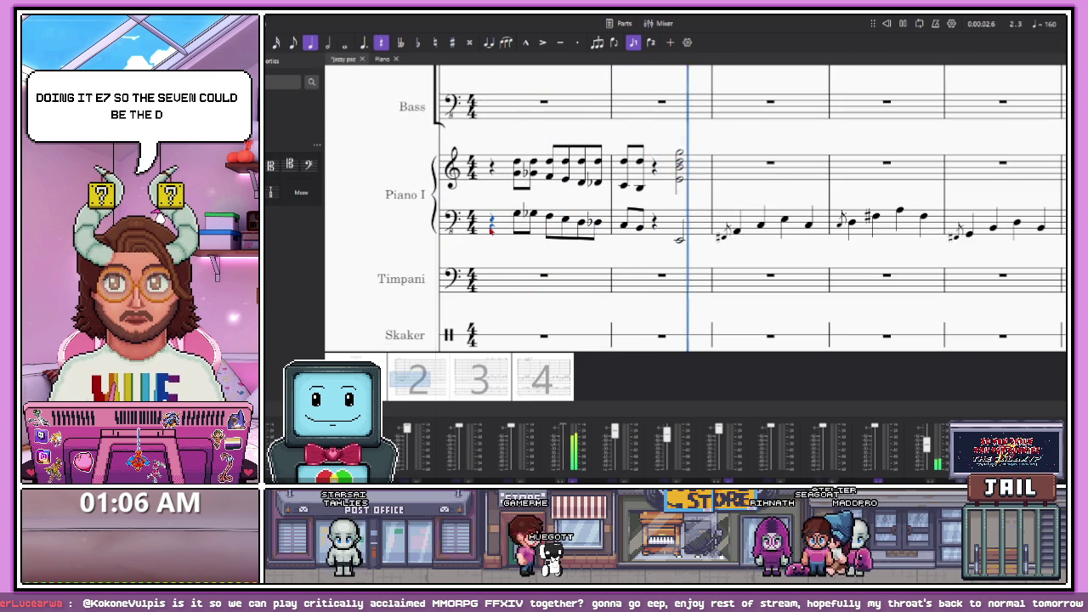
key(space)
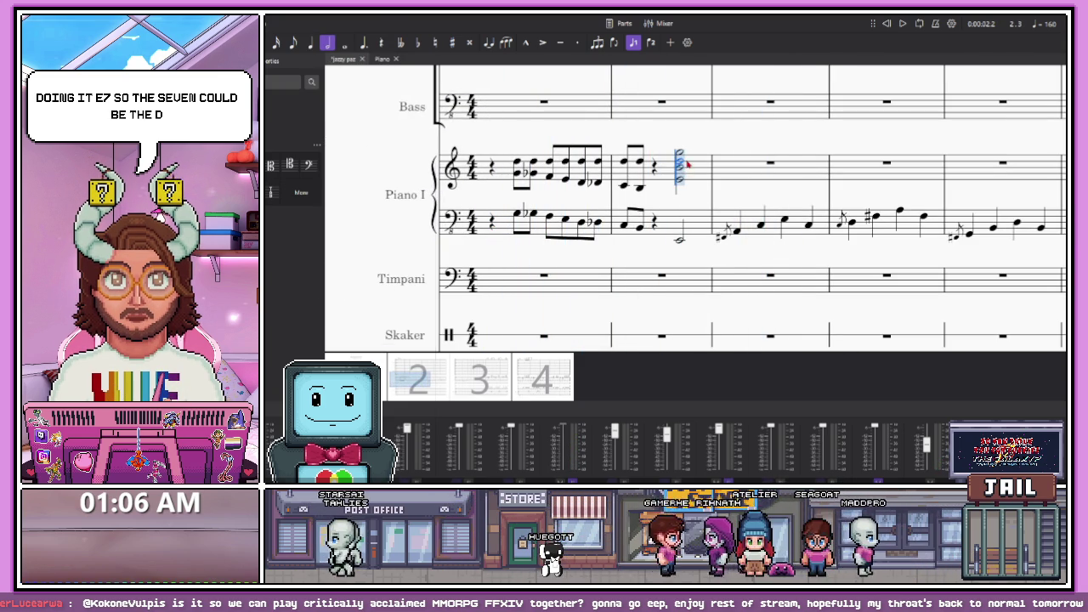
ctrl+scroll(685, 170, up, 3)
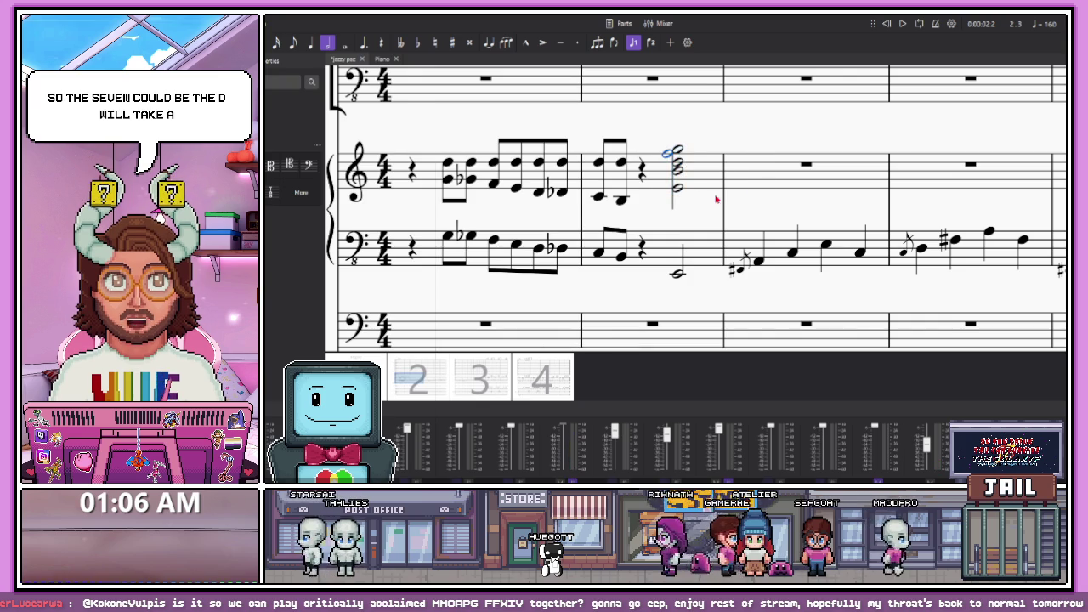
ctrl+scroll(595, 182, down, 3)
click(509, 178)
key(space)
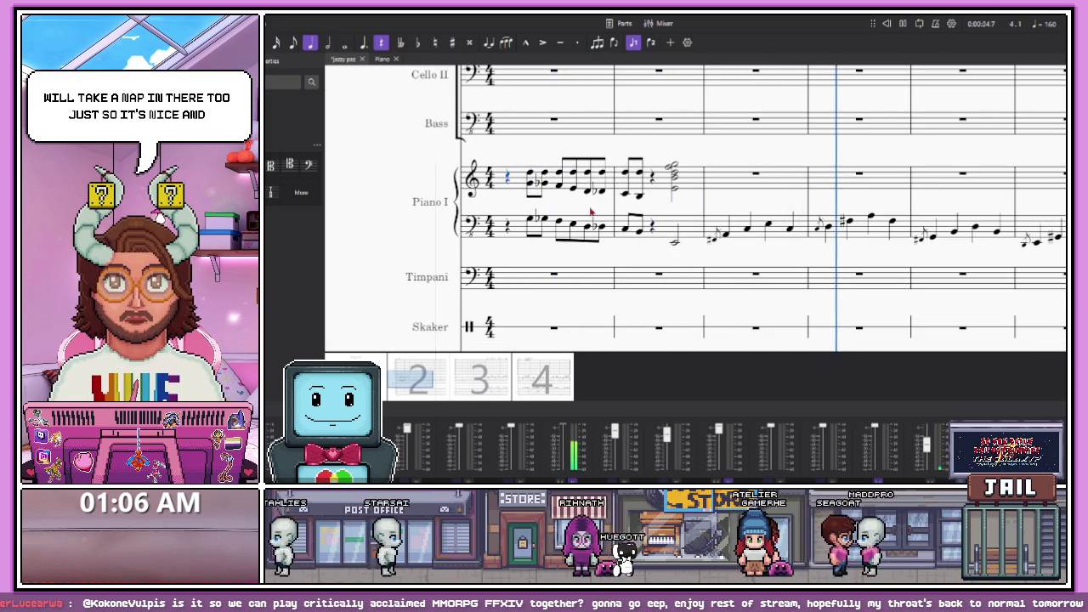
key(space)
Select the left-hand half note in bar 2, then replay the intro from the first left-hand rest
ctrl+scroll(676, 170, up, 1)
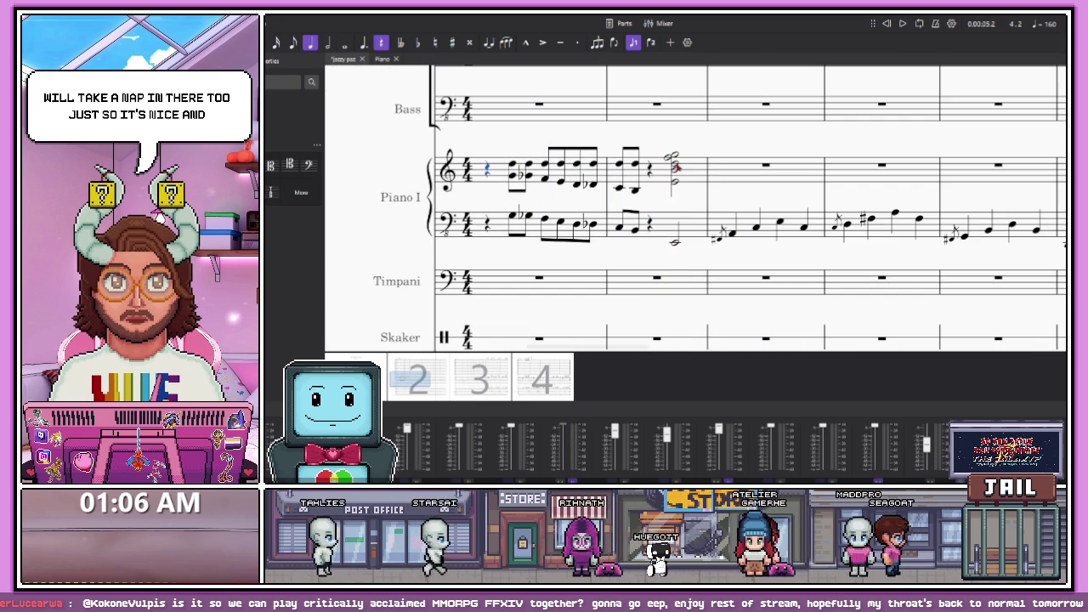
click(675, 244)
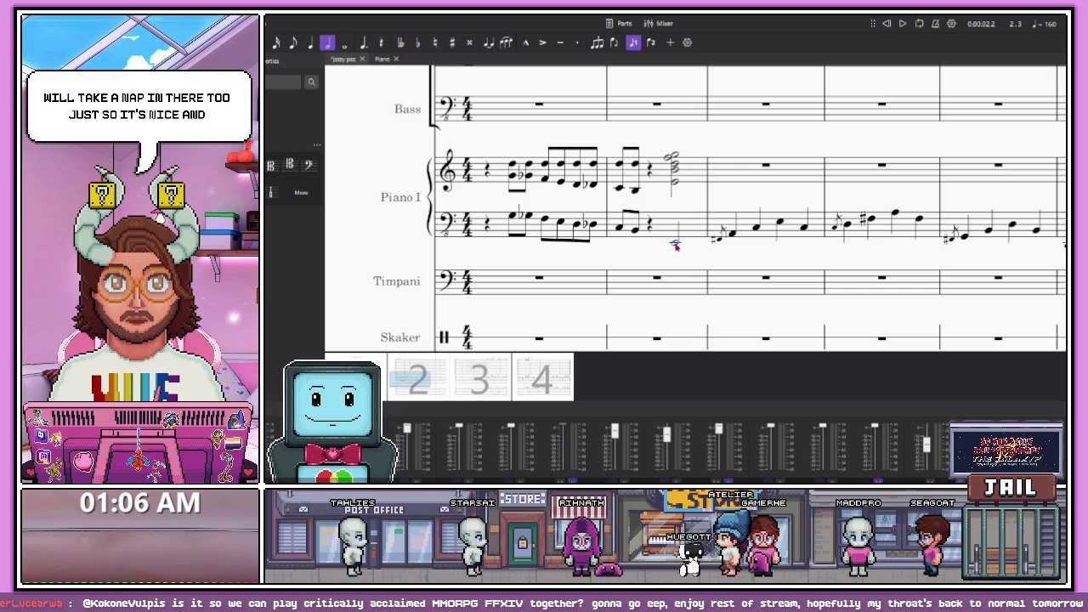
ctrl+scroll(685, 233, up, 1)
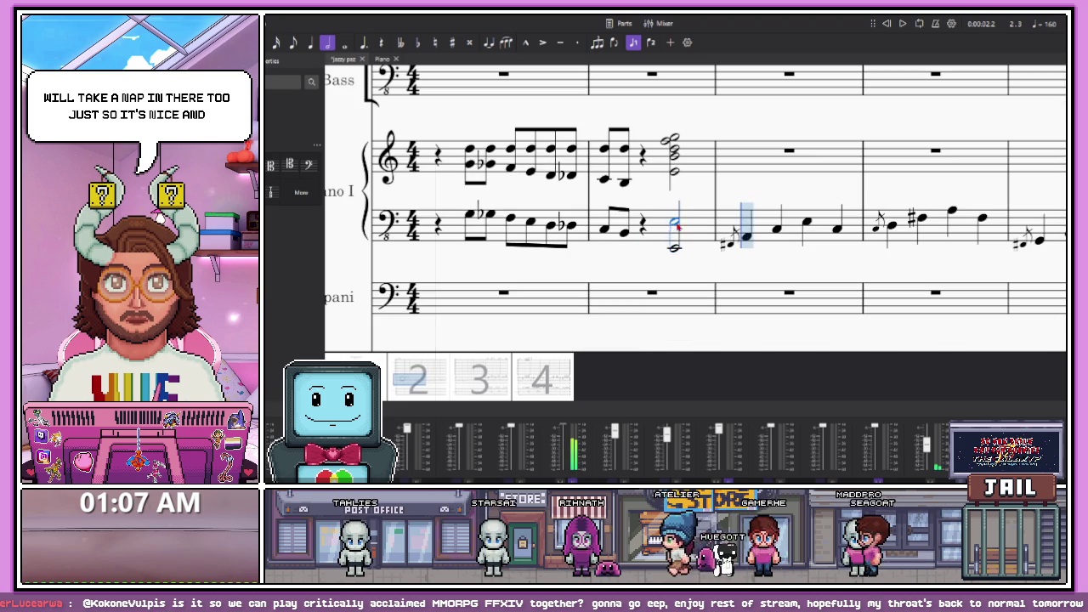
click(439, 225)
key(space)
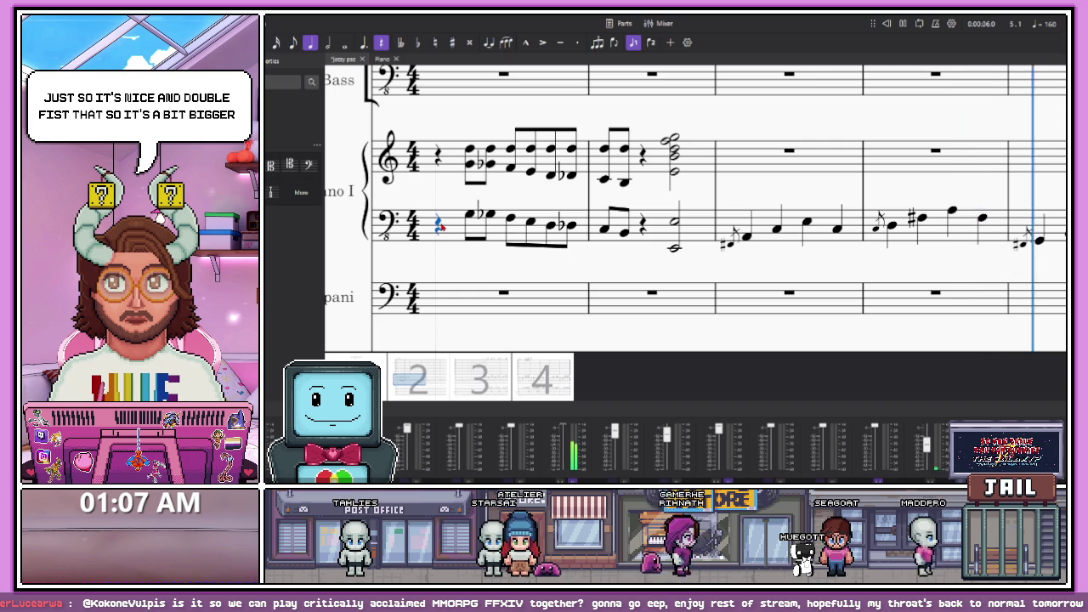
scroll(630, 192, down, 3)
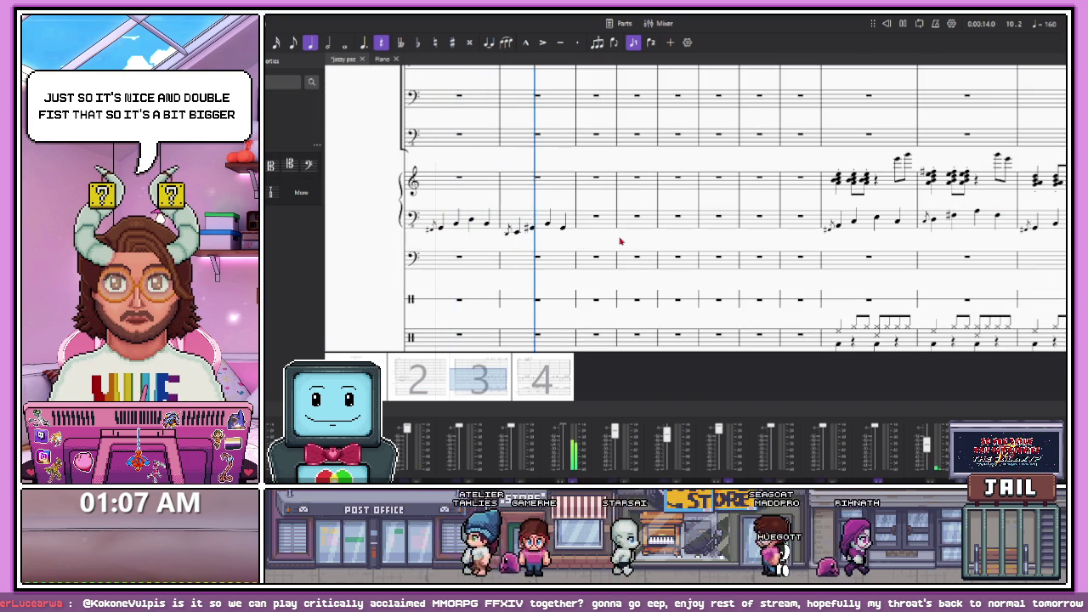
scroll(635, 238, down, 5)
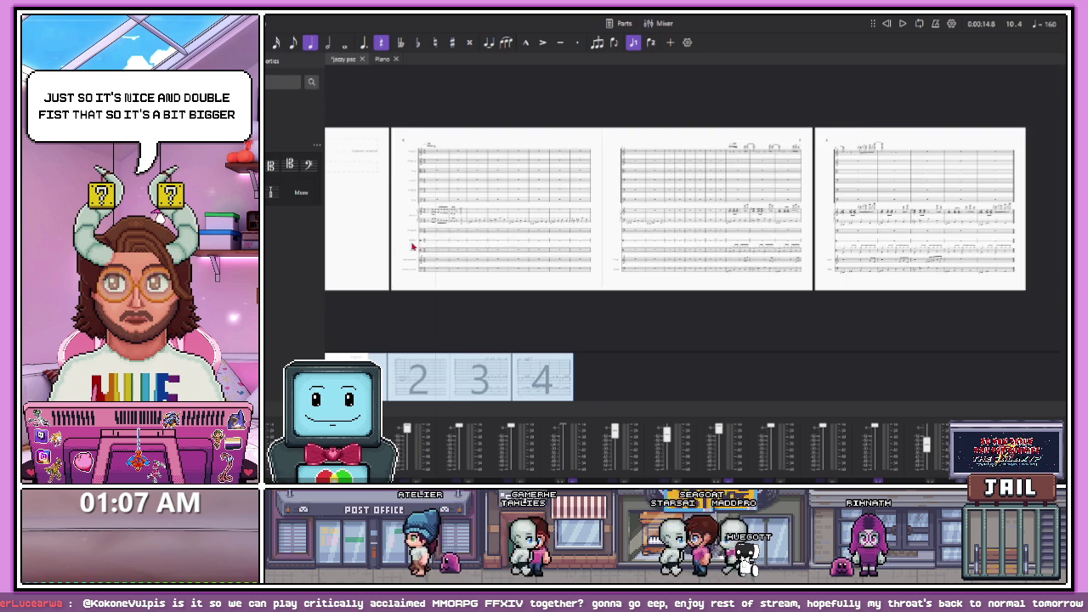
scroll(489, 220, up, 5)
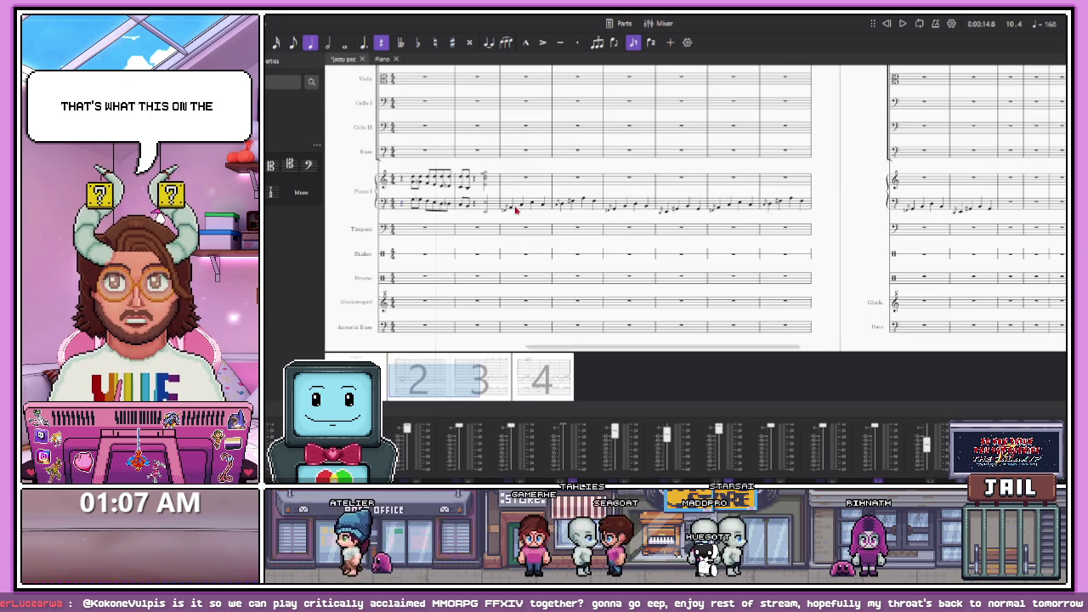
Paste the piano's left-hand line from bar 3 into the Bass staff's bar 3 and play it back
shift+click(989, 209)
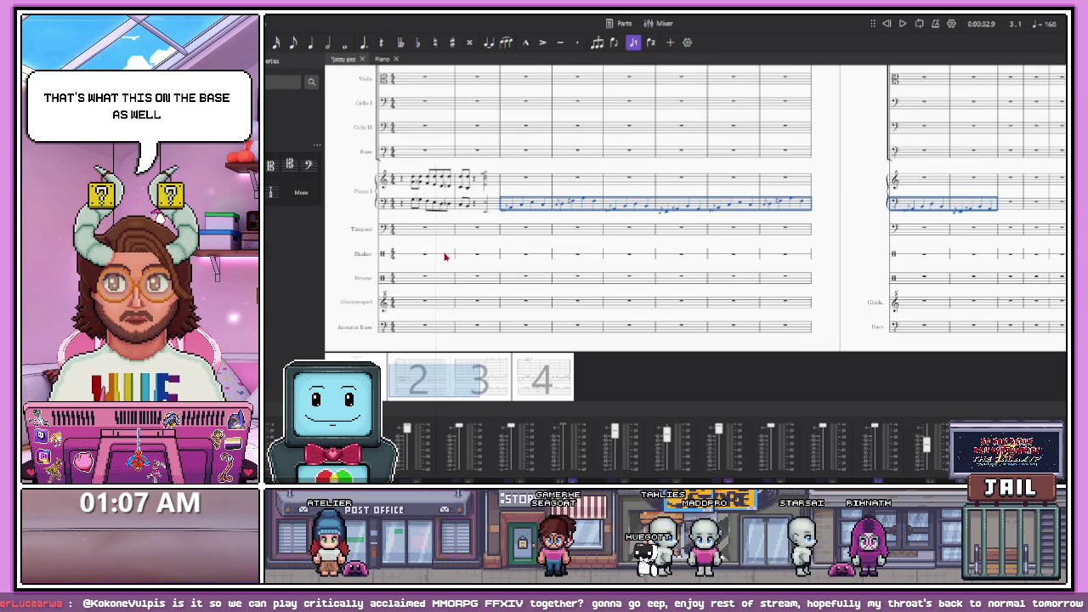
click(526, 154)
key(ctrl+v)
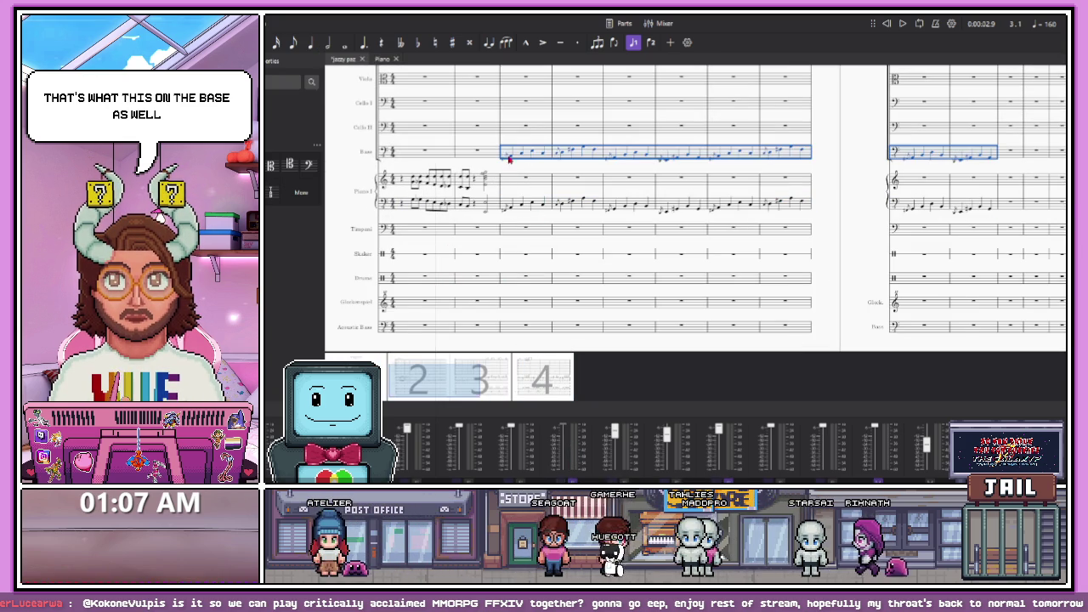
click(515, 175)
key(space)
key(space)
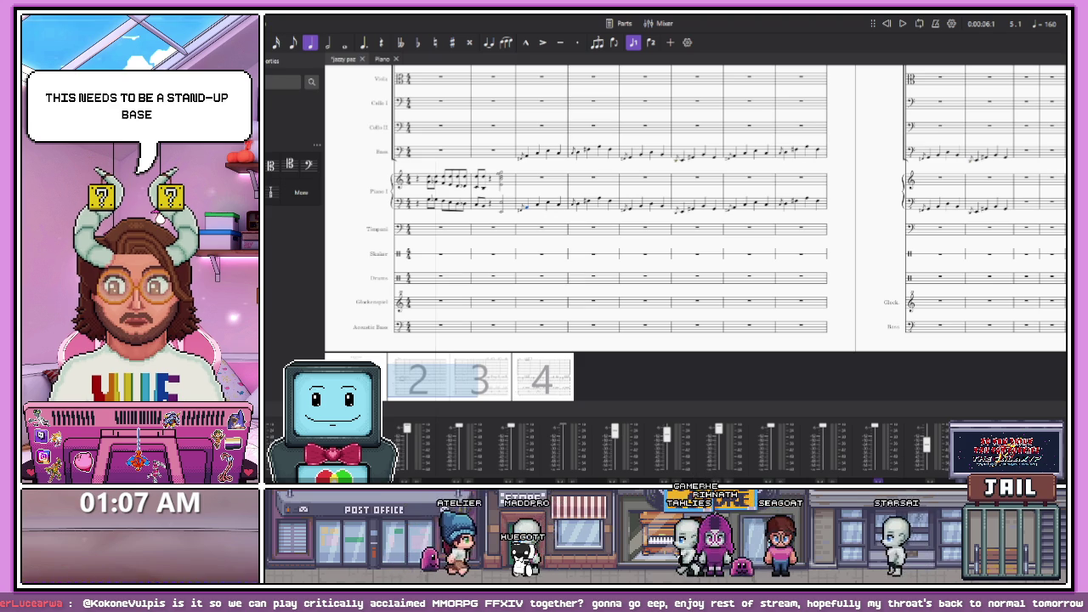
scroll(647, 442, up, 3)
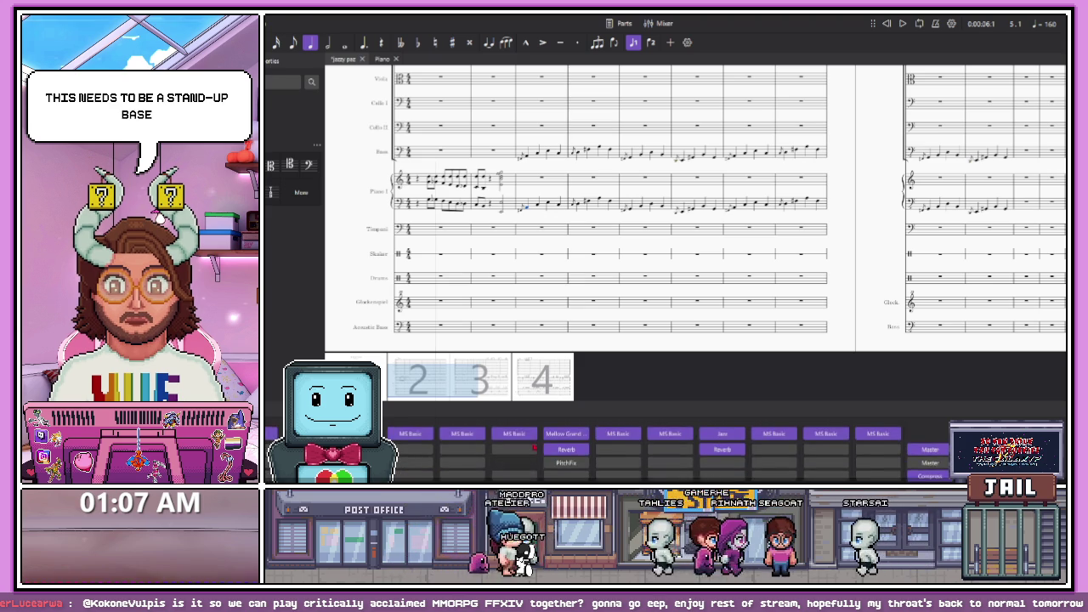
Replace the Bass track's MS Basic sound with Acoustic Bass in the Mixer
click(514, 434)
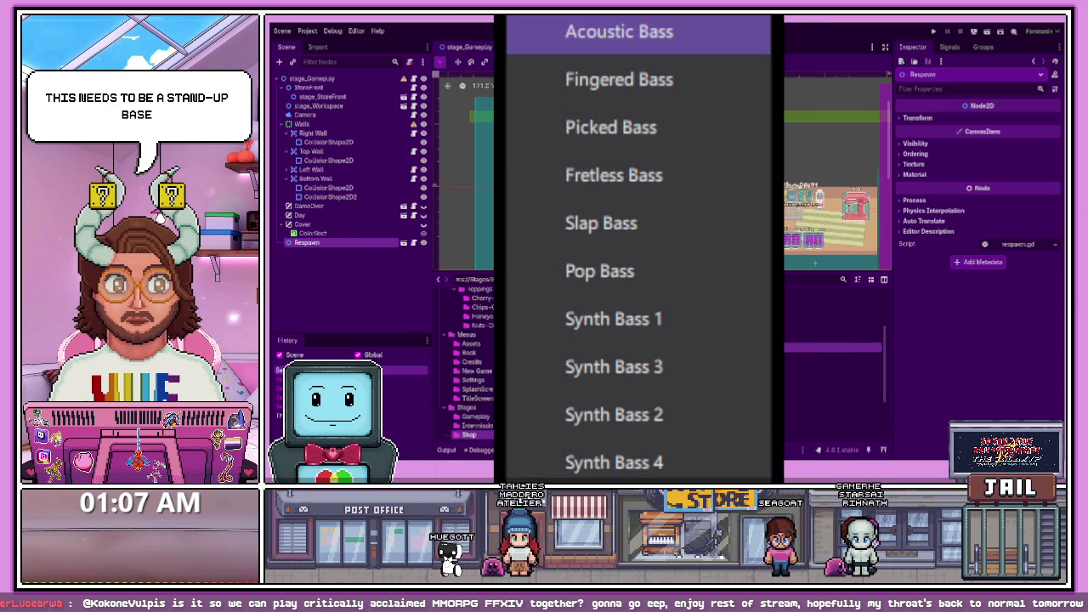
click(619, 32)
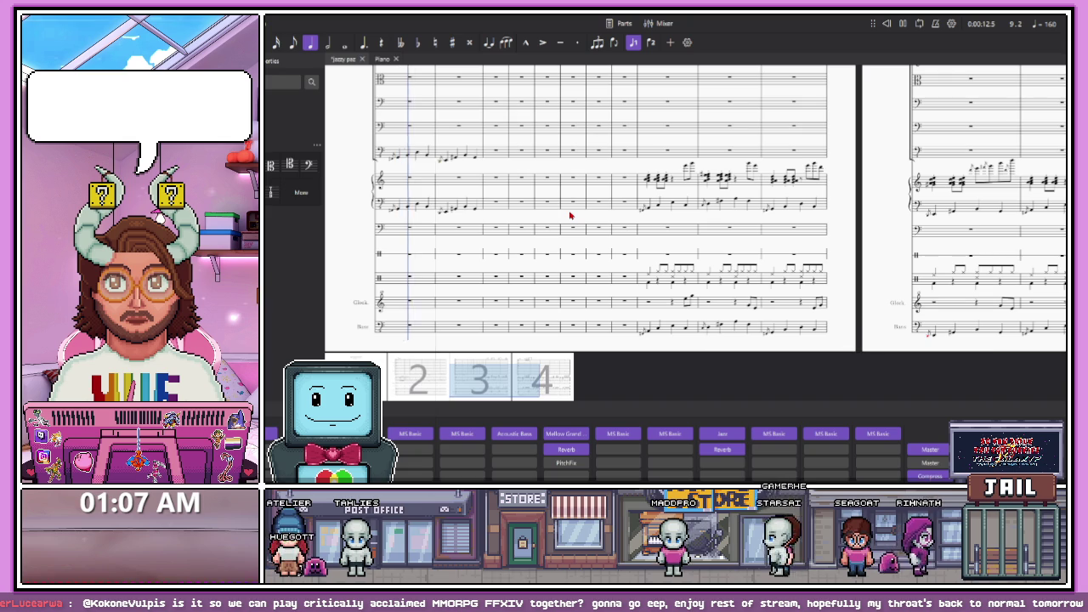
Paste the piano's opening left-hand bars into the Bass staff and play from the beginning
key(space)
scroll(721, 274, down, 3)
scroll(394, 267, up, 5)
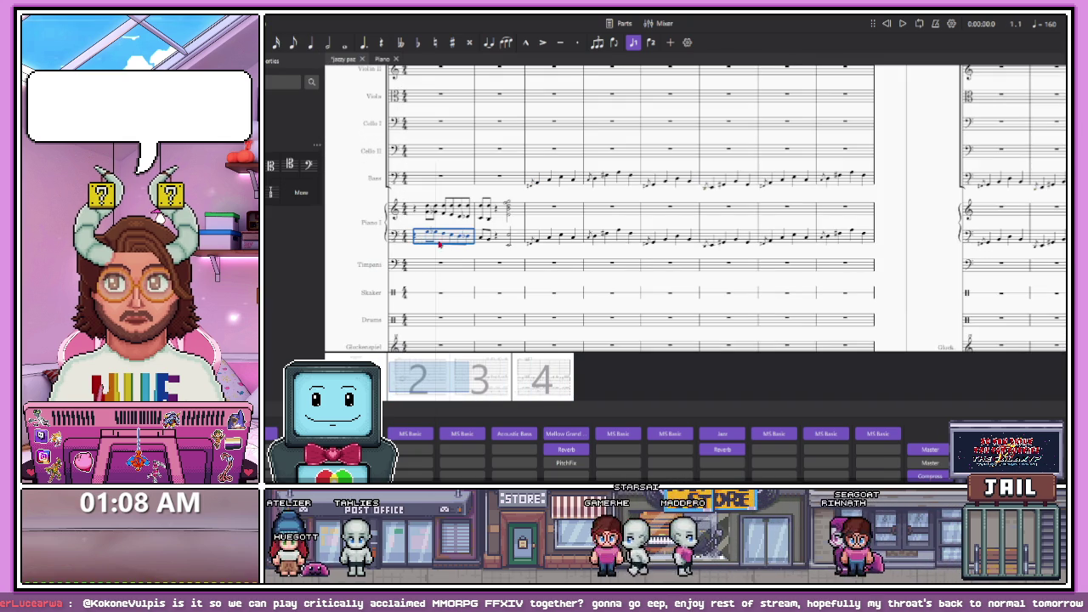
key(ctrl+v)
click(509, 182)
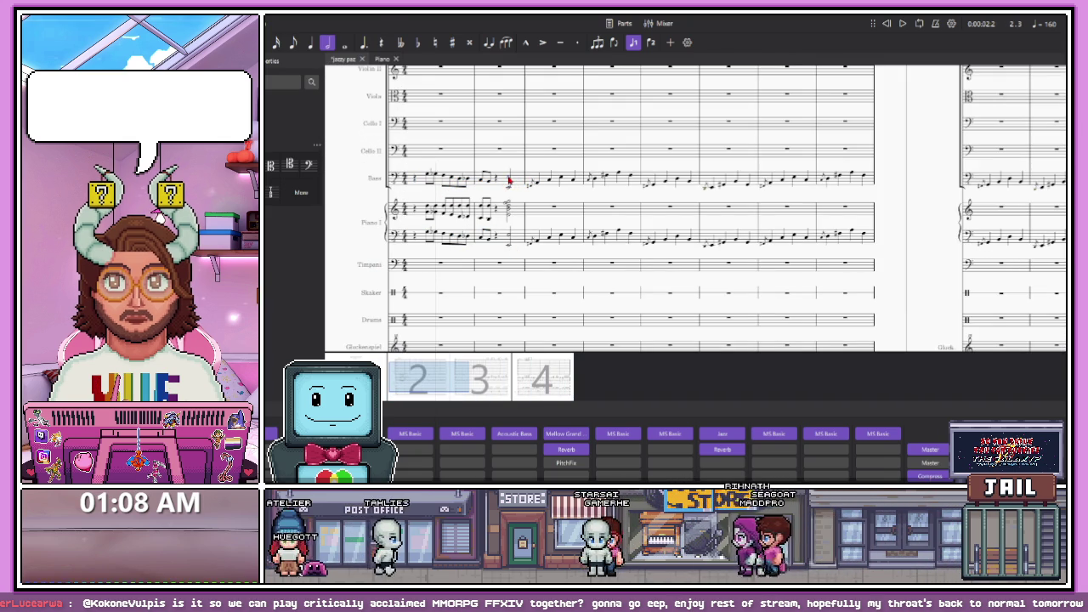
click(417, 181)
key(space)
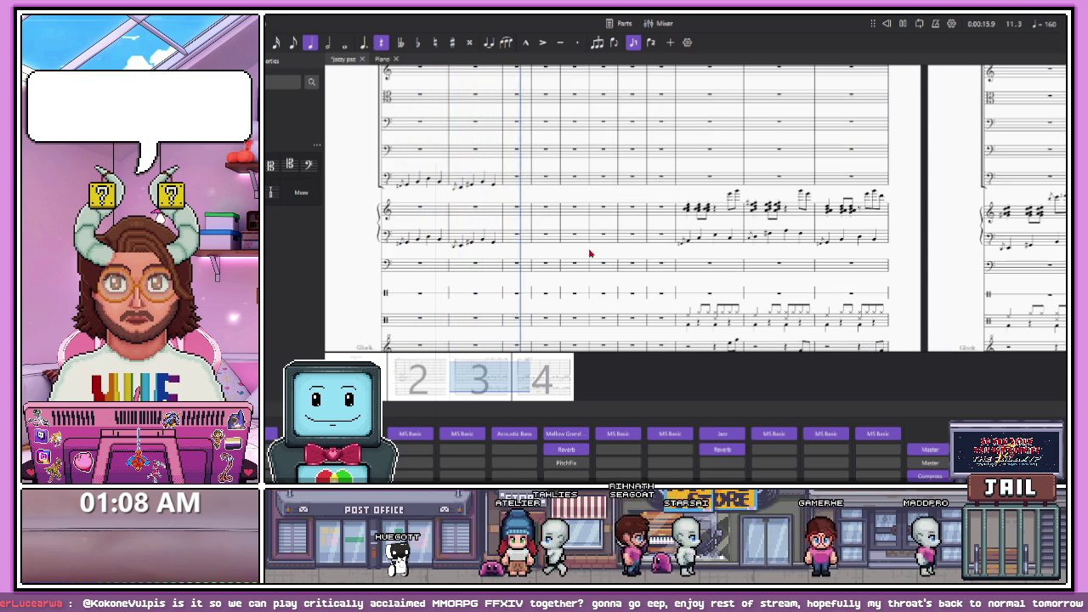
Select the Shaker staff's first bar
click(418, 380)
drag(419, 380, 425, 384)
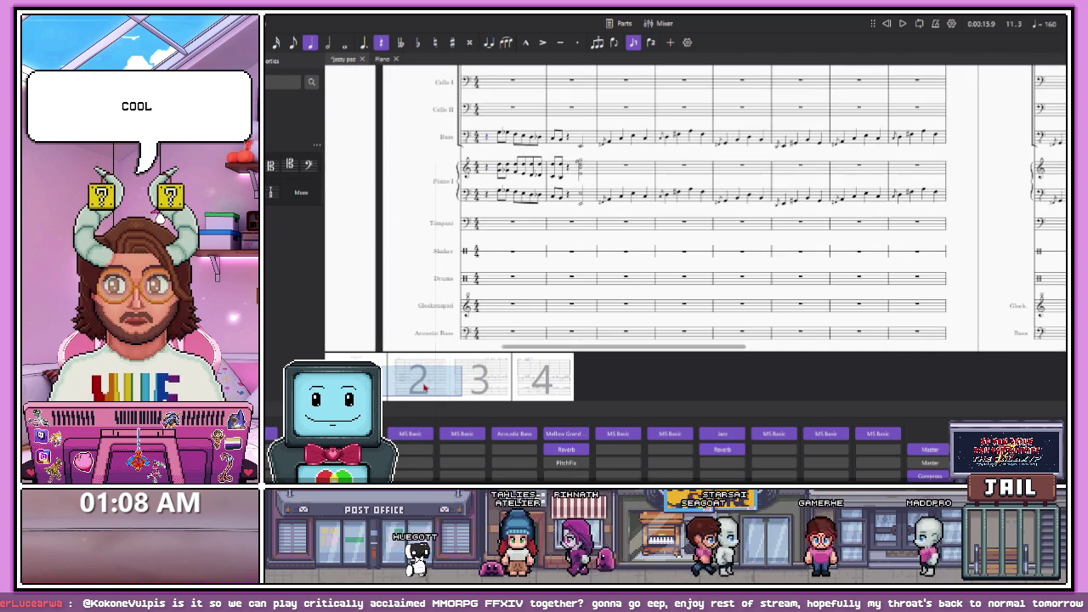
click(571, 252)
scroll(510, 261, up, 2)
click(514, 255)
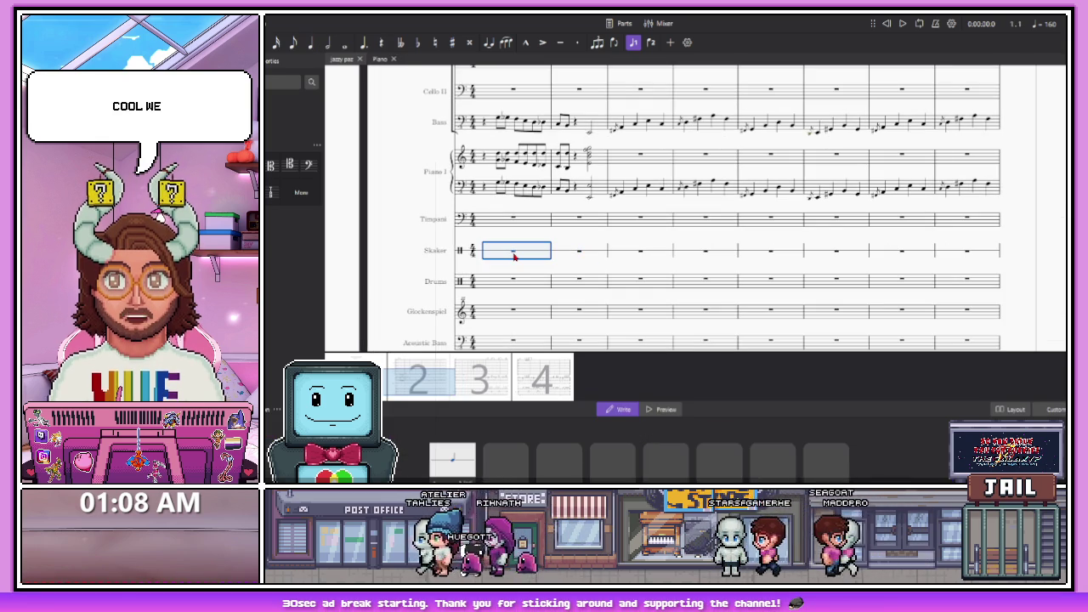
Add higher G notes on top of the opening measure's treble chords
key(n)
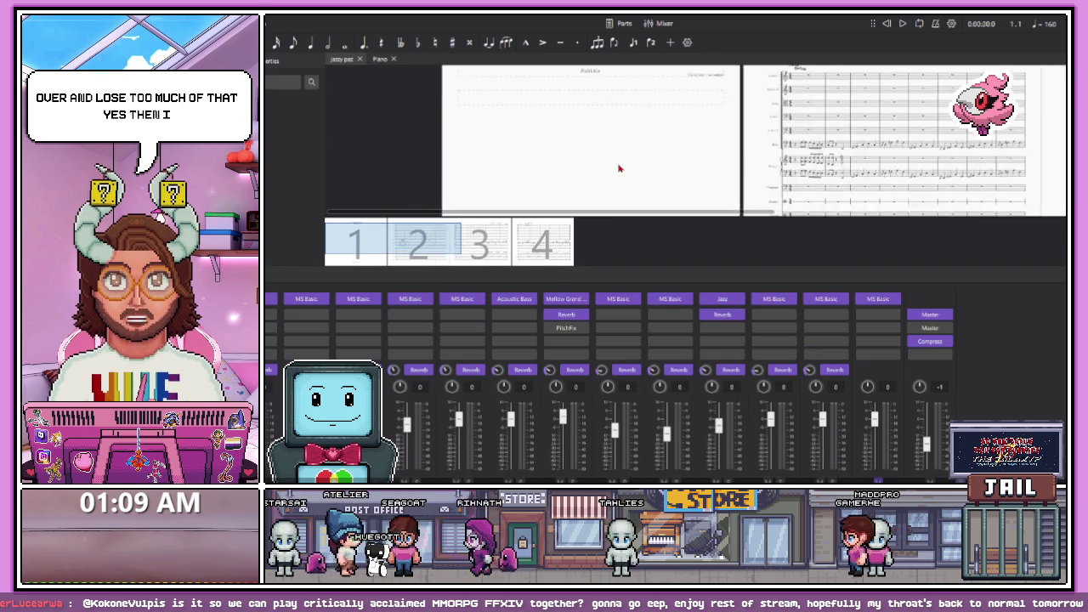
scroll(714, 151, up, 5)
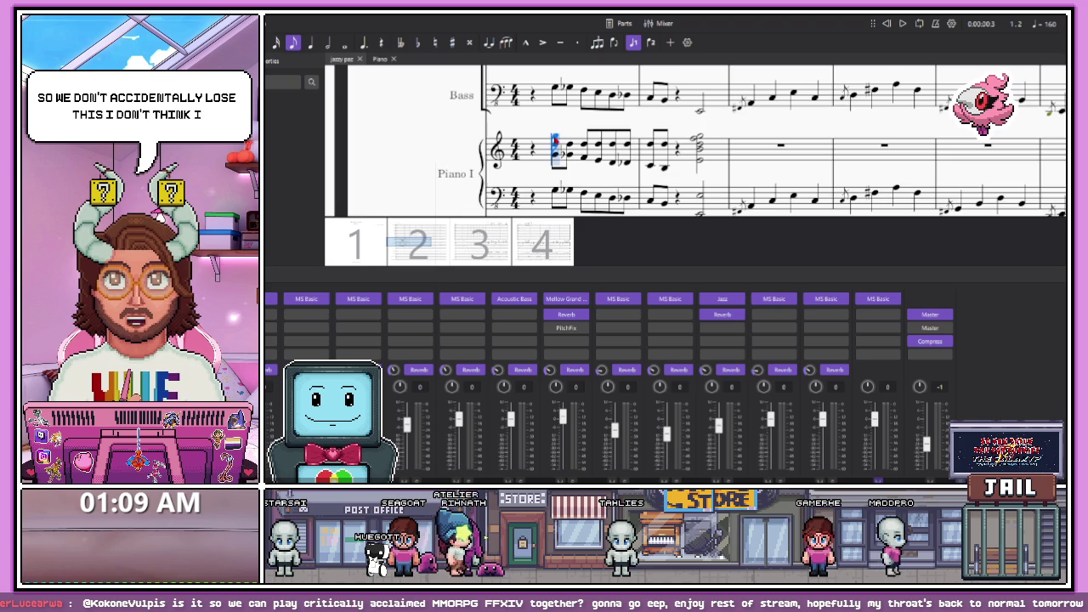
scroll(554, 140, up, 3)
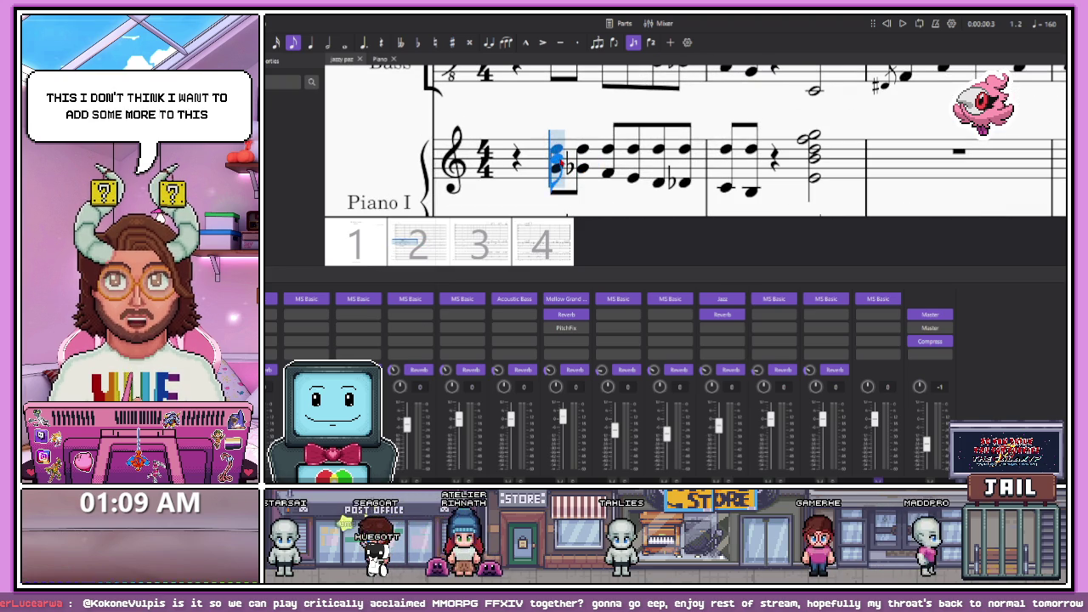
scroll(559, 161, down, 4)
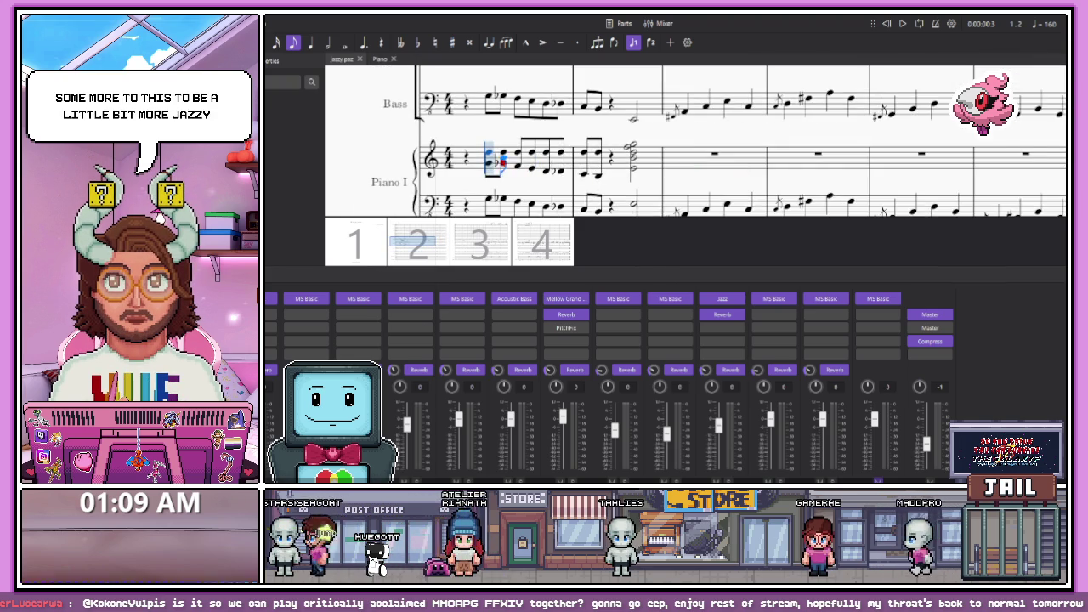
scroll(503, 160, up, 1)
scroll(488, 158, up, 1)
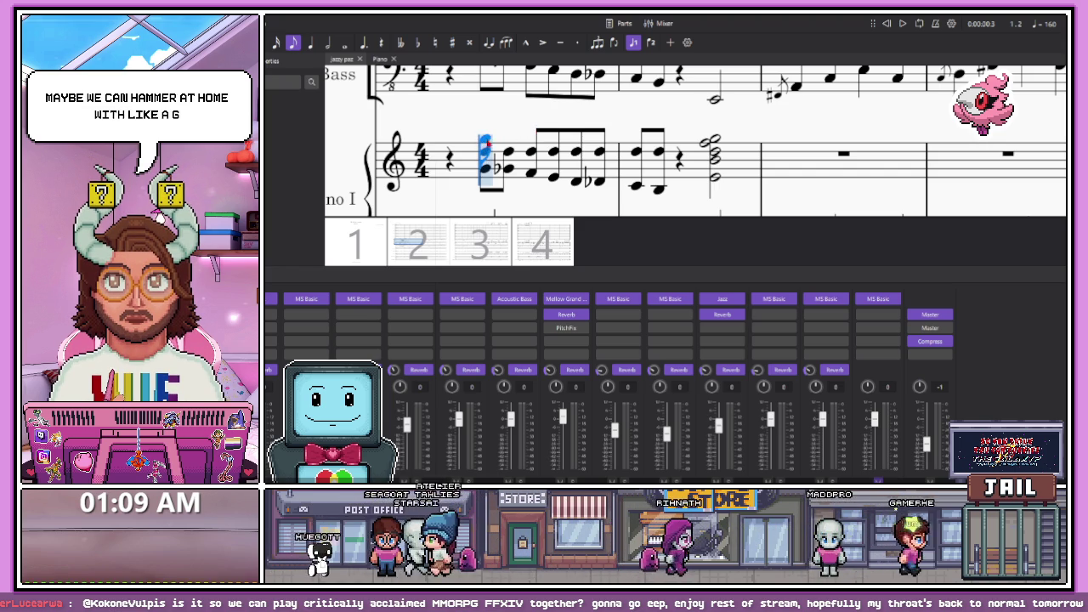
key(g)
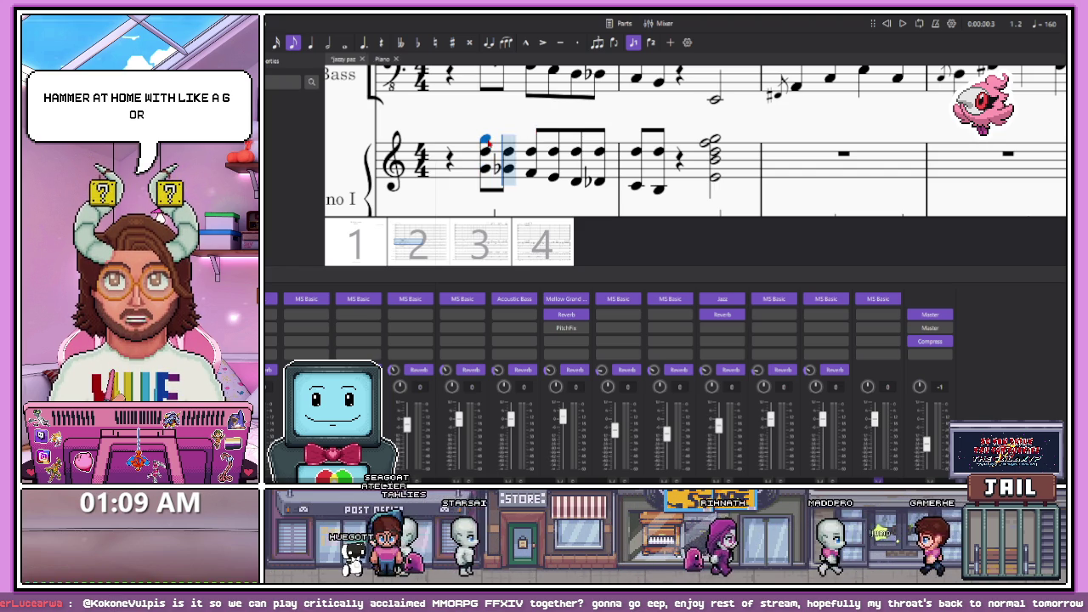
key(shift+g)
key(g)
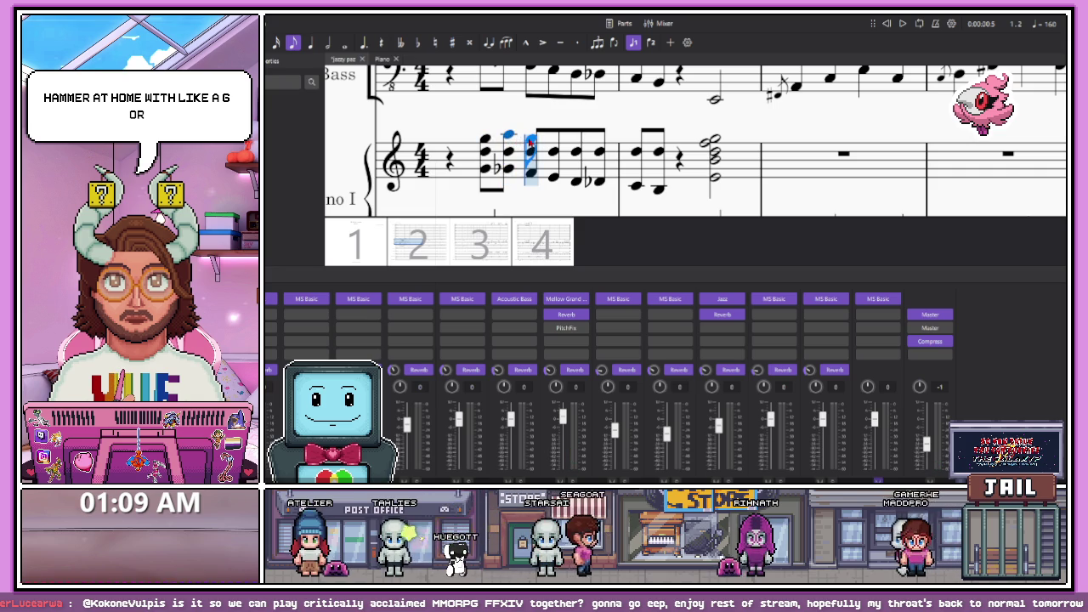
key(g)
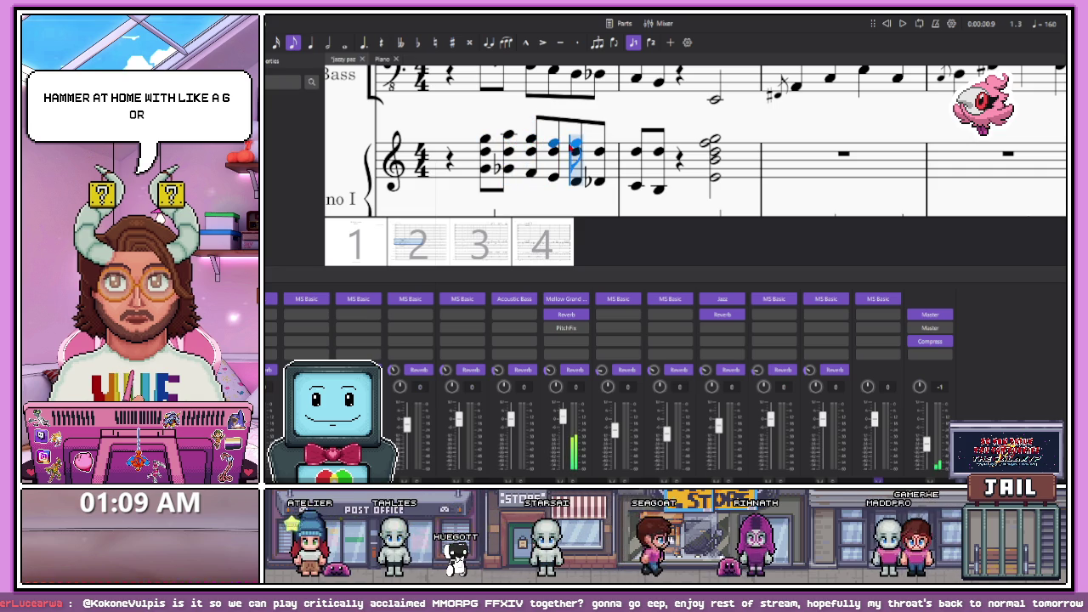
Adjust the added top notes' pitches in the following chords of measure 1
click(581, 150)
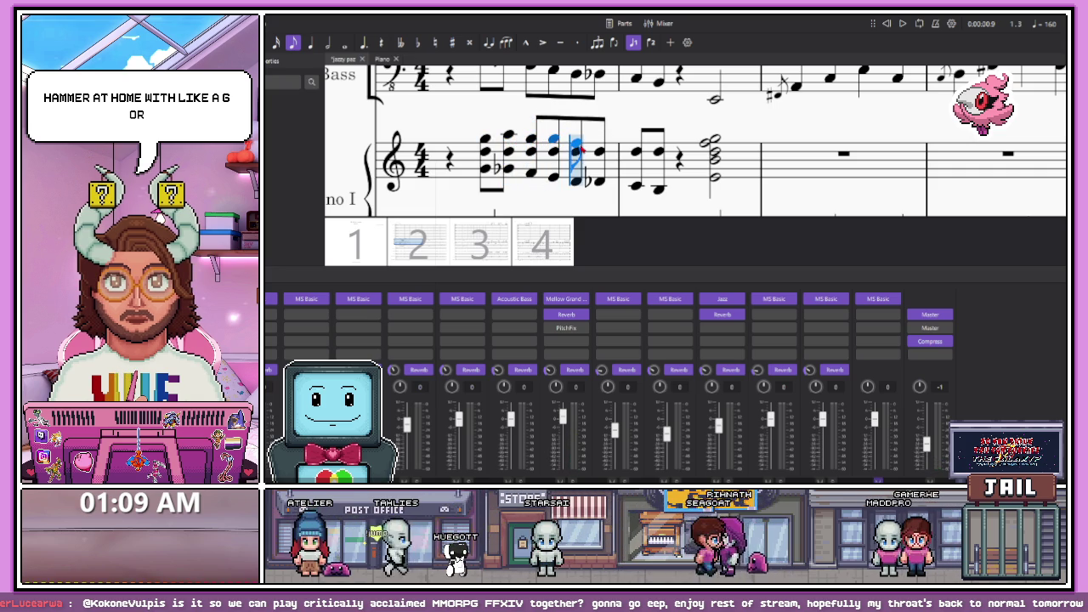
key(Right)
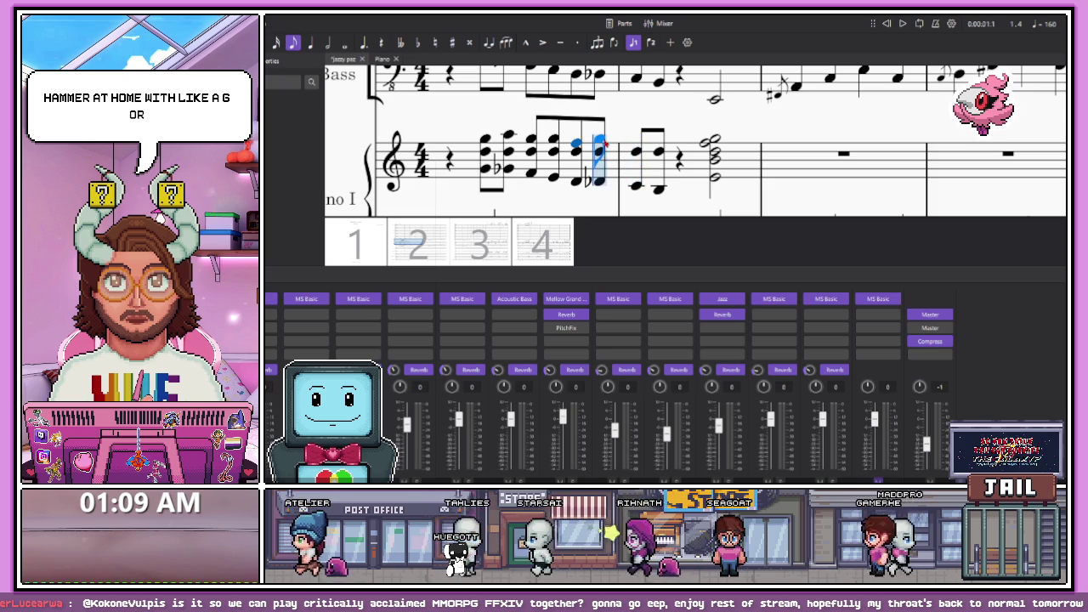
key(Down)
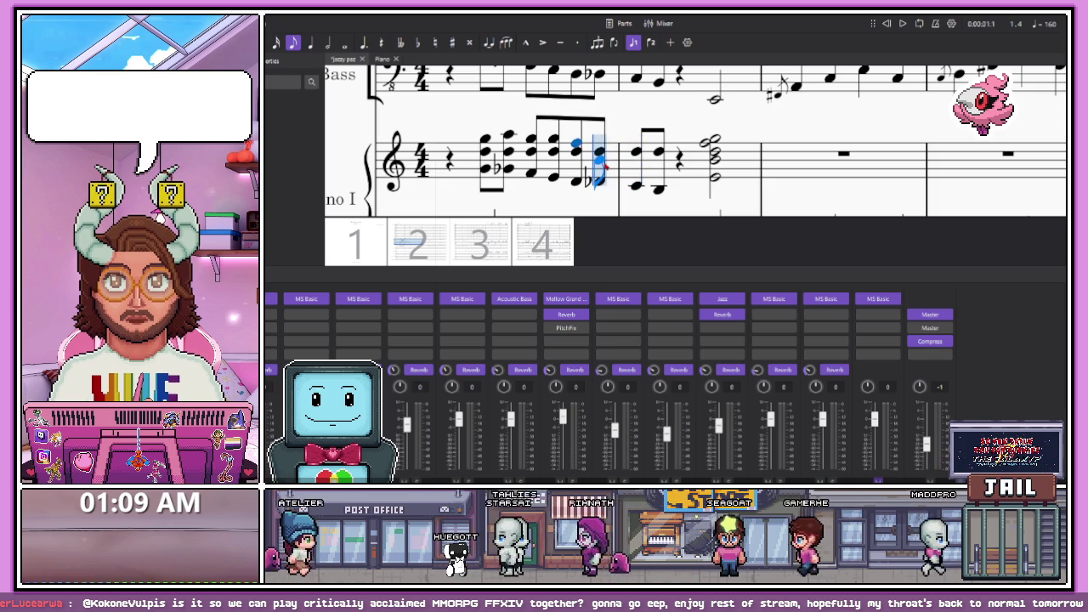
key(Up)
key(Up)
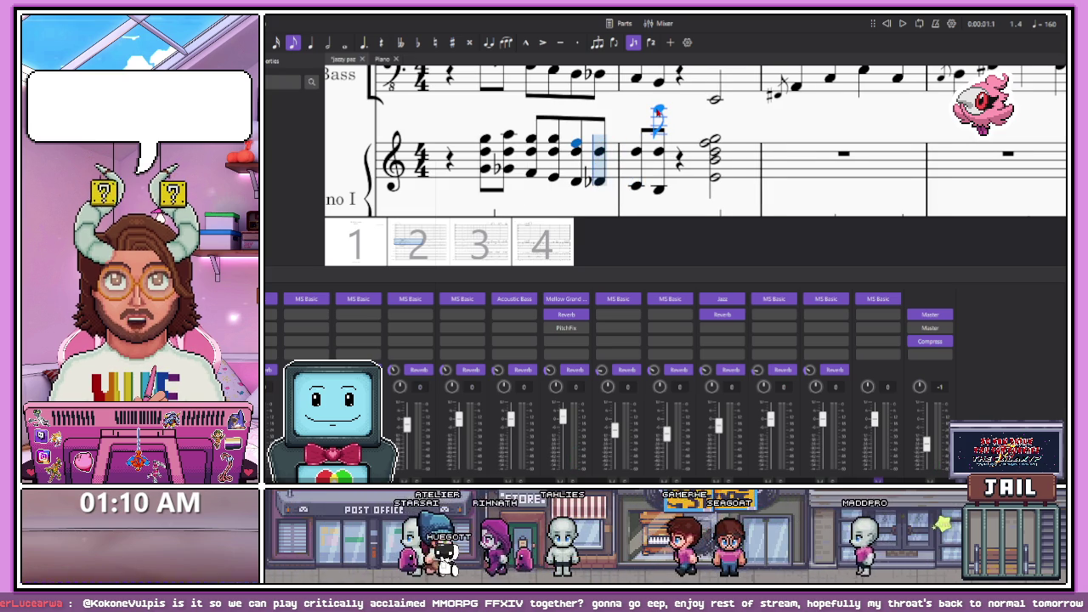
key(Down)
key(Down)
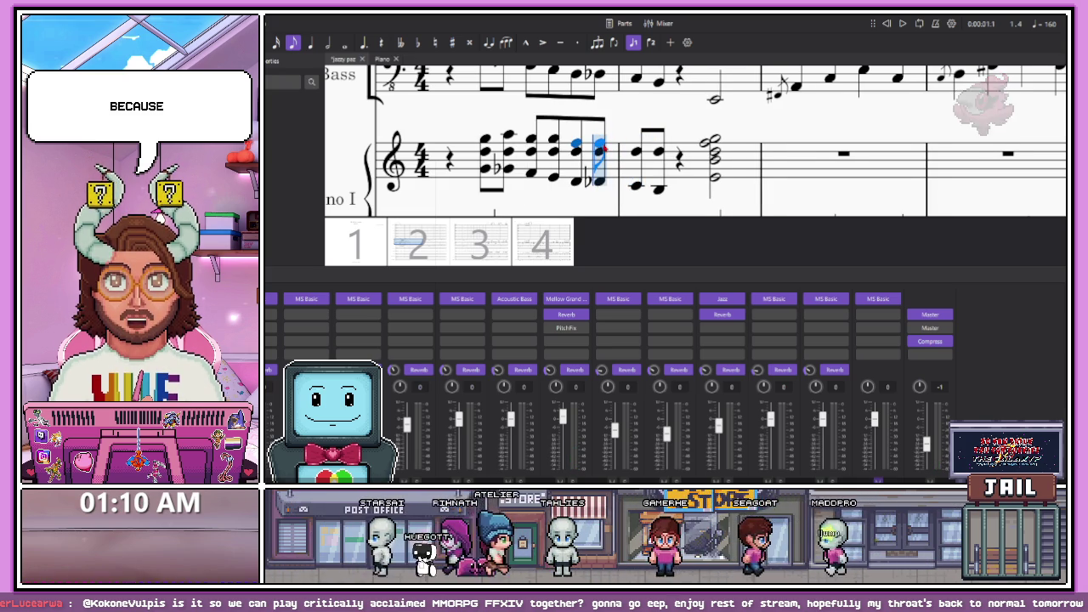
key(Up)
key(Right)
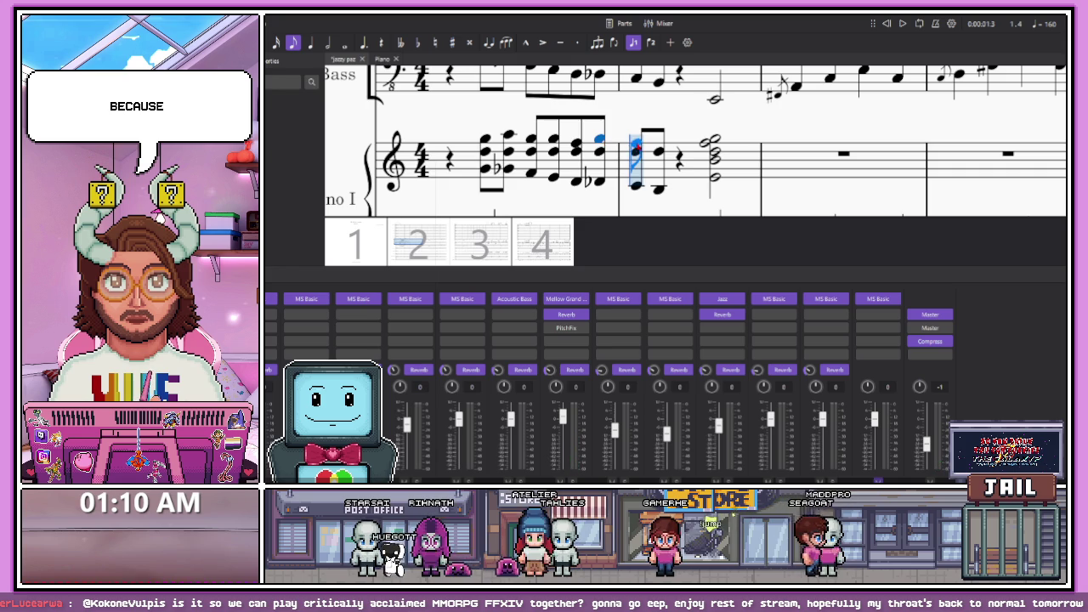
key(Right)
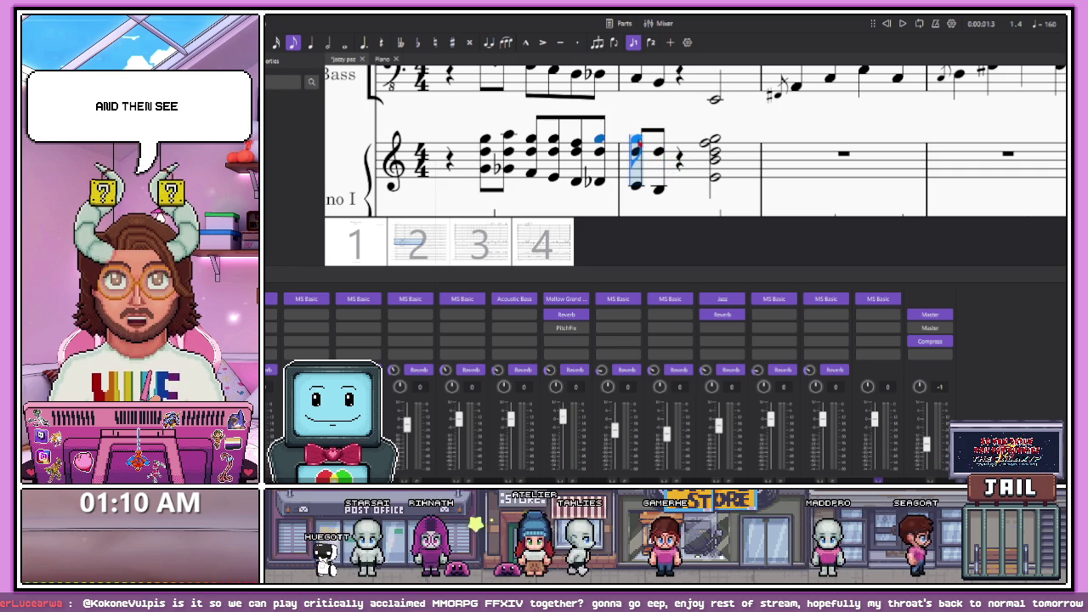
key(Right)
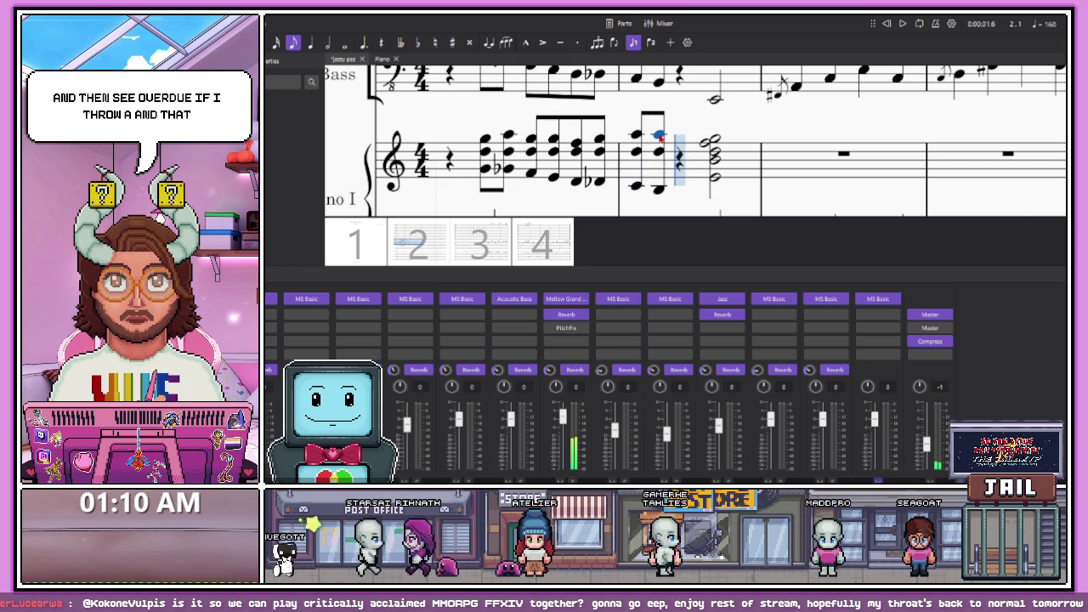
Lower the top note of the later chord one step so the chords stack D, G and B
click(658, 136)
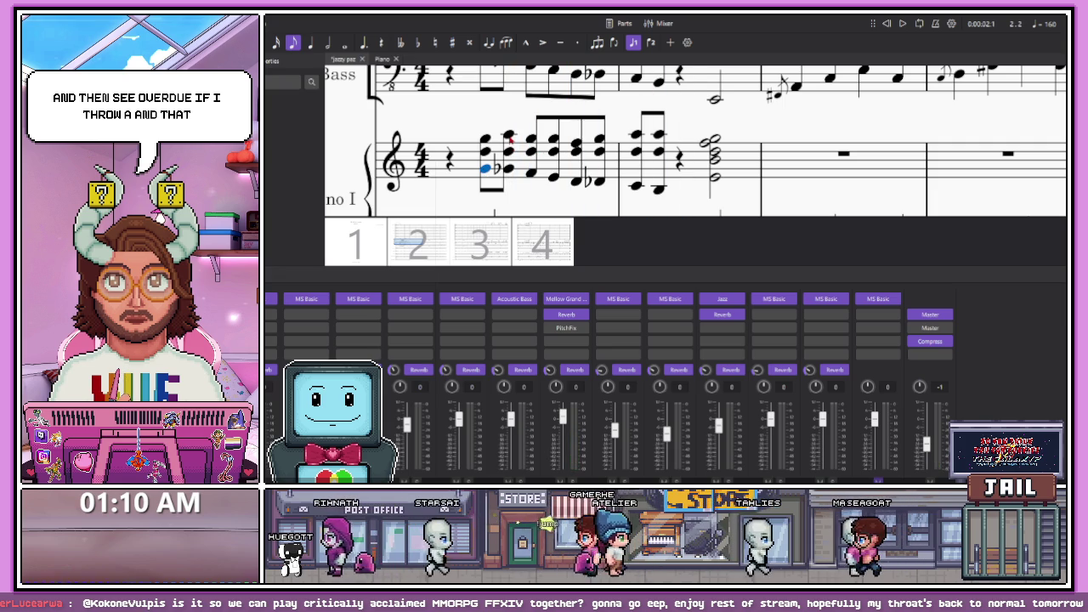
click(508, 136)
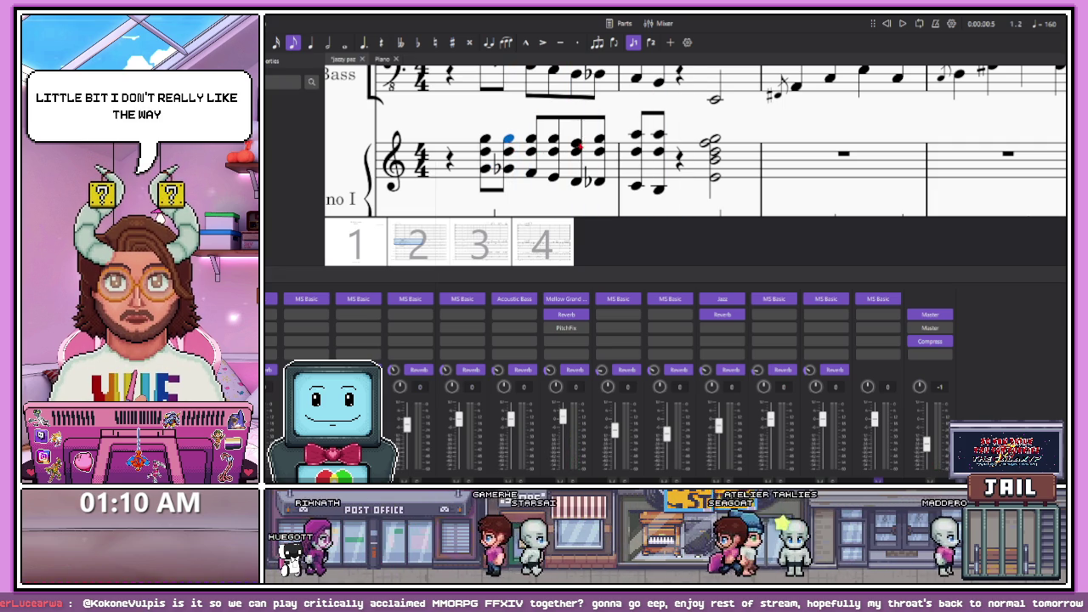
click(659, 135)
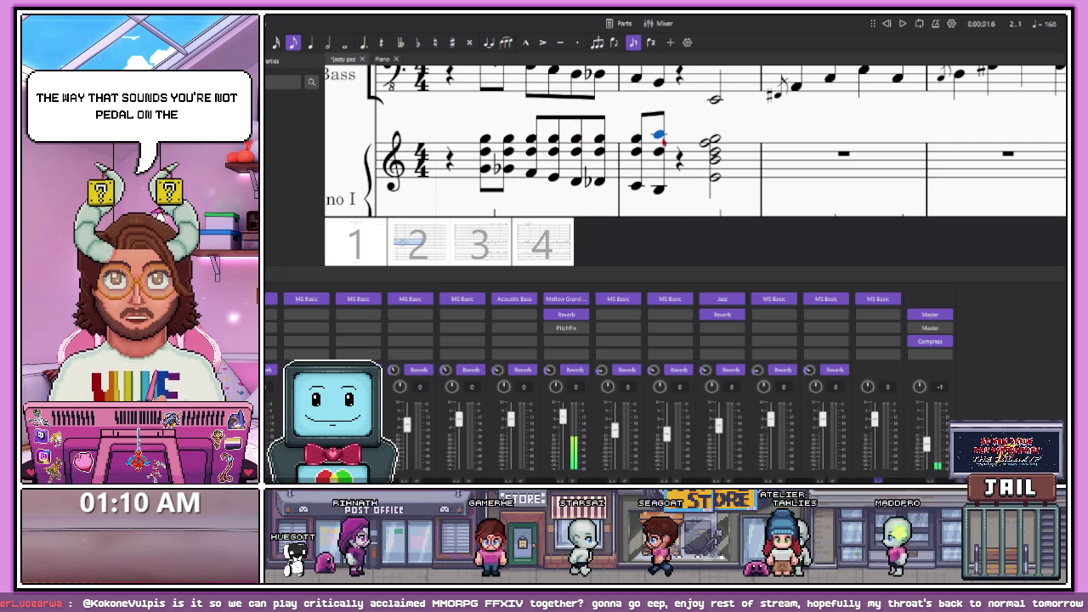
key(Down)
key(Down)
key(Down)
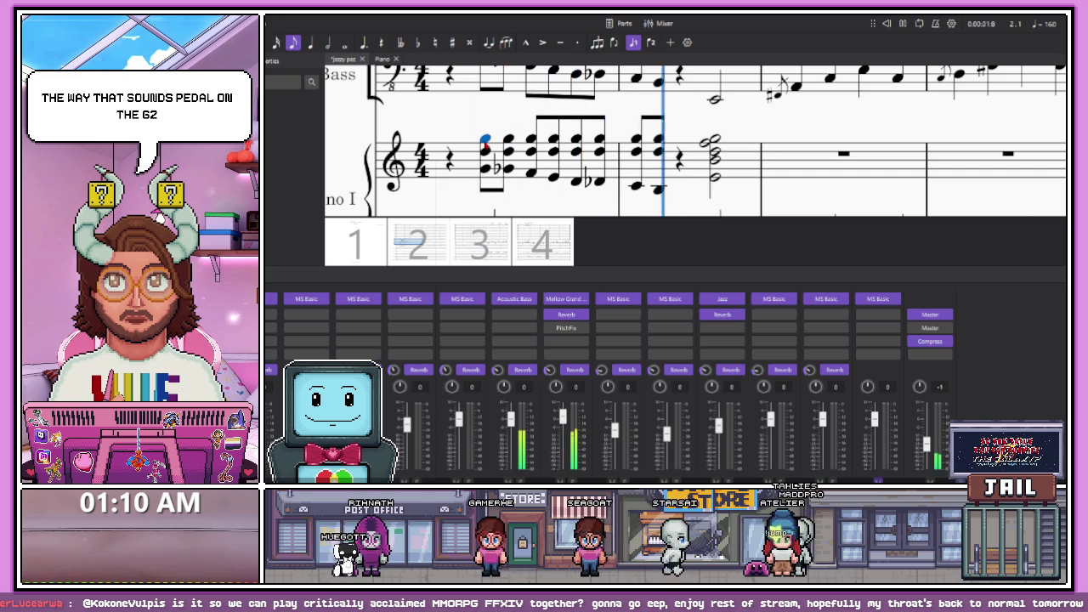
scroll(487, 143, down, 3)
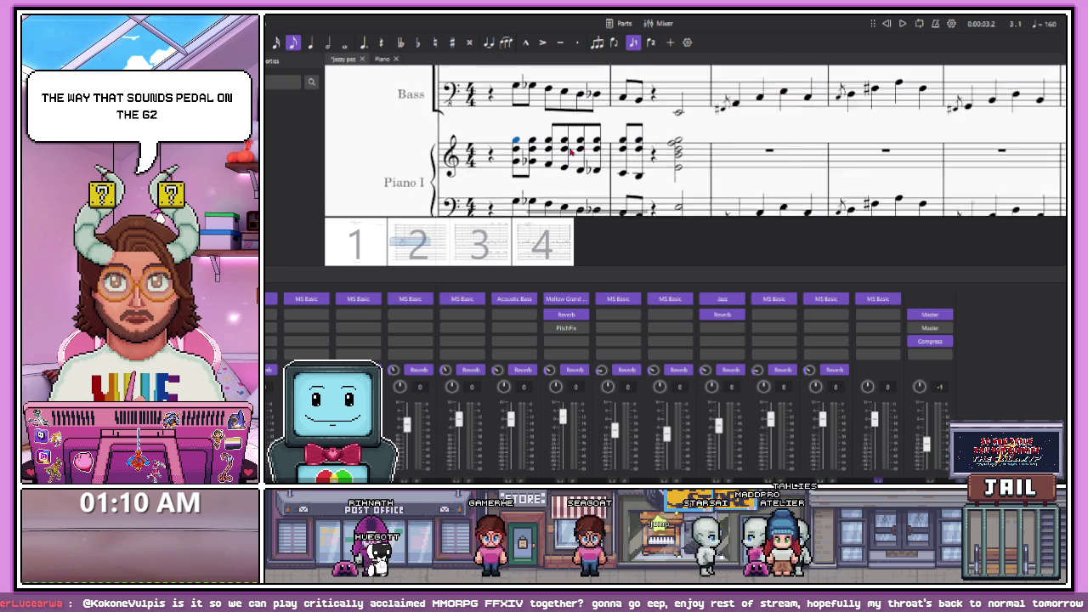
scroll(510, 147, up, 1)
scroll(514, 148, up, 1)
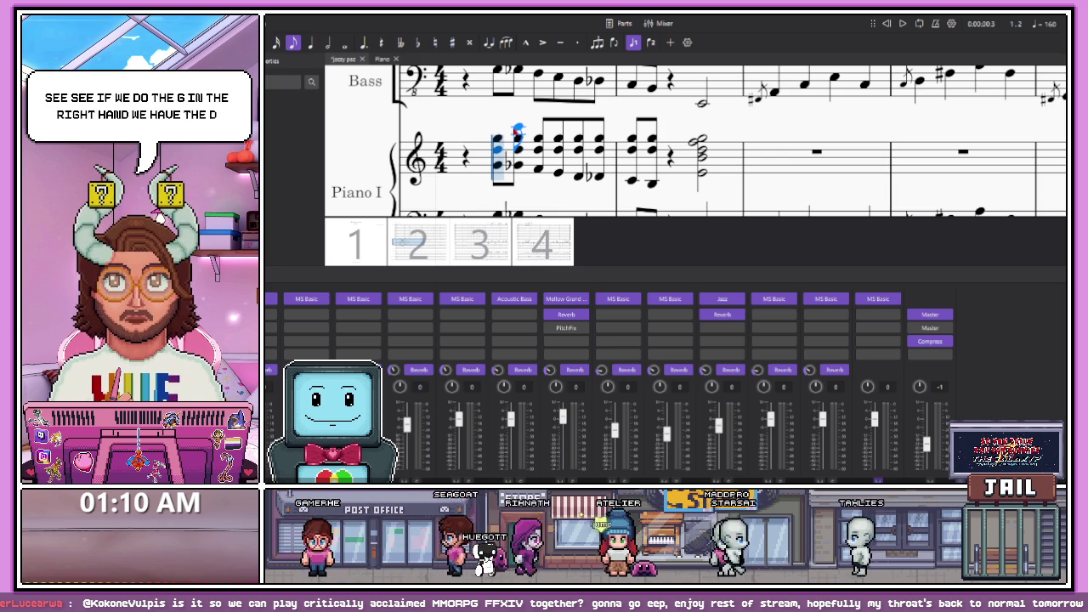
click(497, 156)
Step through the first five chords and play back the piano intro
click(517, 156)
click(538, 156)
click(558, 159)
click(578, 158)
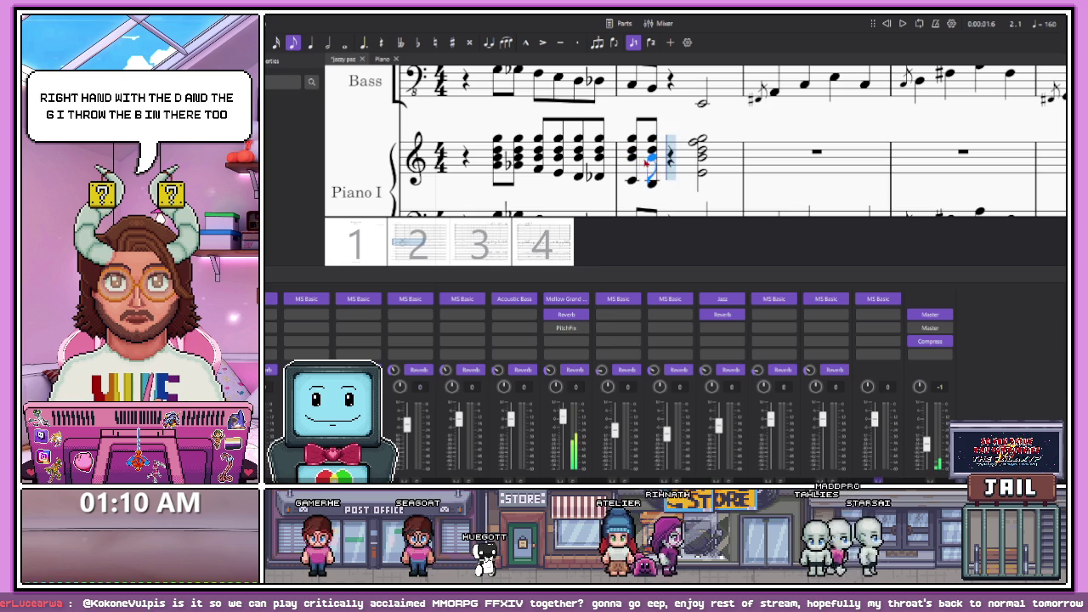
key(space)
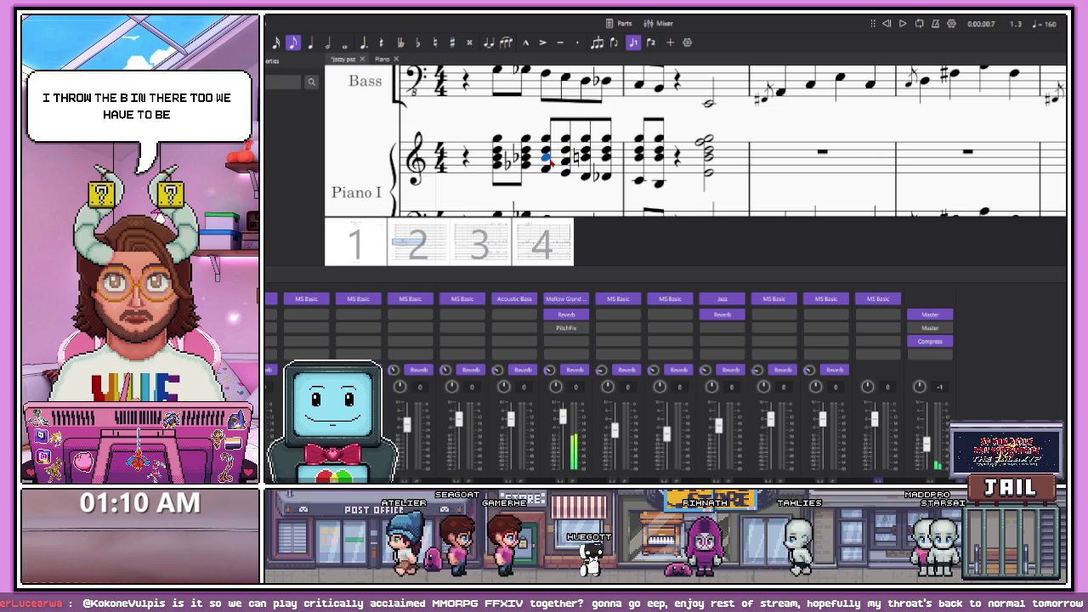
Drop one note to a natural and add notes to the next two chords, fixing their pitches
key(Down)
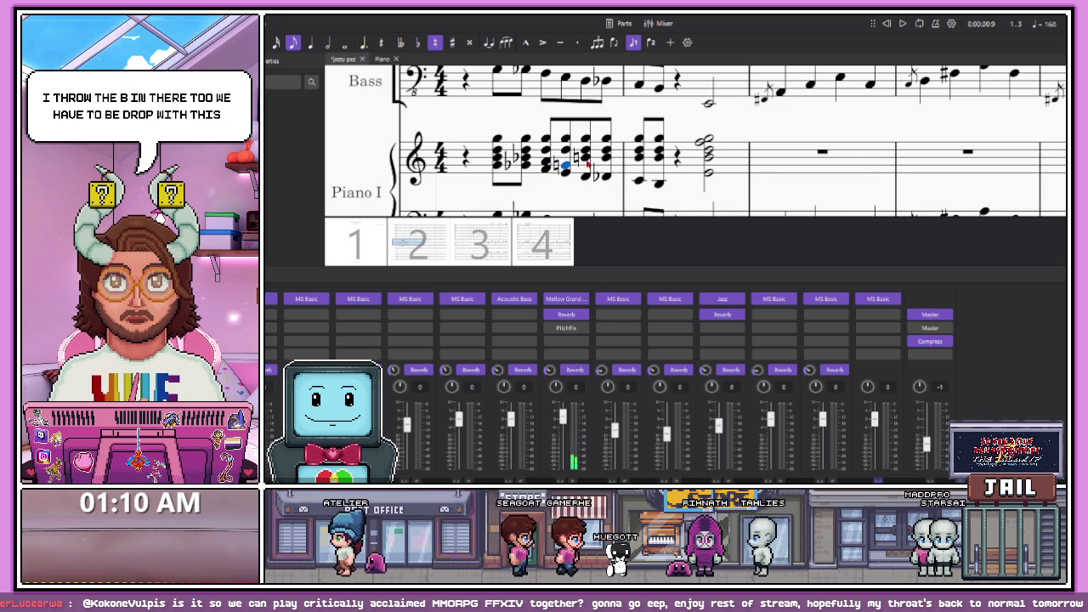
click(598, 174)
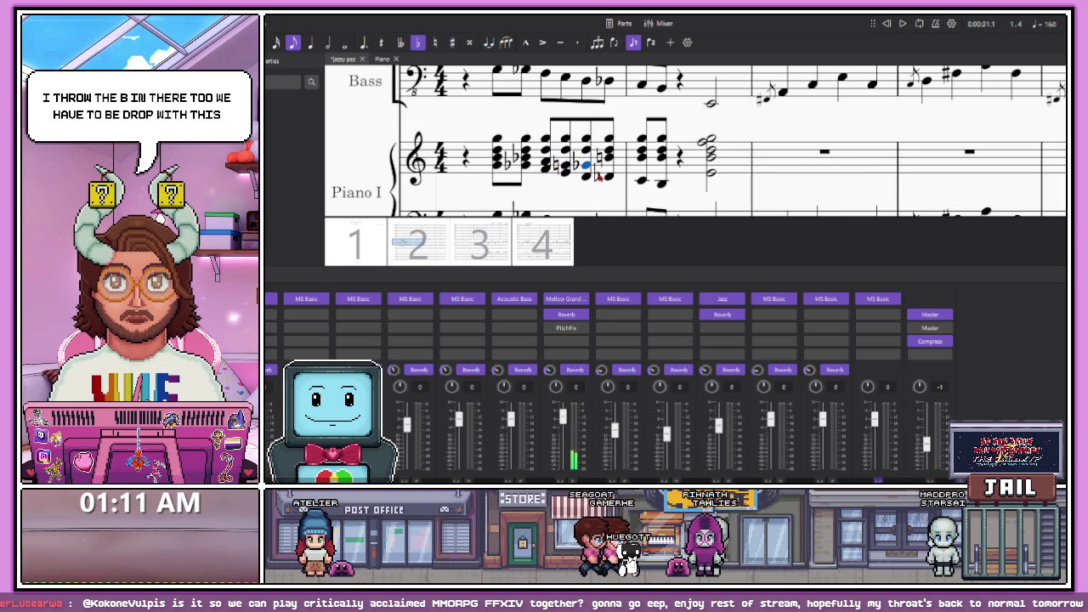
click(609, 164)
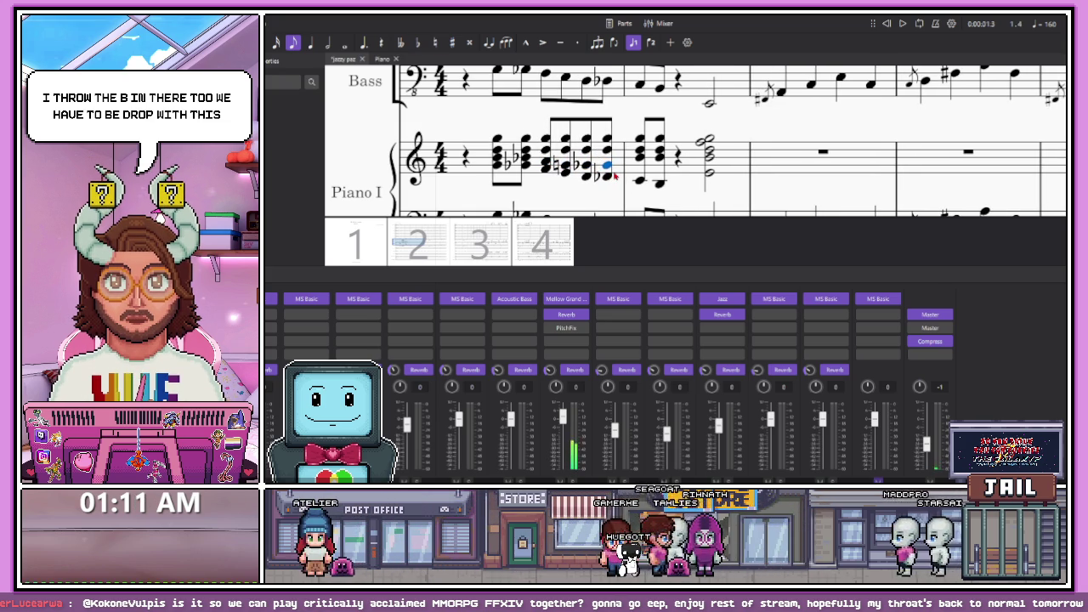
key(Up)
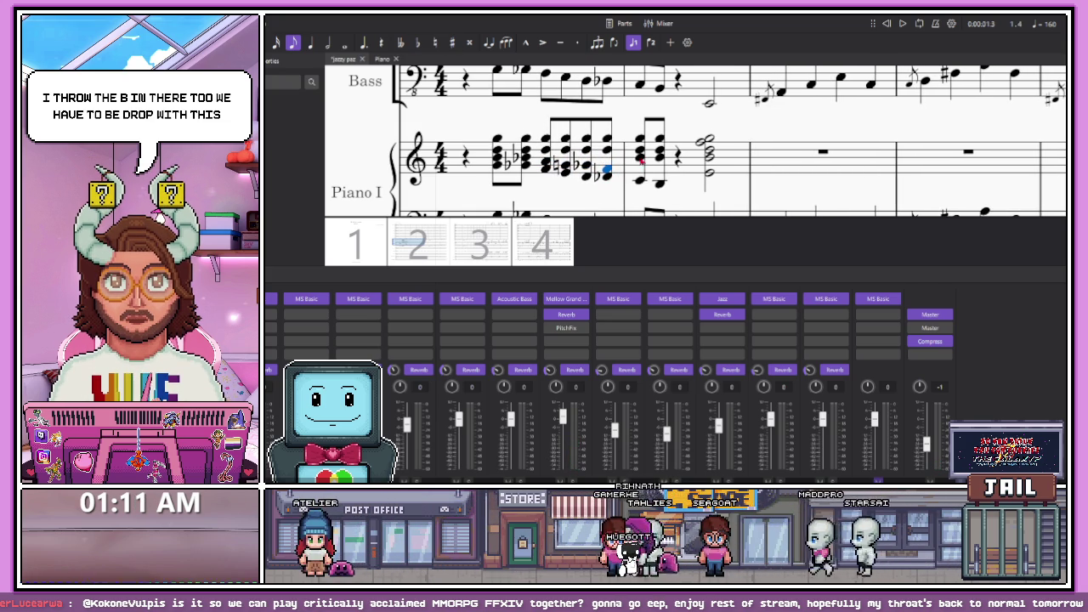
key(Down)
key(Down)
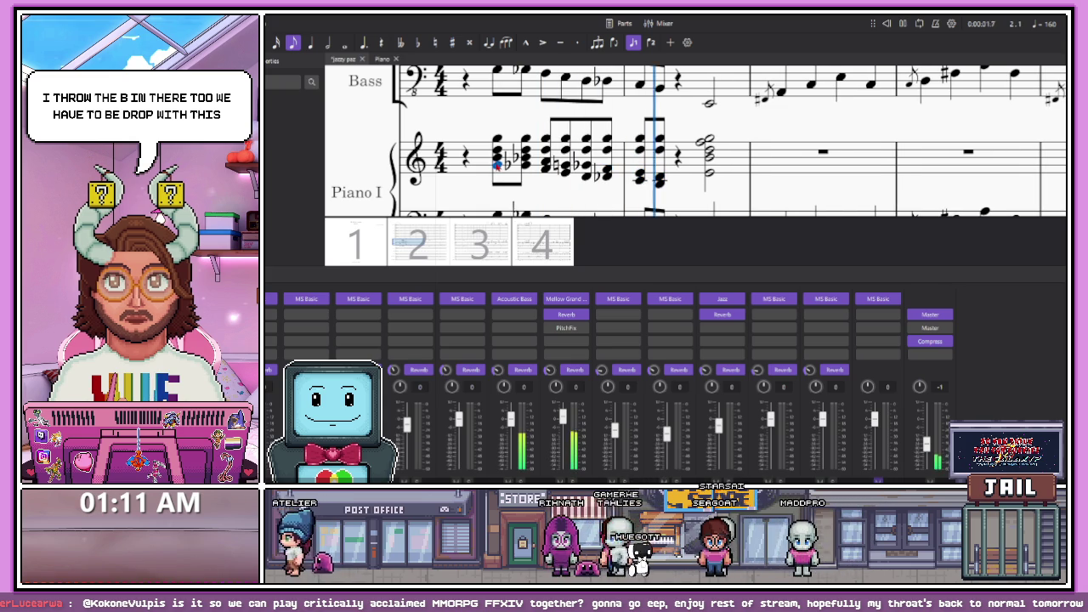
Replay the passage and save the score with Ctrl+S
key(space)
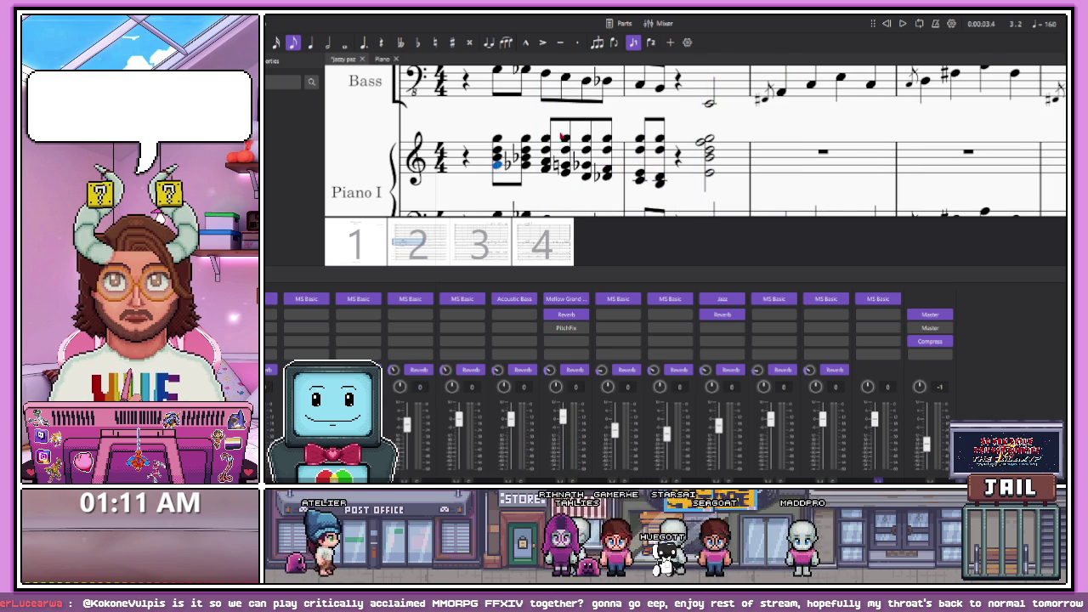
key(space)
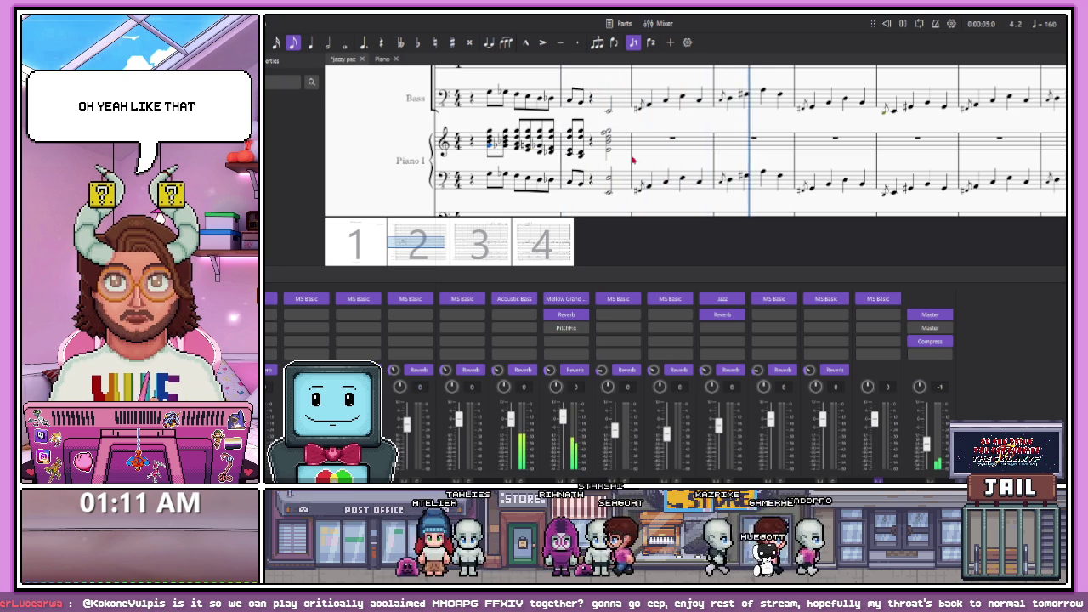
key(space)
key(ctrl+s)
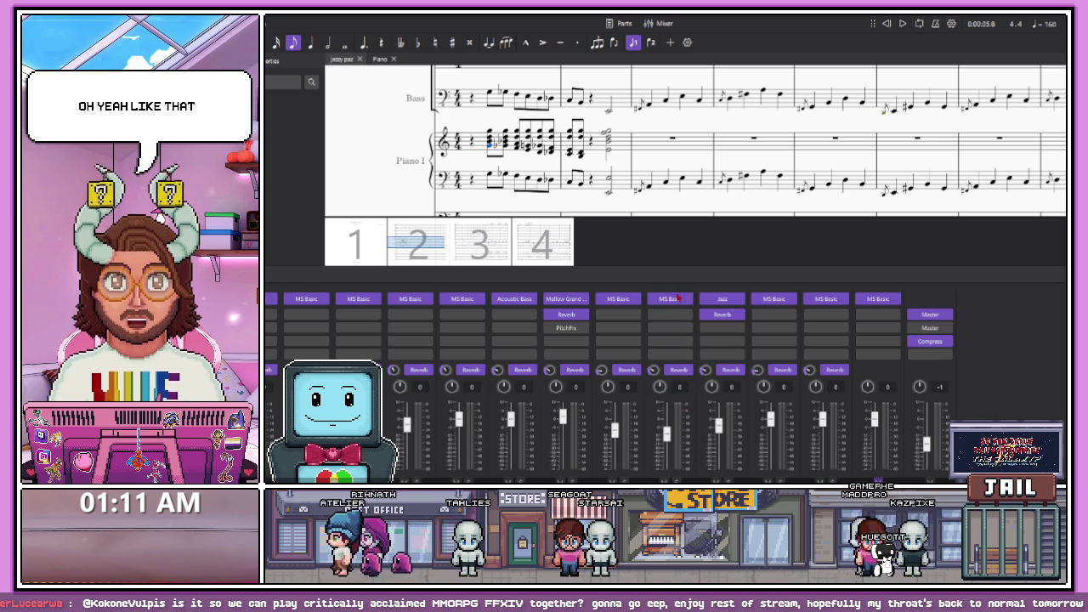
Delete Finger Snap and add a Body > Hand Clap instrument in the Instruments dialog
key(i)
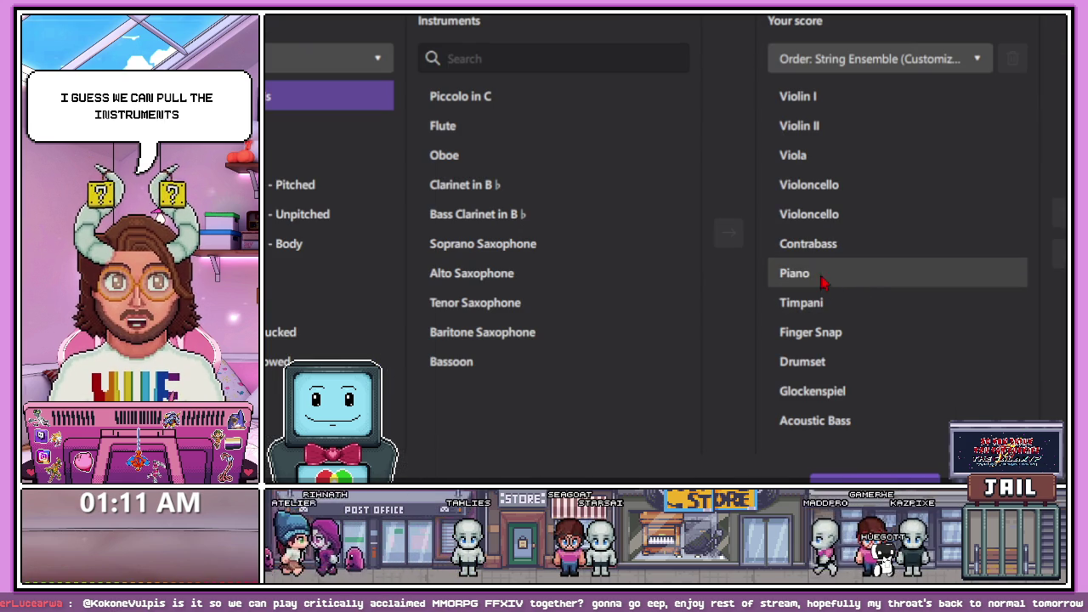
click(923, 336)
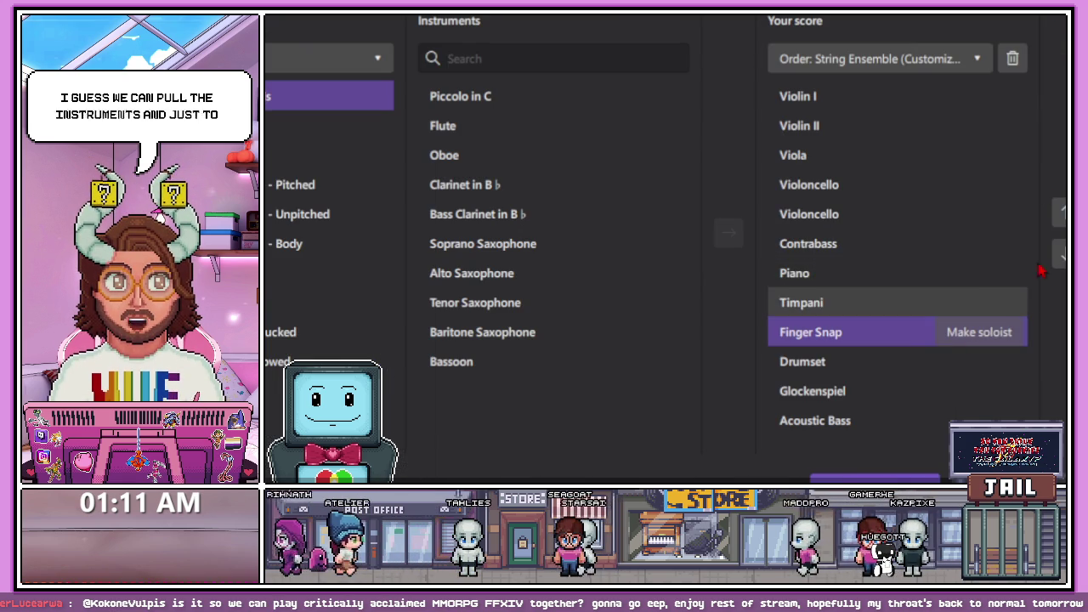
click(1012, 59)
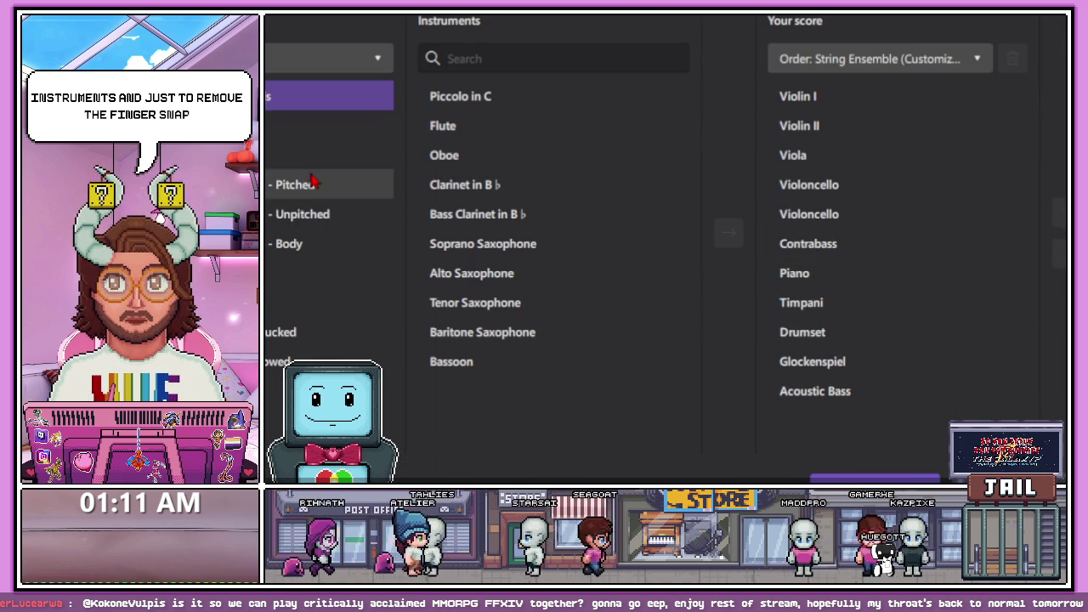
click(297, 245)
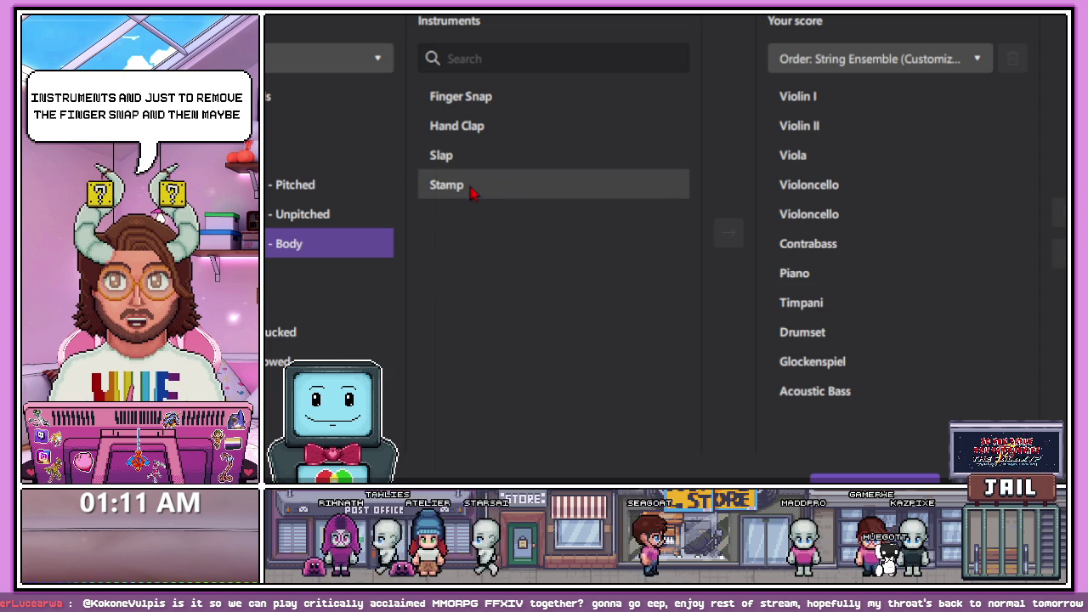
click(481, 163)
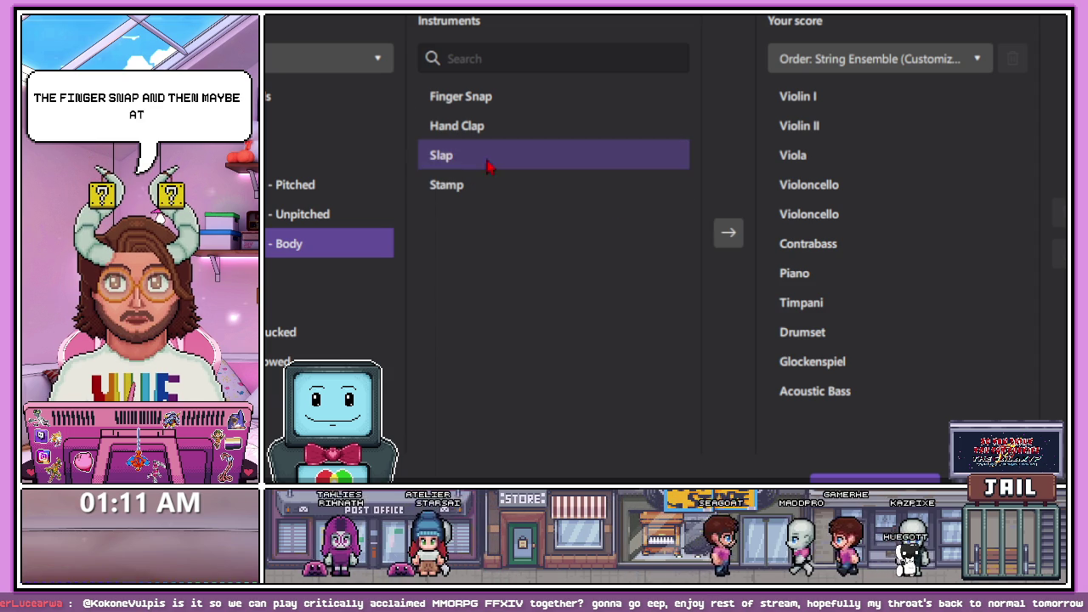
click(494, 136)
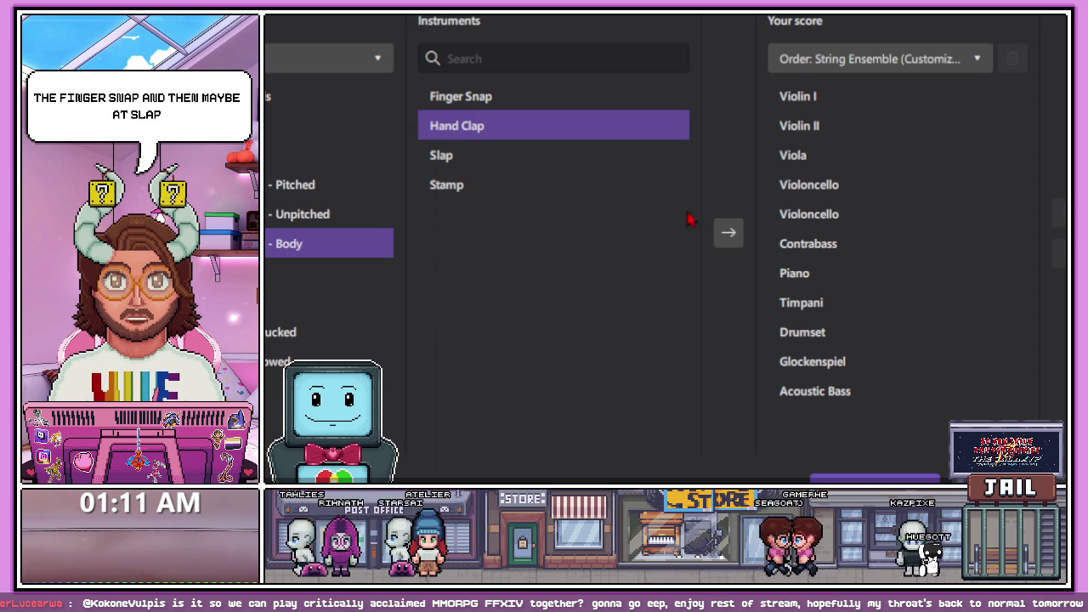
click(729, 238)
key(Return)
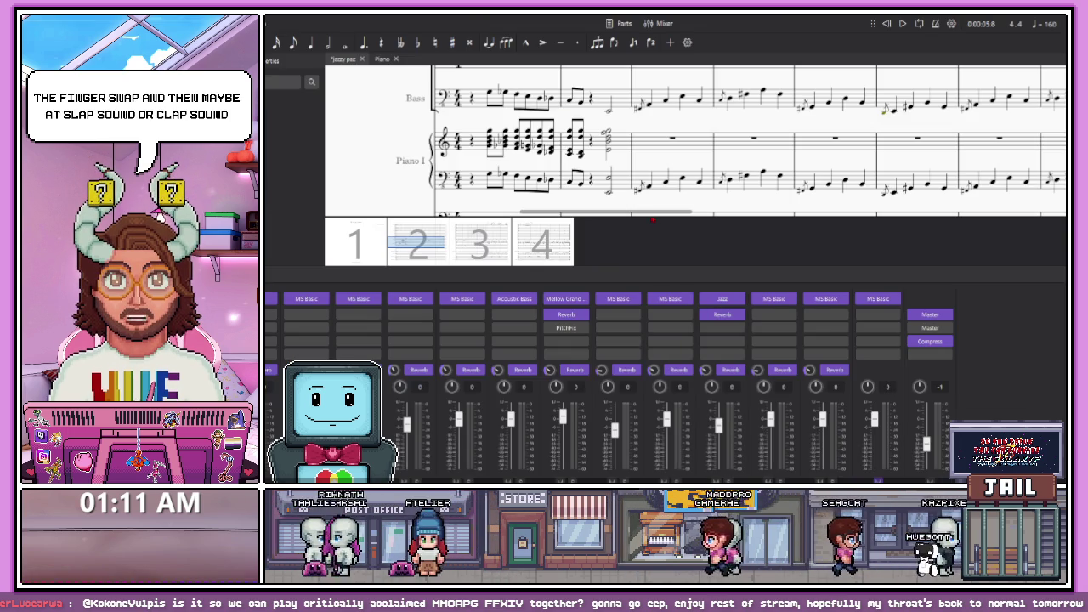
scroll(552, 217, down, 6)
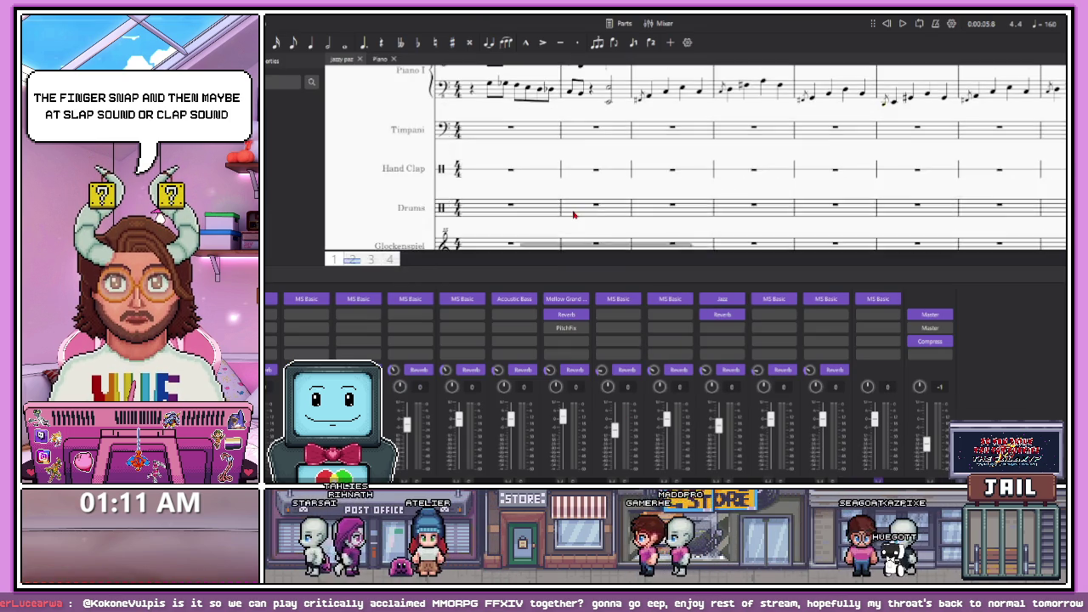
scroll(540, 221, up, 2)
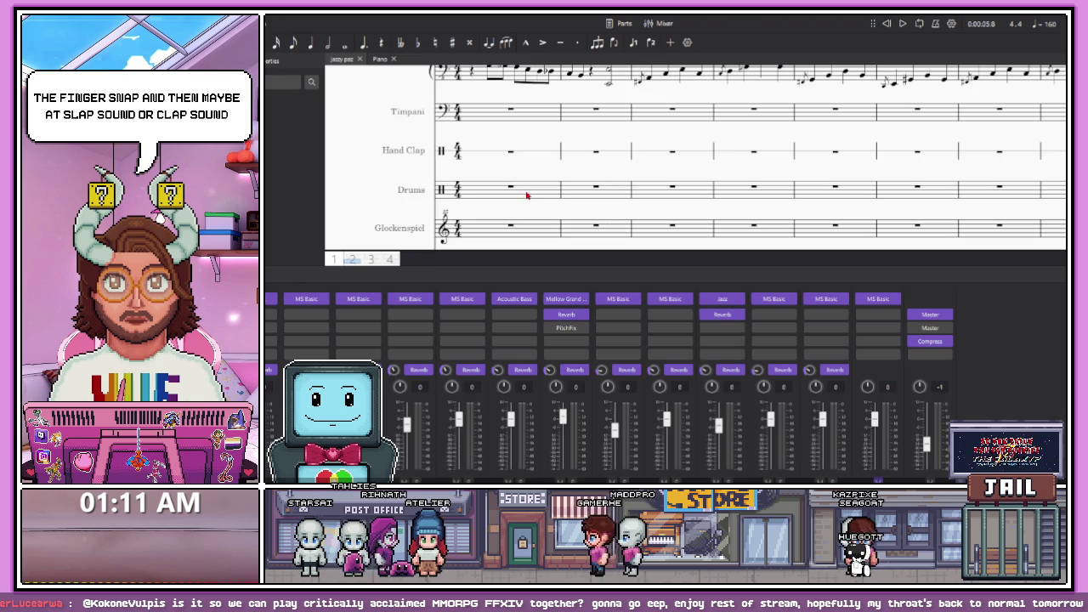
Enter the quarter-note hand clap pattern in Hand Clap measure 1
key(n)
key(a)
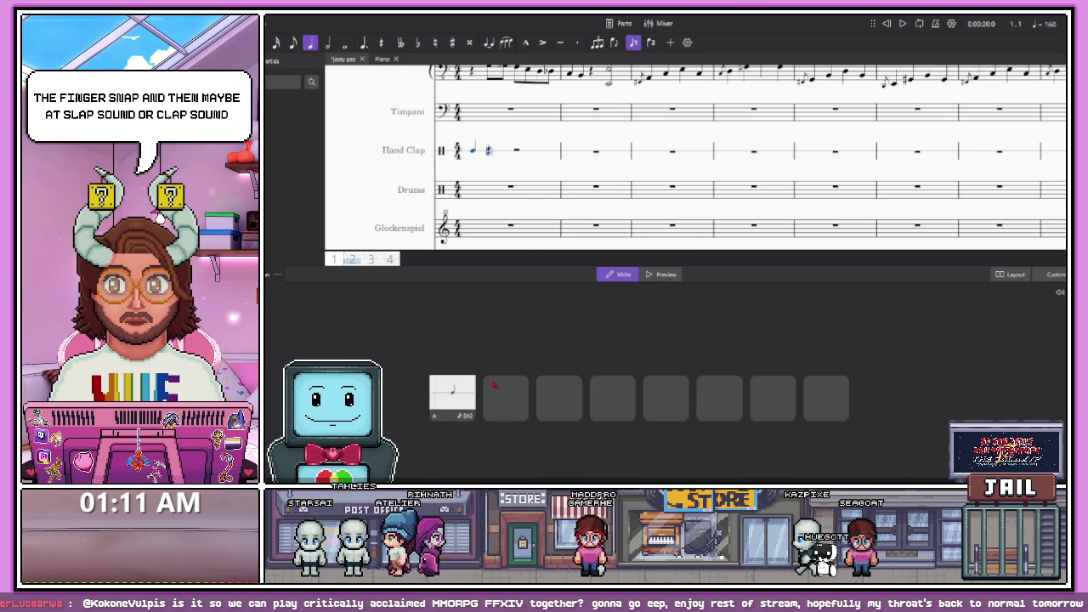
key(a)
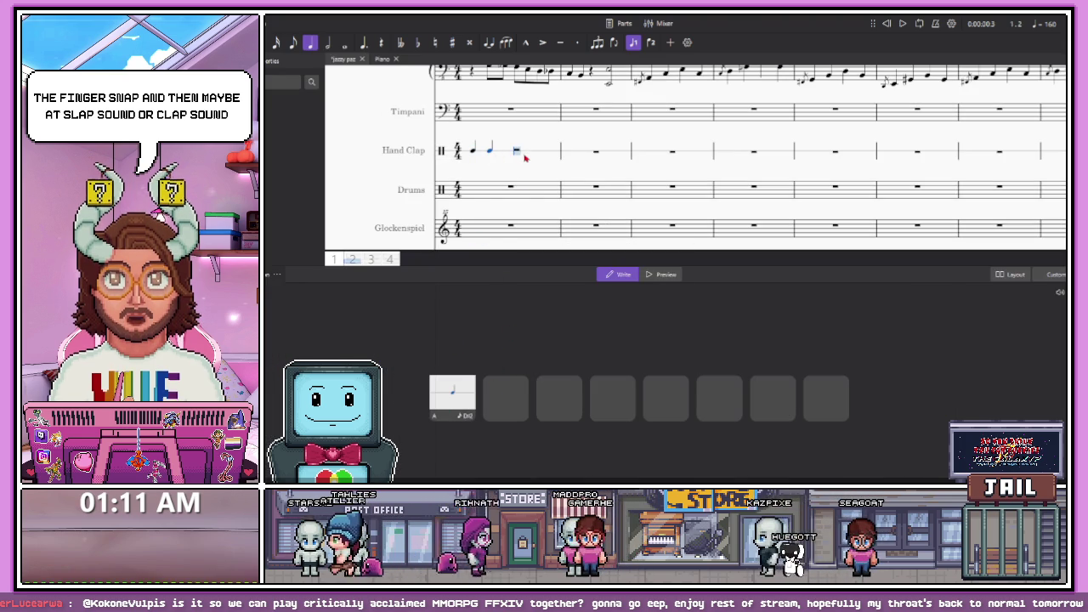
key(a)
key(a)
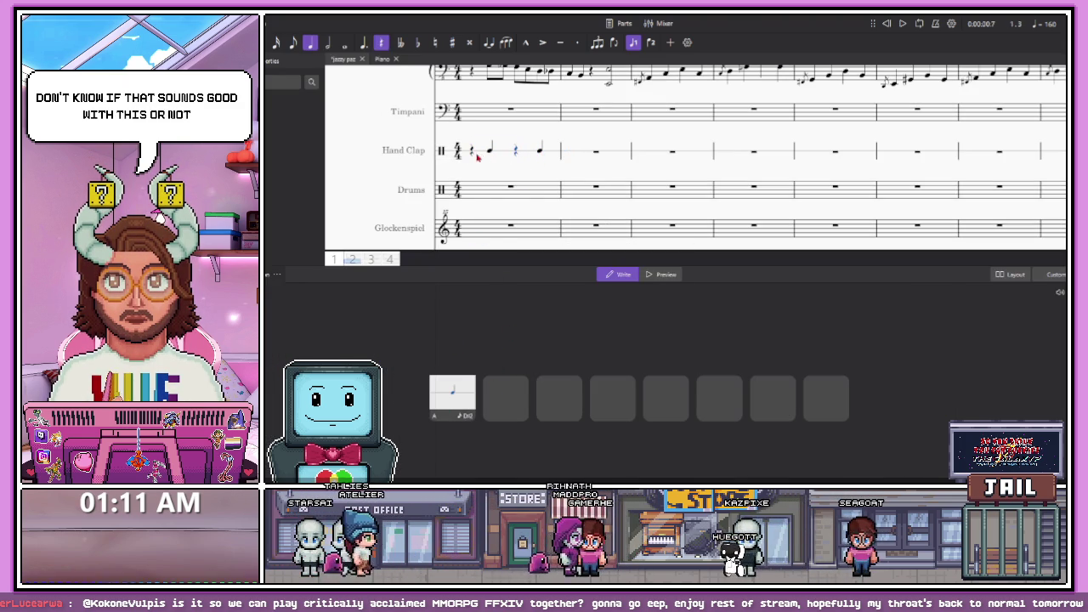
Paste the clap pattern into Hand Clap measures 3 through 5
click(673, 156)
key(ctrl+v)
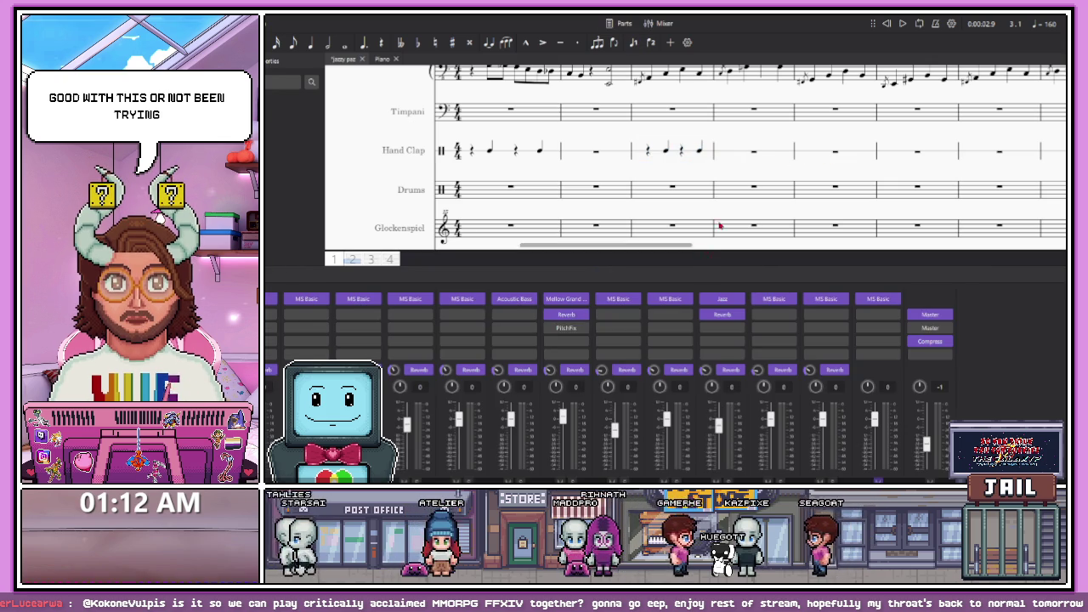
click(754, 153)
click(809, 154)
key(ctrl+v)
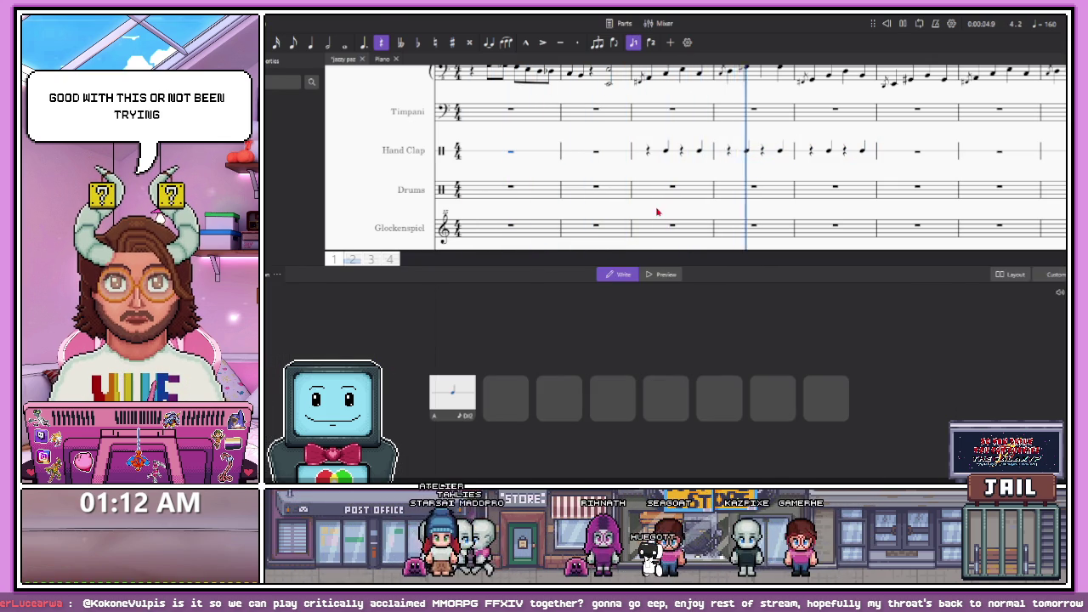
Return to the start of the score and bring the mixer back into view
scroll(657, 213, down, 5)
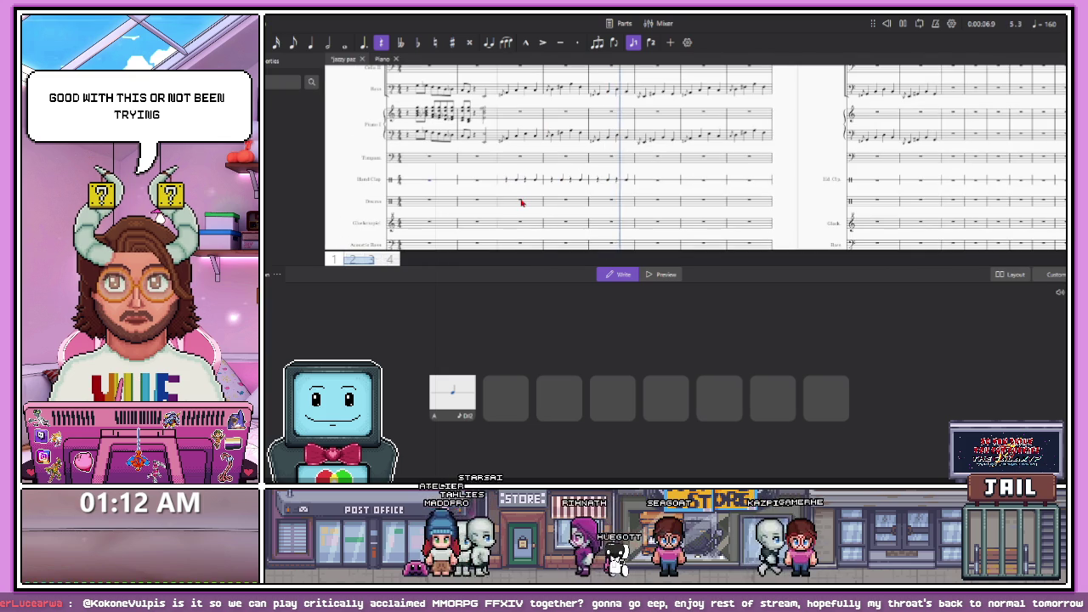
scroll(550, 204, up, 5)
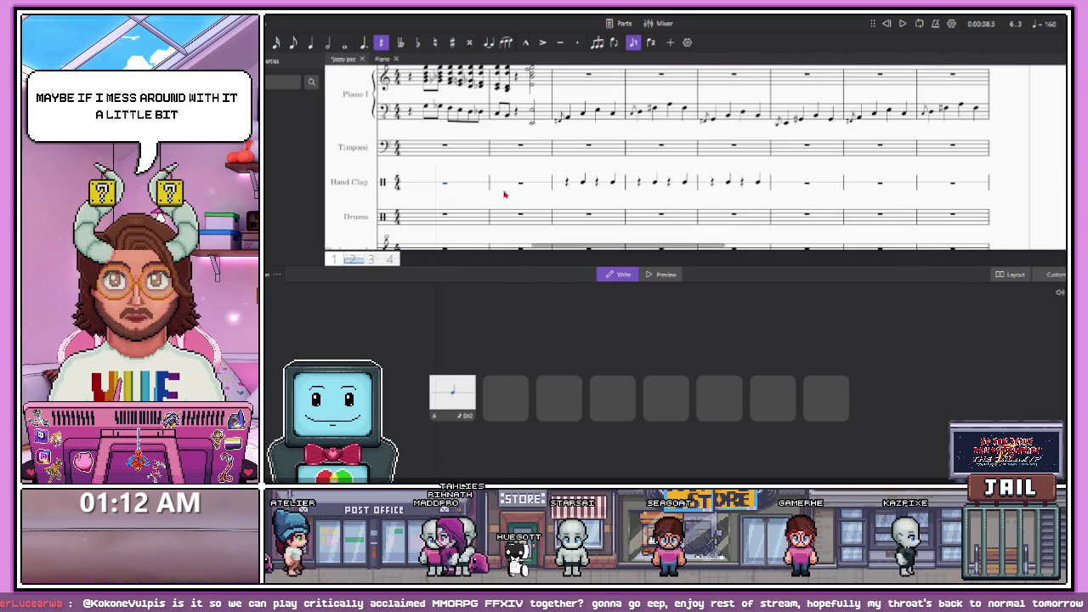
click(451, 151)
key(F10)
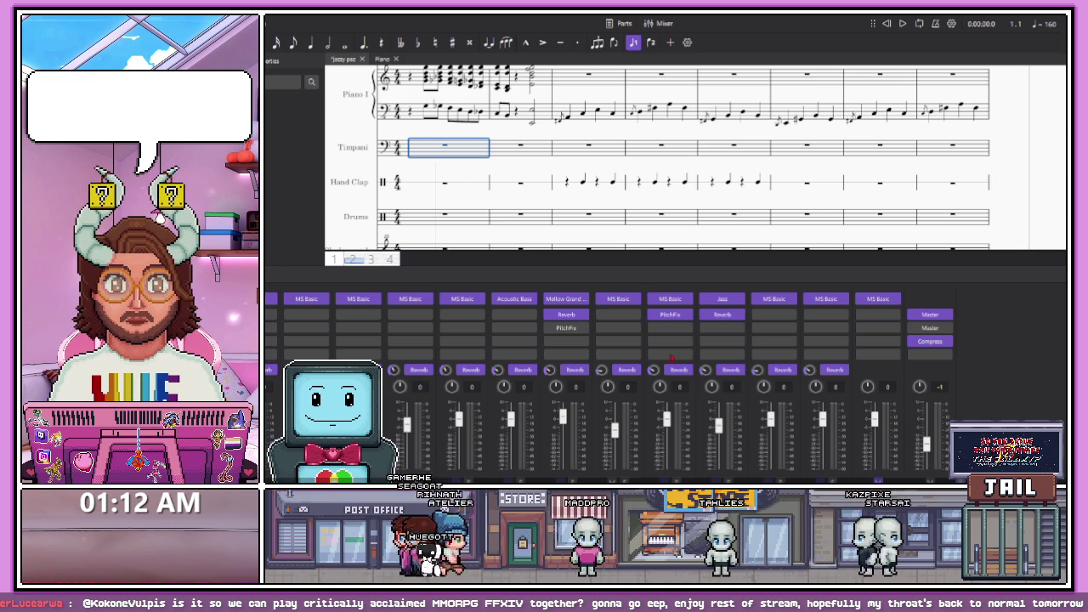
Play the claps from a Hand Clap measure, then open the MuseFX effects list in the mixer
click(582, 182)
key(n)
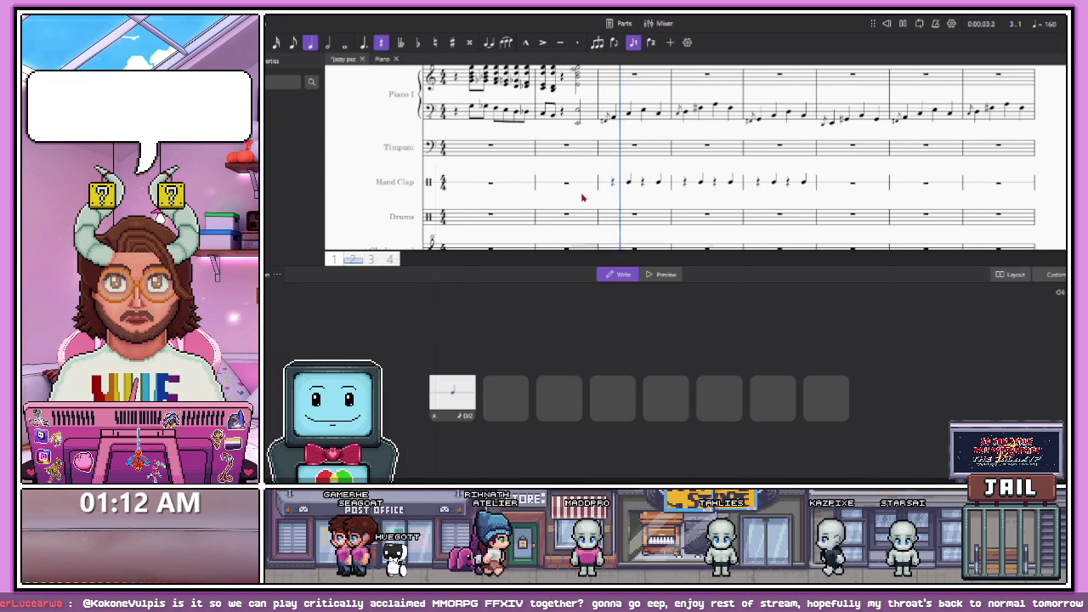
key(space)
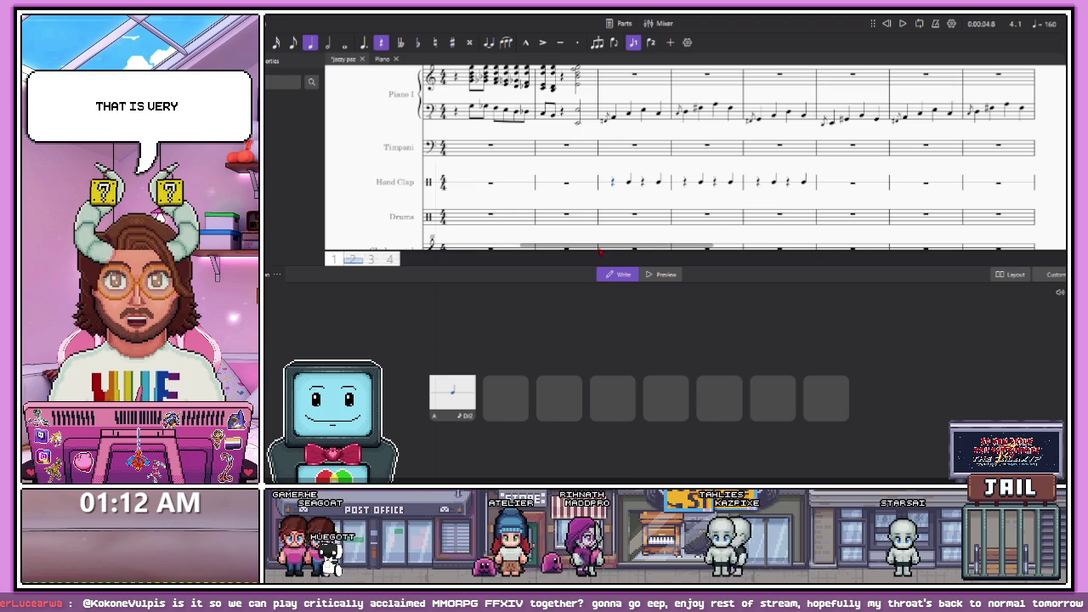
click(636, 212)
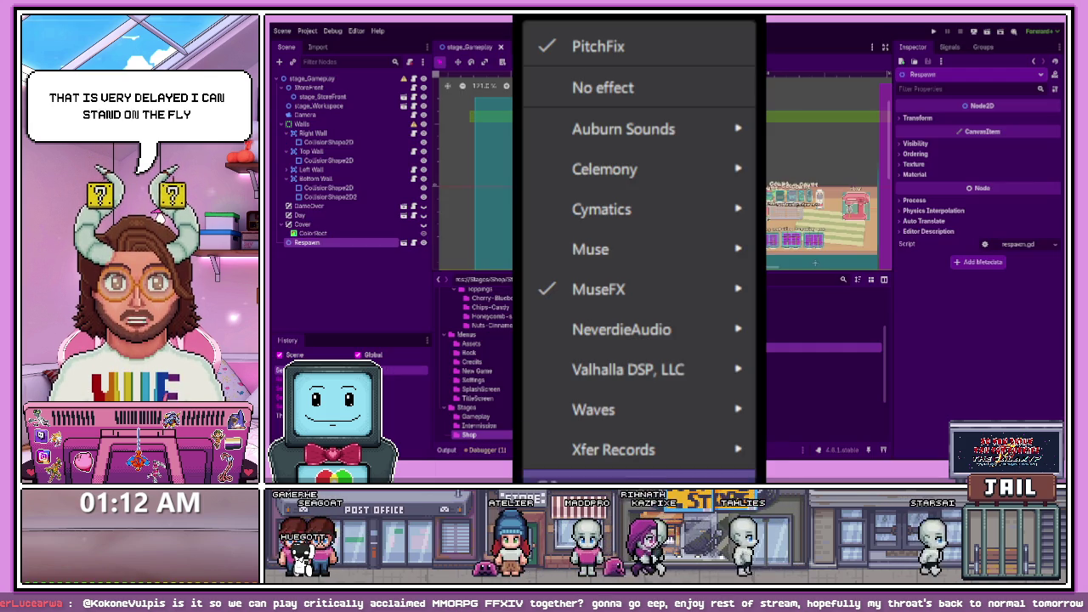
click(598, 289)
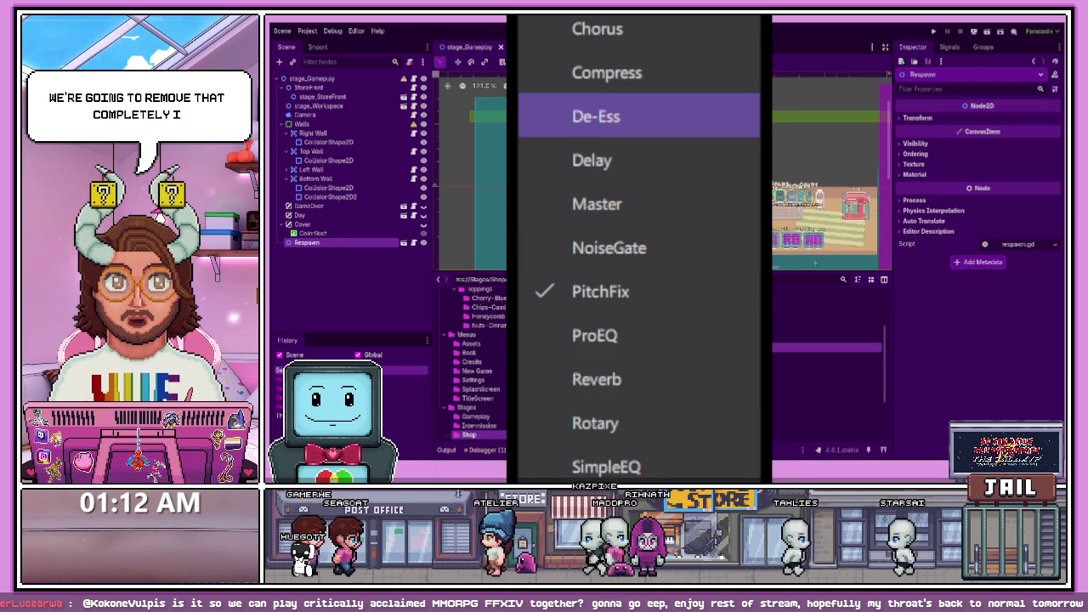
Swap the channel's effect to Rotary and audition the claps from Hand Clap measure 3
click(596, 423)
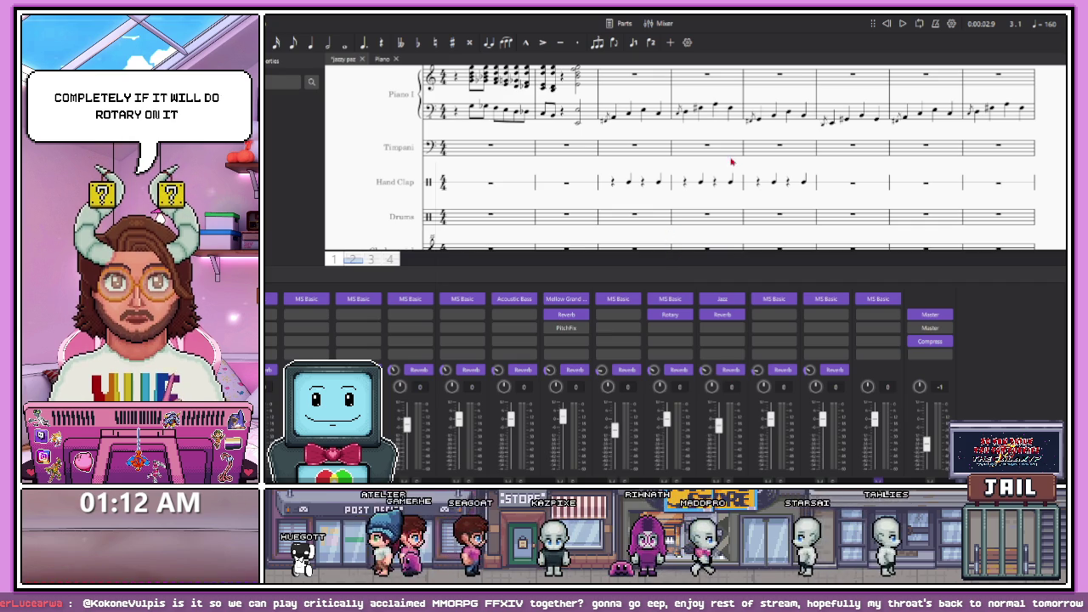
click(619, 183)
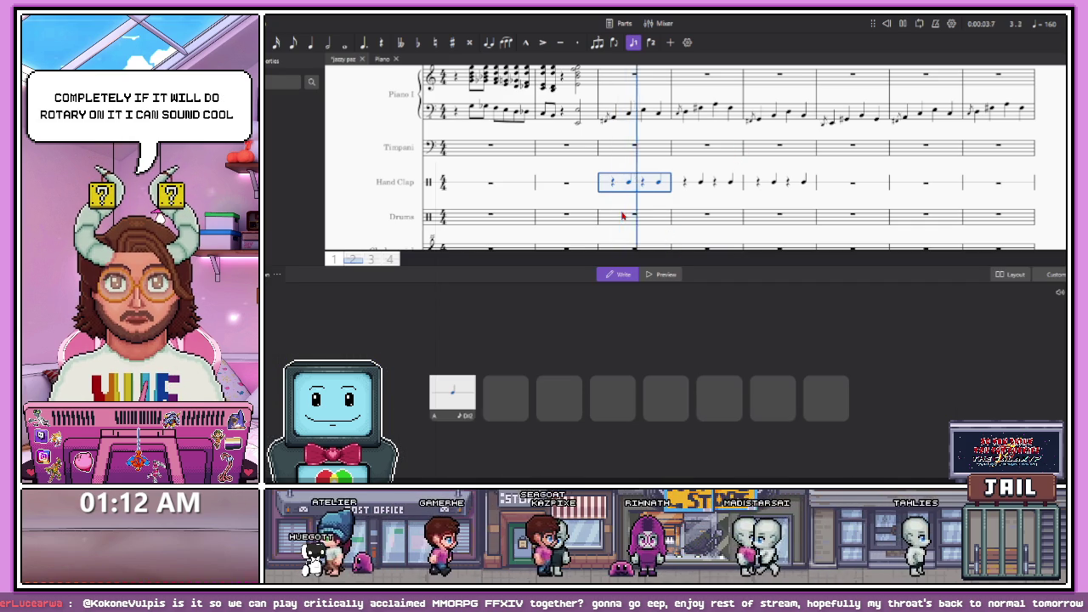
click(614, 200)
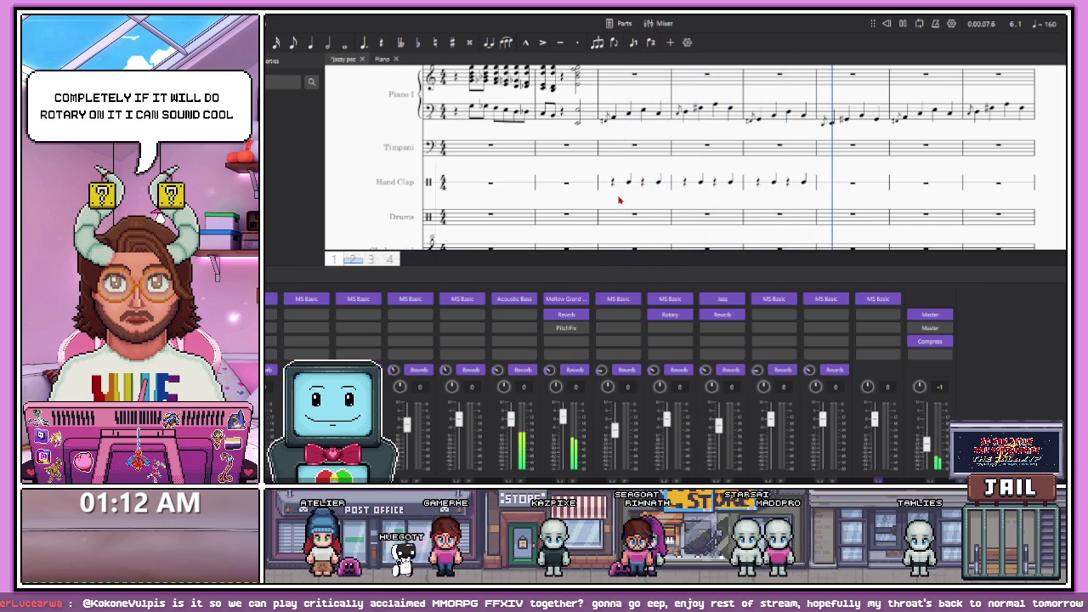
key(space)
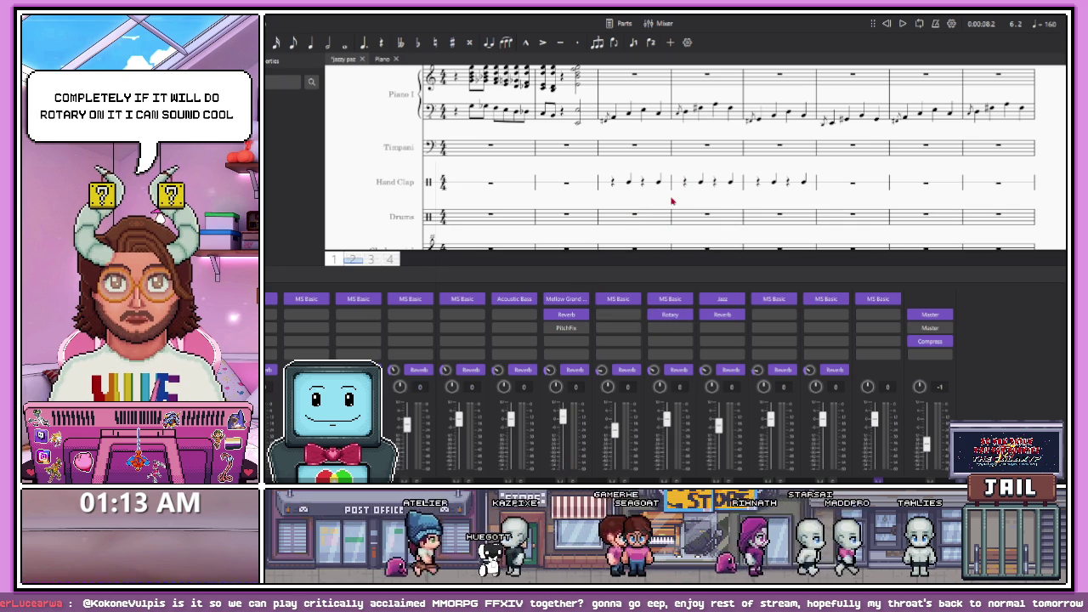
click(621, 188)
key(n)
key(space)
key(Escape)
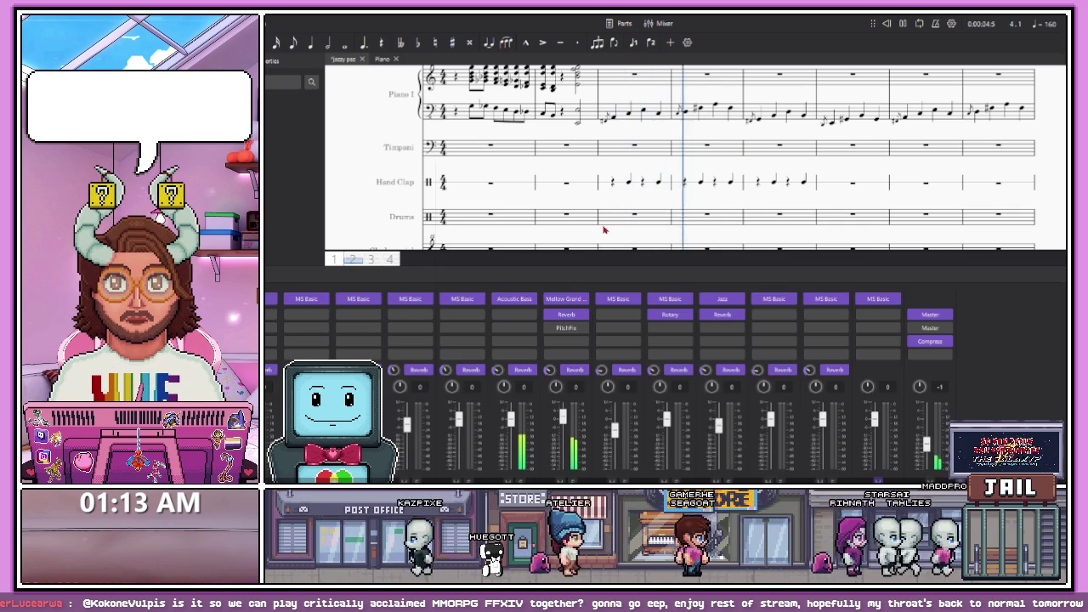
key(space)
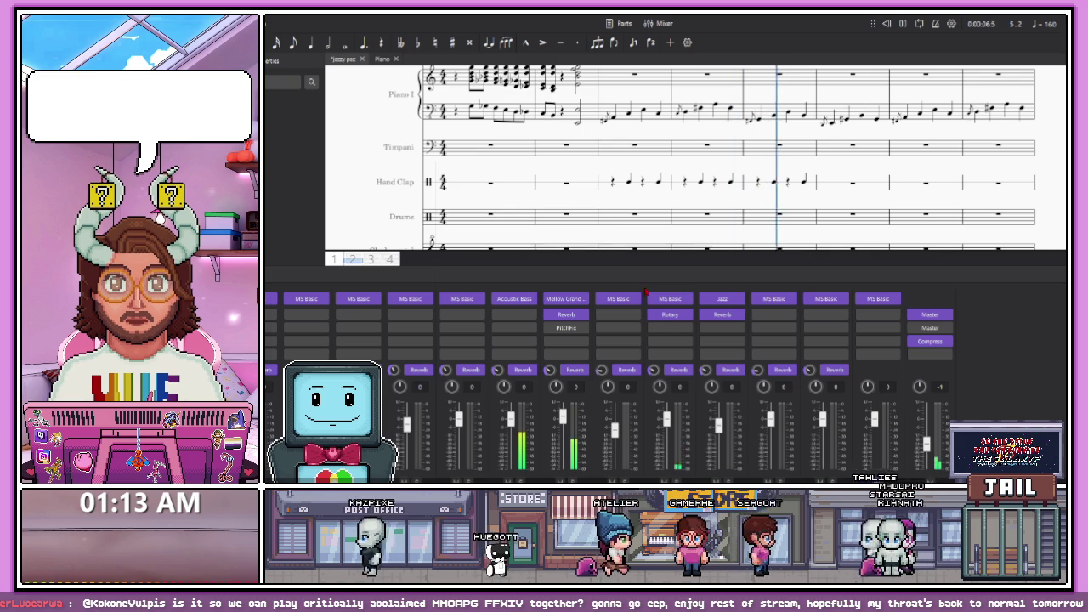
Add a Delay effect in the slot below Rotary and listen to the clap rhythm
click(685, 333)
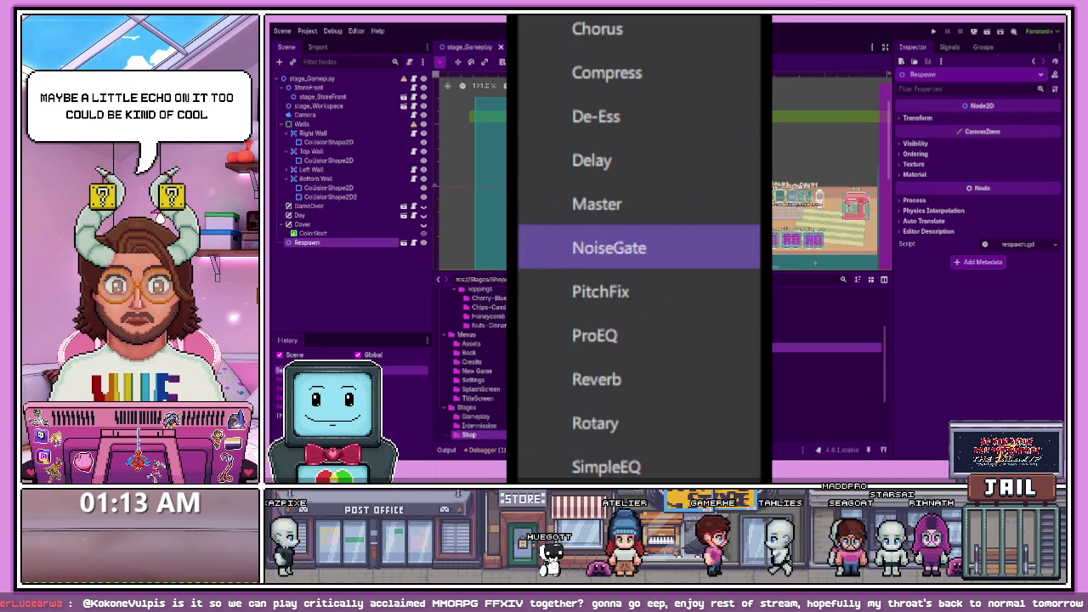
click(596, 160)
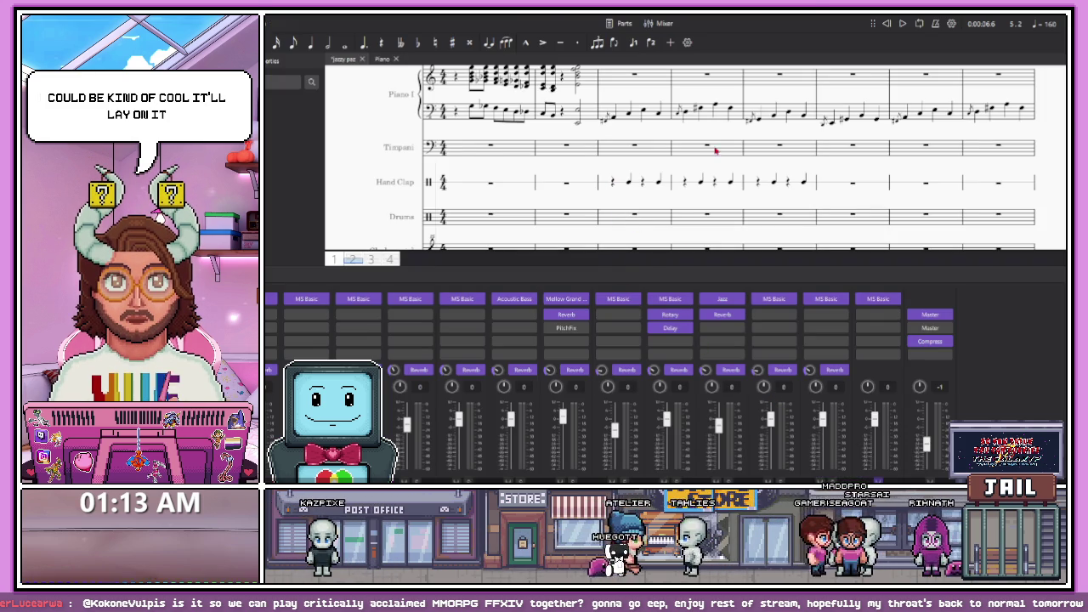
click(612, 181)
key(Escape)
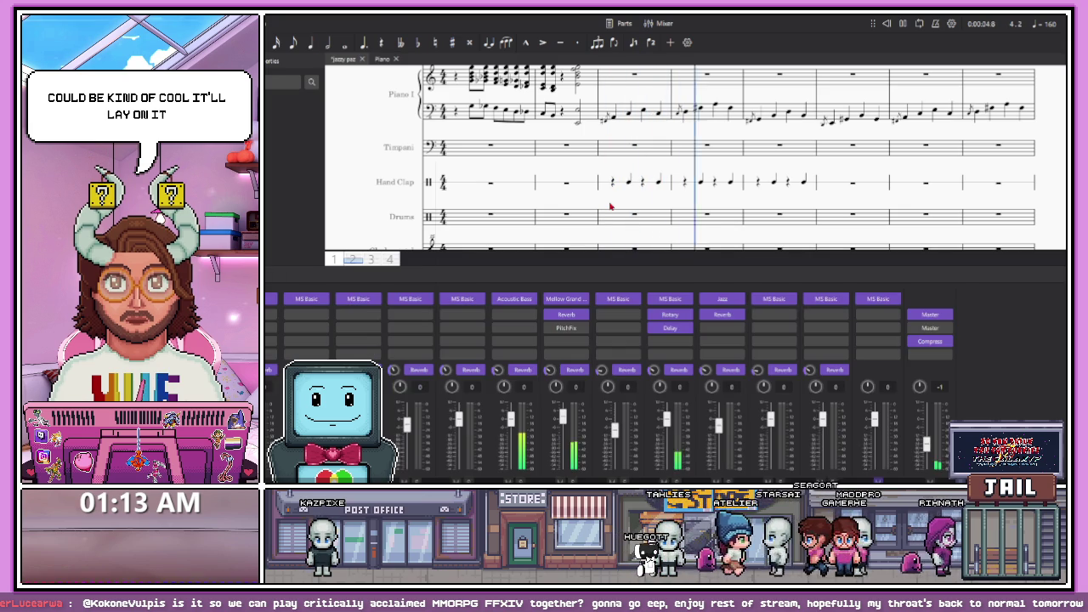
key(space)
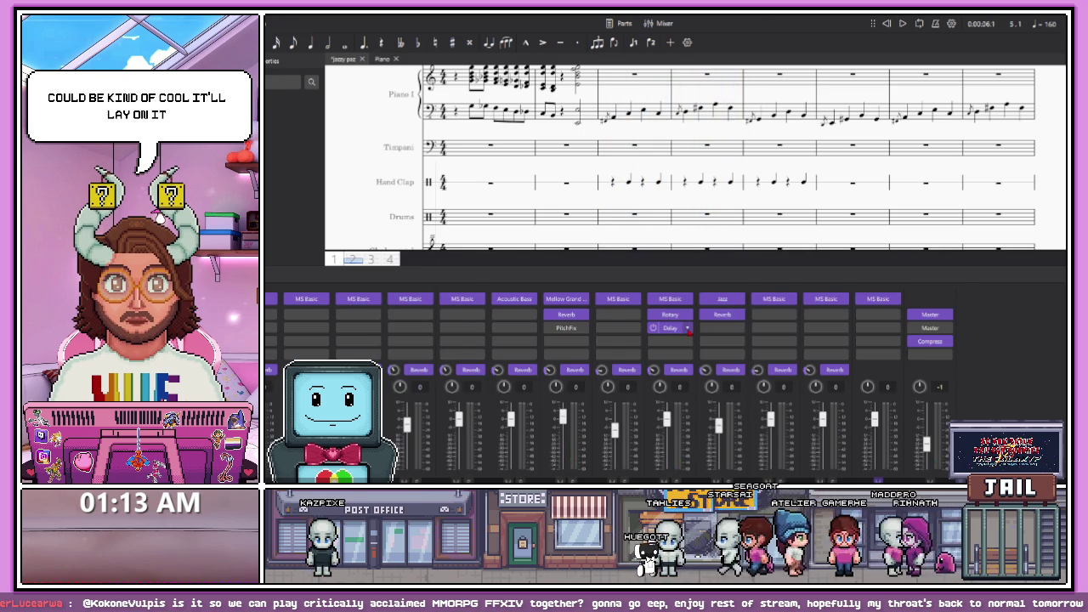
Review the Delay slot's choices unchanged, replay from the first Hand Clap bar, and reshow the mixer
click(687, 329)
key(Escape)
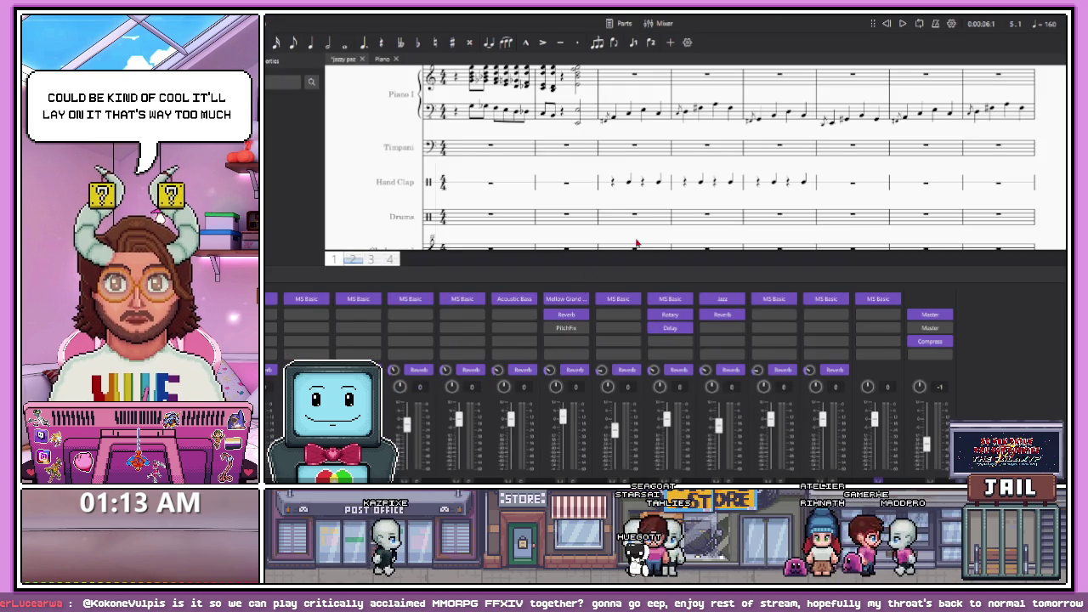
click(609, 195)
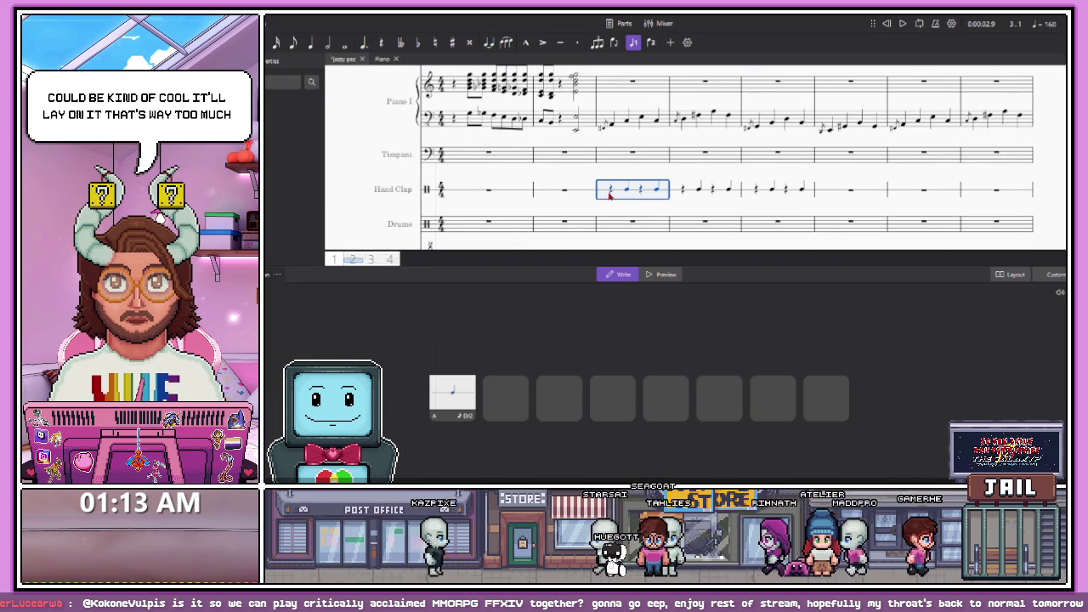
key(space)
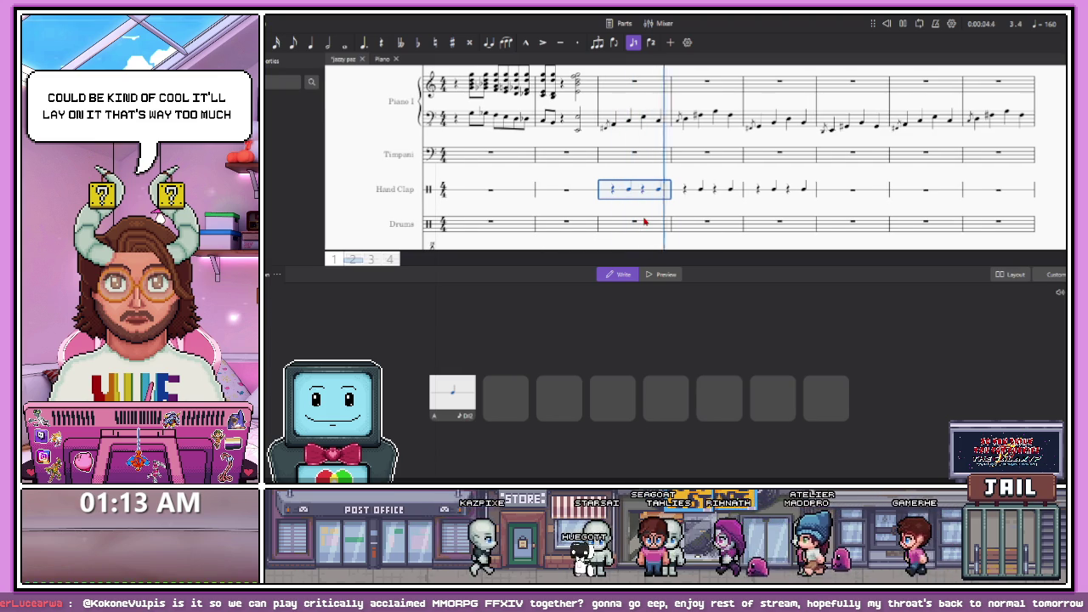
key(space)
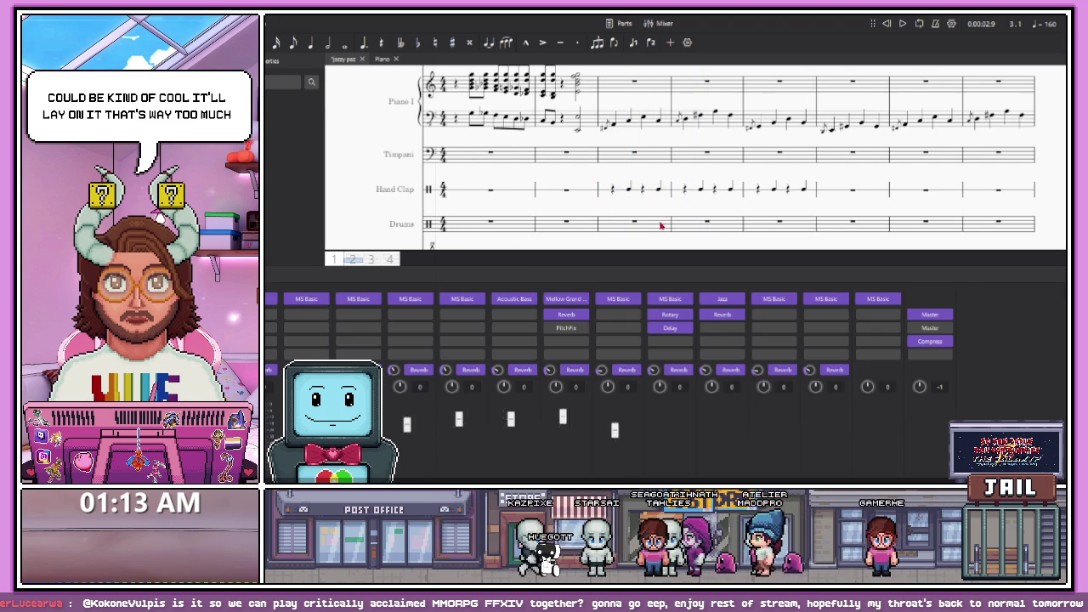
key(Escape)
key(F10)
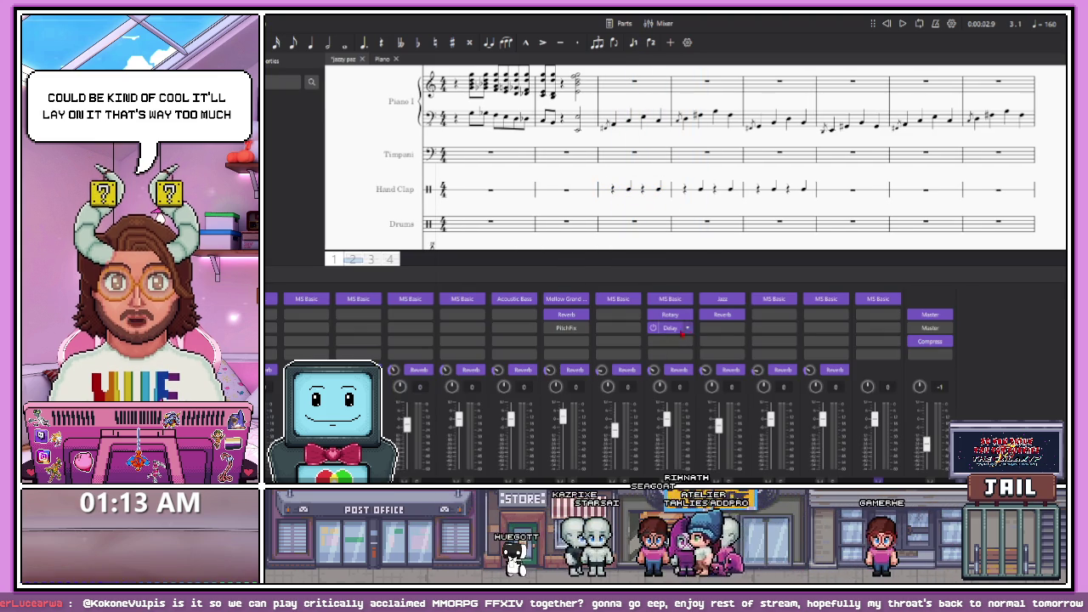
Replace Delay with Chorus and play back from the first Hand Clap note
click(687, 327)
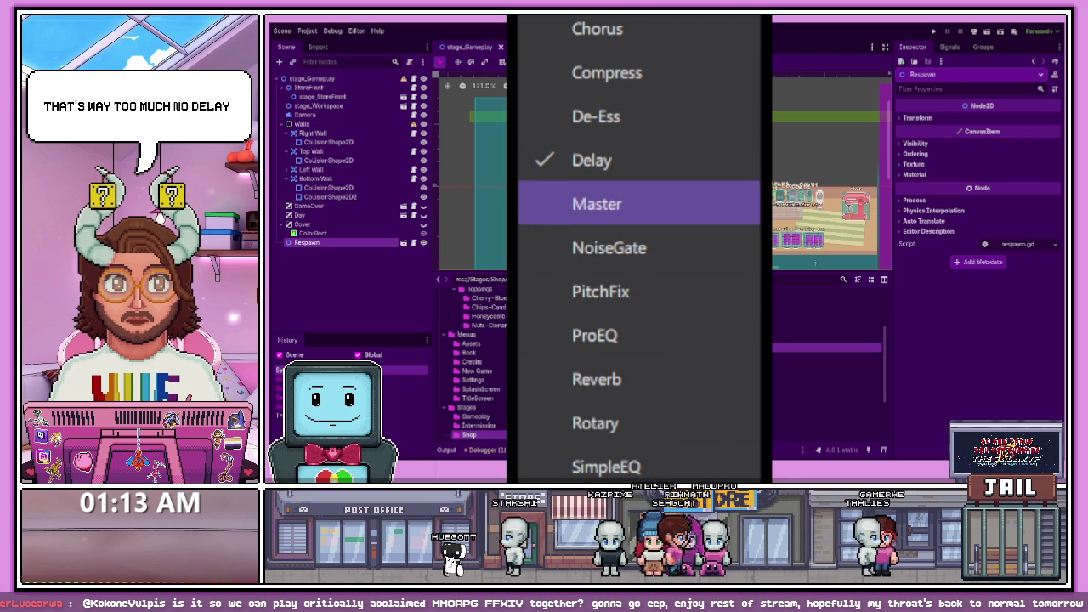
click(598, 29)
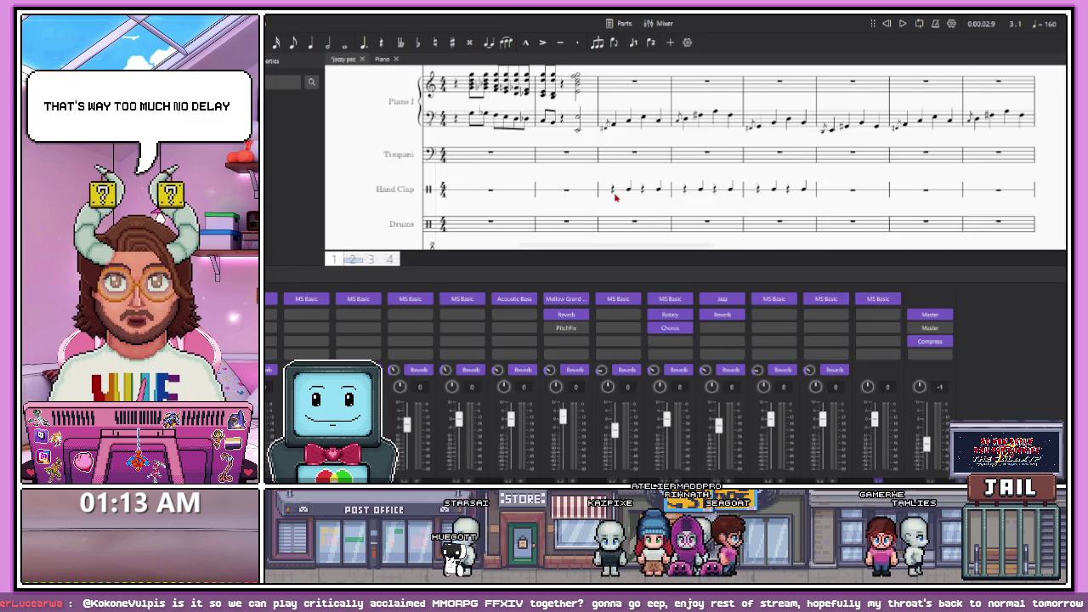
click(613, 189)
key(space)
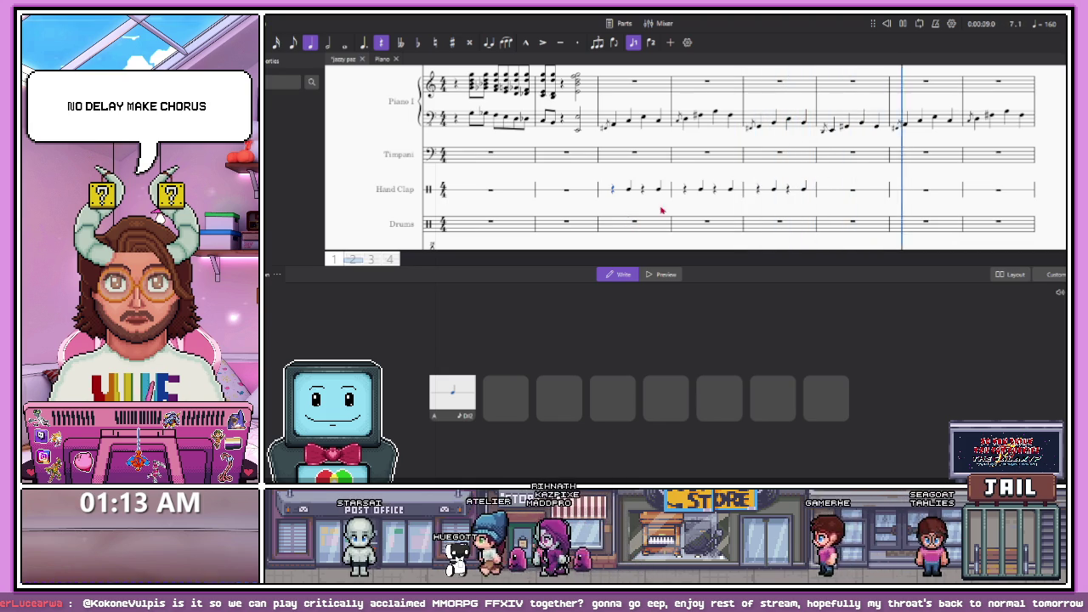
Stop playback, show the mixer, and select the opening rest in bar 1
key(space)
scroll(630, 191, down, 5)
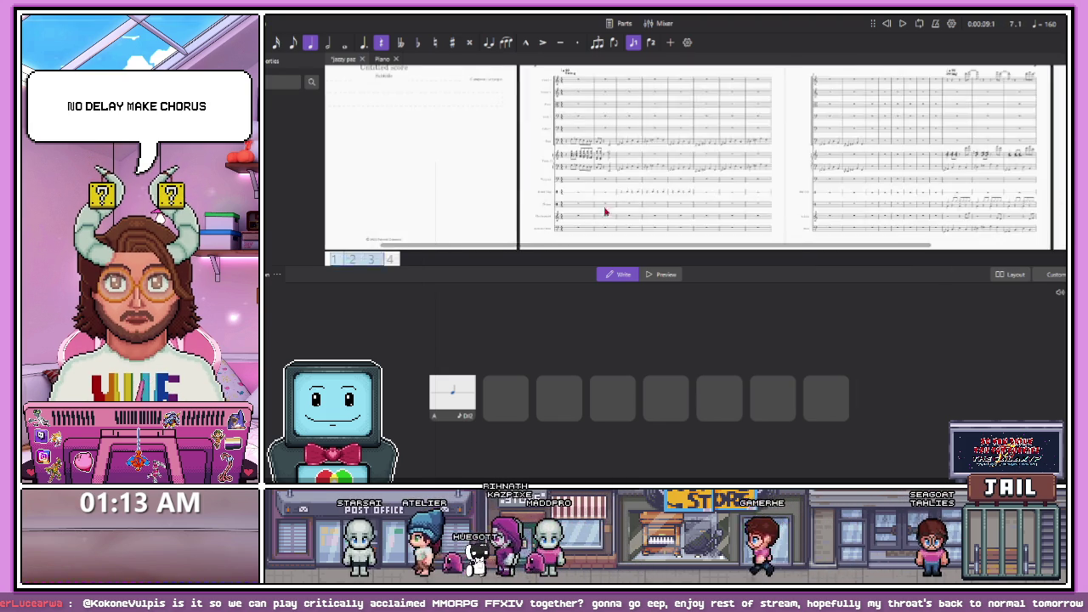
key(F10)
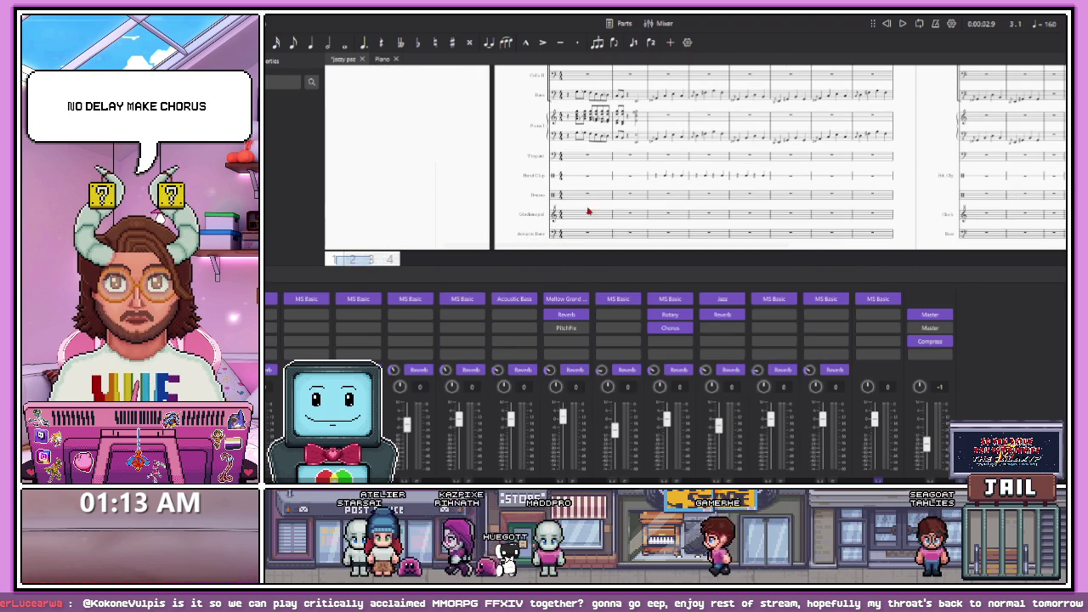
scroll(592, 224, down, 3)
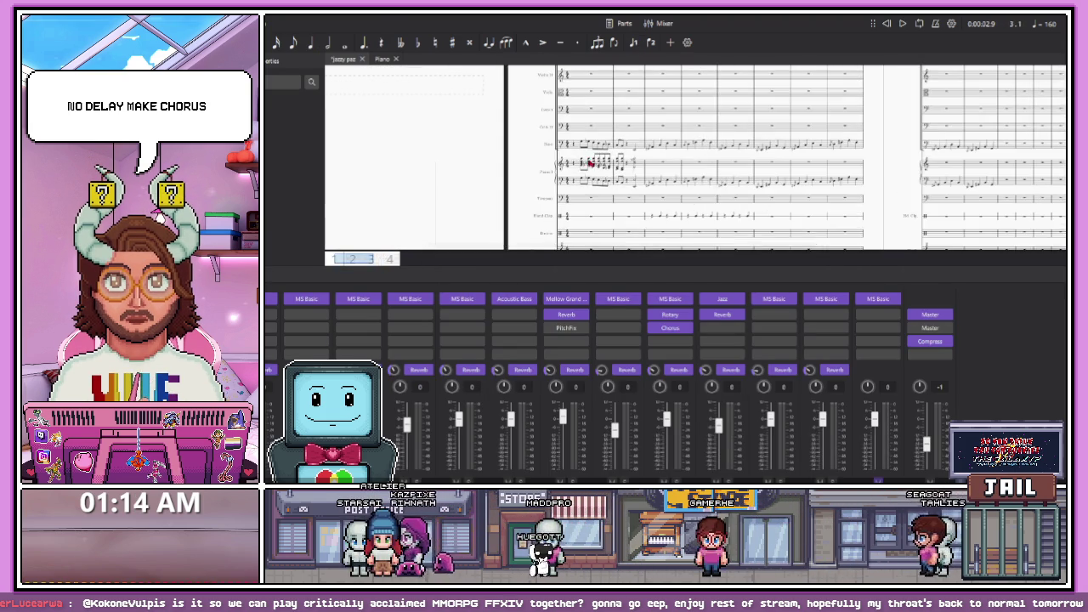
scroll(566, 196, down, 3)
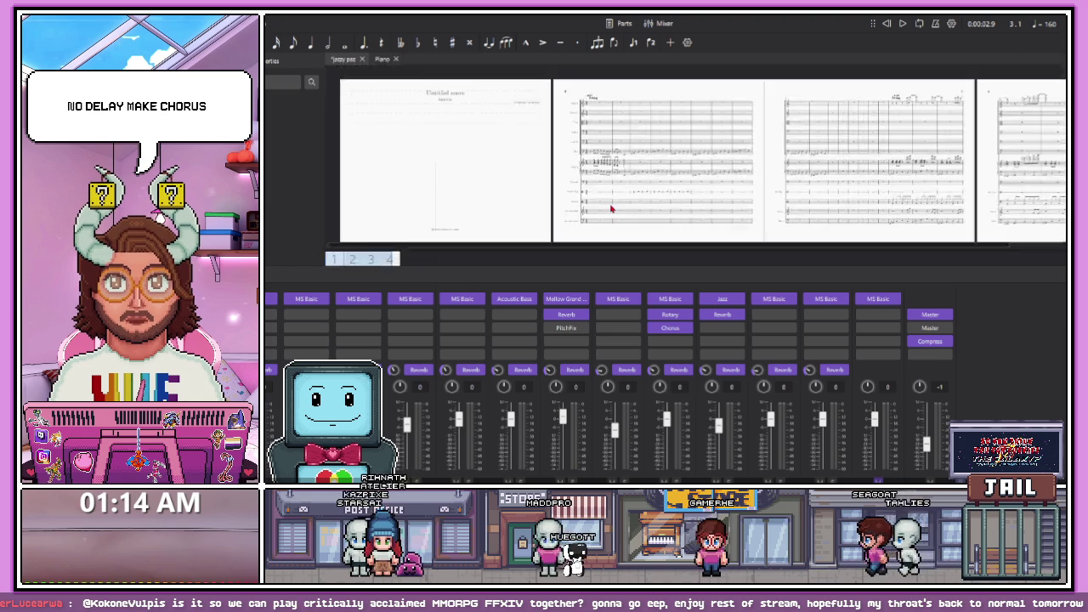
scroll(585, 175, up, 4)
click(578, 151)
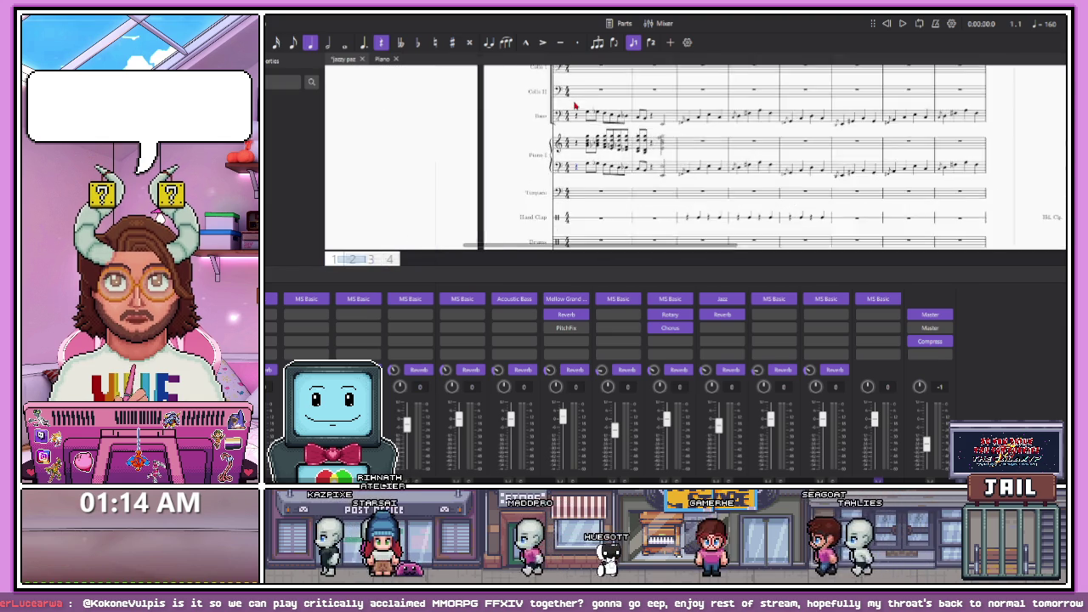
scroll(578, 153, up, 5)
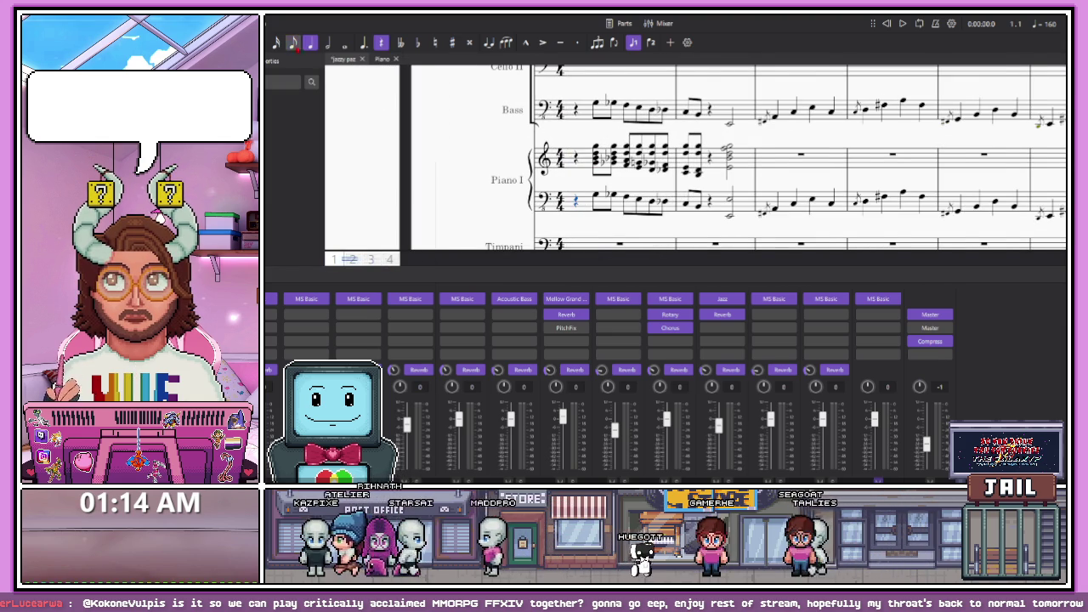
Split bar 1's opening rest into eighth rests and place a pickup note on the second eighth
key(4)
key(0)
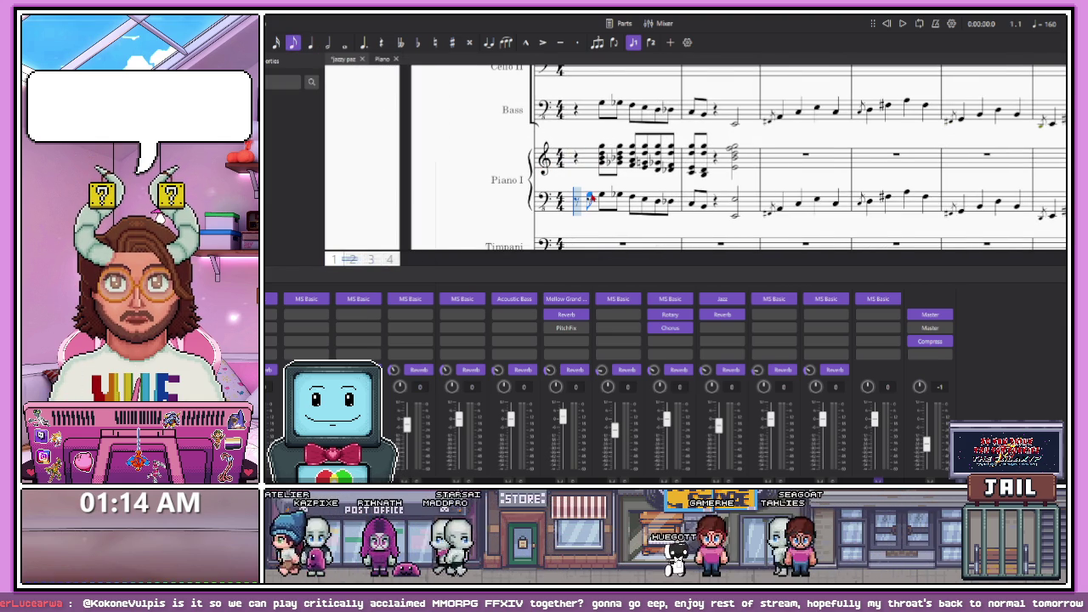
click(581, 160)
scroll(577, 162, up, 2)
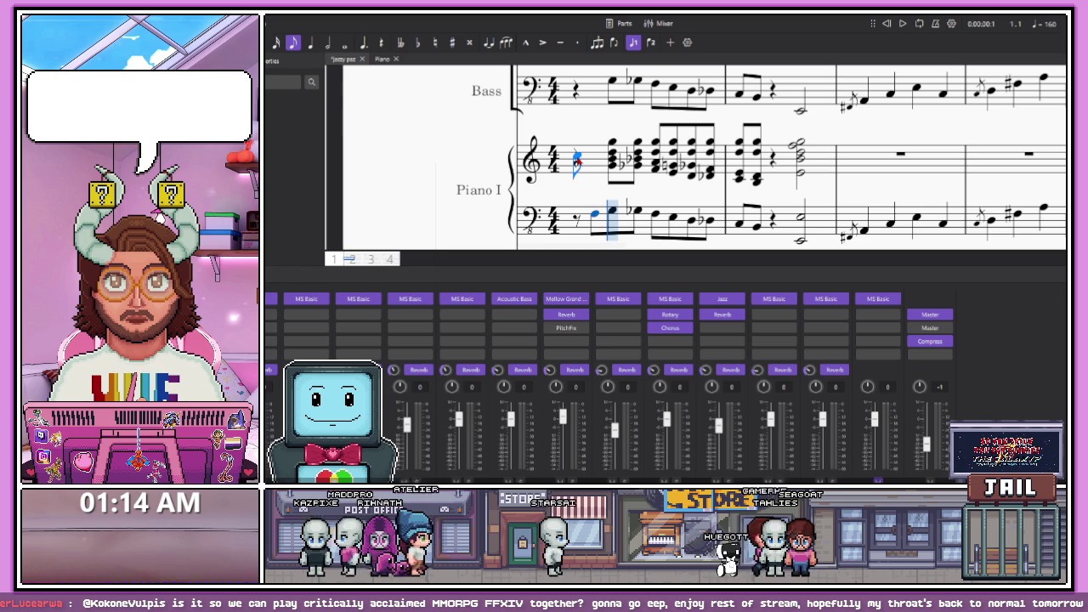
click(594, 154)
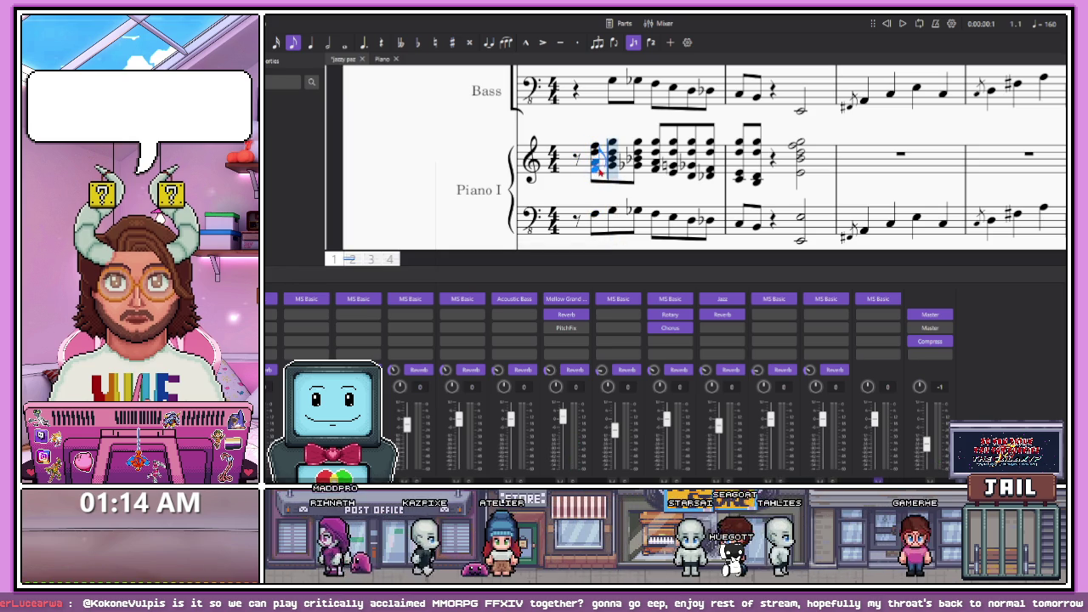
Play back the new eighth-note pickups in the Bass and Piano intro
scroll(601, 171, up, 2)
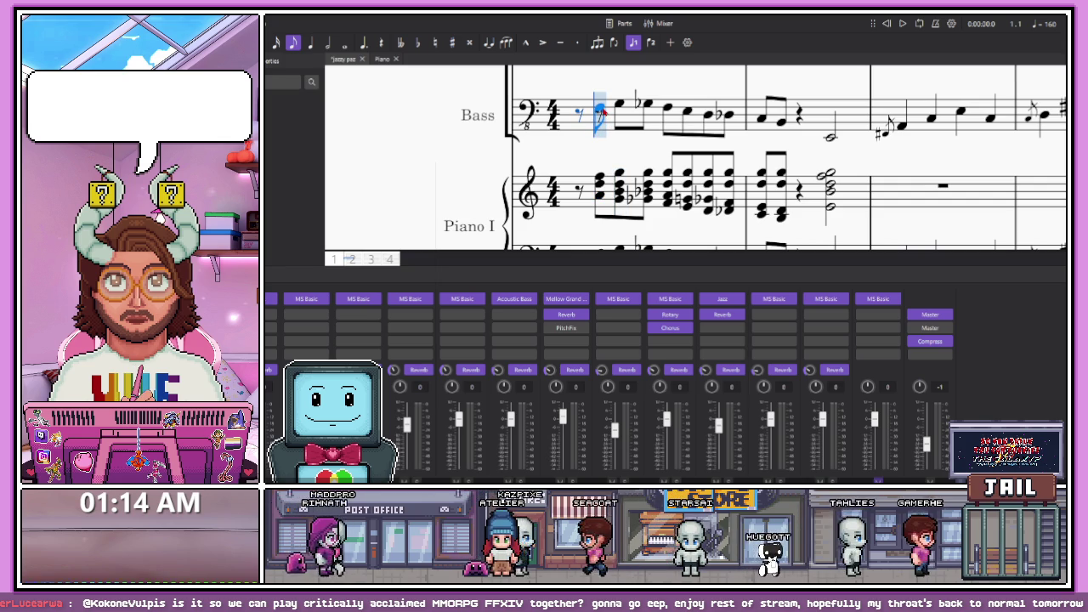
scroll(601, 110, down, 2)
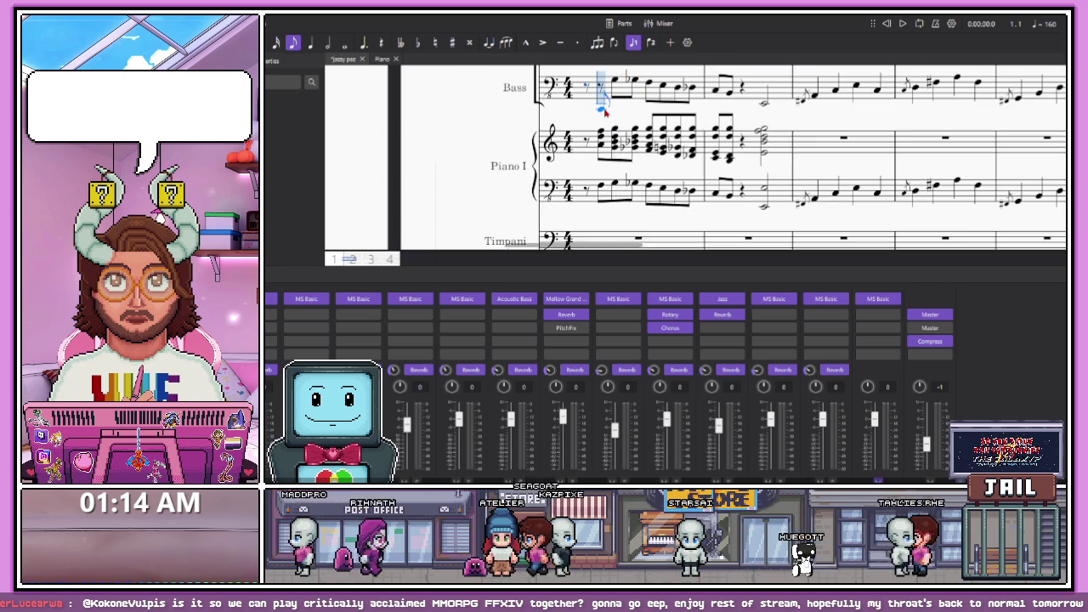
scroll(605, 105, up, 1)
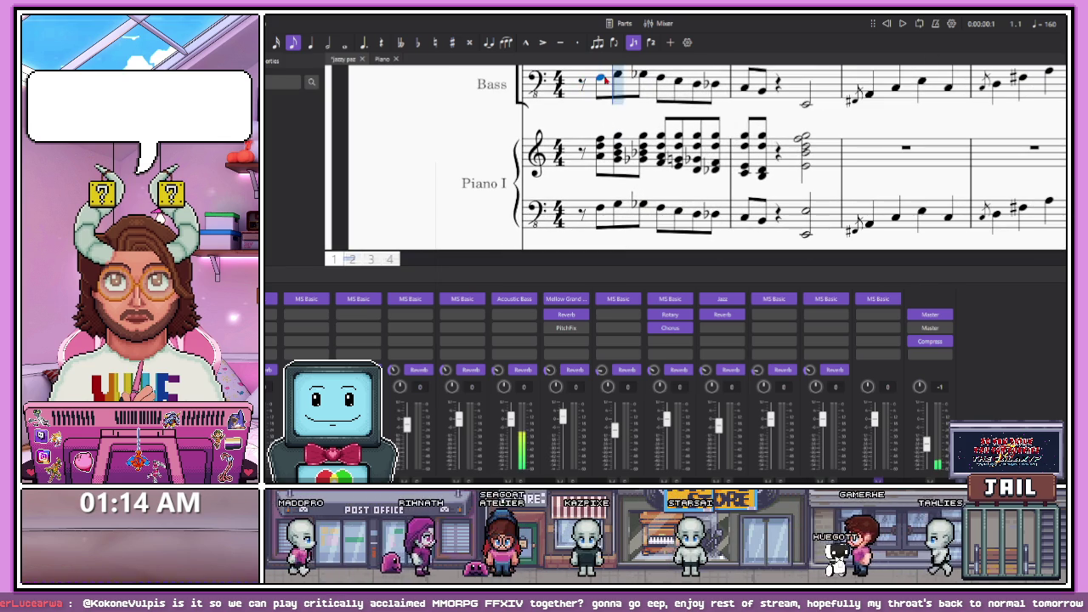
key(space)
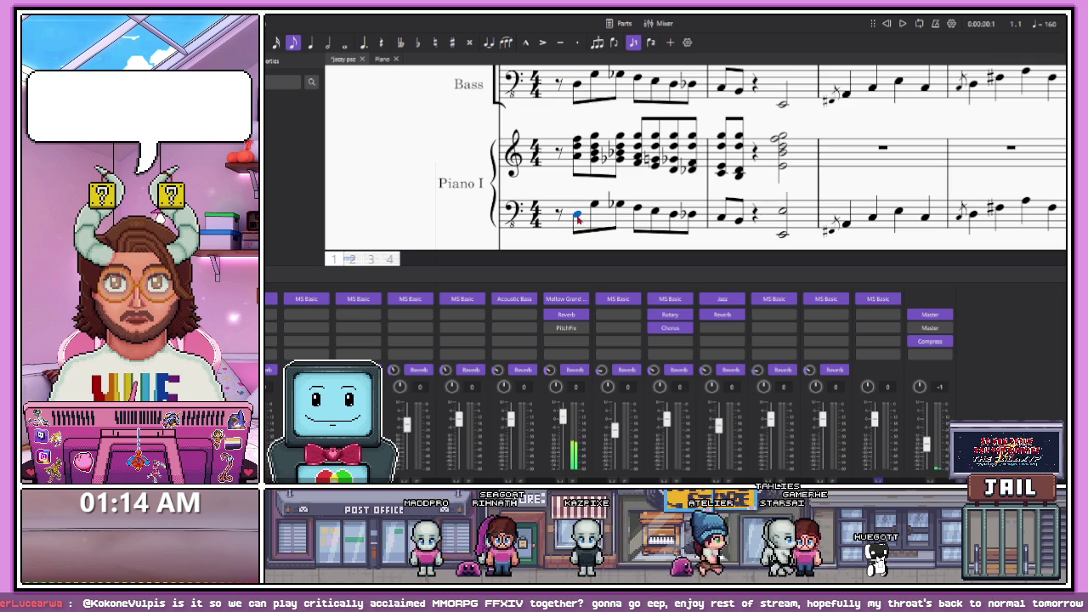
key(space)
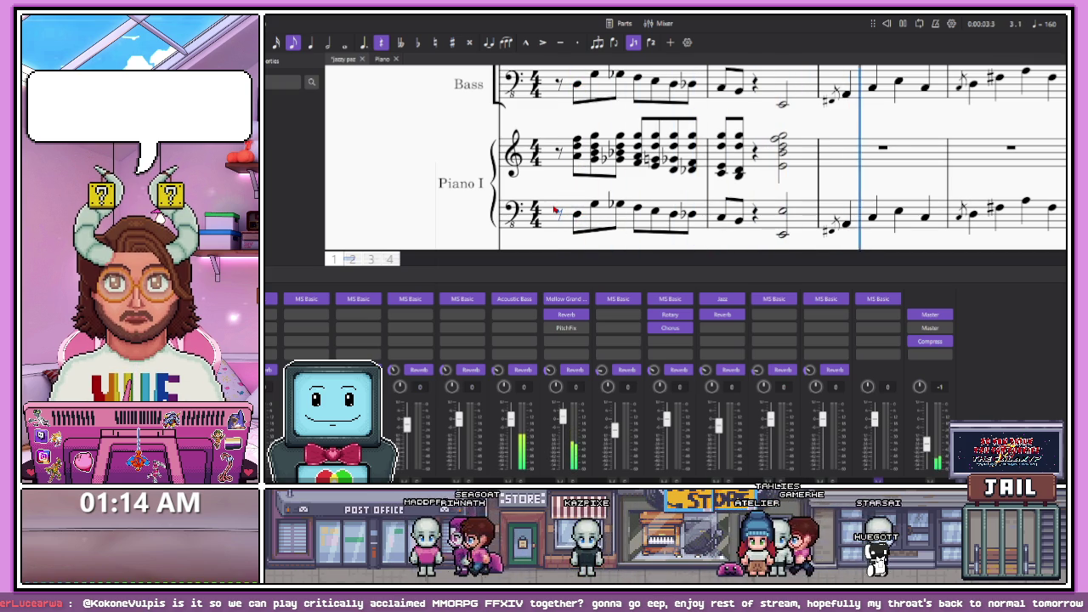
ctrl+scroll(446, 192, down, 8)
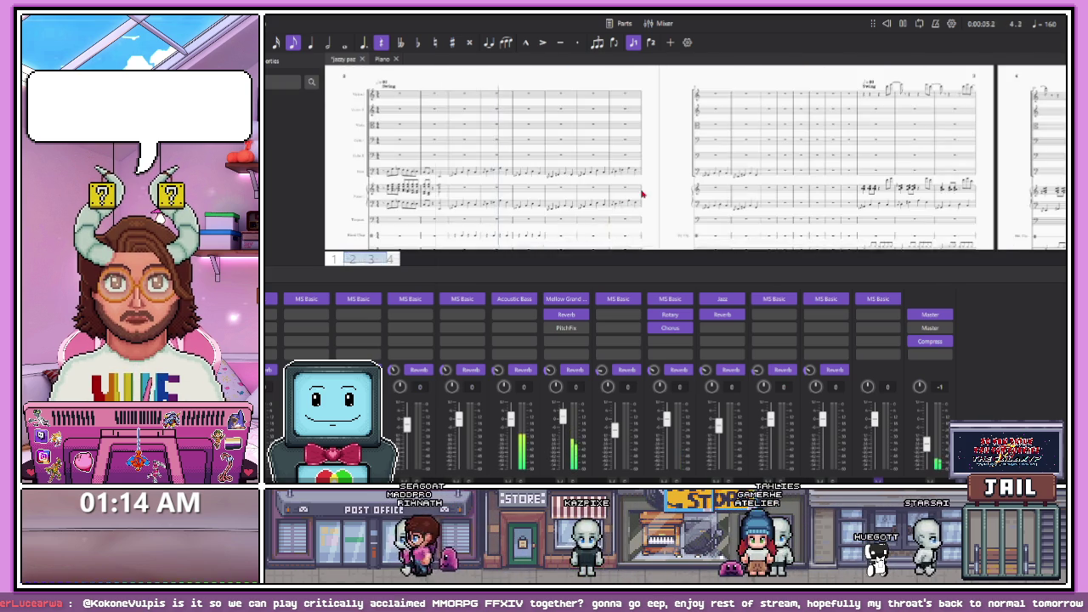
Stop playback, return to bar 1, and zoom in on the Piano I to Glockenspiel staves
ctrl+scroll(447, 192, up, 5)
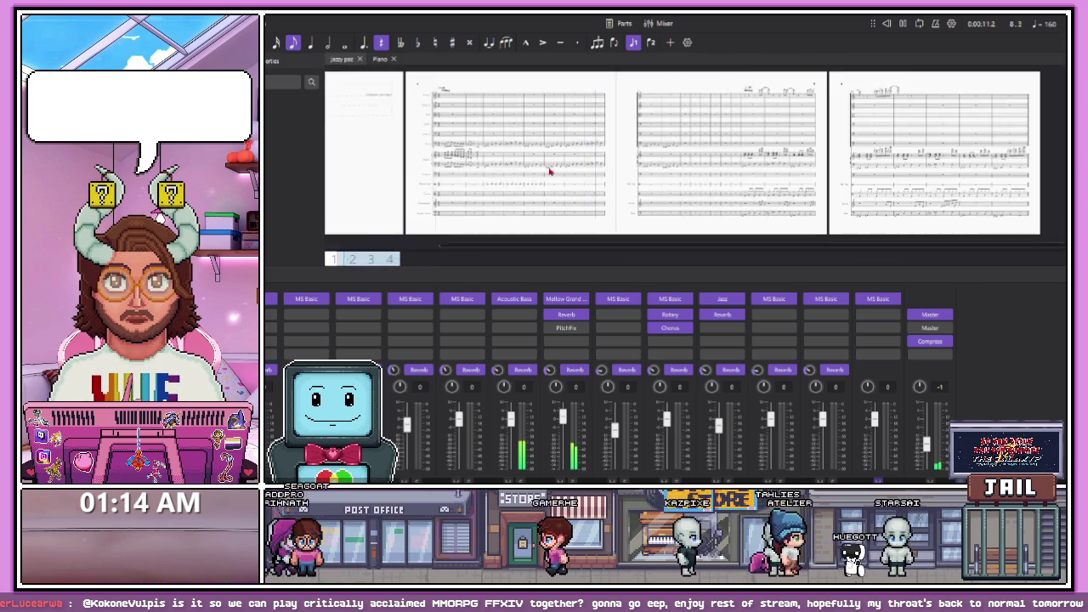
ctrl+scroll(432, 175, up, 2)
key(space)
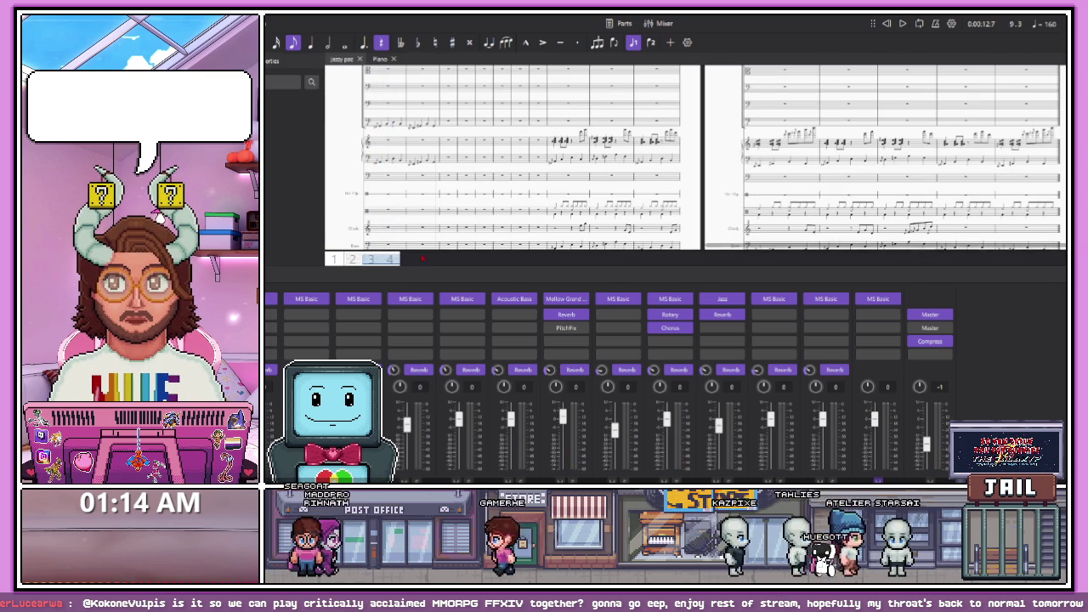
click(358, 260)
ctrl+scroll(646, 126, up, 3)
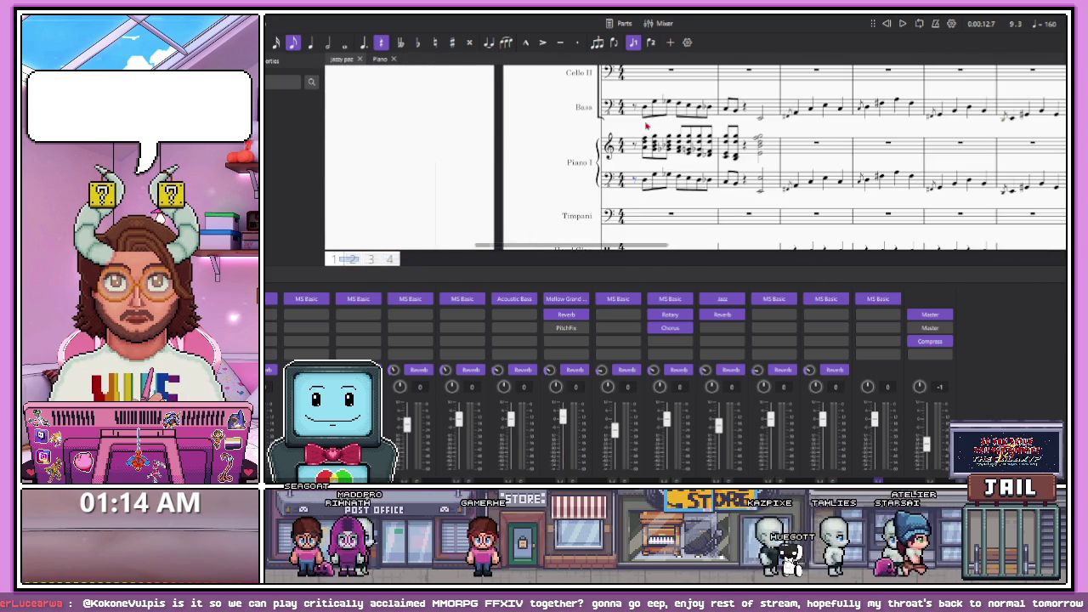
click(646, 186)
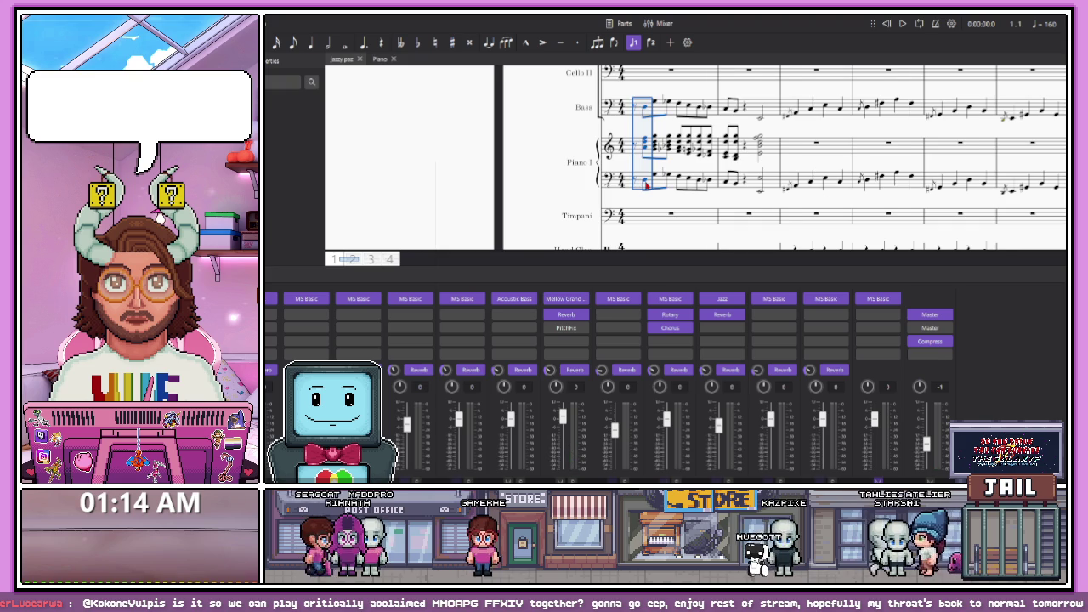
click(646, 186)
ctrl+scroll(746, 196, down, 3)
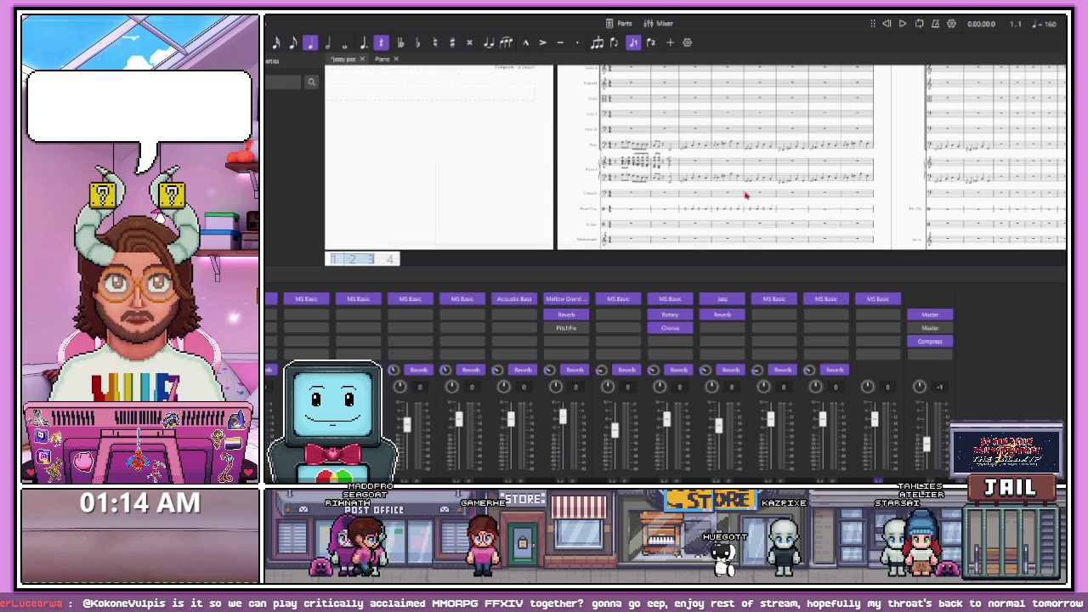
scroll(678, 198, up, 3)
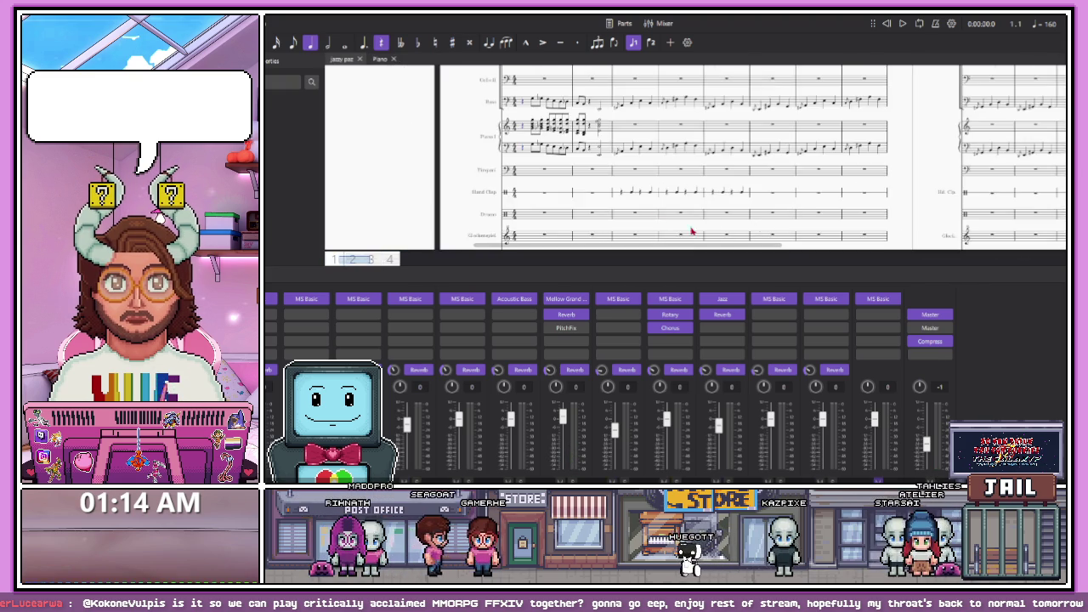
scroll(656, 209, up, 3)
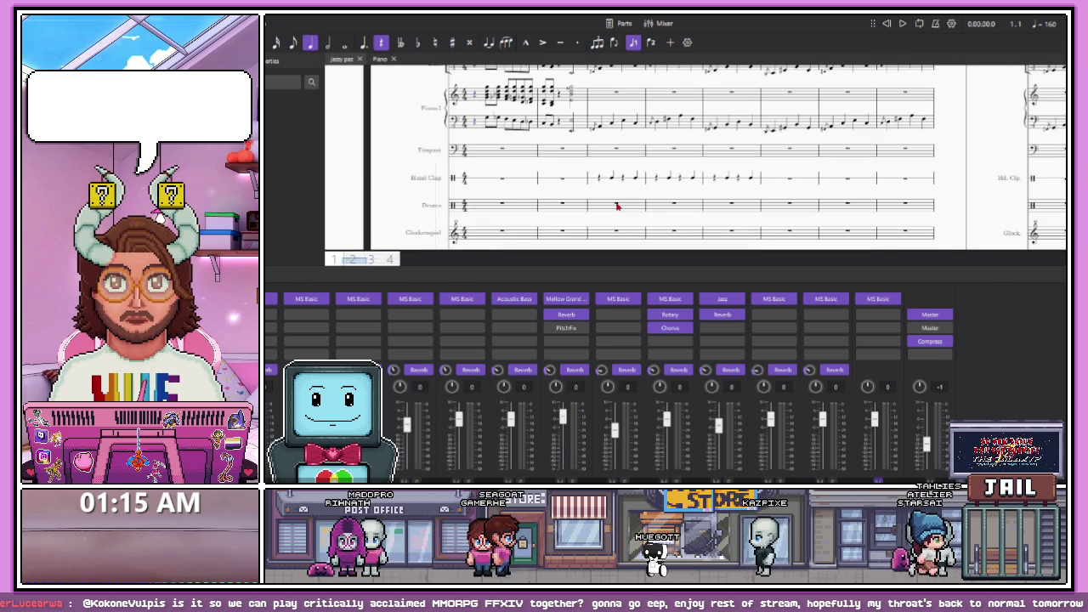
Place drum hits at the start of Drums measures 3 and 5, then play back from there
click(618, 206)
click(772, 316)
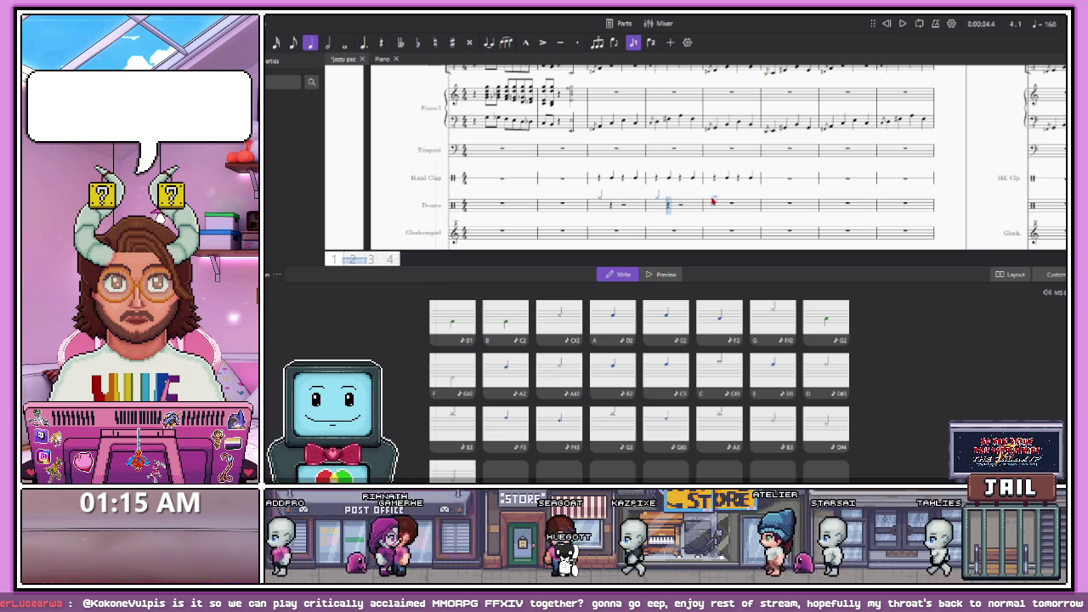
click(713, 204)
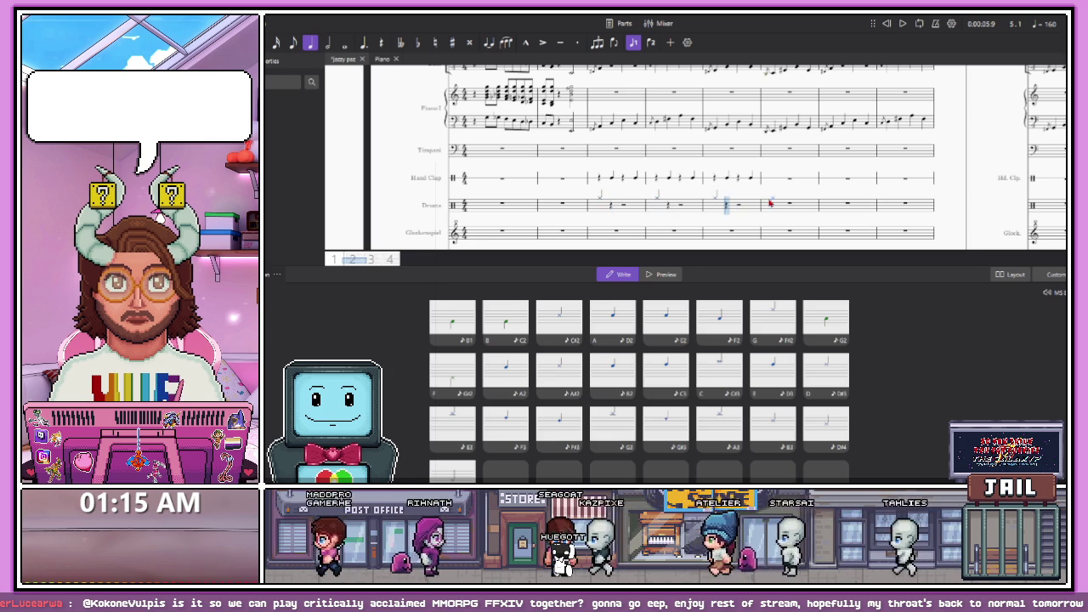
click(600, 204)
key(space)
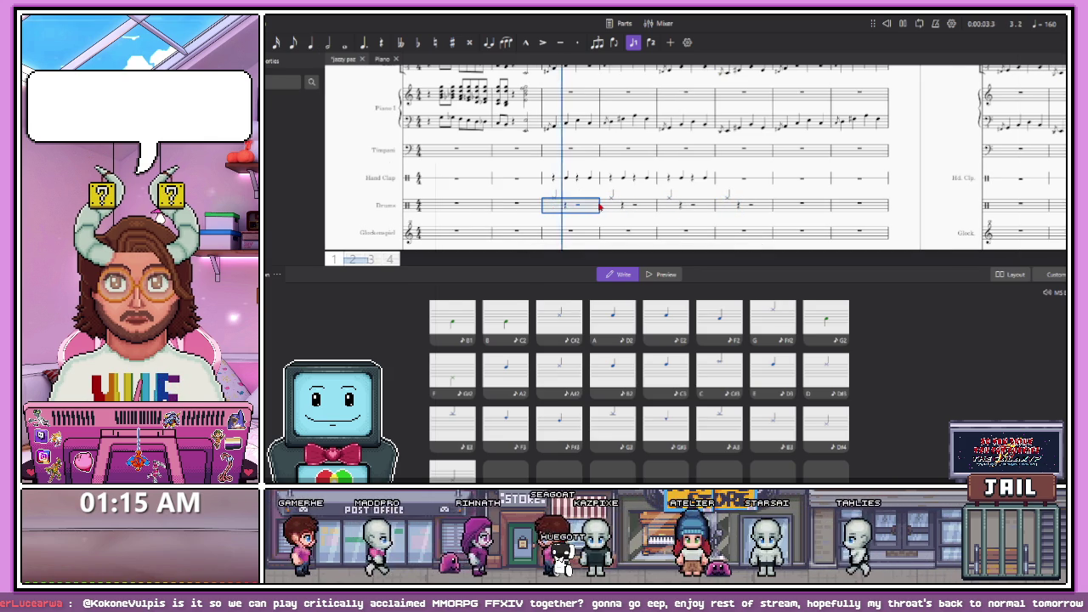
key(F10)
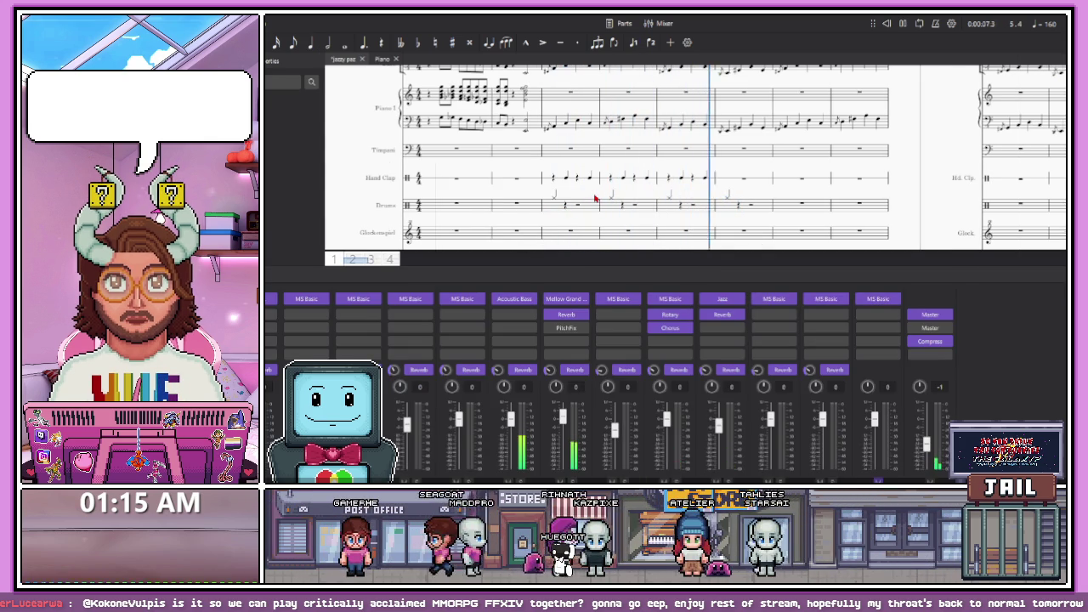
click(565, 207)
Enter a rest and the next drum hit in Drums measure 3
key(n)
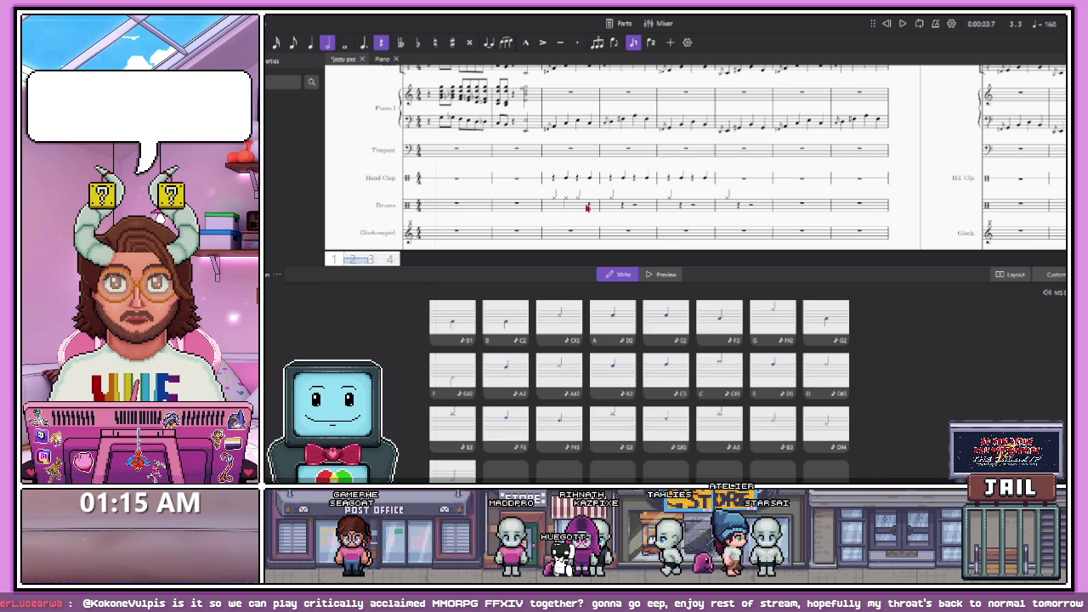
click(554, 204)
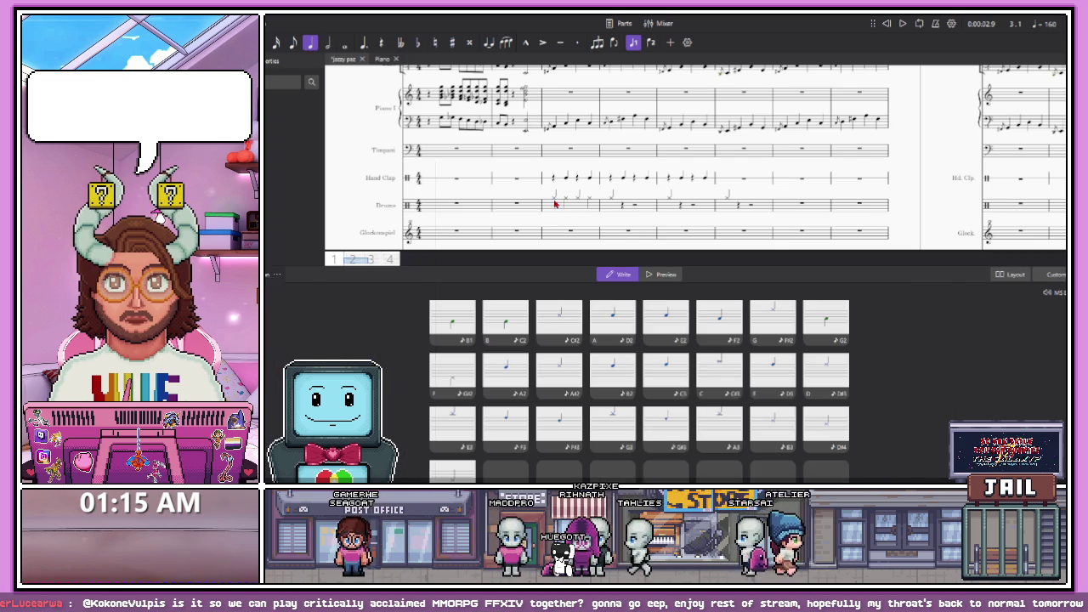
key(0)
click(575, 204)
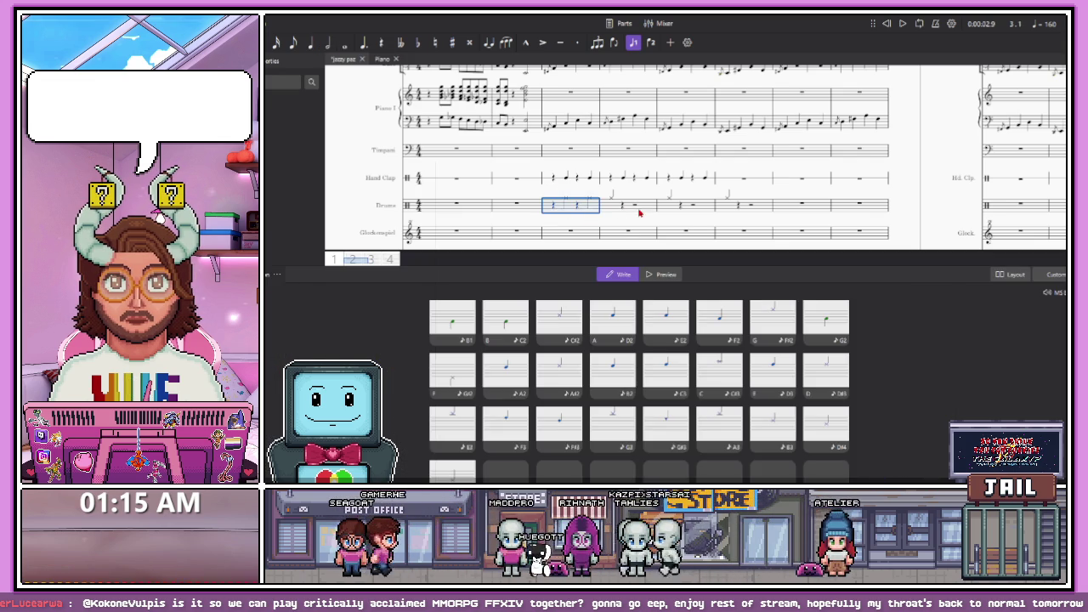
Select the later Drums and Hand Clap measures, then play the score to hear the drums
click(733, 210)
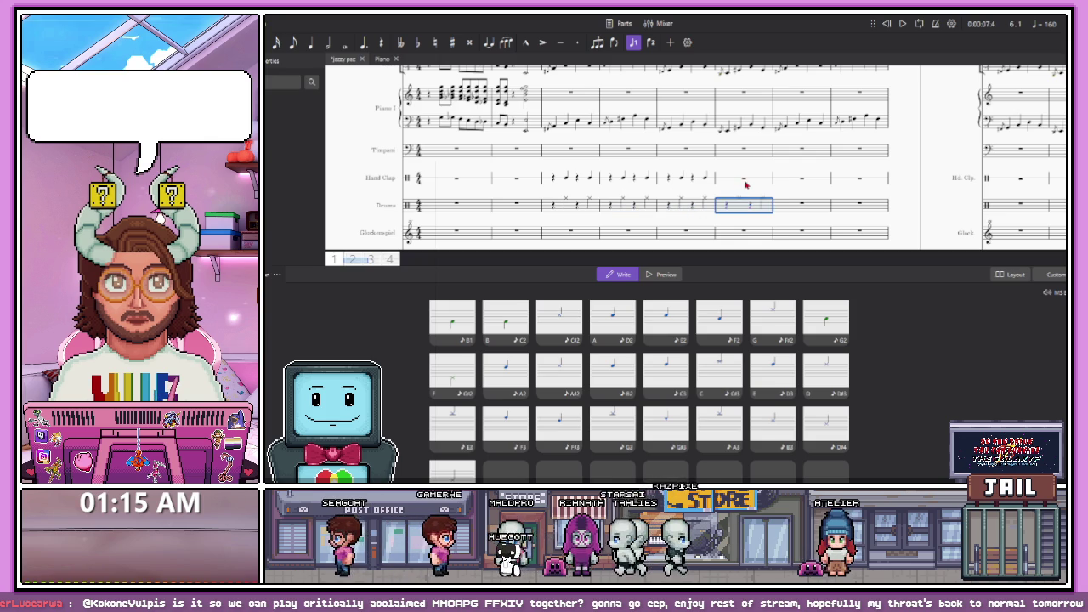
click(745, 185)
key(Escape)
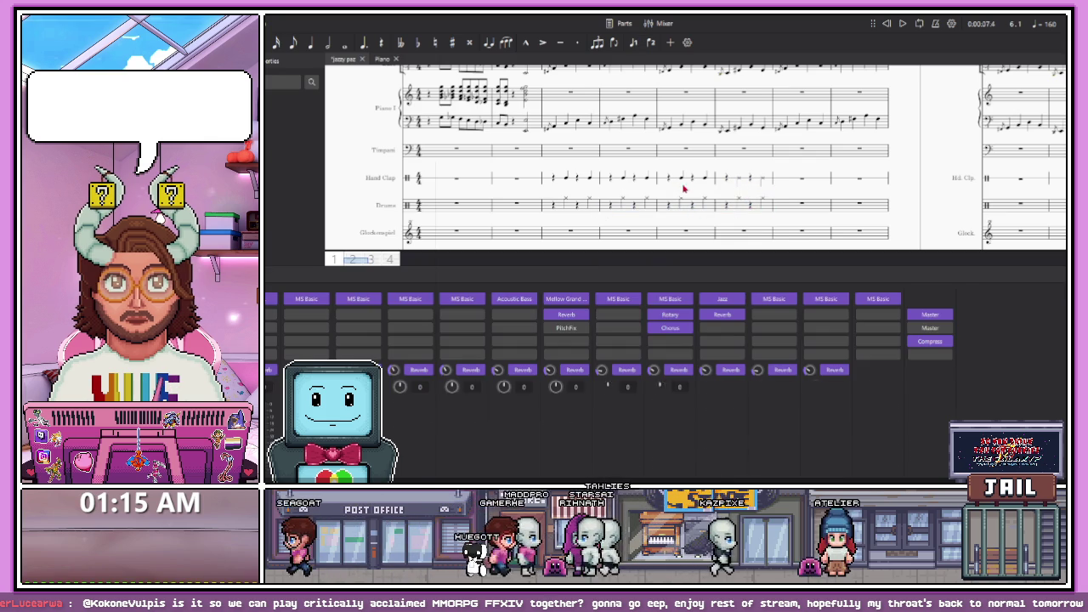
click(702, 182)
click(725, 181)
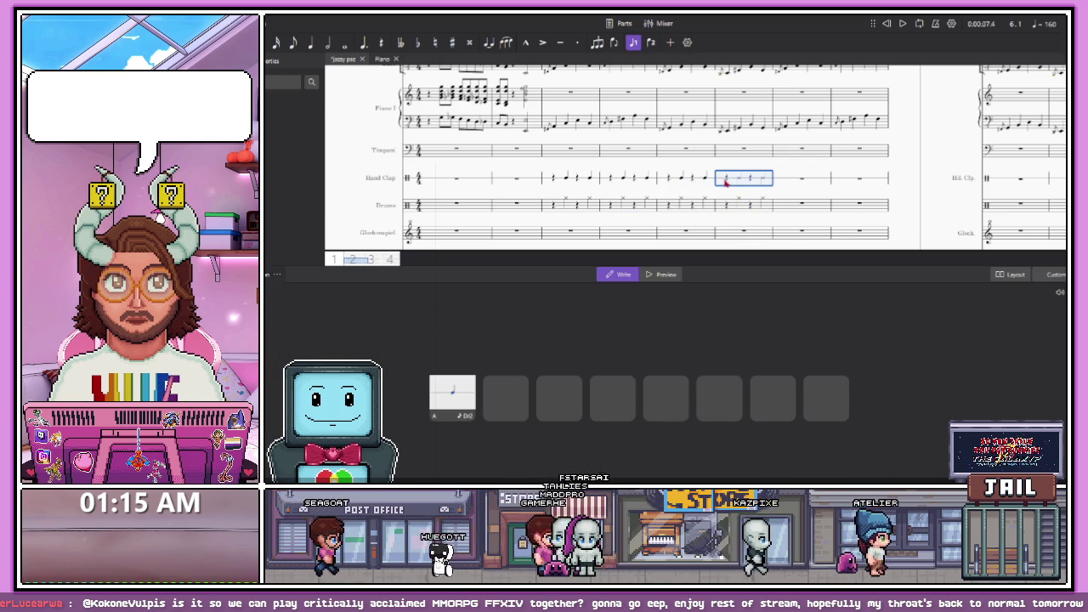
key(Escape)
key(space)
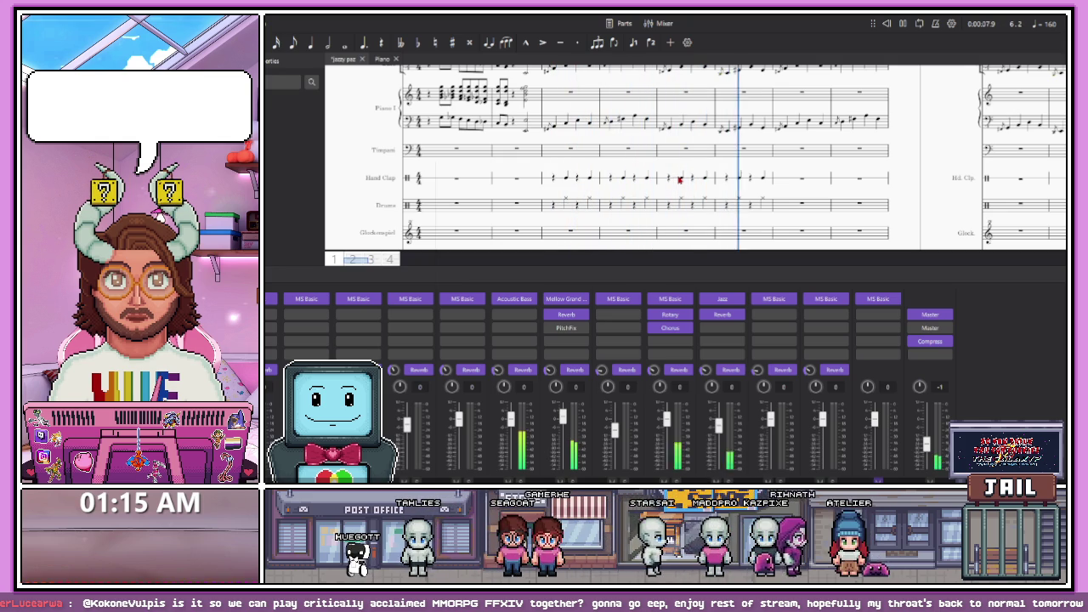
key(space)
Select the drum note in measure 3 and resume drum note entry
click(567, 201)
key(n)
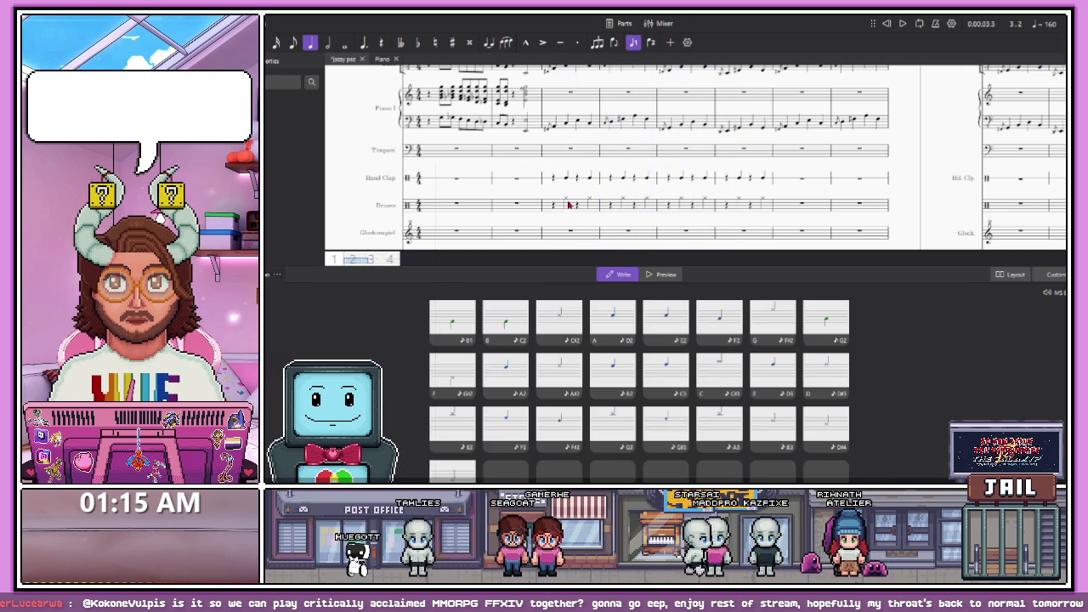
scroll(586, 178, up, 1)
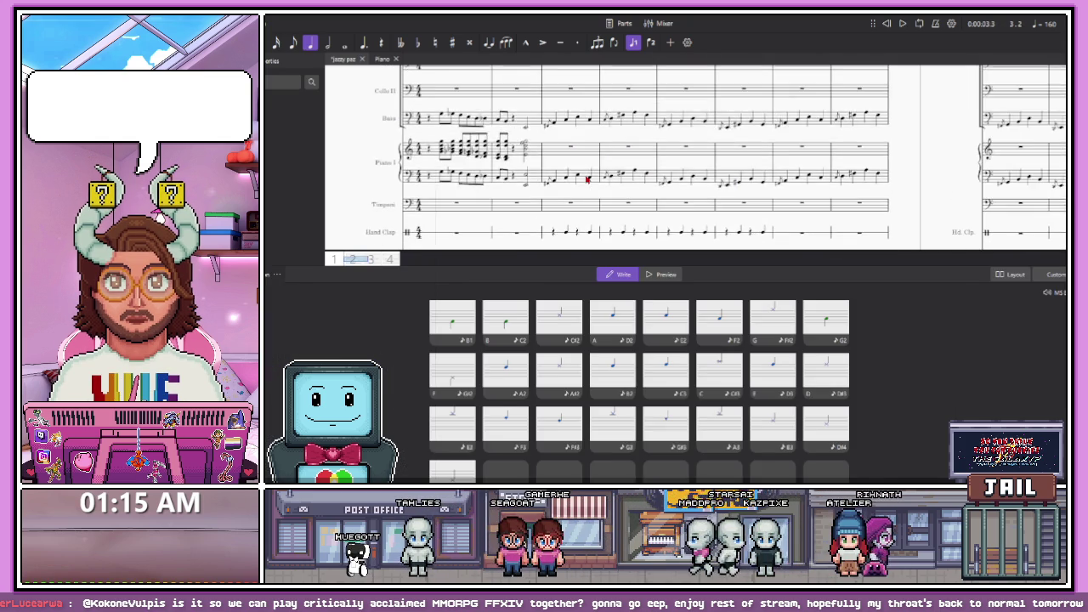
Zoom out and select the intro percussion bars in the Hand Clap and Drums staves
scroll(586, 178, down, 1)
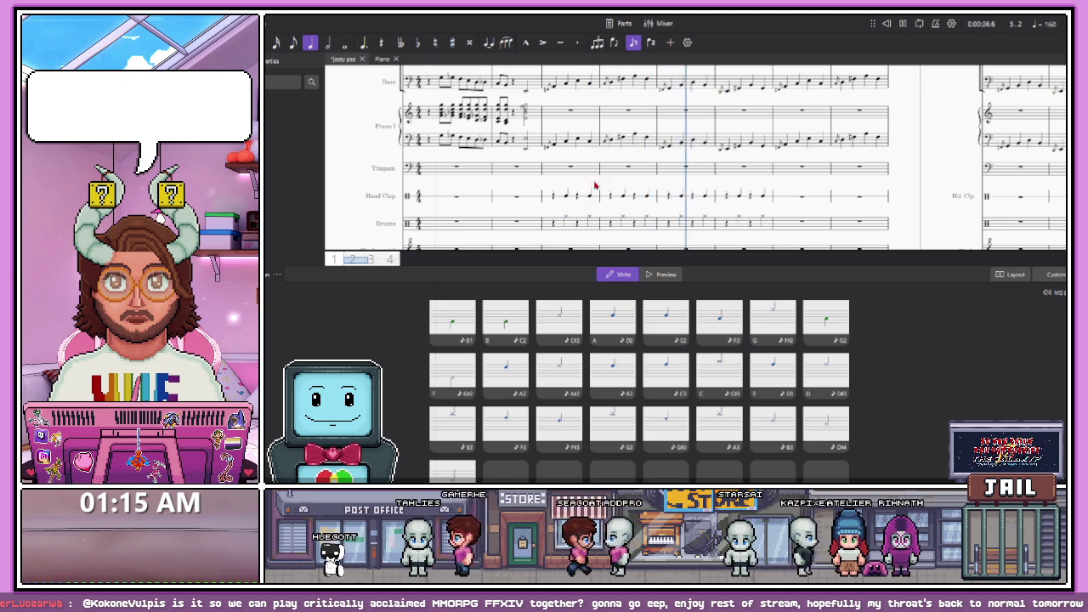
scroll(595, 185, up, 1)
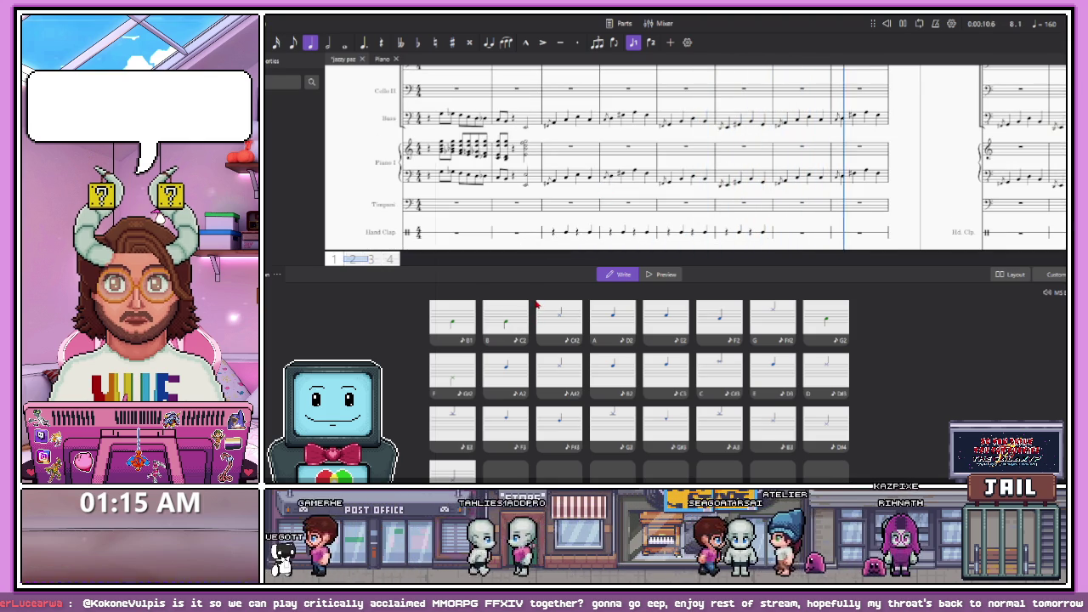
scroll(606, 171, down, 2)
scroll(596, 179, up, 1)
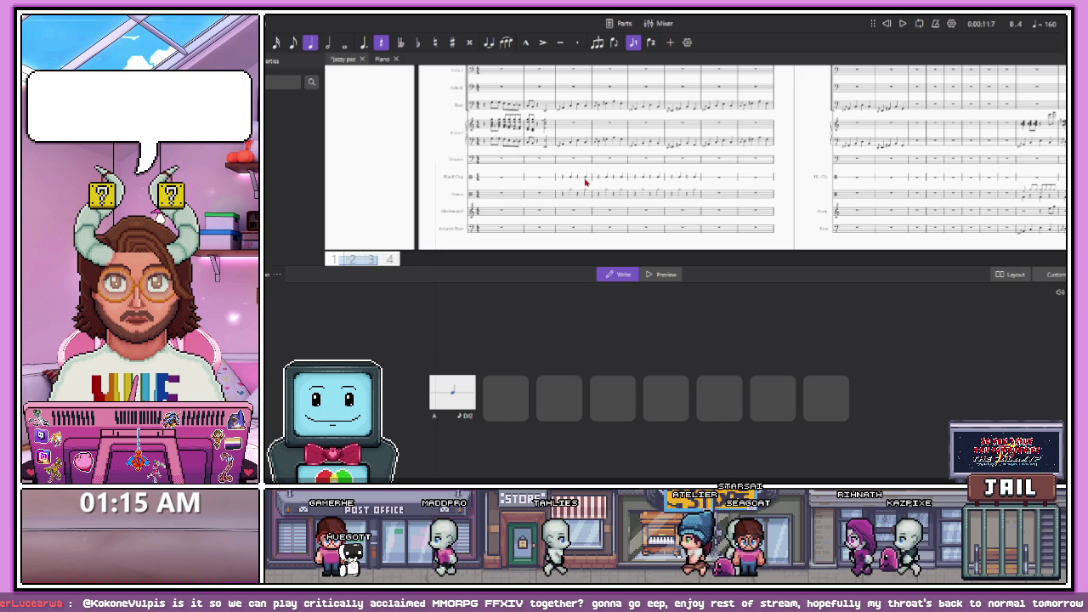
click(694, 195)
shift+click(571, 180)
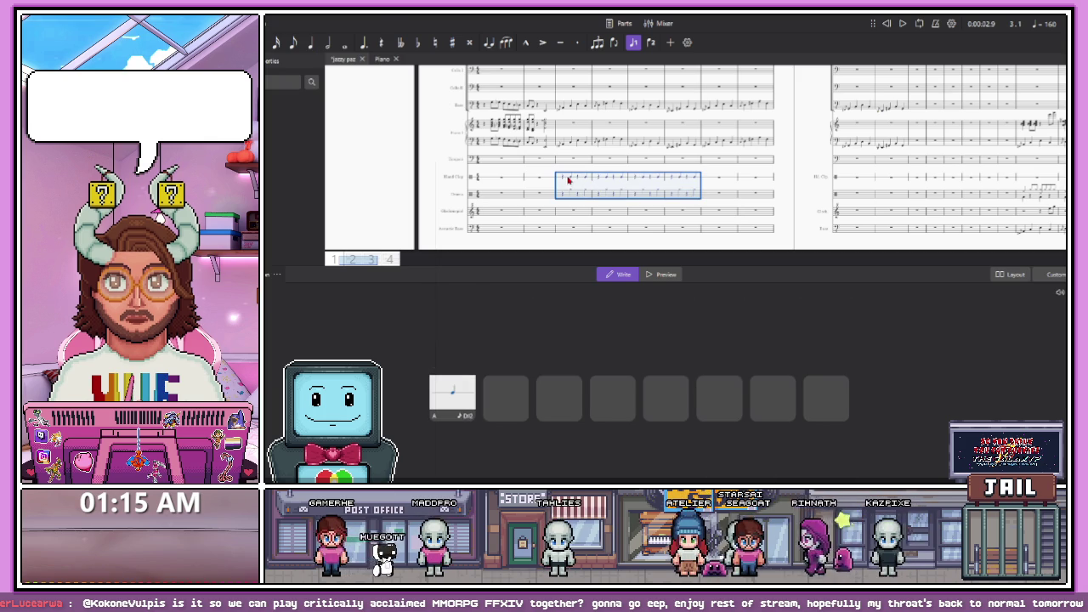
click(562, 176)
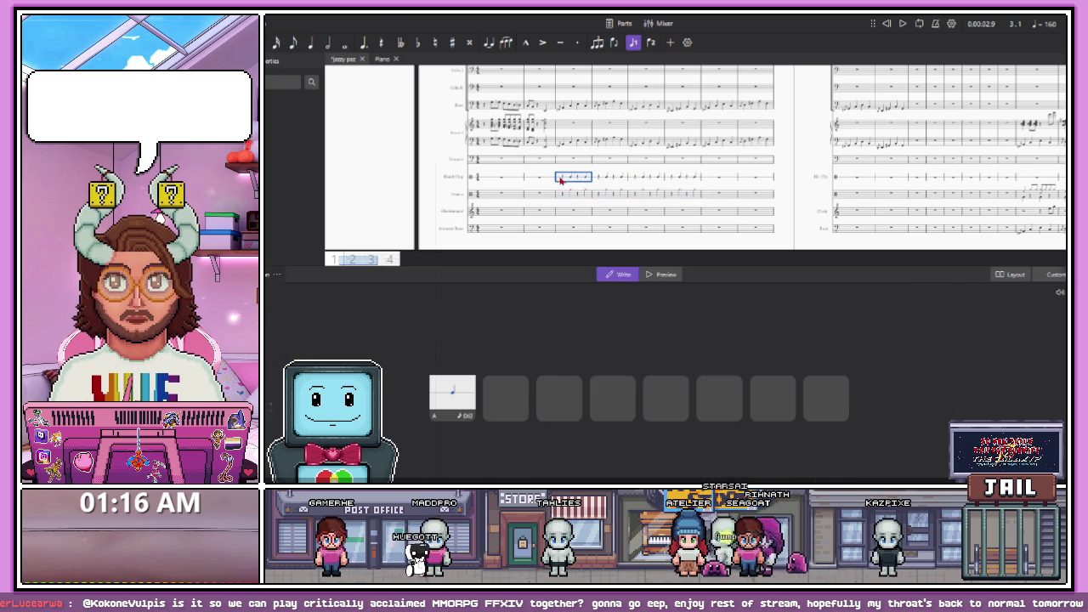
Select the drum groove measure on the next page, then drag-select the intro's Hand Clap and Drums measures
click(1038, 180)
key(Escape)
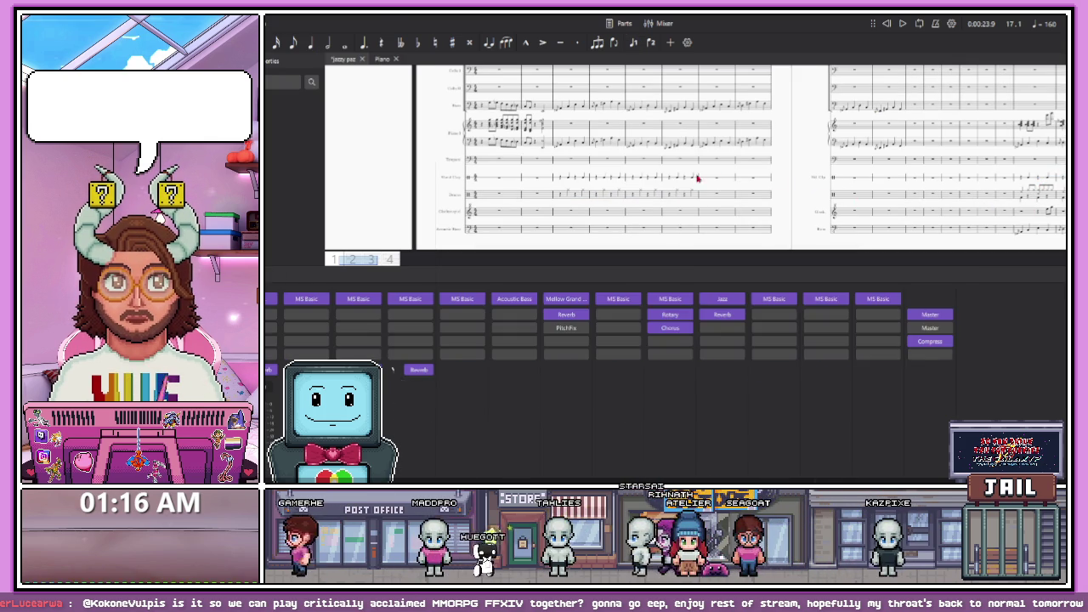
click(1024, 197)
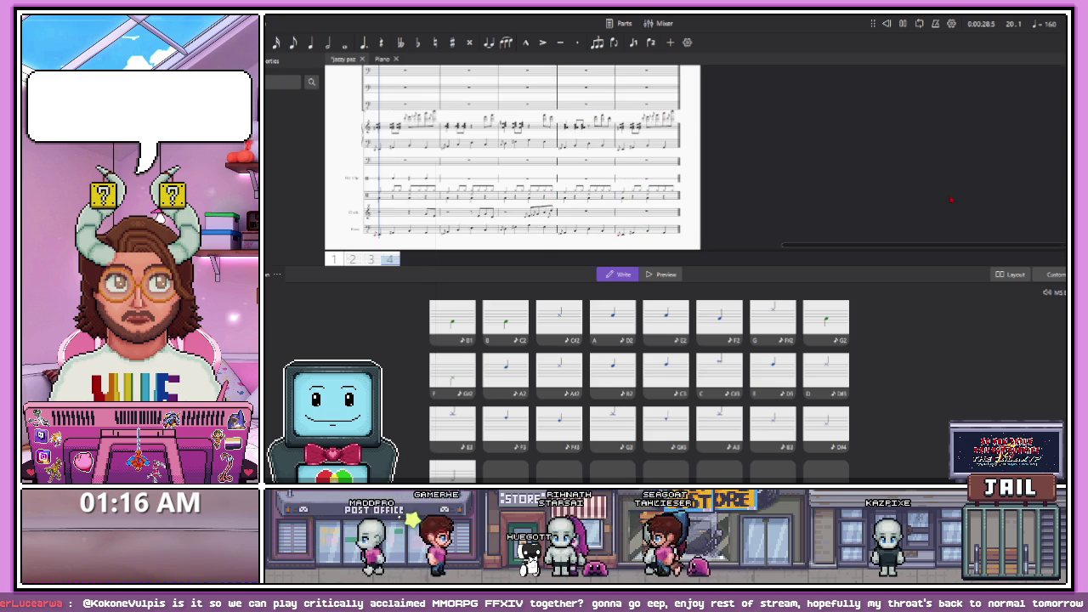
scroll(573, 238, up, 5)
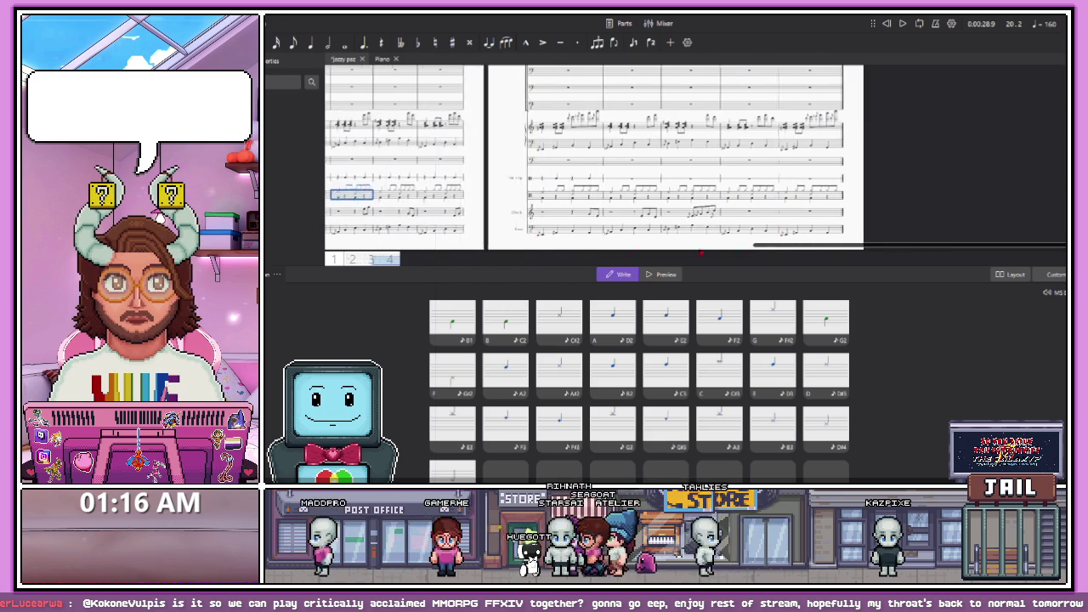
scroll(573, 254, up, 5)
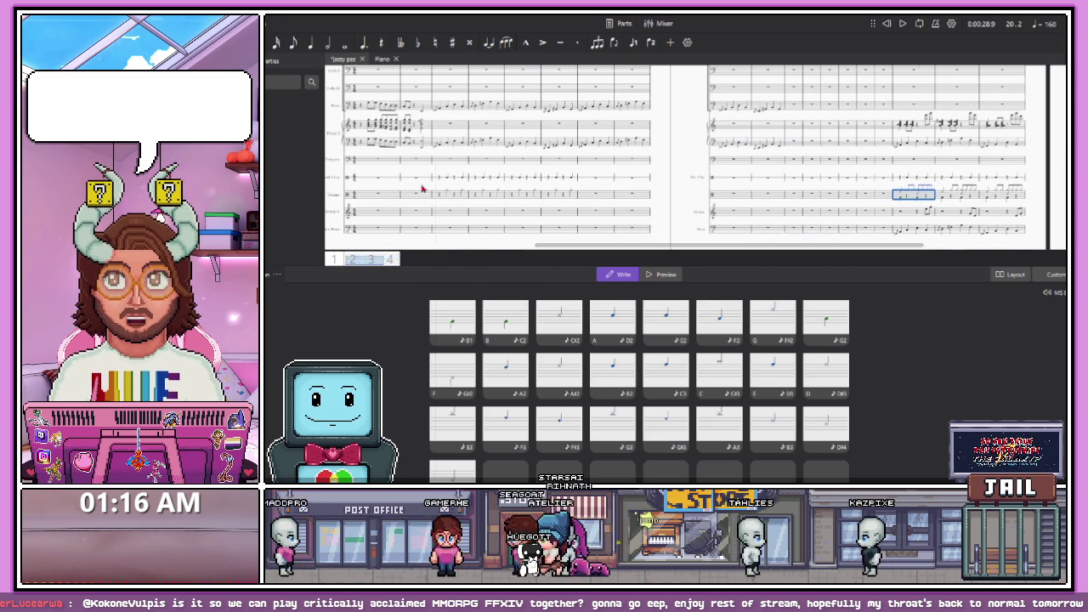
drag(440, 182, 573, 199)
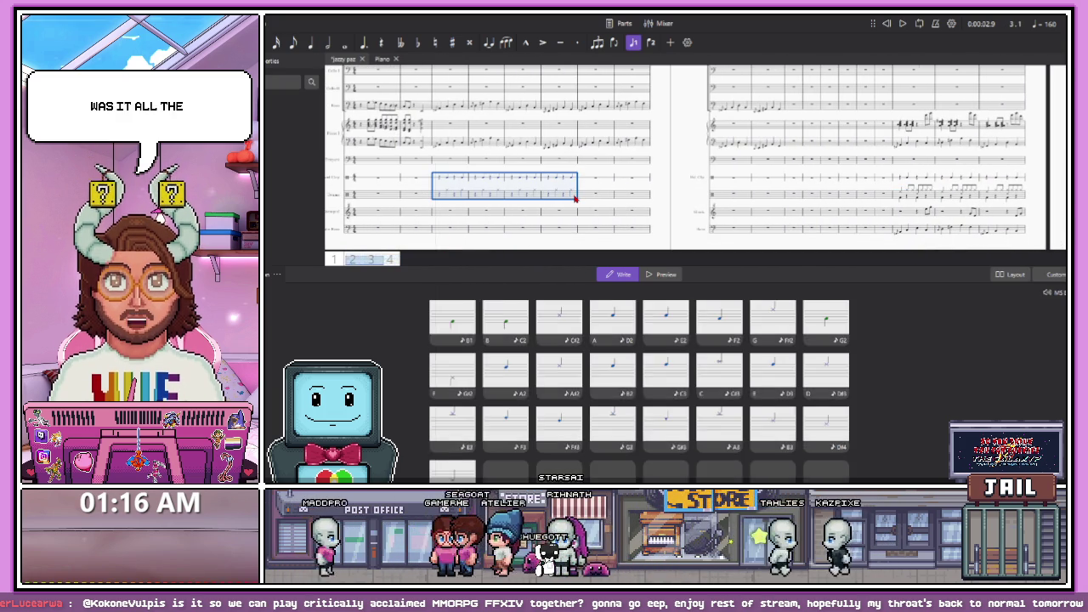
key(Delete)
scroll(581, 196, down, 5)
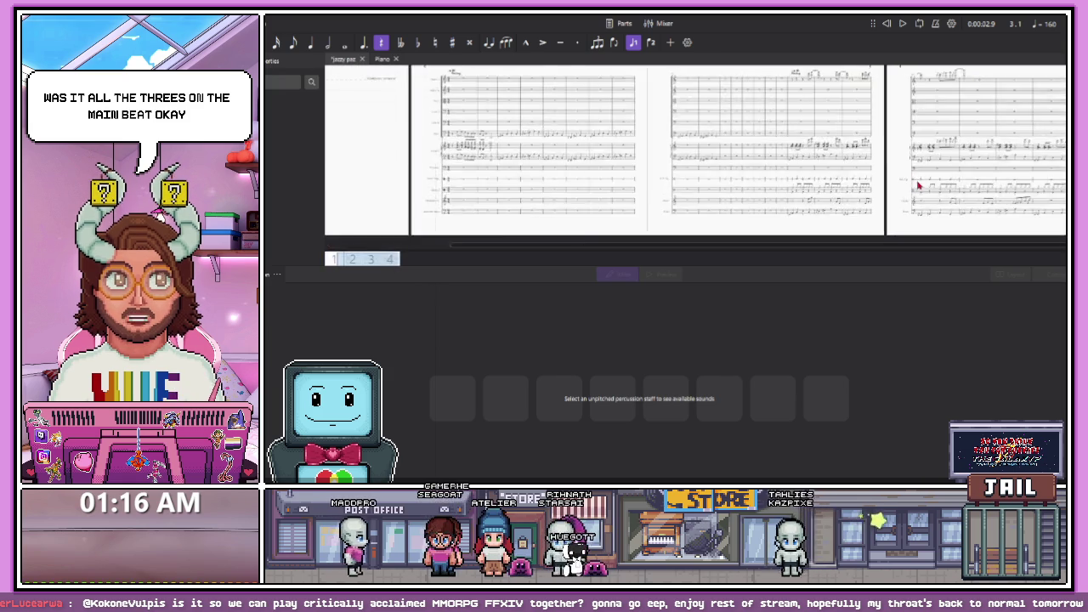
click(772, 195)
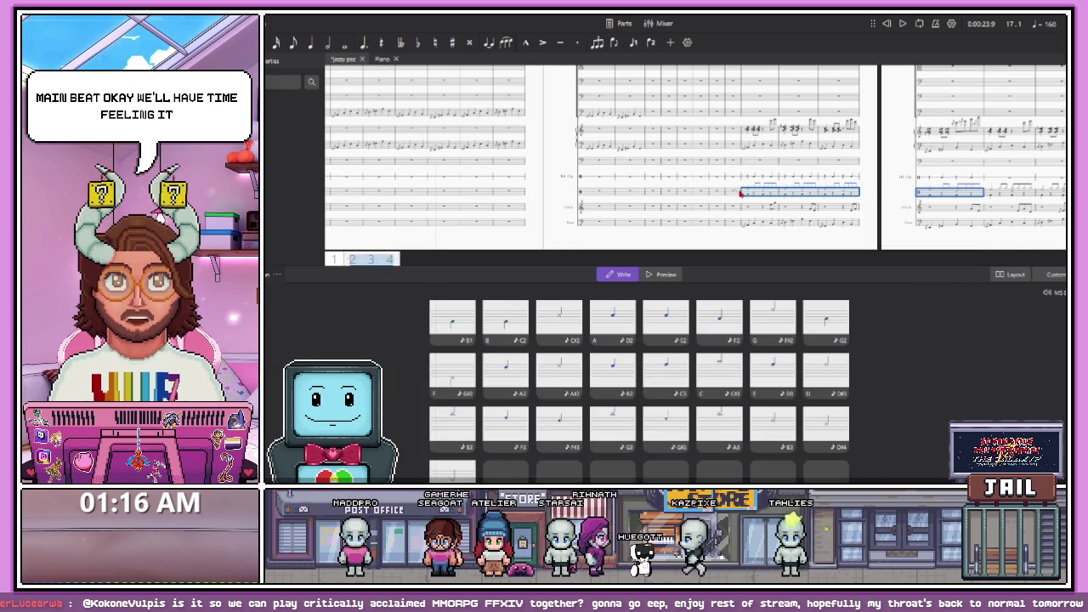
scroll(935, 192, down, 3)
scroll(539, 182, up, 6)
click(573, 199)
key(ctrl+v)
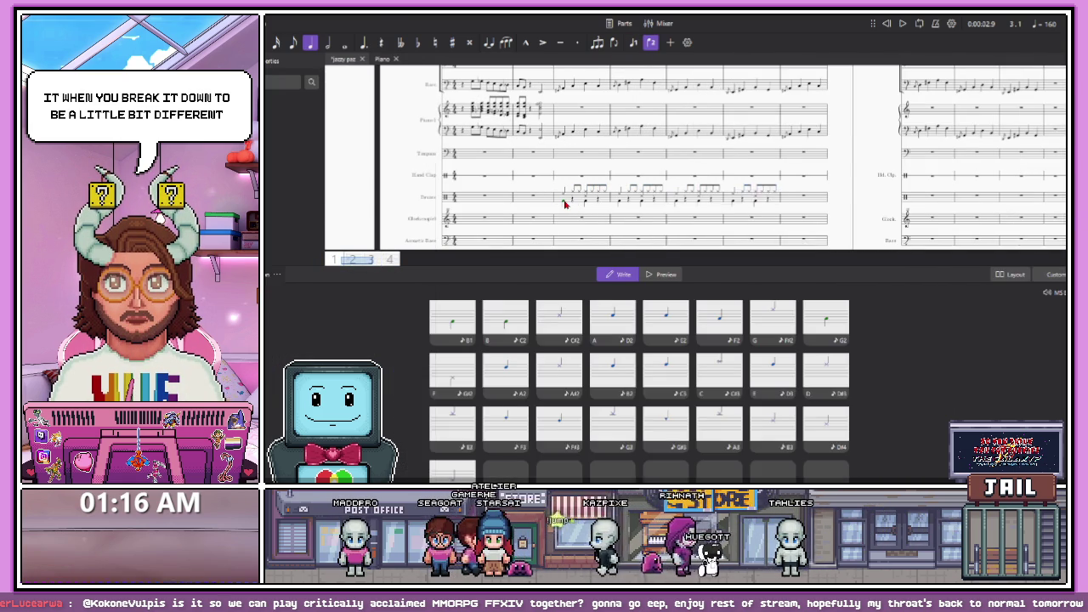
key(space)
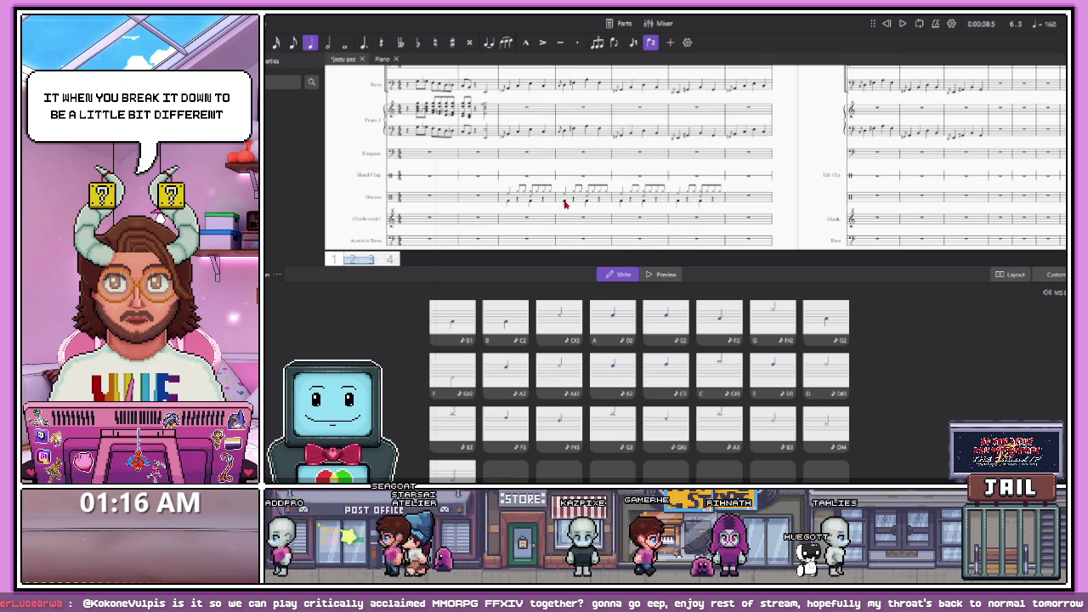
click(696, 219)
key(F10)
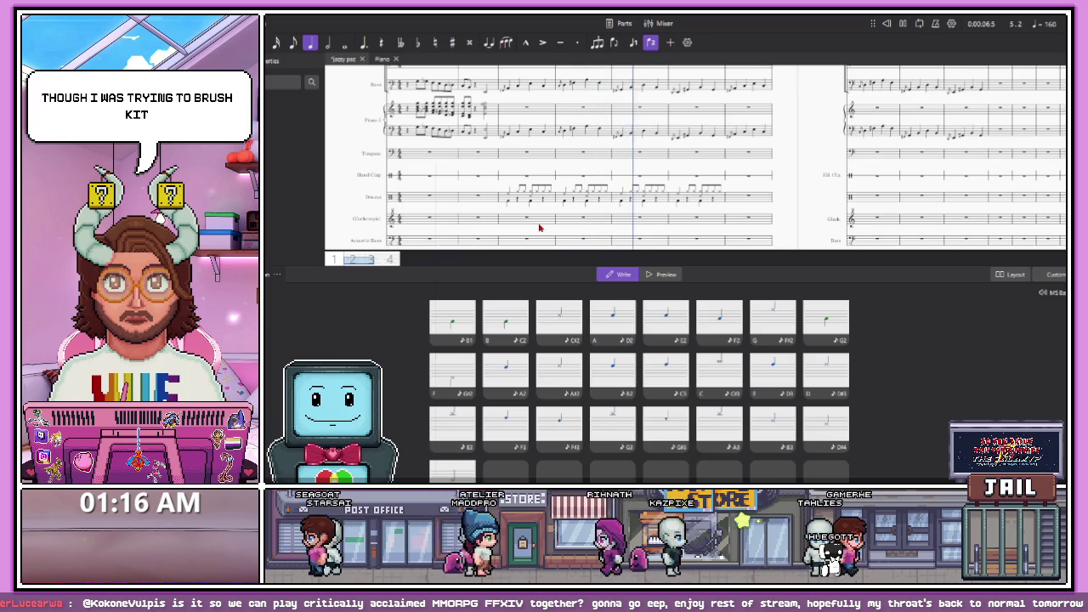
scroll(540, 228, down, 5)
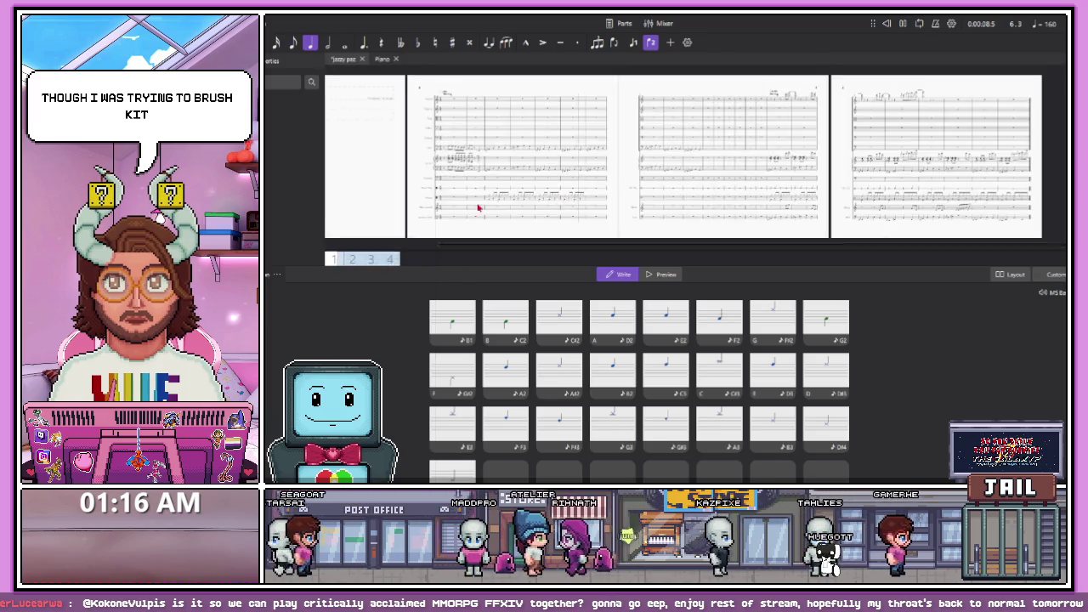
scroll(510, 209, up, 4)
scroll(473, 209, up, 1)
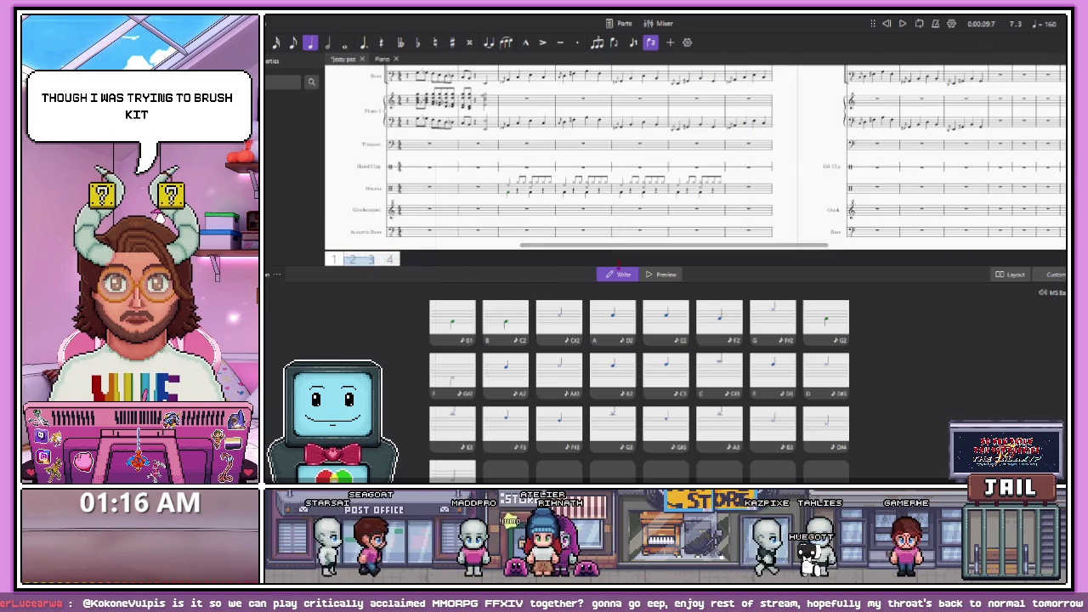
scroll(487, 248, down, 2)
scroll(486, 249, up, 4)
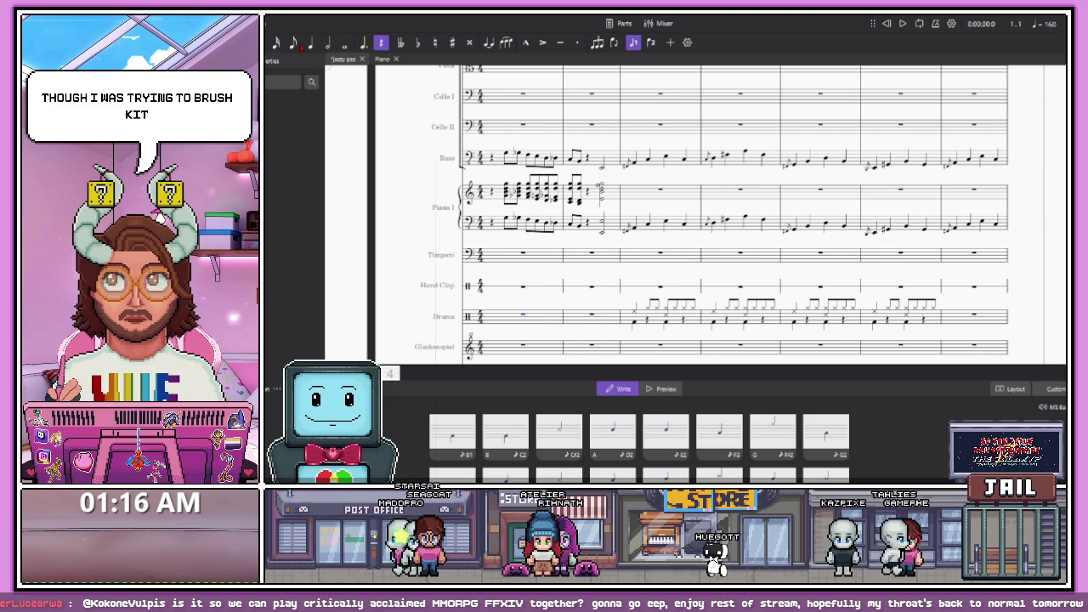
Set eighth-note duration and place a cymbal hit at the start of Drums bar 1
key(5)
click(508, 320)
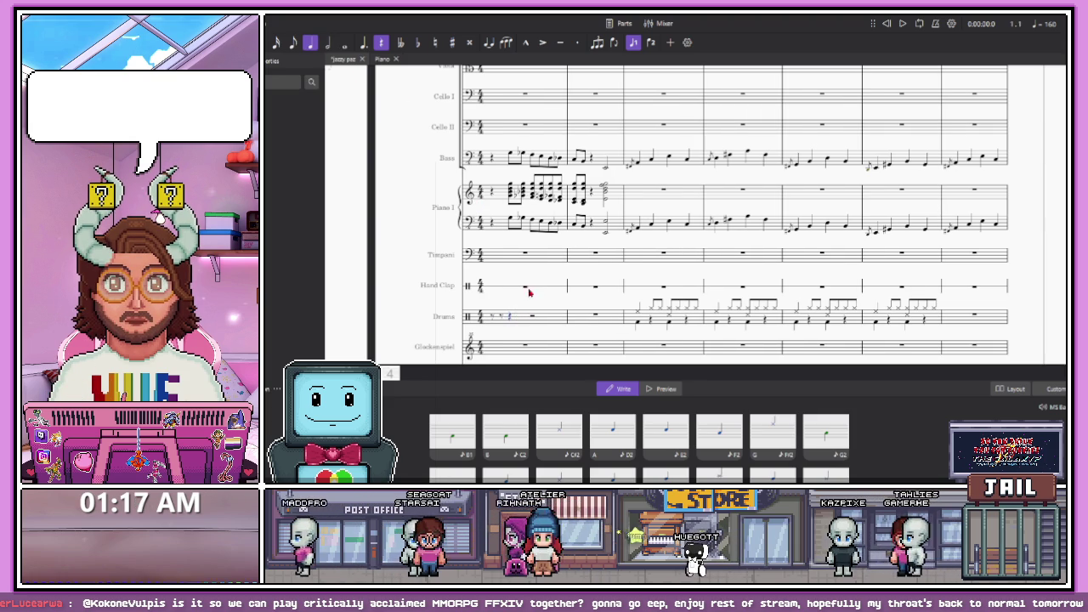
scroll(534, 293, up, 1)
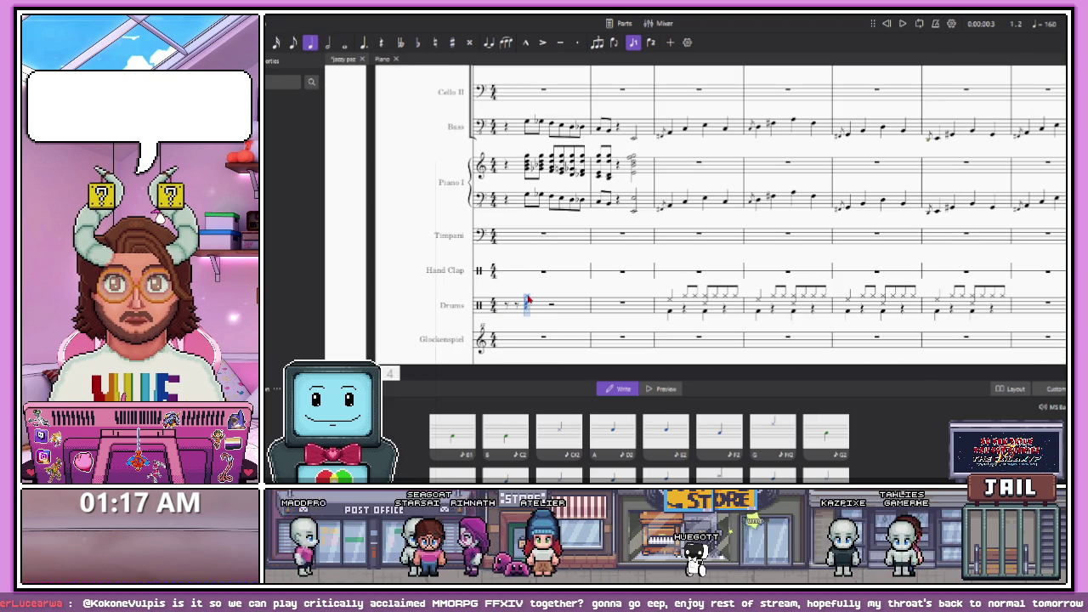
scroll(532, 316, down, 3)
scroll(540, 279, up, 2)
key(4)
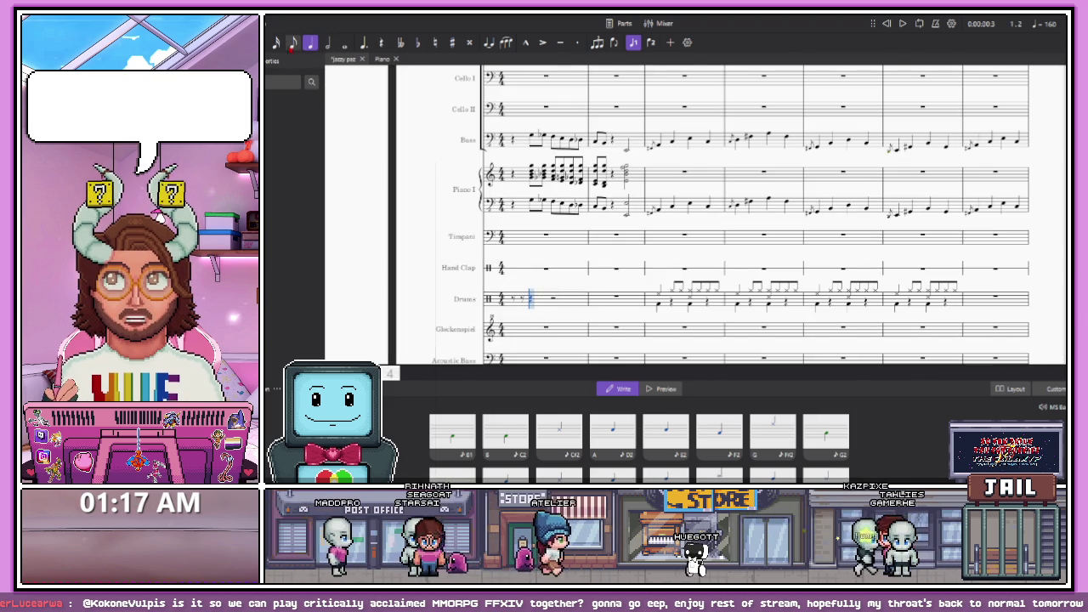
scroll(540, 278, up, 1)
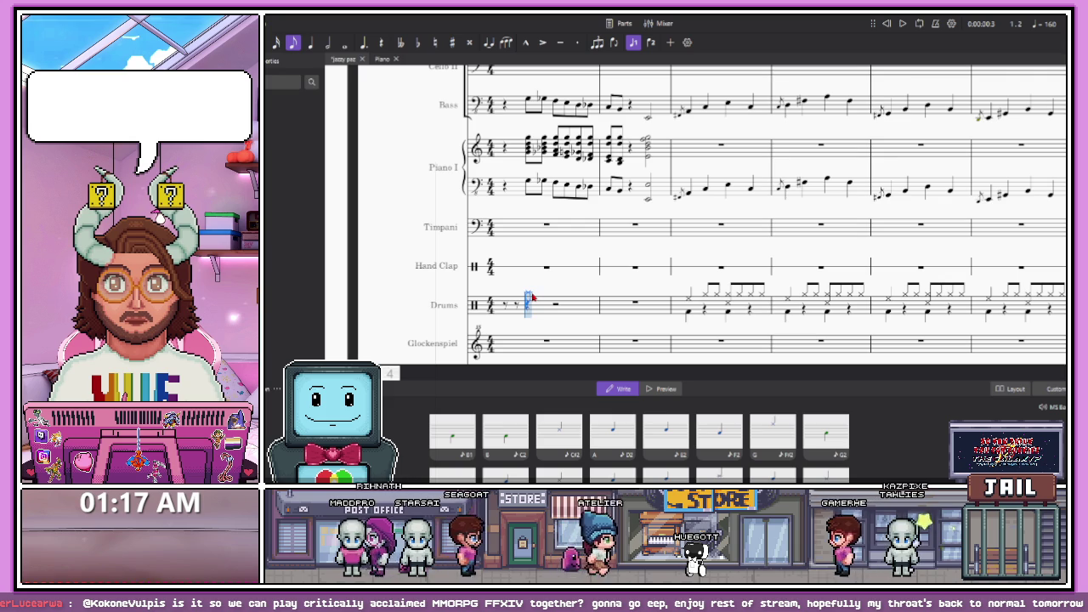
scroll(524, 302, up, 2)
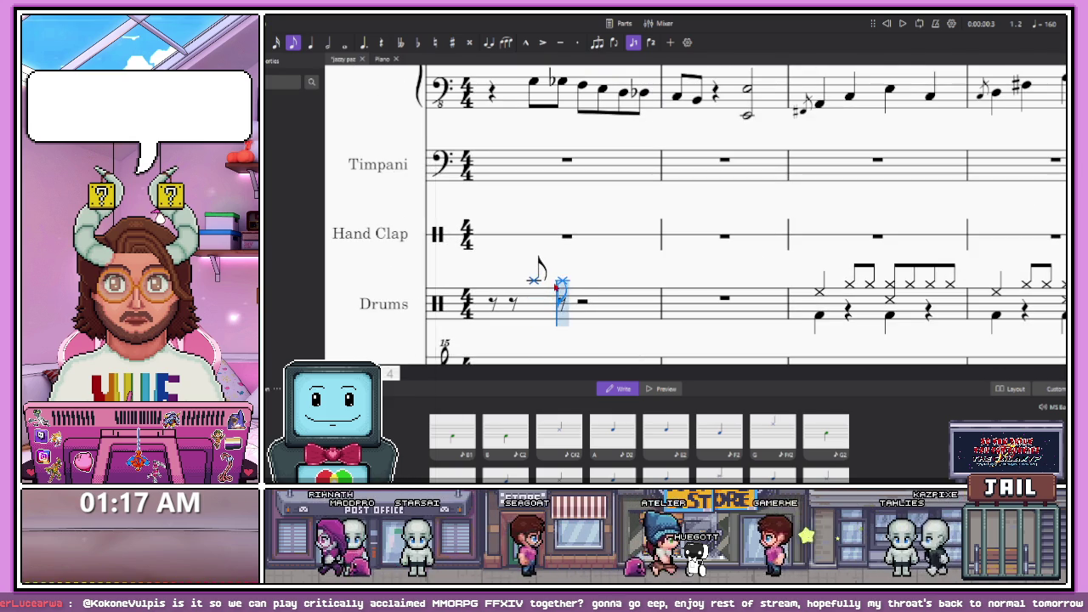
click(534, 279)
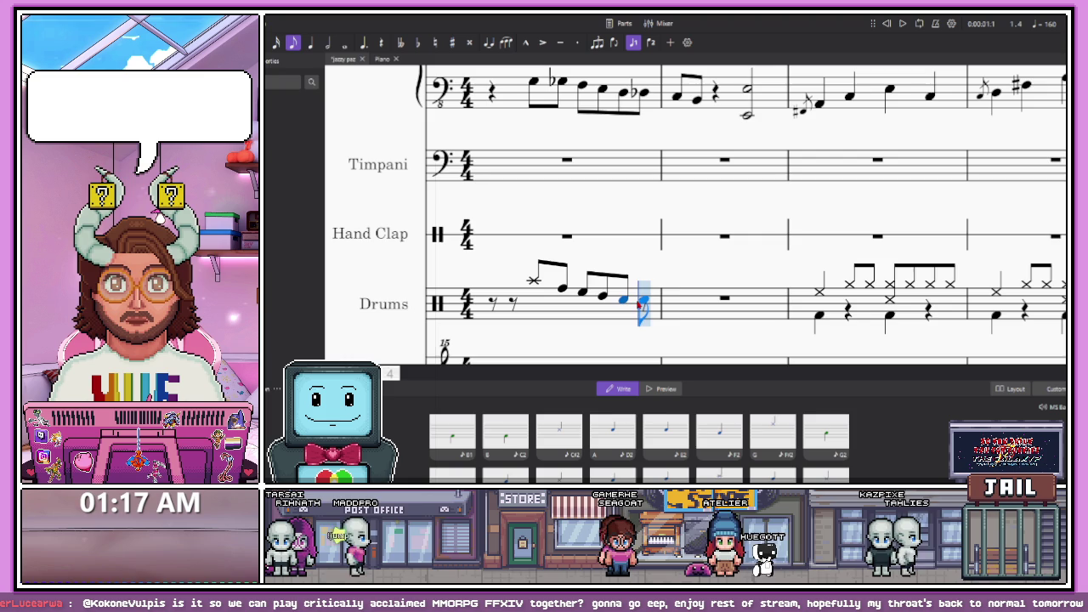
Add descending tom eighth notes to the fill, continuing into Drums bar 2
scroll(639, 304, down, 2)
scroll(660, 284, up, 4)
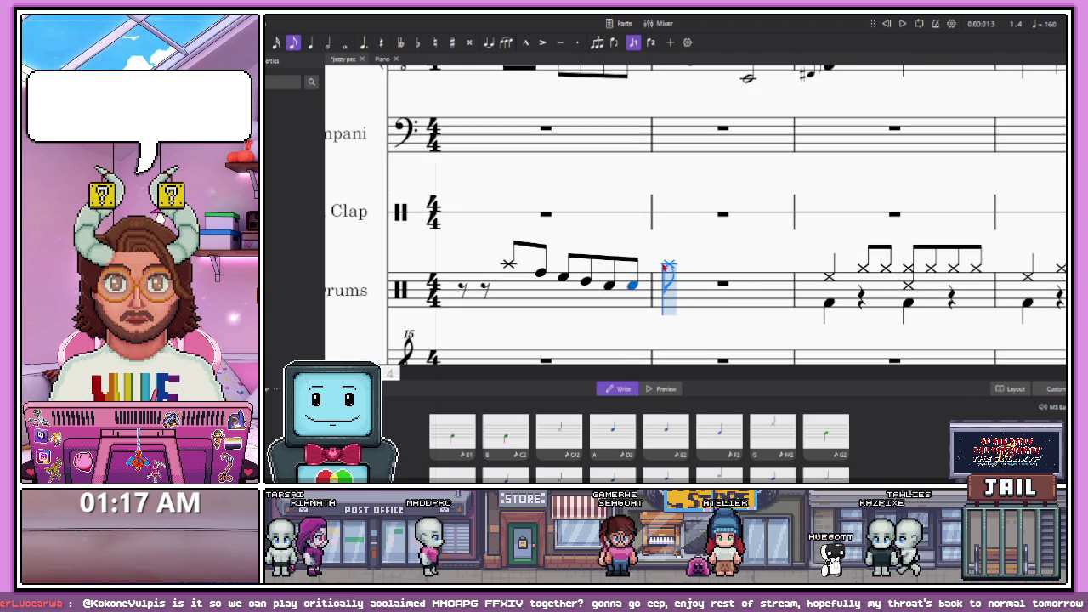
click(670, 274)
click(691, 279)
scroll(713, 285, down, 4)
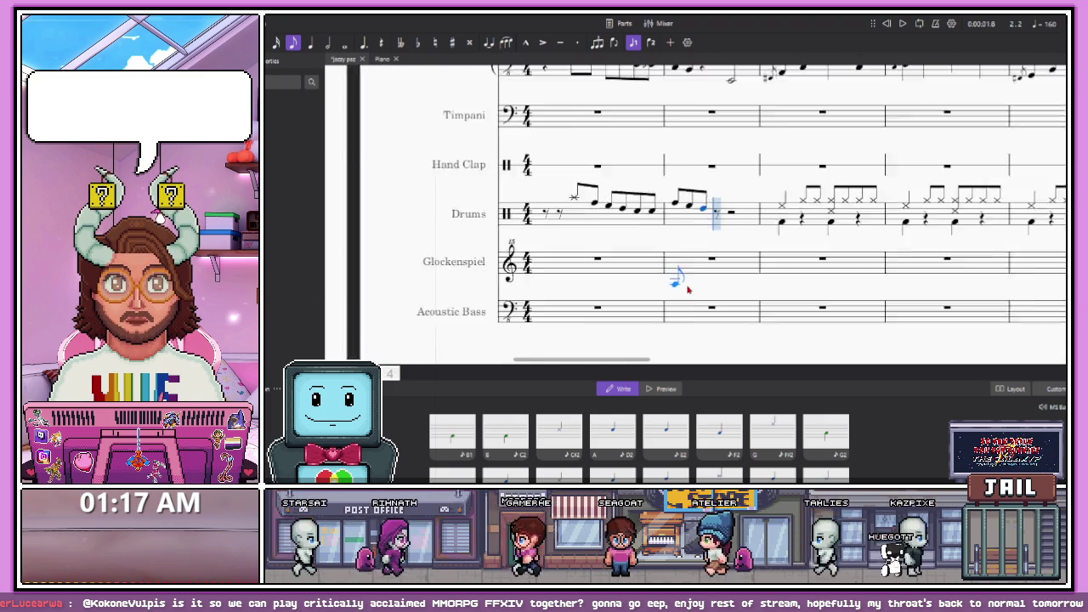
scroll(676, 241, up, 3)
scroll(671, 242, down, 3)
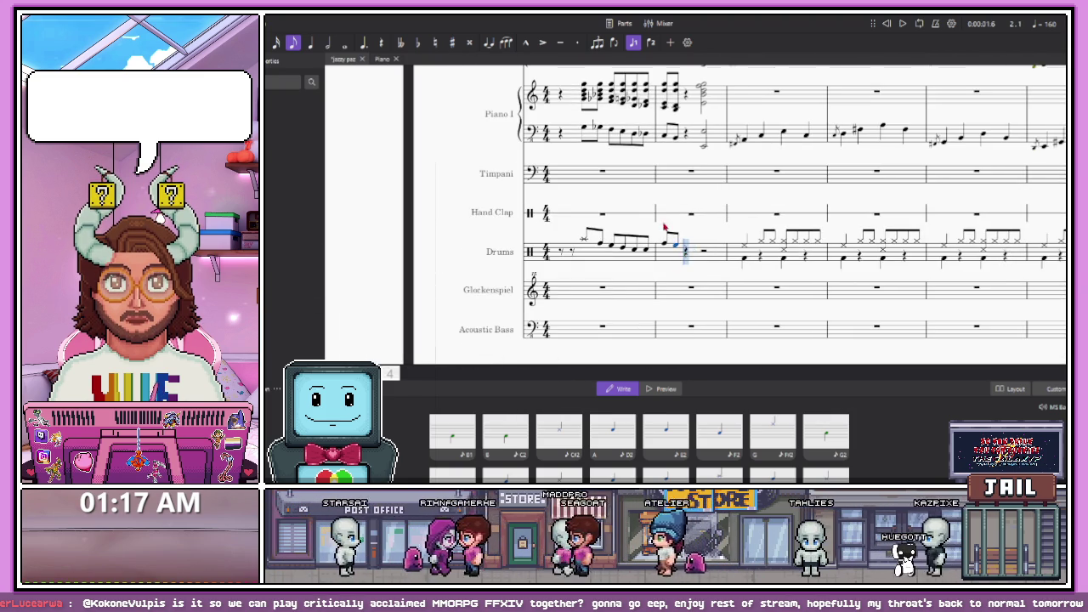
scroll(643, 356, up, 3)
scroll(644, 357, up, 2)
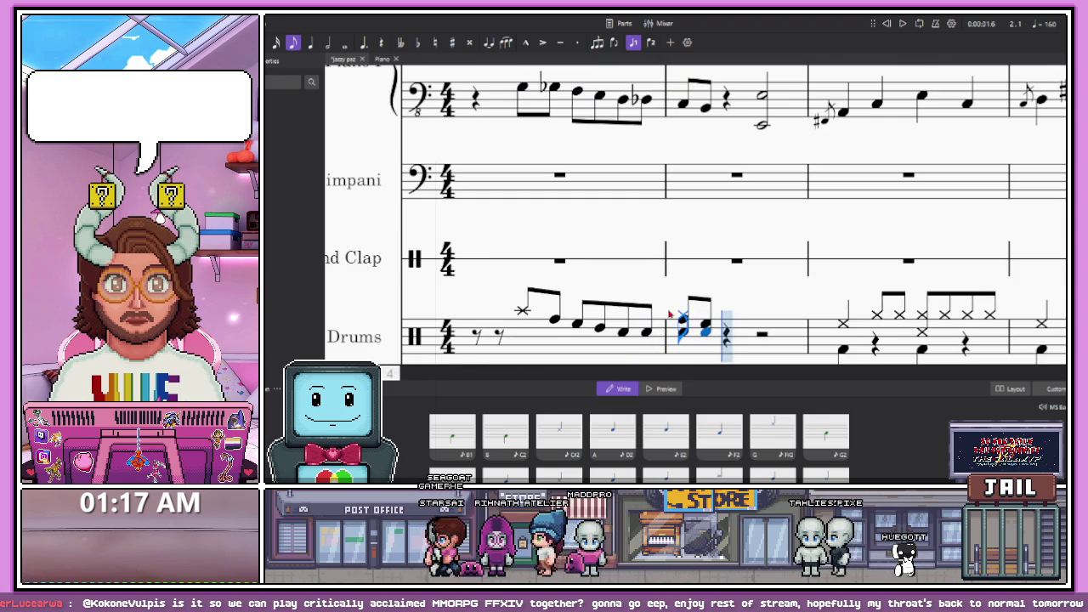
scroll(625, 314, down, 1)
scroll(625, 315, down, 2)
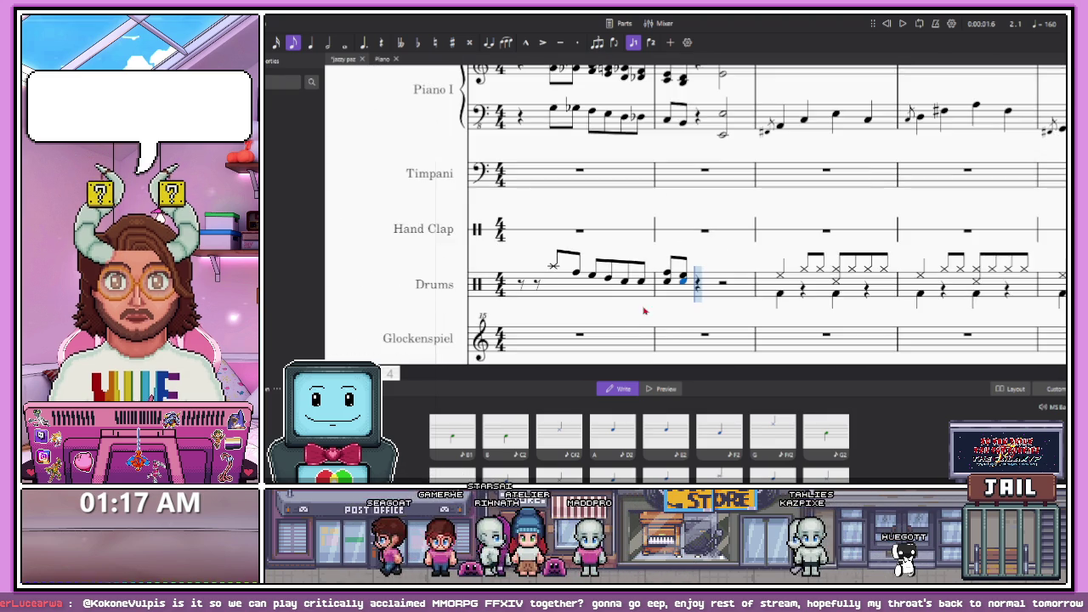
scroll(658, 281, up, 1)
scroll(659, 290, down, 1)
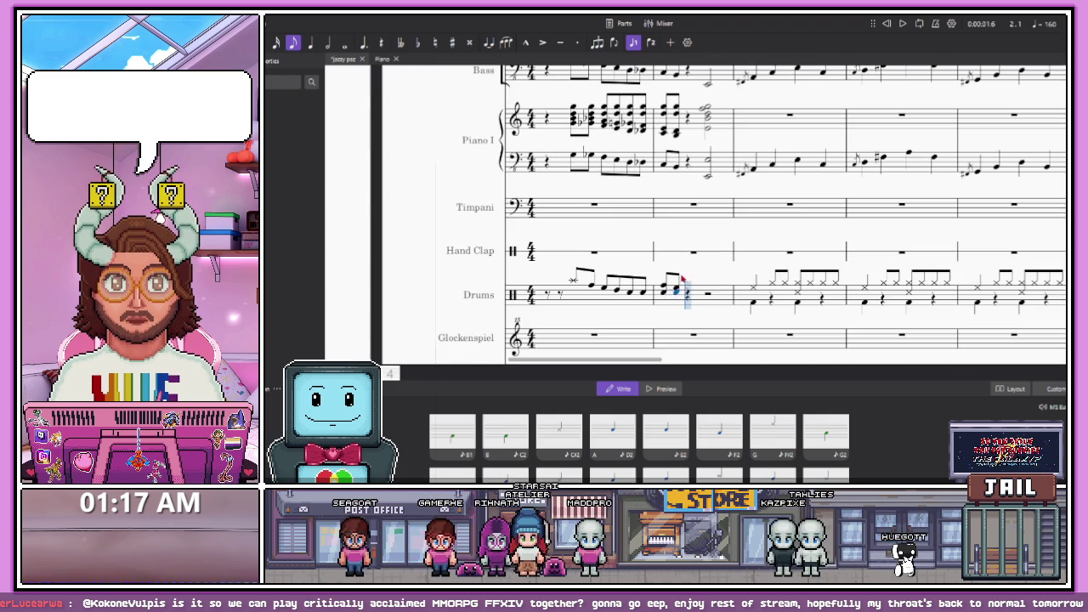
scroll(729, 303, up, 1)
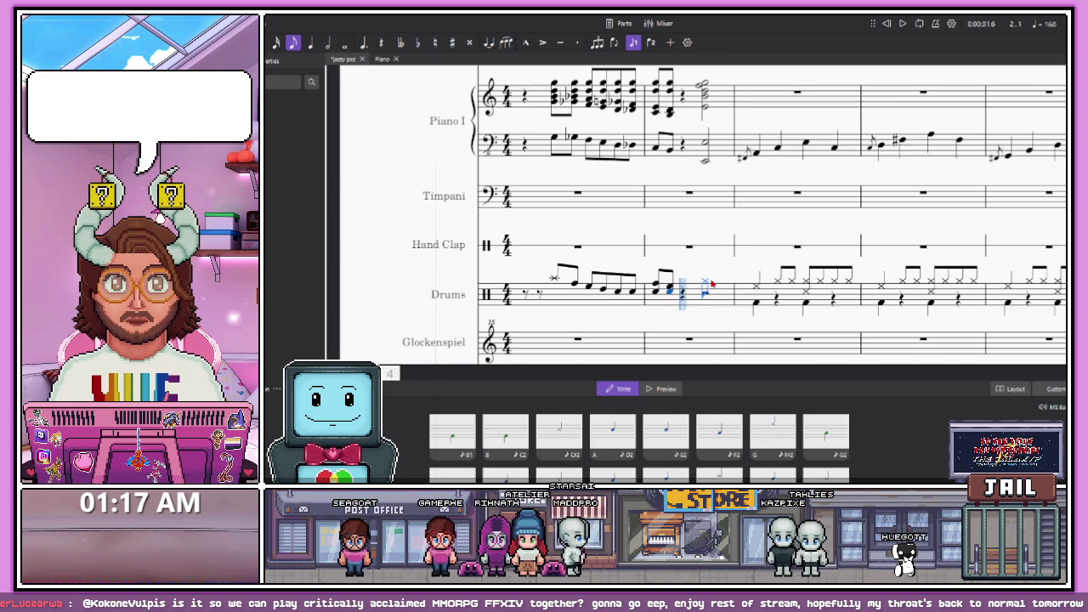
click(708, 283)
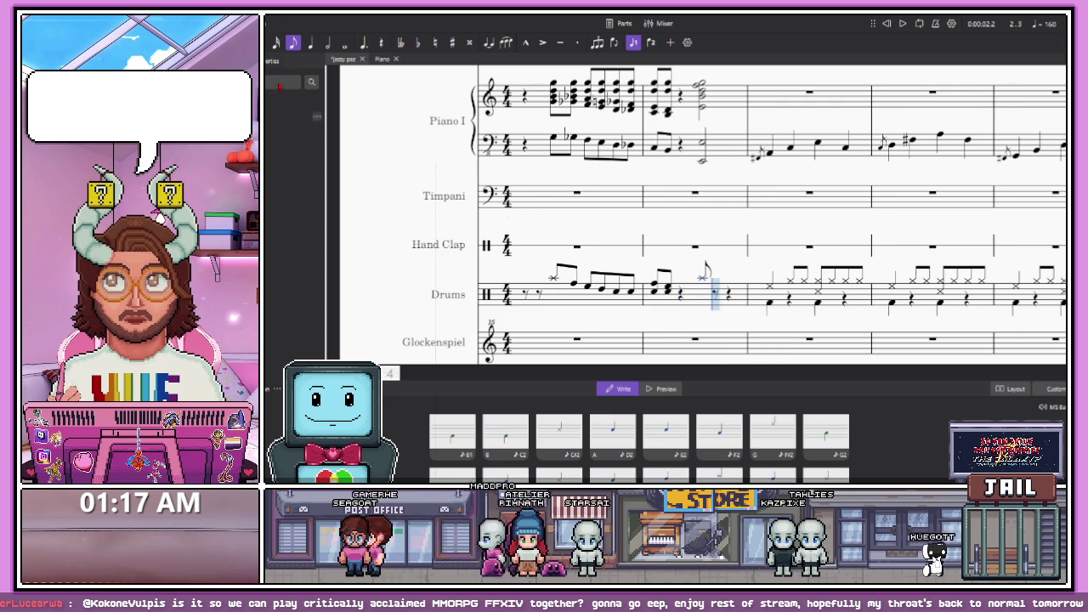
Fill the rest of Drums bar 2 with a sixteenth-note drum roll
click(716, 295)
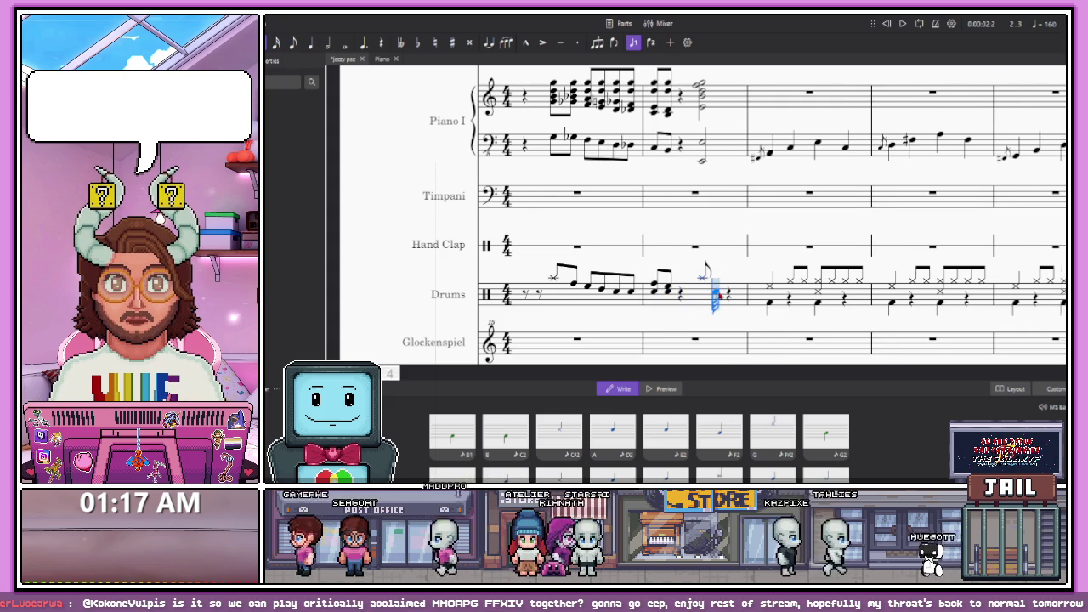
click(725, 293)
click(724, 293)
click(733, 293)
click(744, 294)
click(782, 296)
click(789, 295)
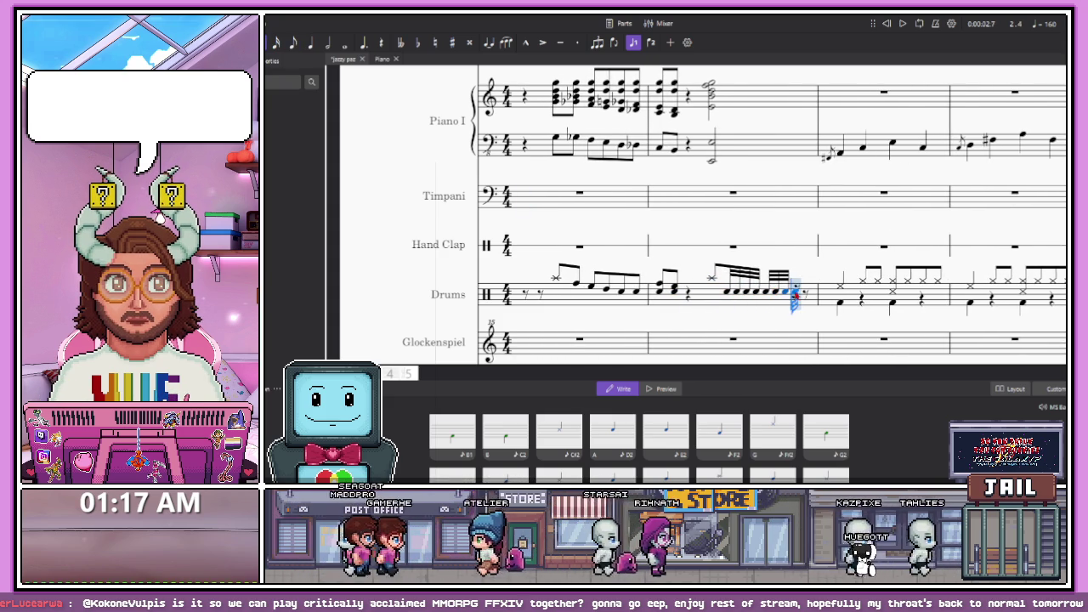
click(797, 295)
click(806, 295)
click(815, 294)
click(820, 293)
click(826, 293)
After playback, change the roll's notes to an eighth and a quarter note, then save the score
key(space)
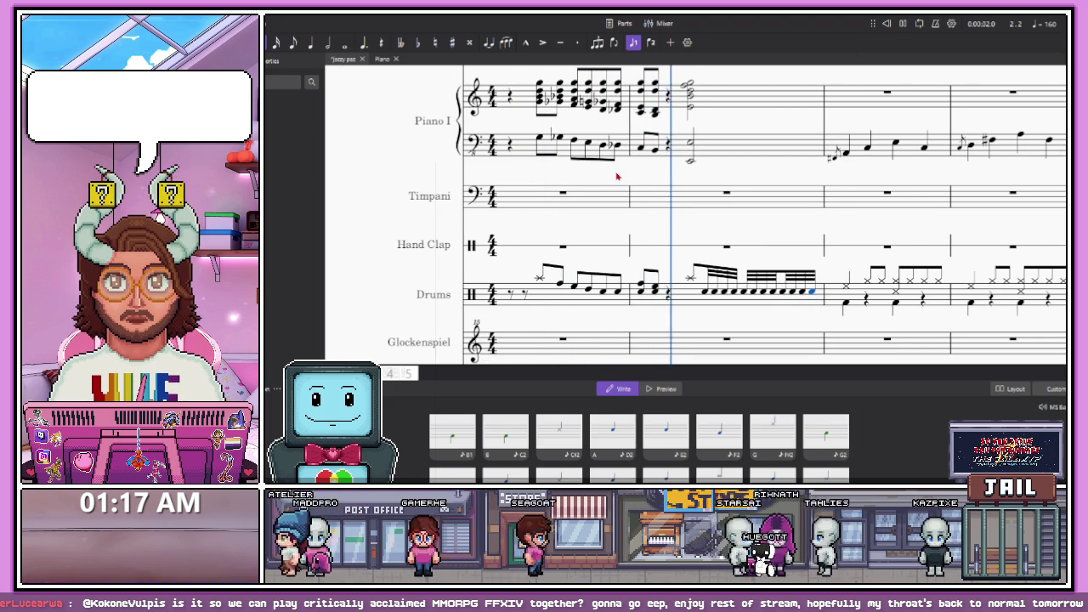
key(space)
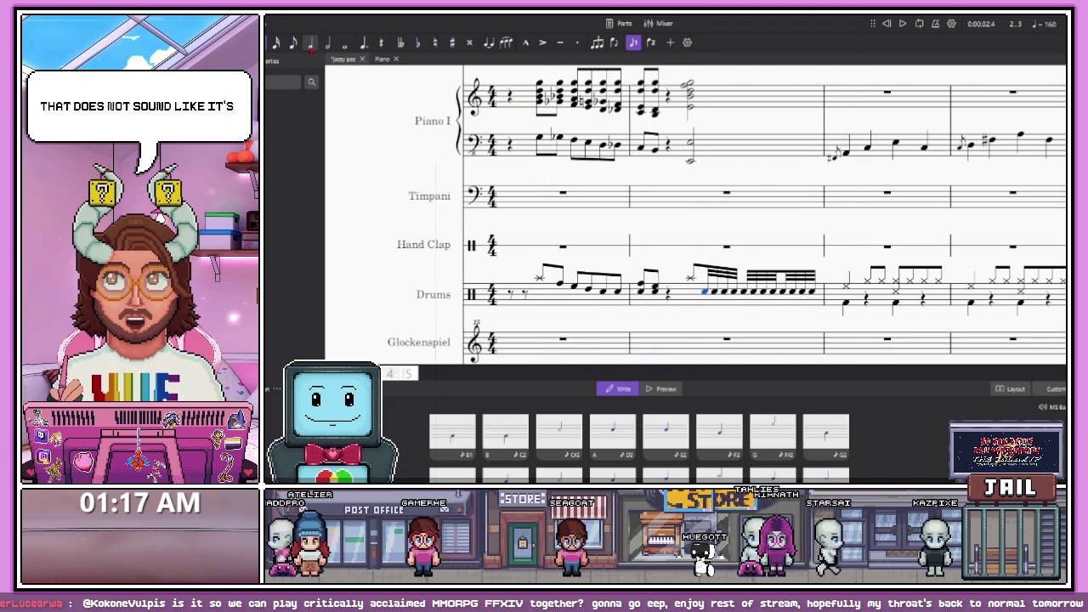
key(4)
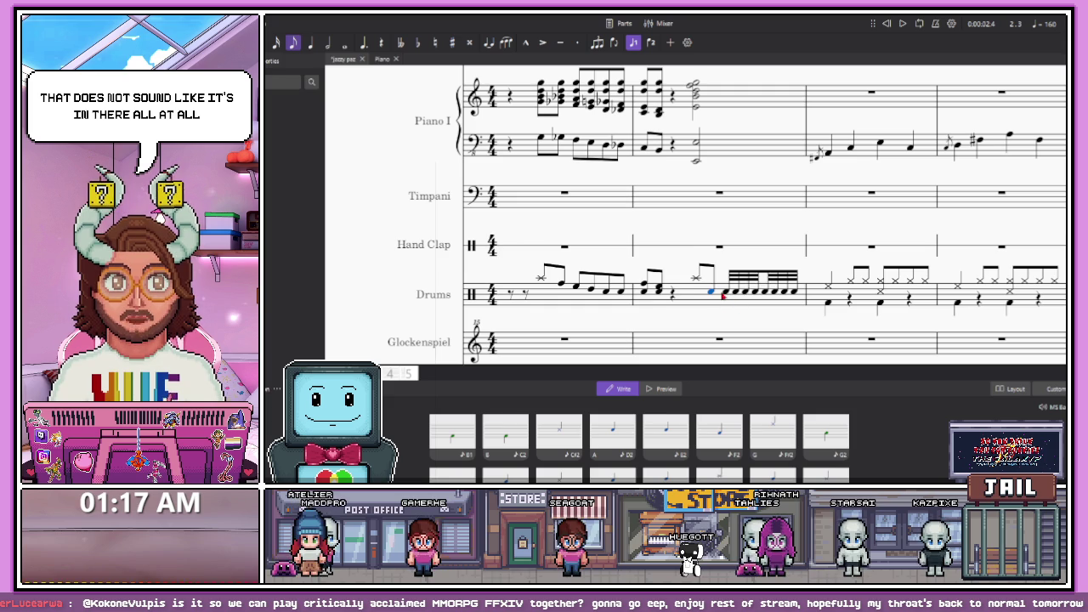
click(730, 300)
click(714, 295)
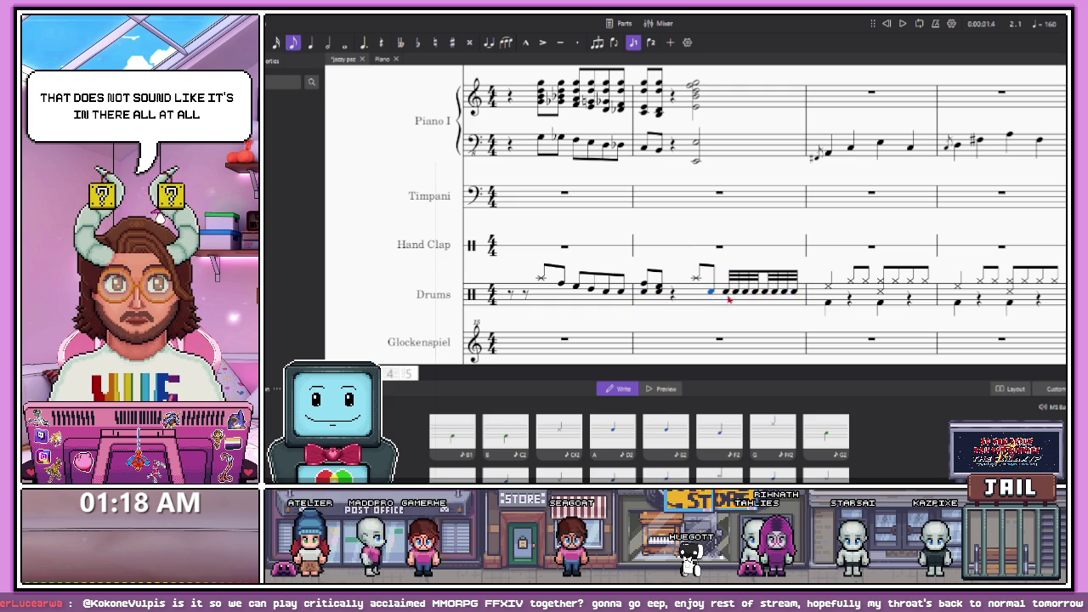
key(5)
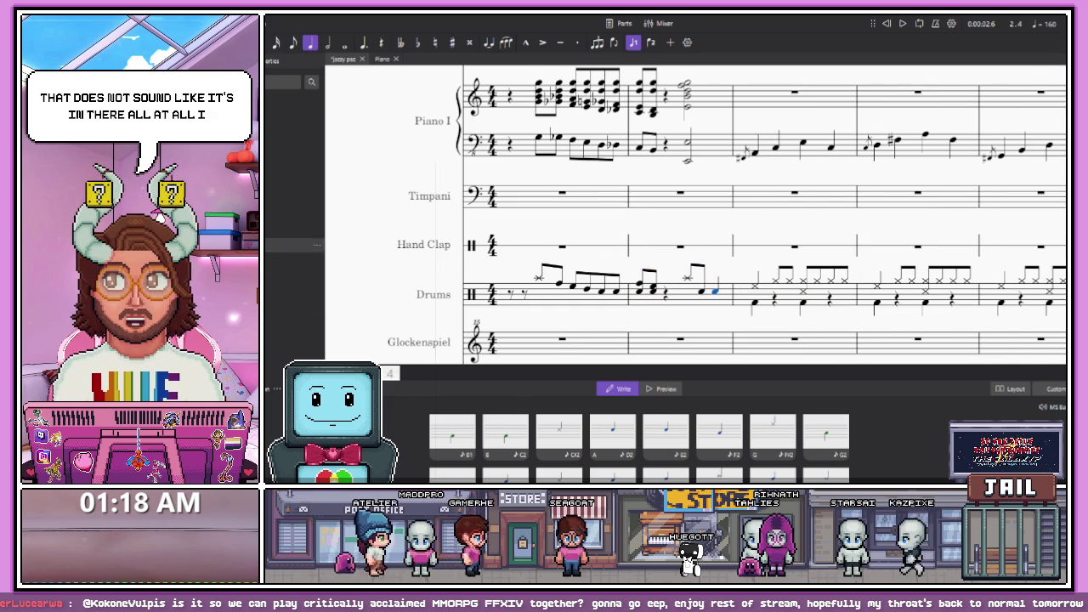
key(ctrl+s)
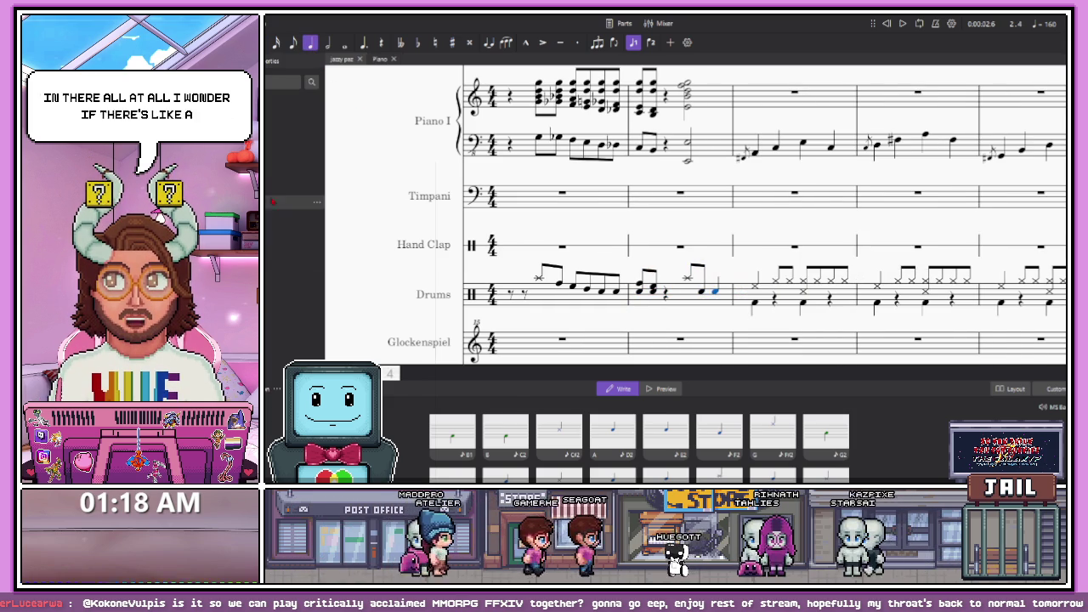
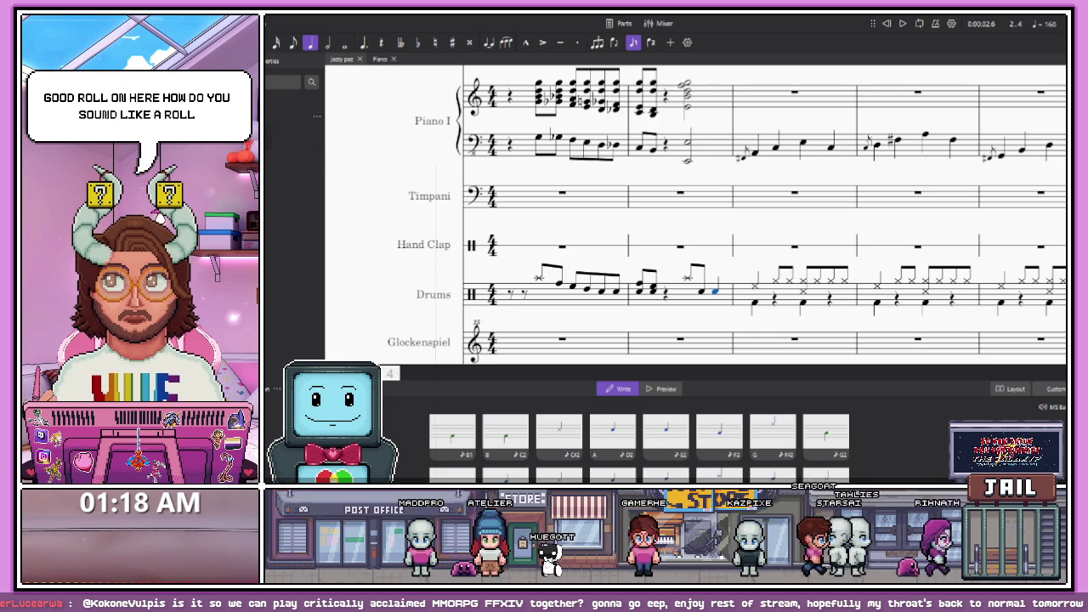
Try a trill on the last drum note, undo it, and toggle the mixer on and off
drag(736, 313, 719, 304)
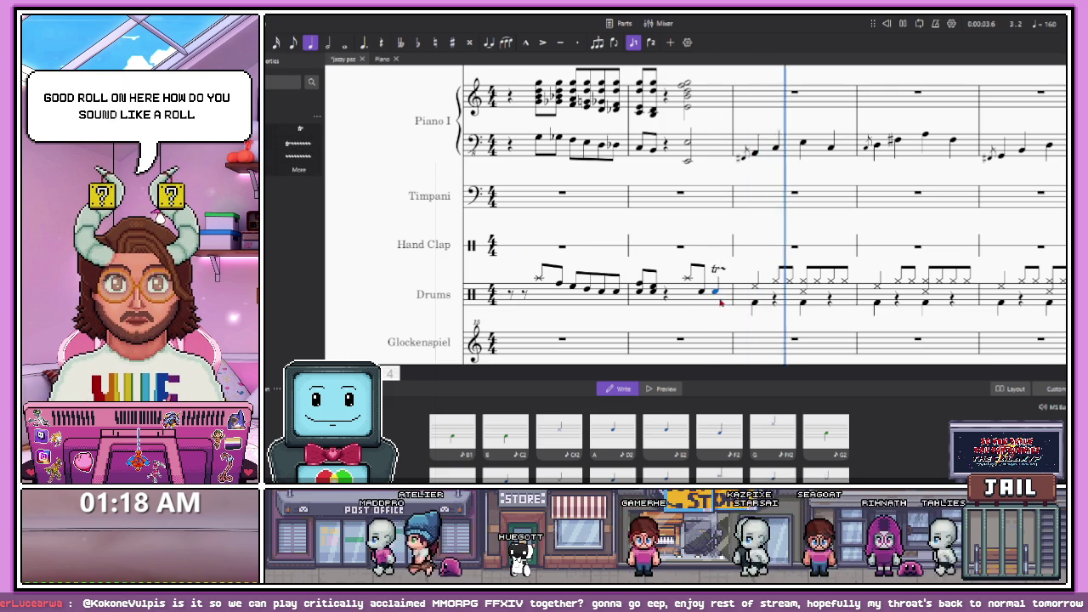
key(ctrl+z)
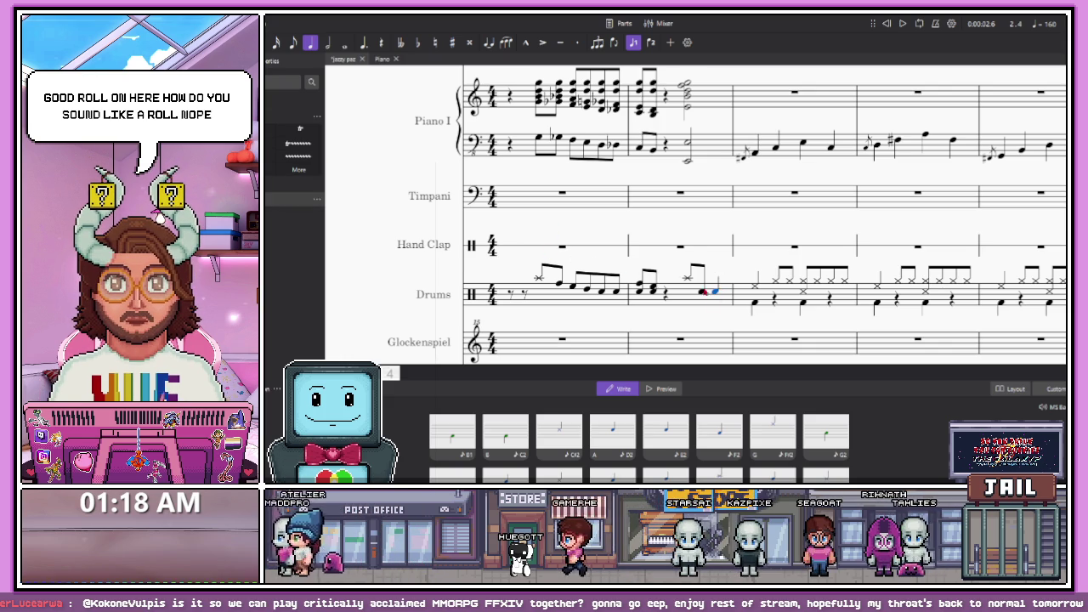
scroll(737, 310, down, 1)
scroll(737, 310, up, 4)
key(F10)
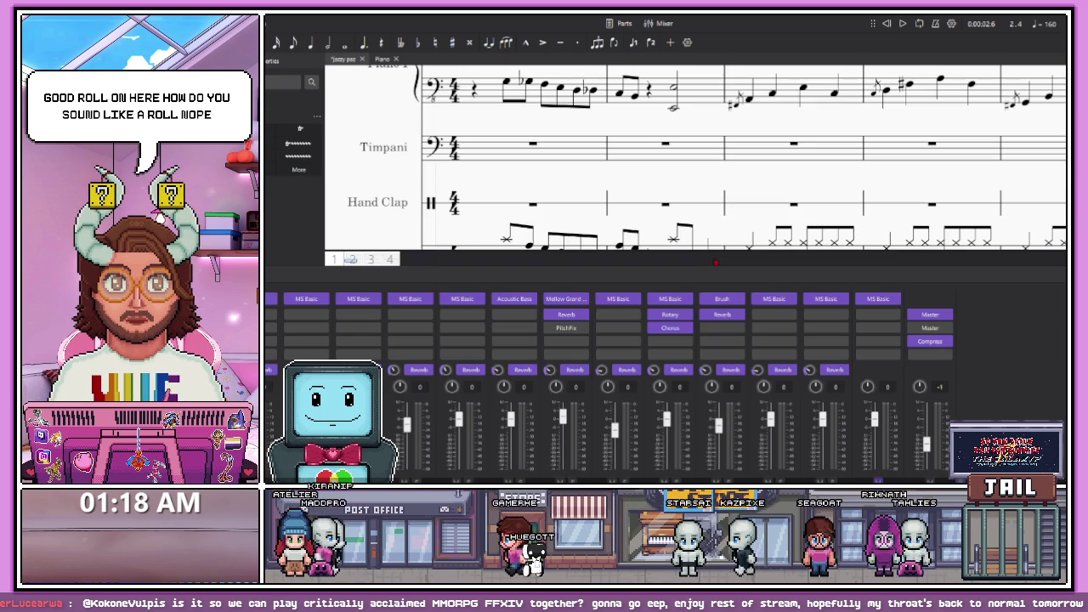
key(F10)
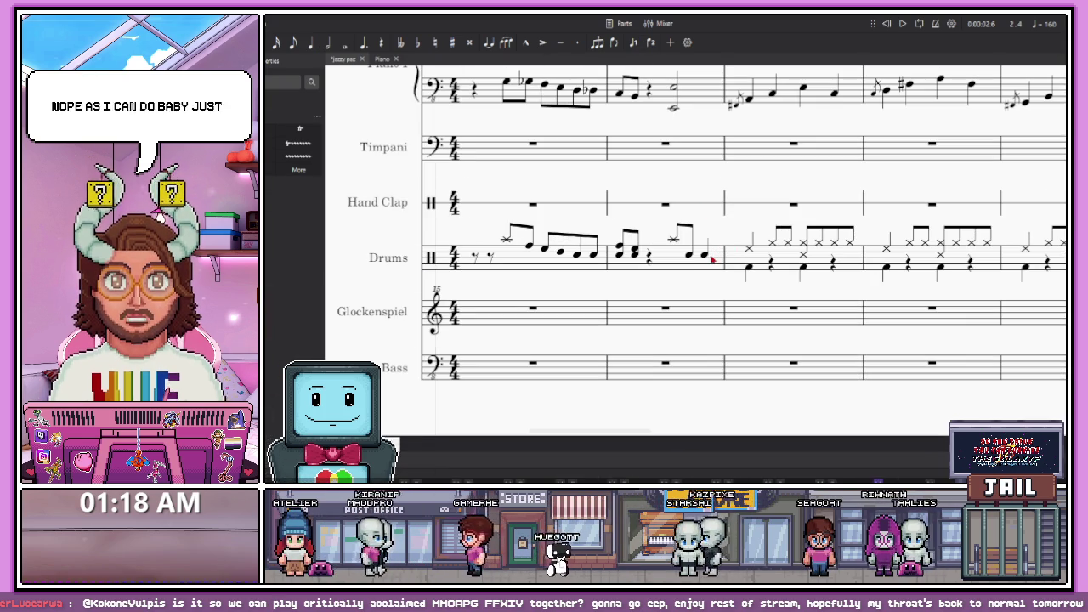
Enter four 16th drum notes on beat 4 of measure 2 and play the fill back
key(n)
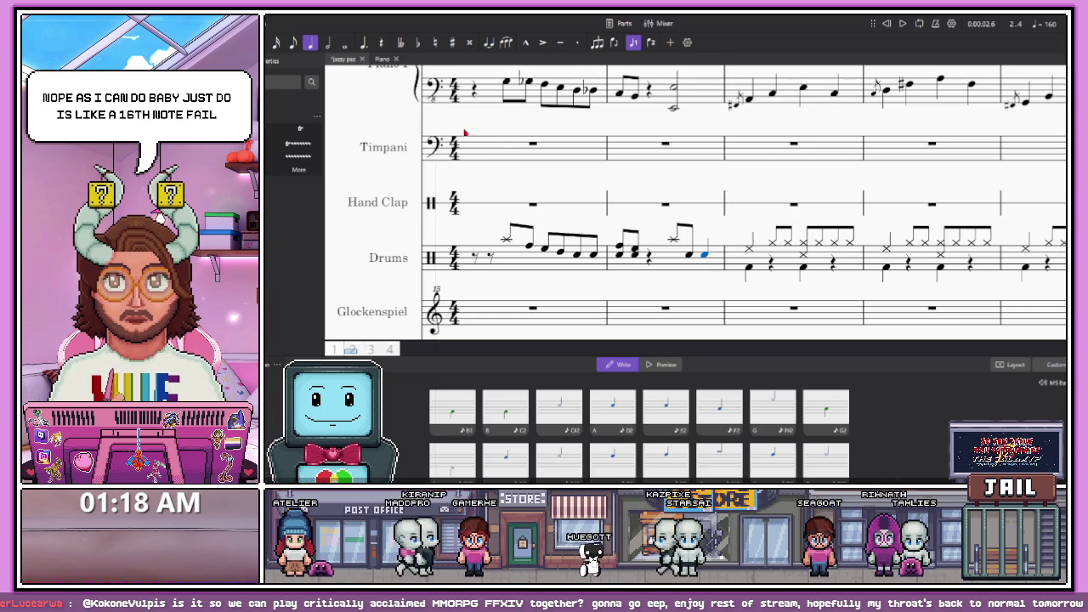
key(3)
click(699, 252)
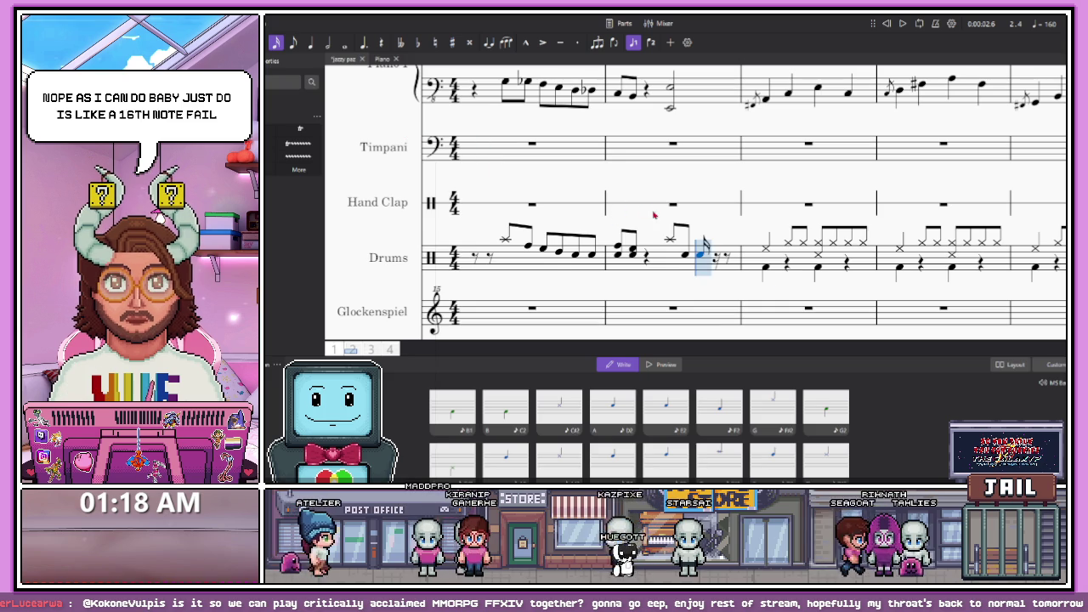
scroll(714, 259, up, 2)
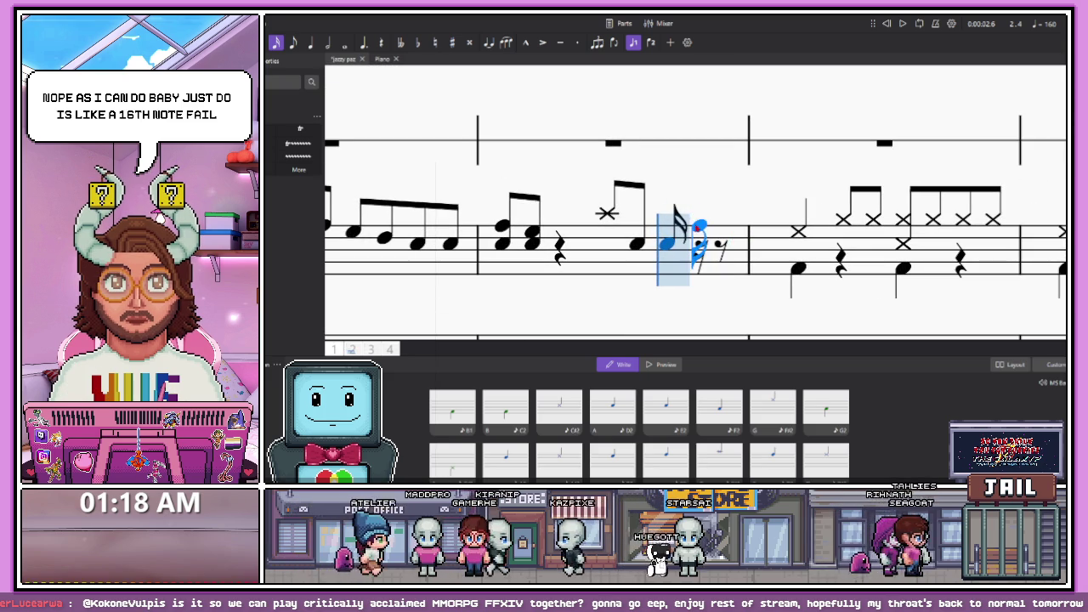
click(698, 227)
click(706, 228)
click(715, 245)
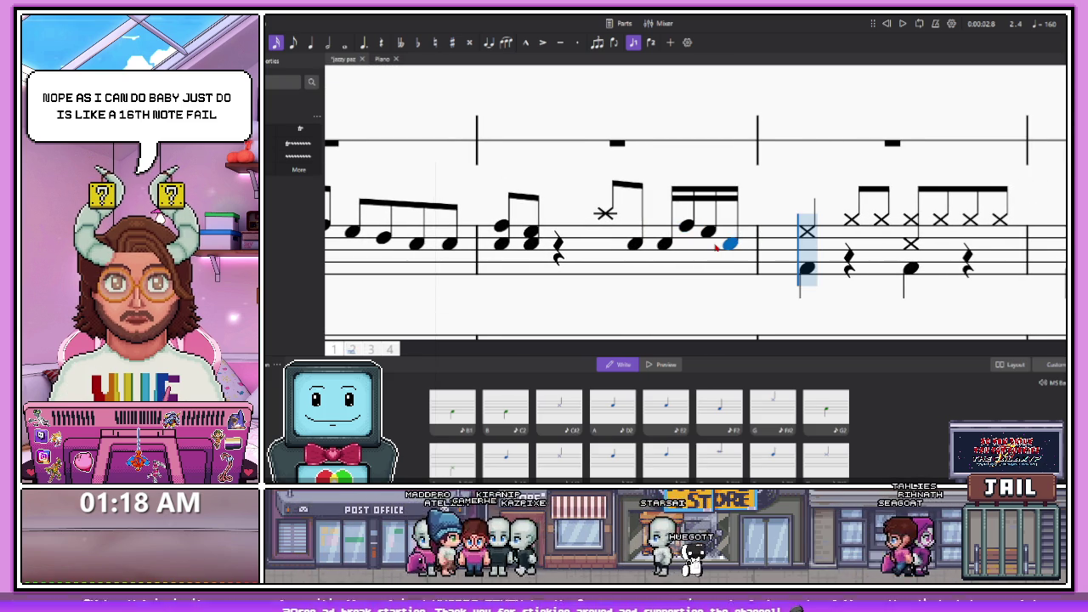
scroll(729, 230, down, 3)
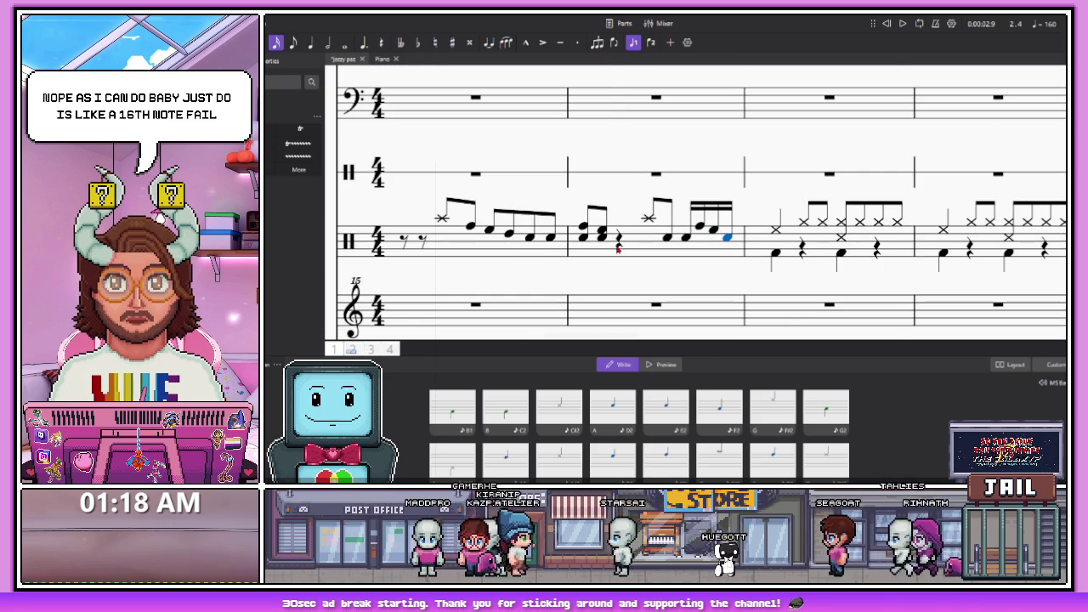
scroll(547, 239, up, 3)
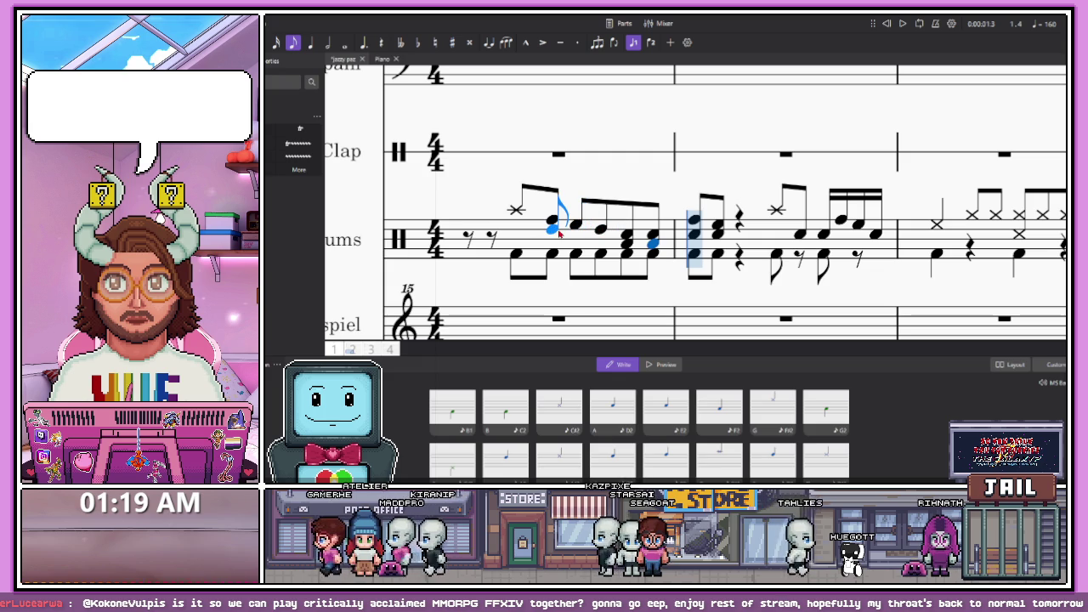
key(Escape)
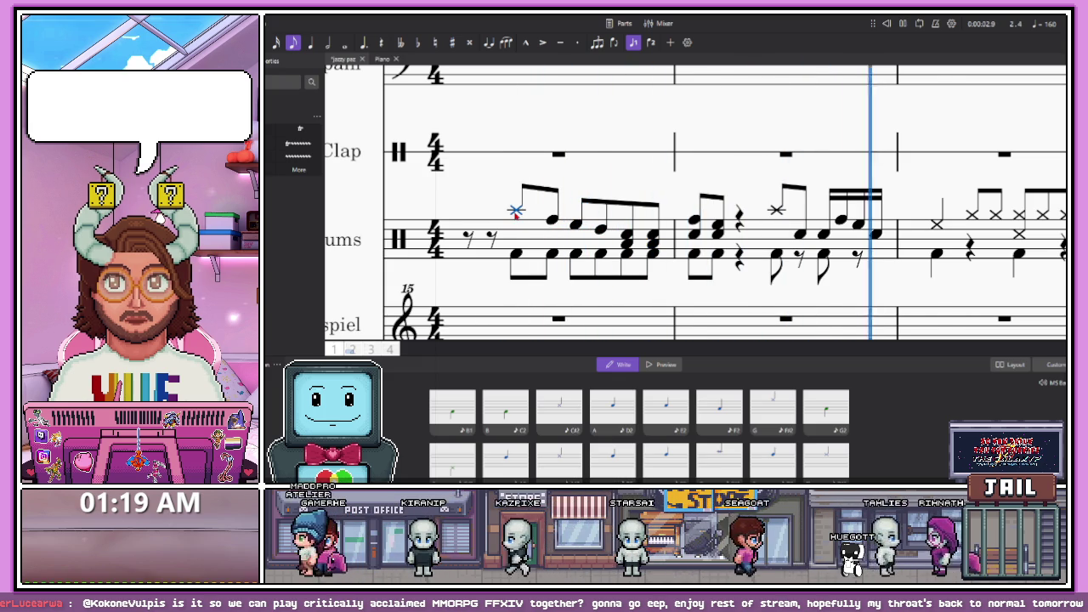
key(space)
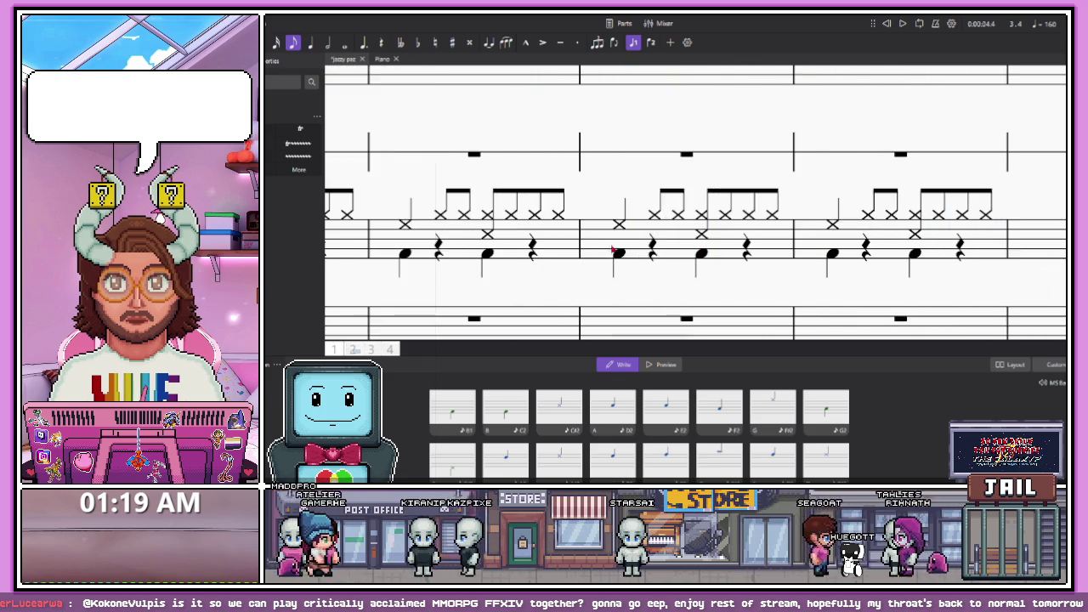
ctrl+scroll(477, 239, down, 5)
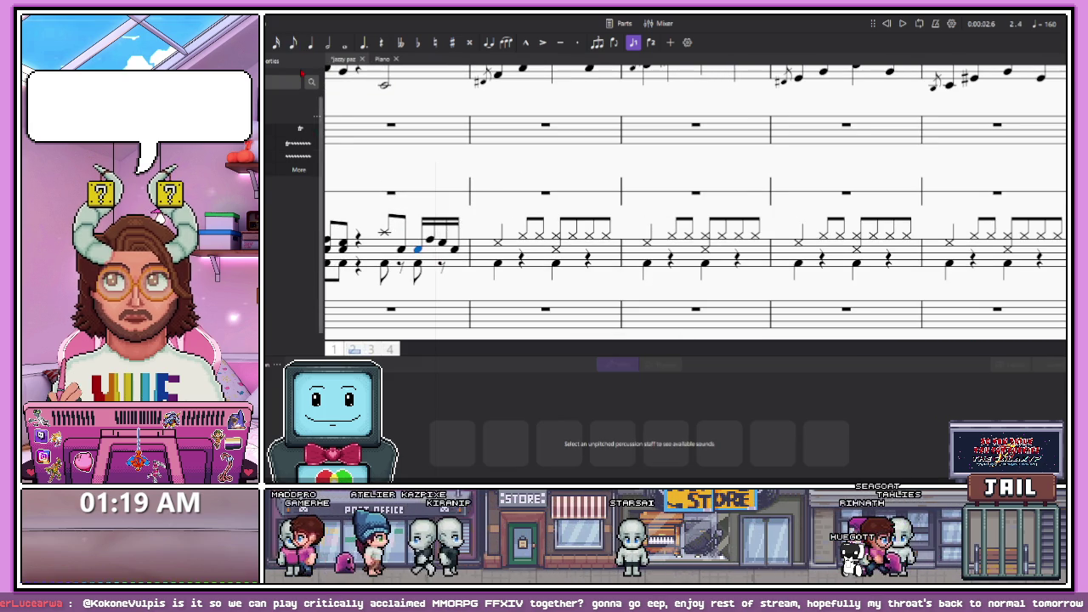
Turn the fill's last beat into a triplet and enter three eighth drum notes in it
click(310, 43)
click(467, 230)
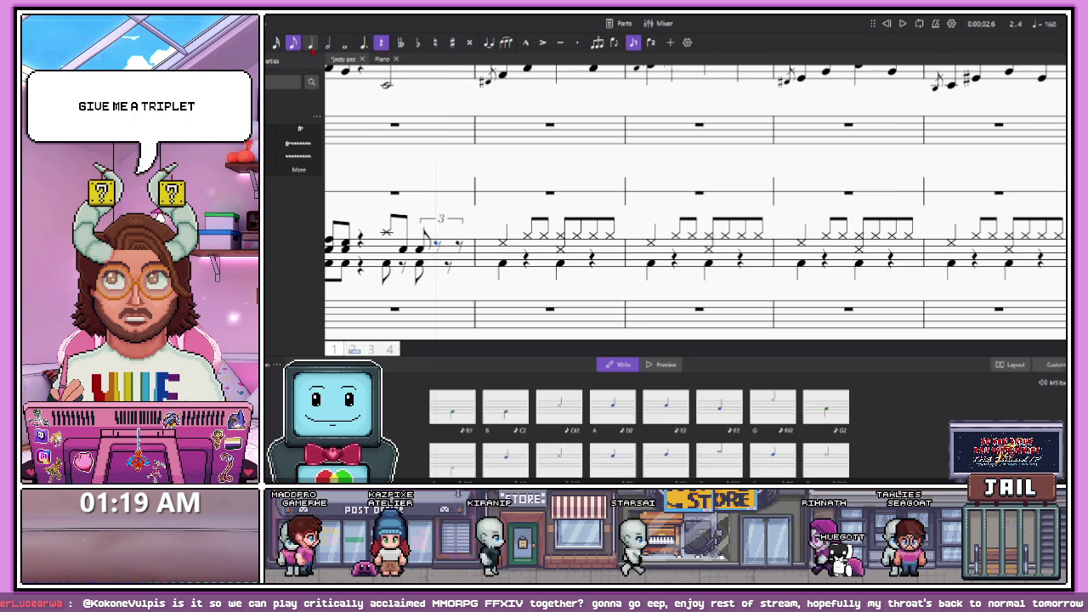
key(ctrl+3)
scroll(467, 228, up, 2)
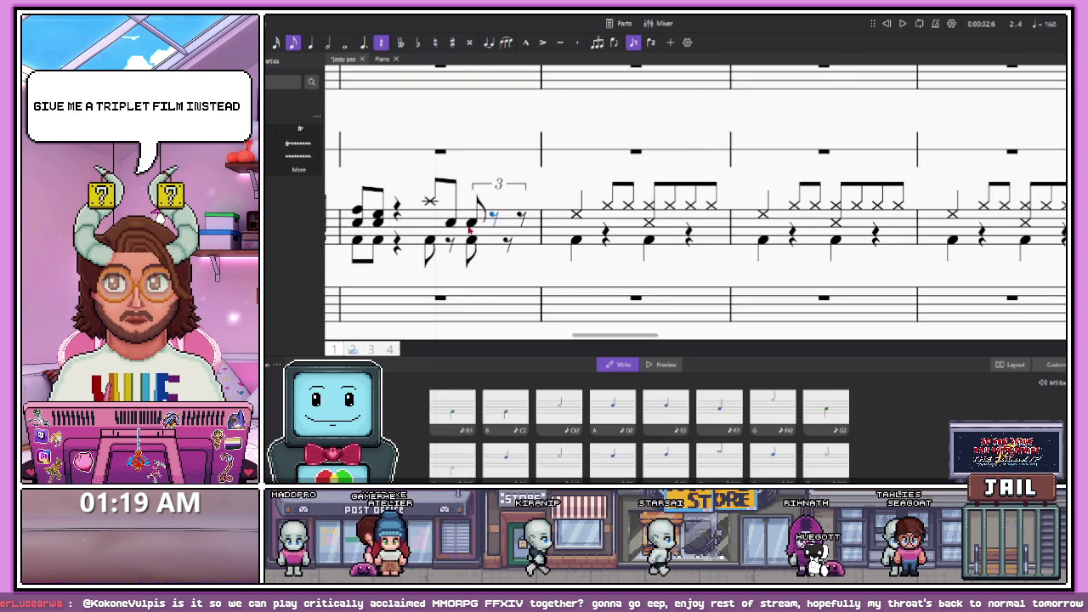
click(491, 217)
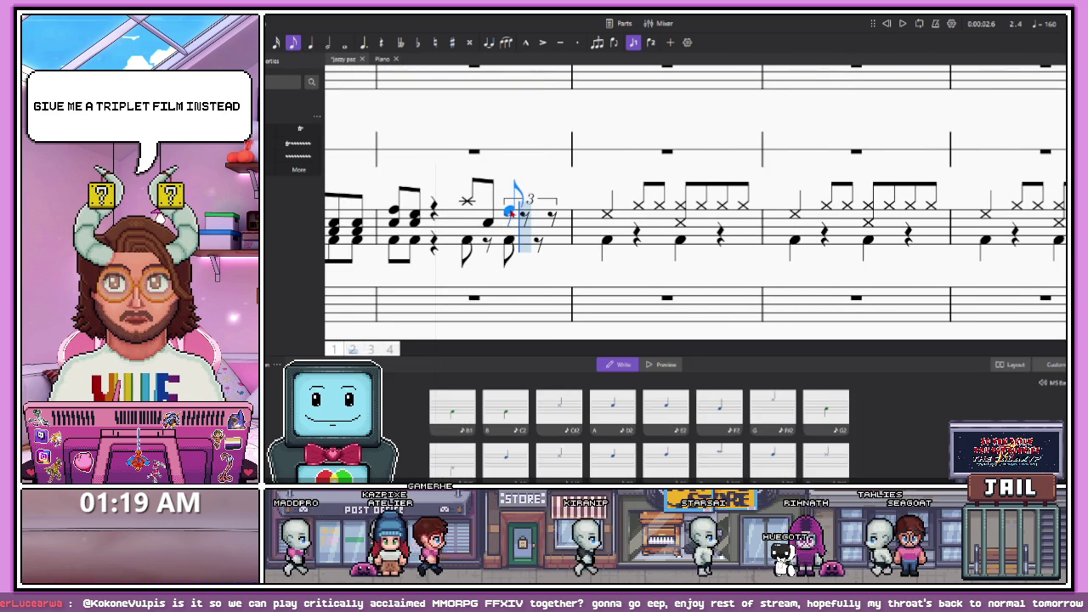
click(528, 220)
click(549, 220)
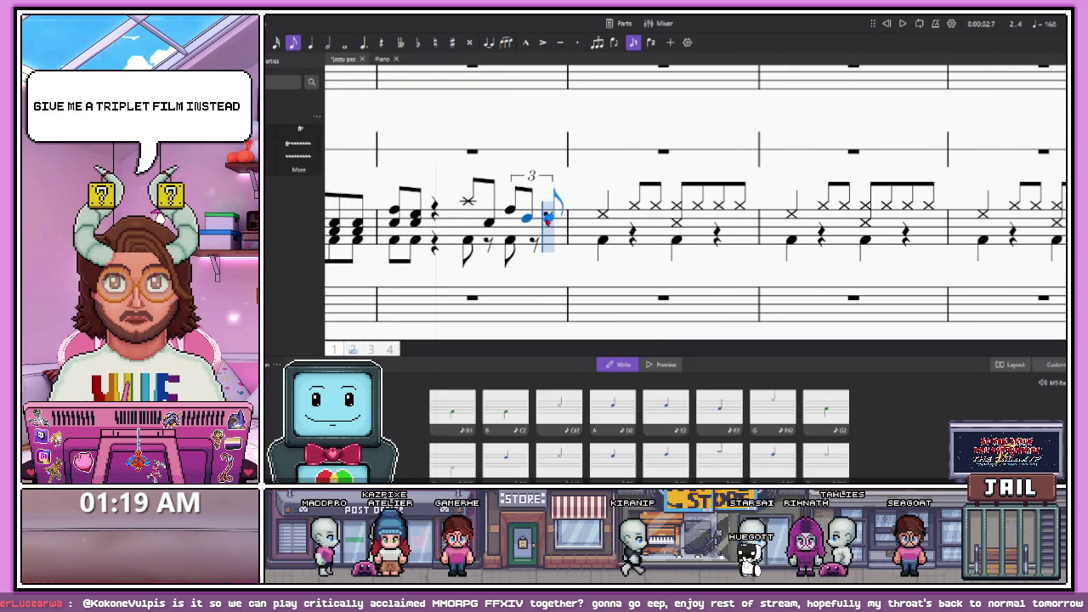
scroll(600, 202, down, 5)
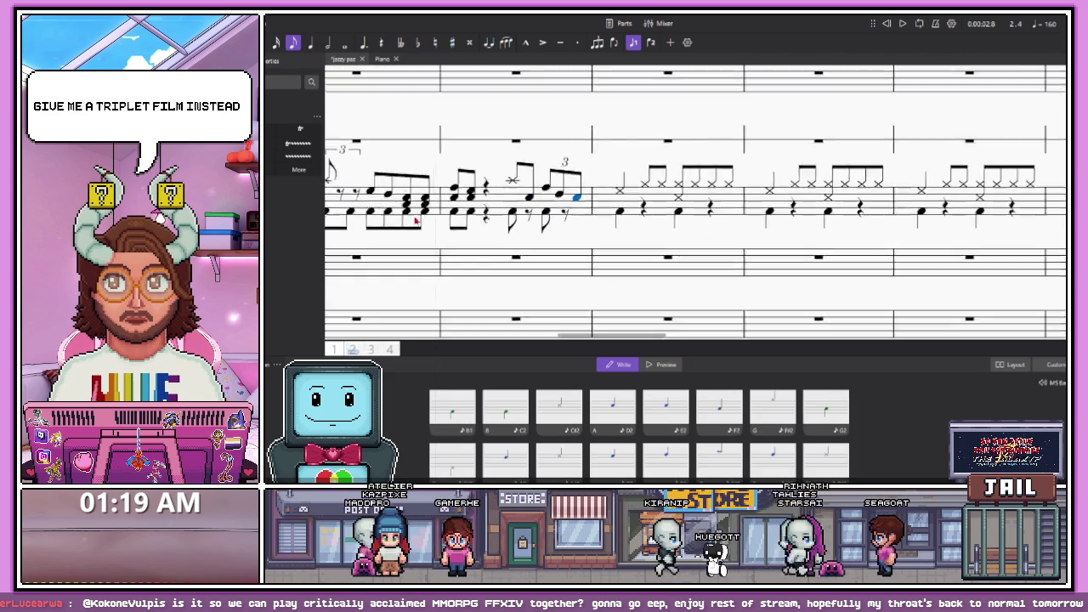
click(518, 210)
scroll(518, 210, up, 3)
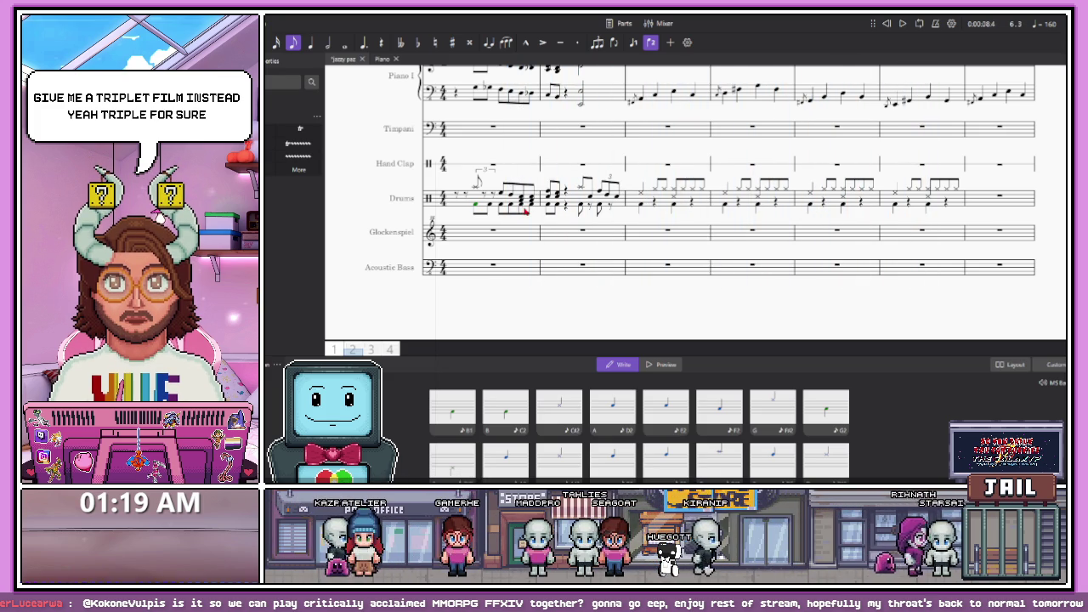
ctrl+scroll(524, 211, down, 3)
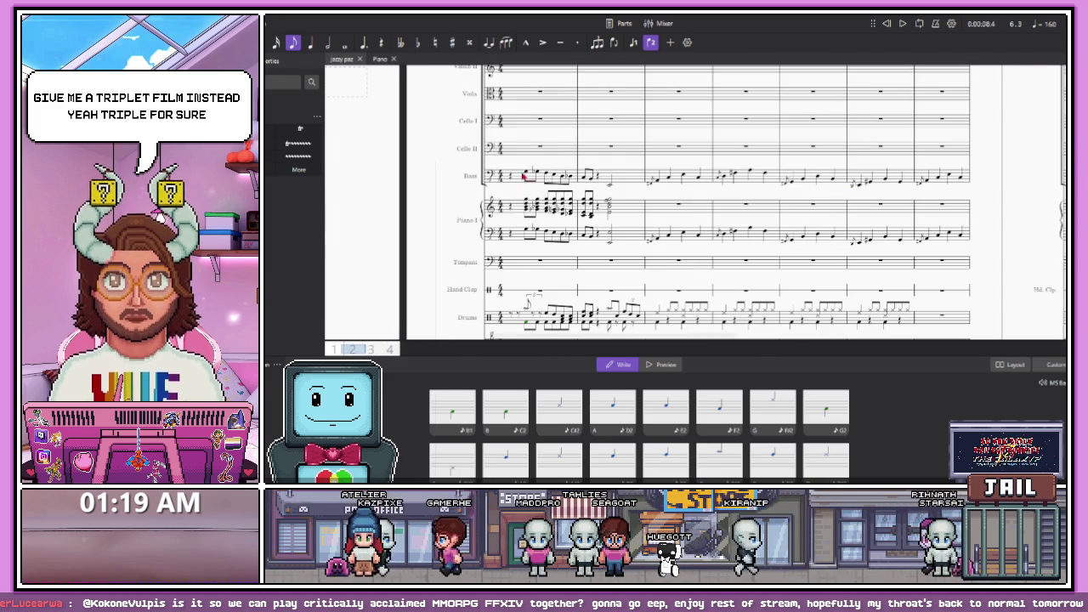
ctrl+scroll(525, 176, down, 3)
key(F10)
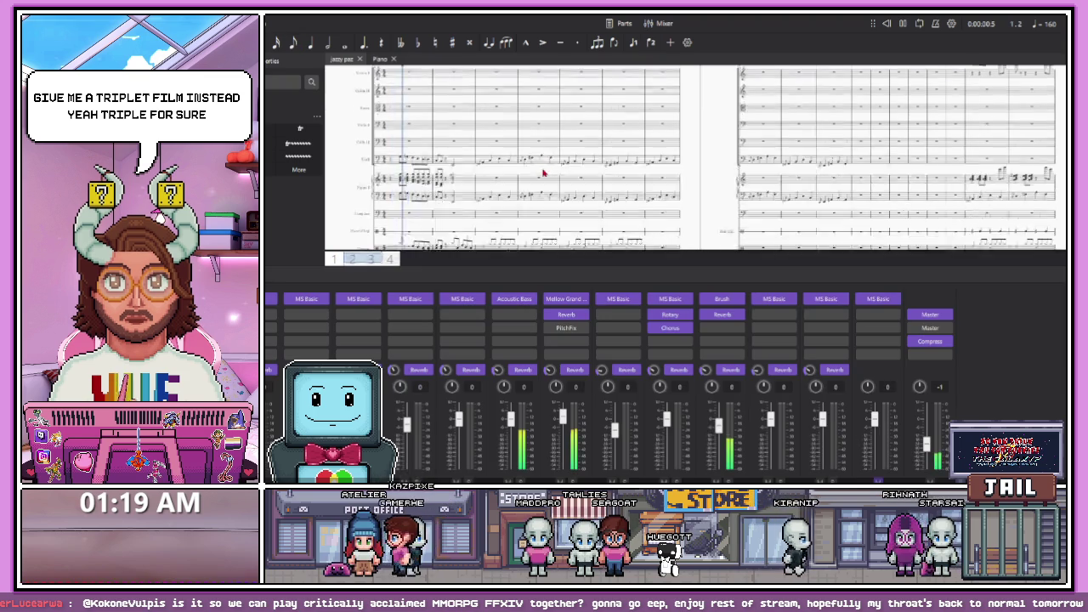
scroll(487, 183, down, 2)
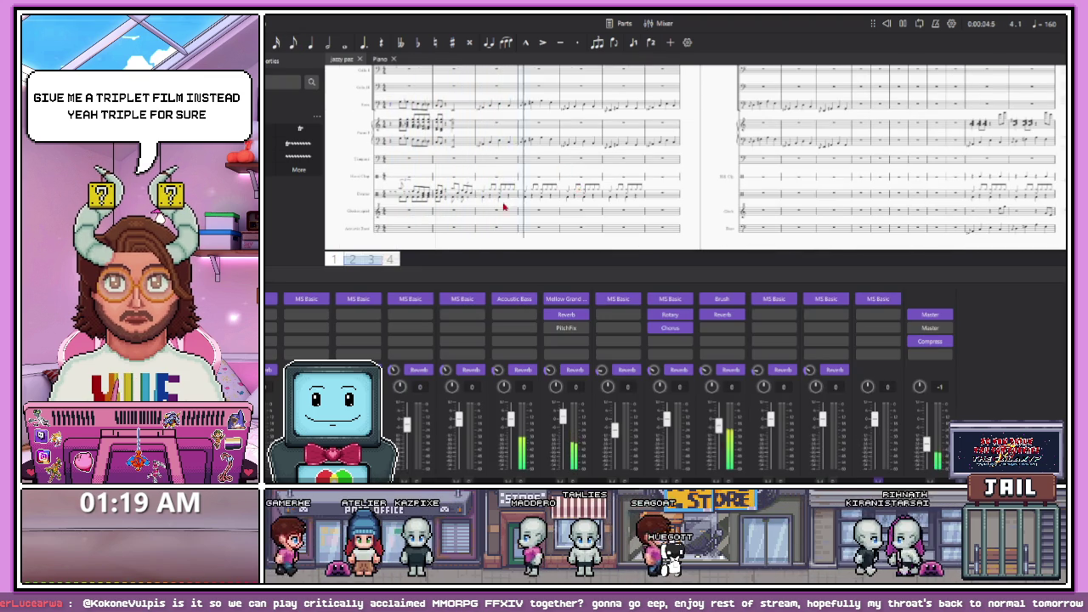
ctrl+scroll(505, 204, up, 2)
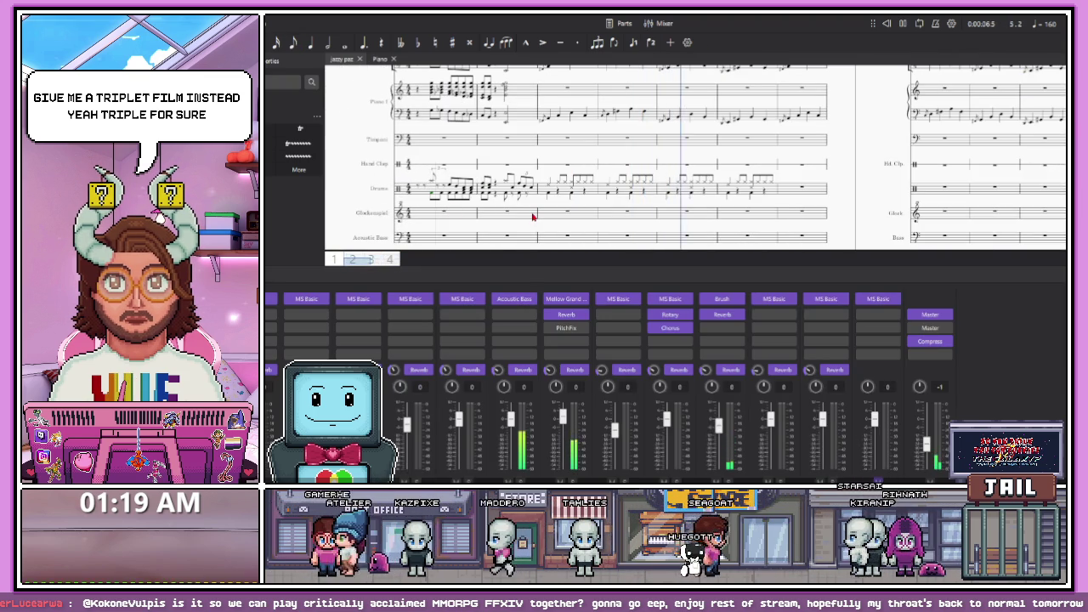
ctrl+scroll(539, 216, down, 3)
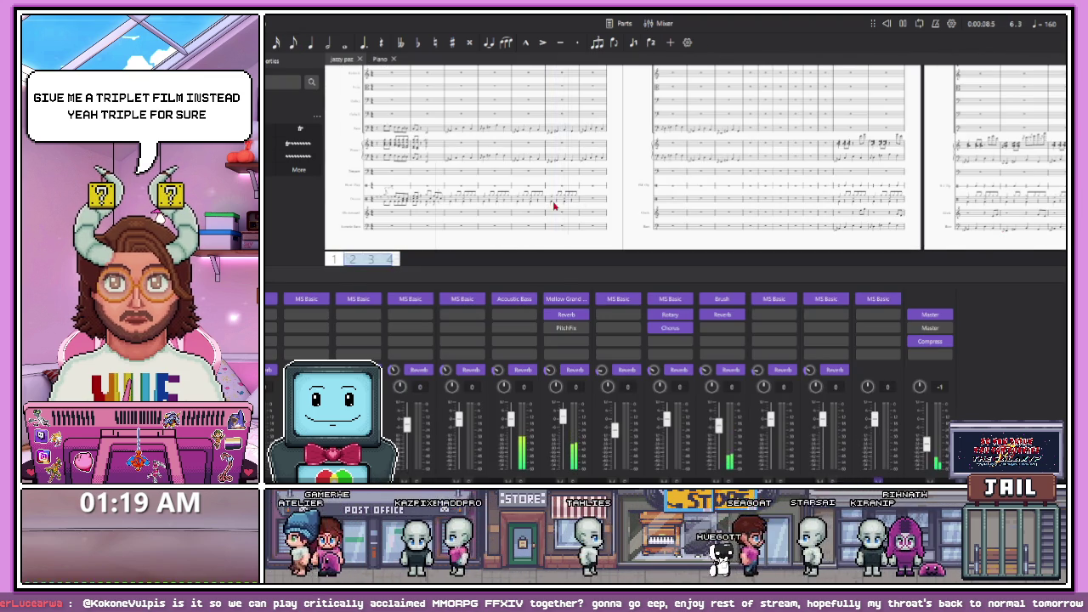
ctrl+scroll(552, 208, up, 2)
click(617, 201)
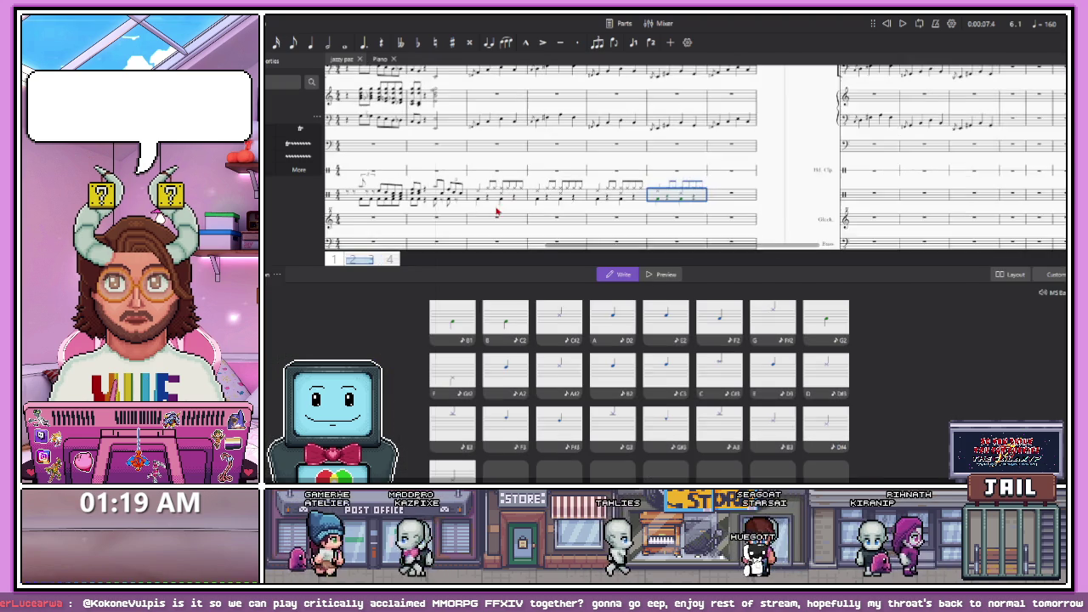
Add an eighth drum note in bar 2 and lengthen the previous note to a quarter
ctrl+scroll(595, 211, up, 3)
ctrl+scroll(478, 188, up, 2)
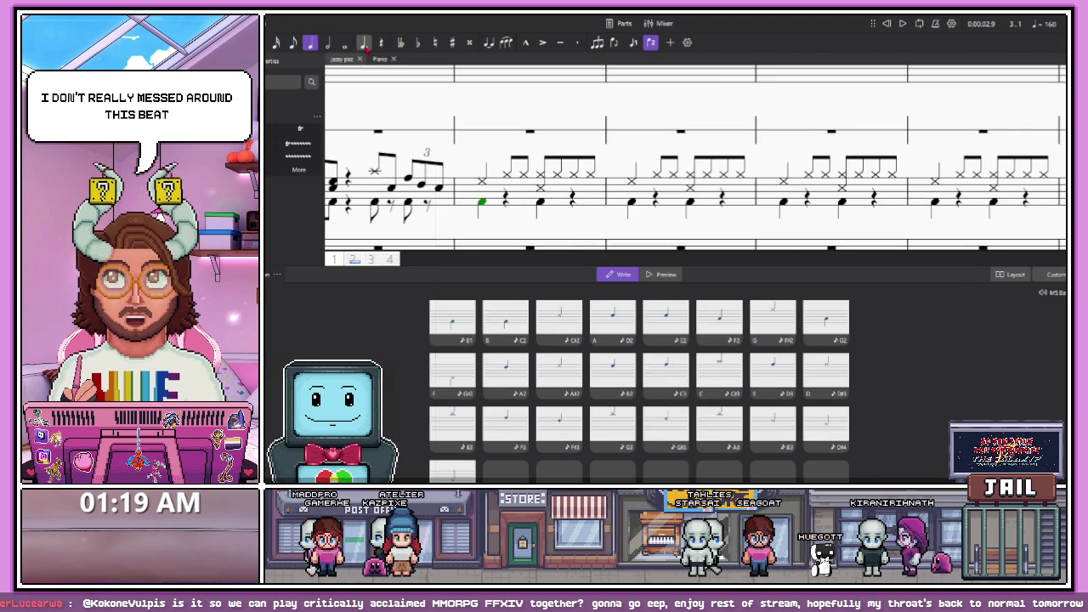
click(292, 43)
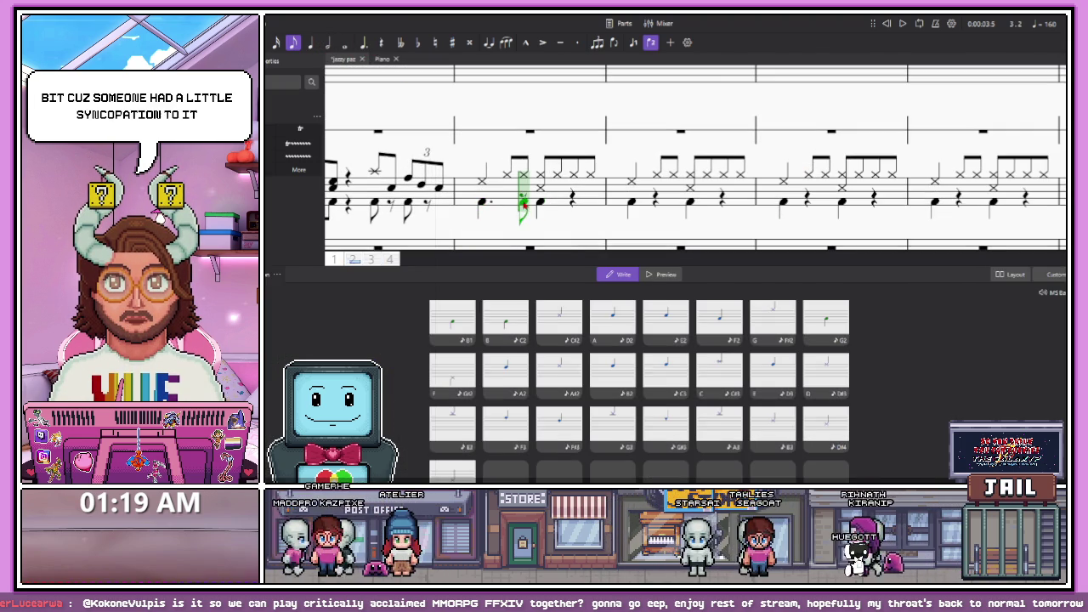
click(540, 206)
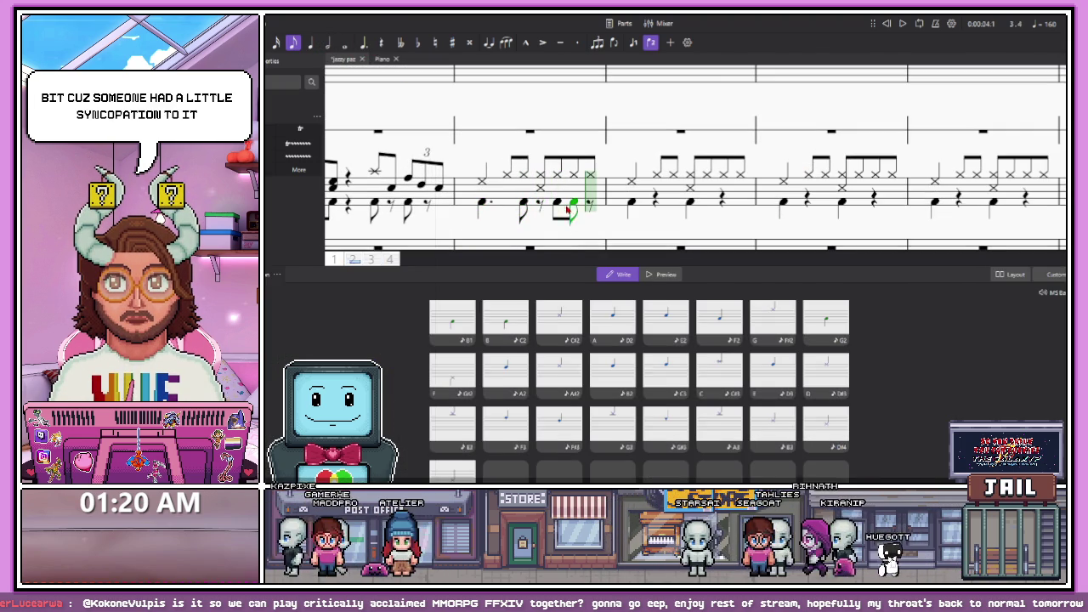
key(Left)
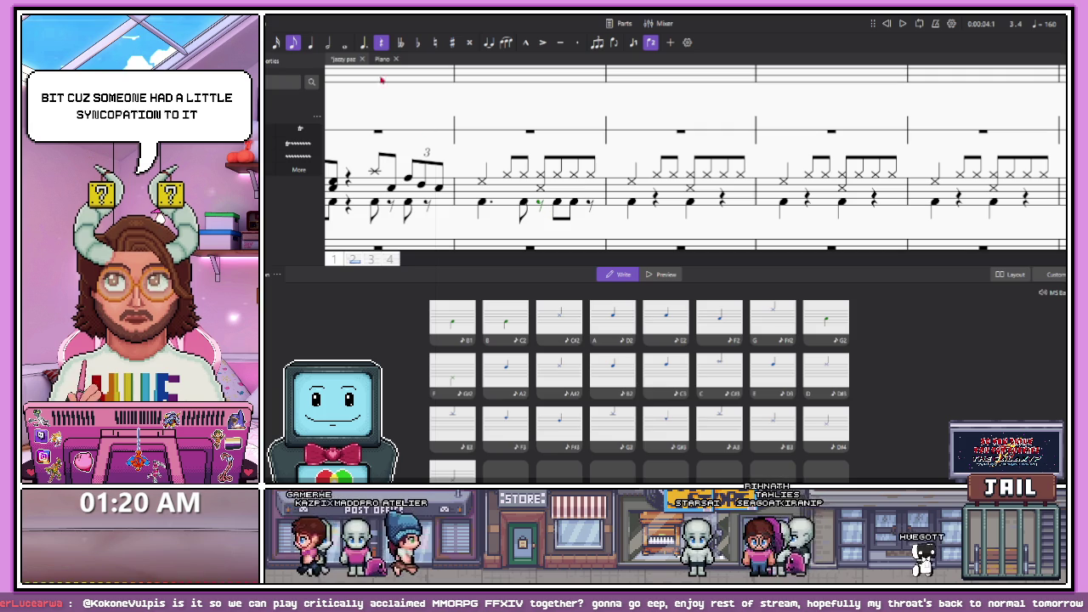
key(5)
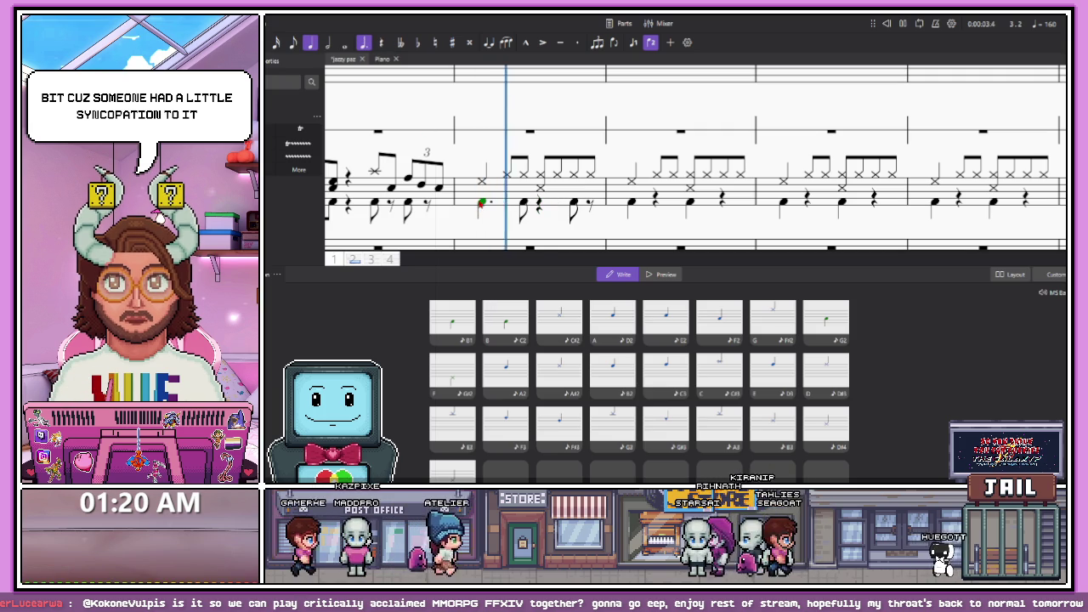
key(space)
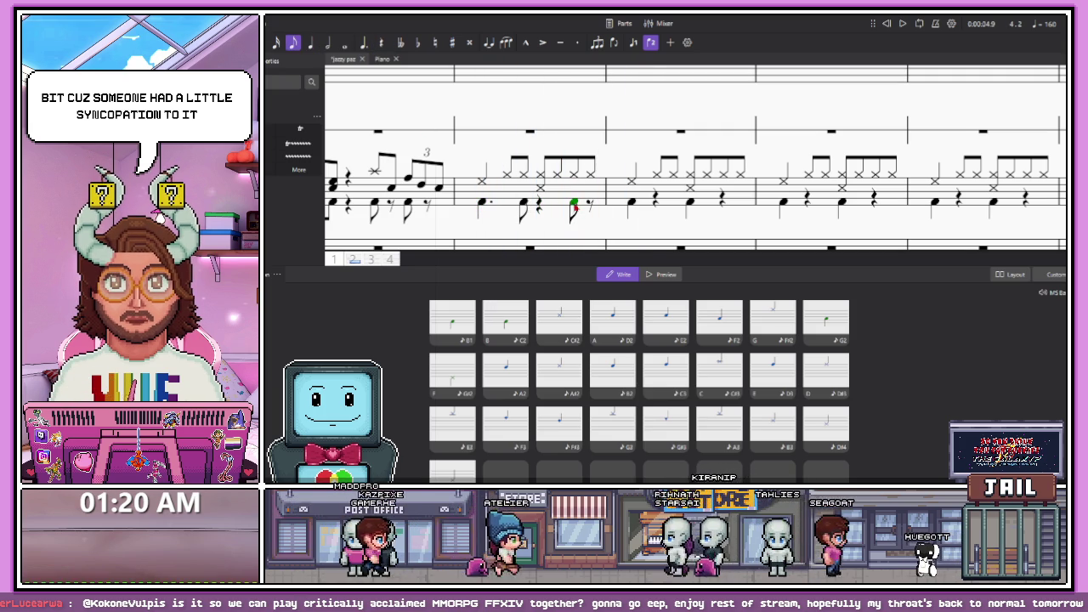
Make the first note of bar 2 an eighth, auditioning the syncopated groove
key(Left)
key(Left)
key(6)
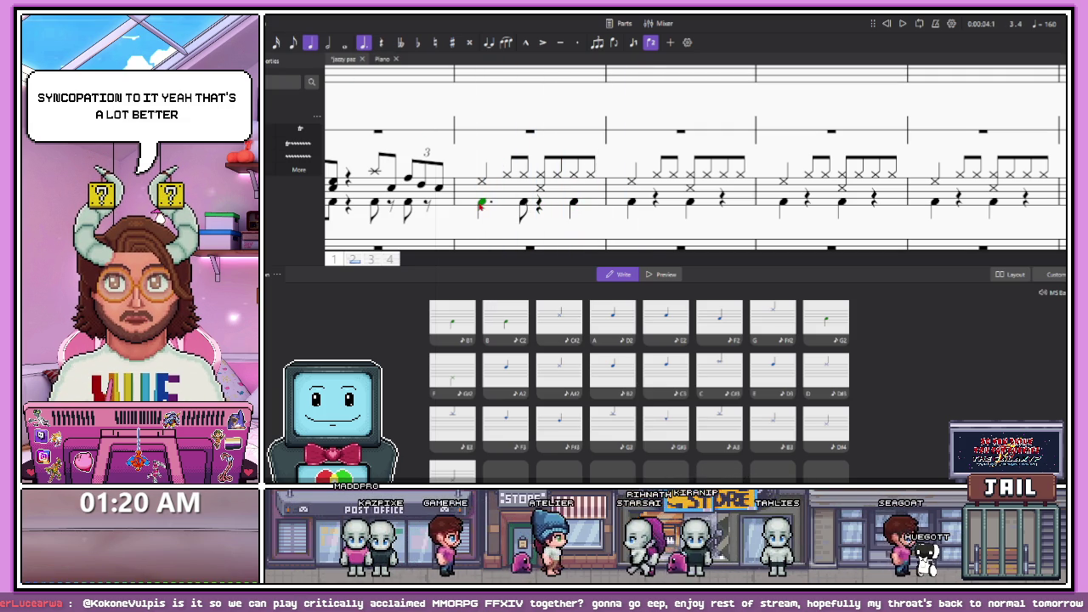
key(space)
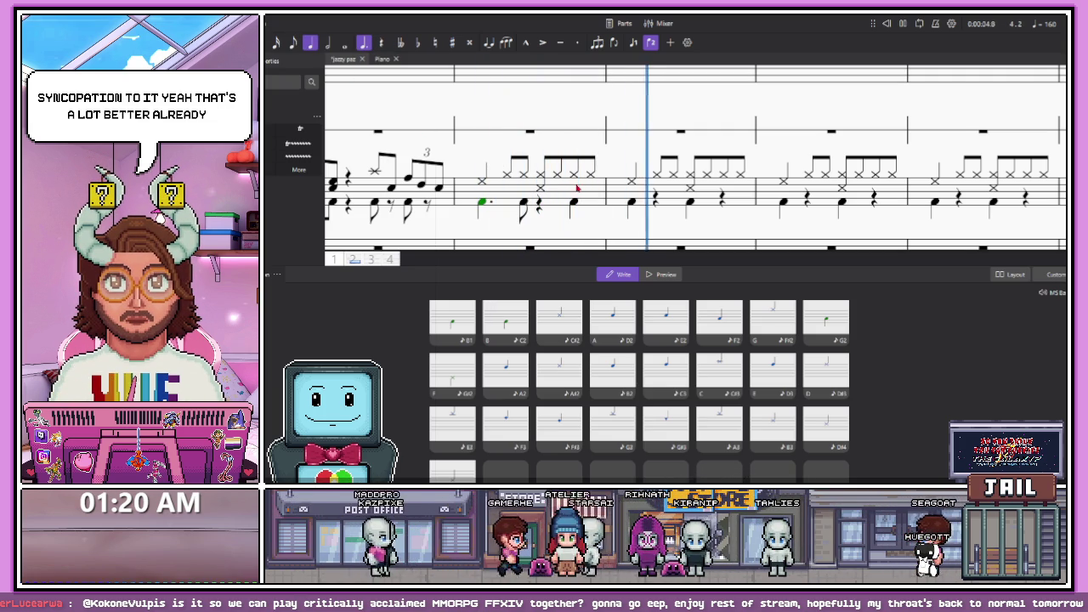
key(space)
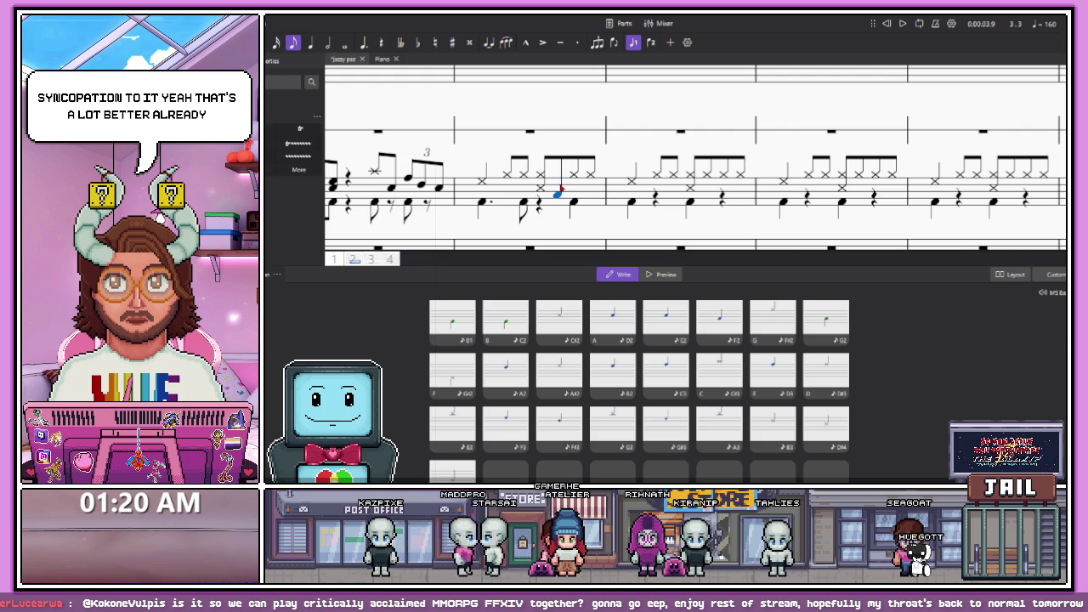
key(Left)
key(Left)
key(4)
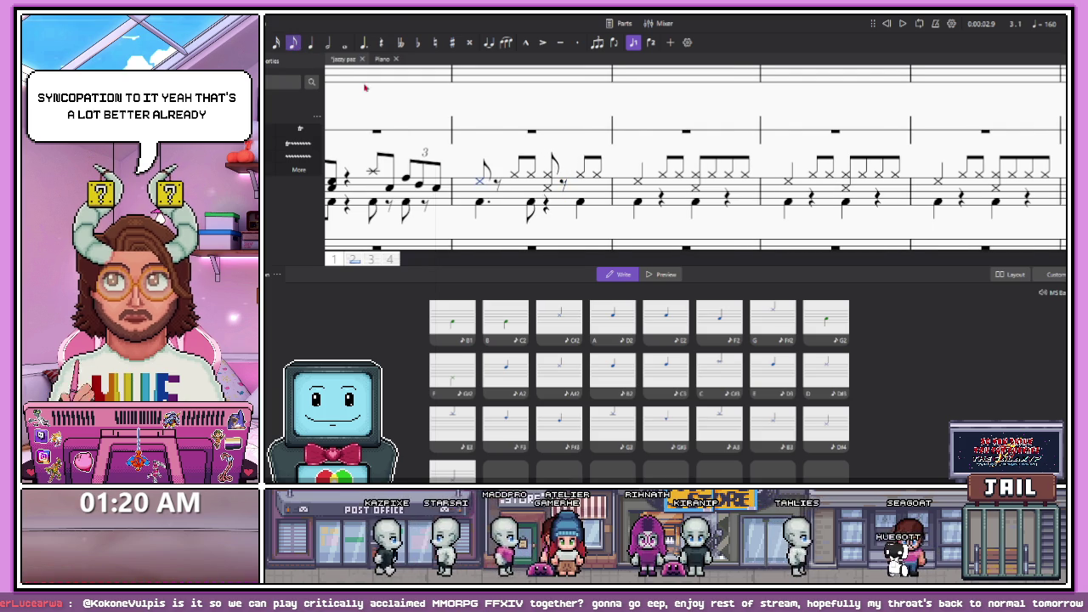
Select drum bar 2, then drum bar 3 as the target for its rhythm
click(482, 184)
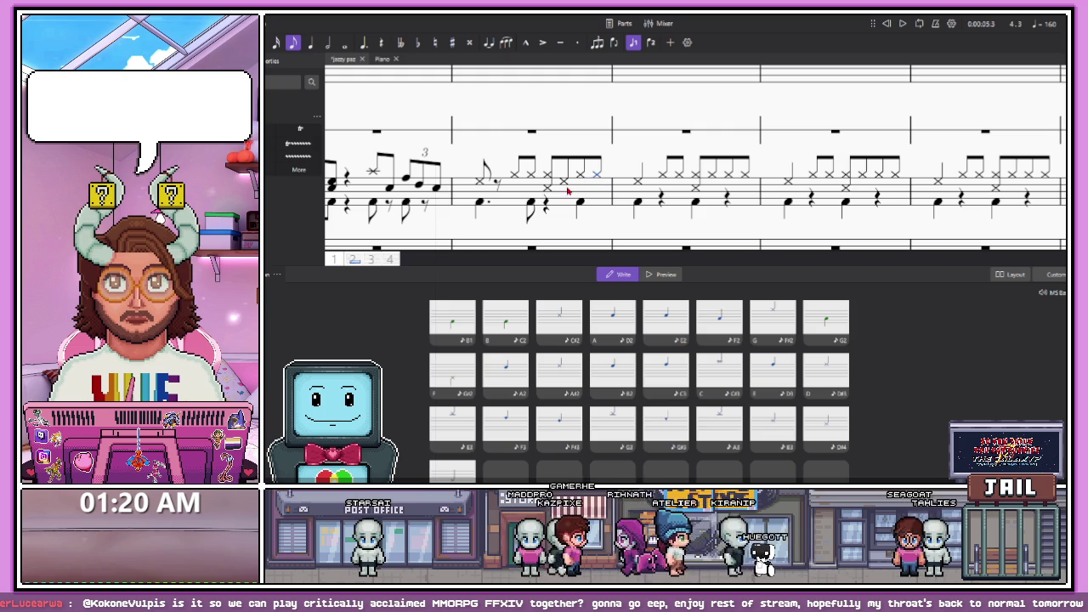
click(561, 196)
click(650, 197)
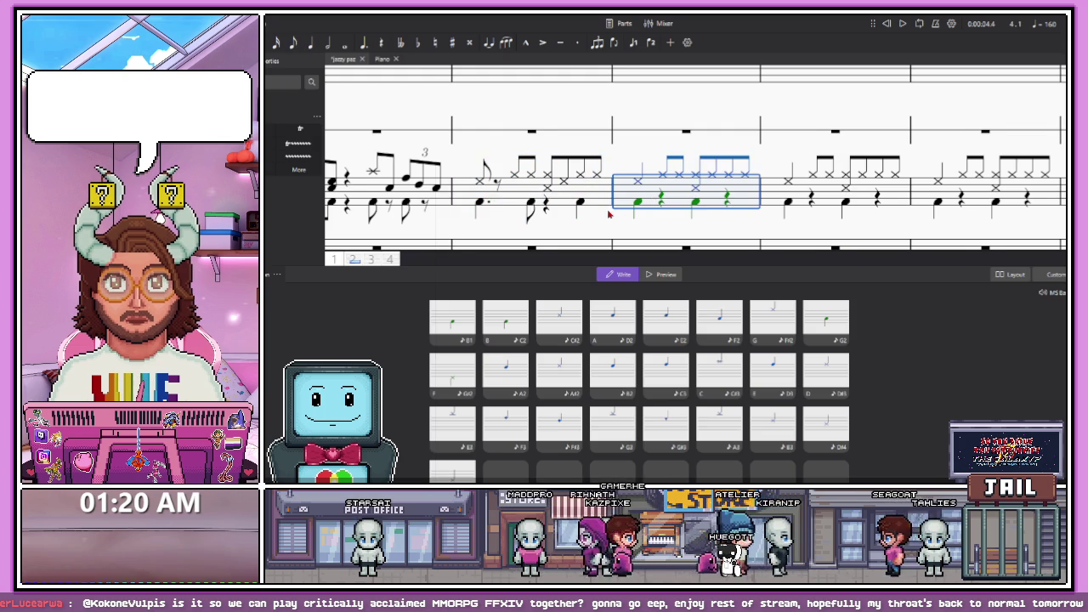
Paste the bar 2 rhythm into bar 3 and return to percussion note input
key(ctrl+v)
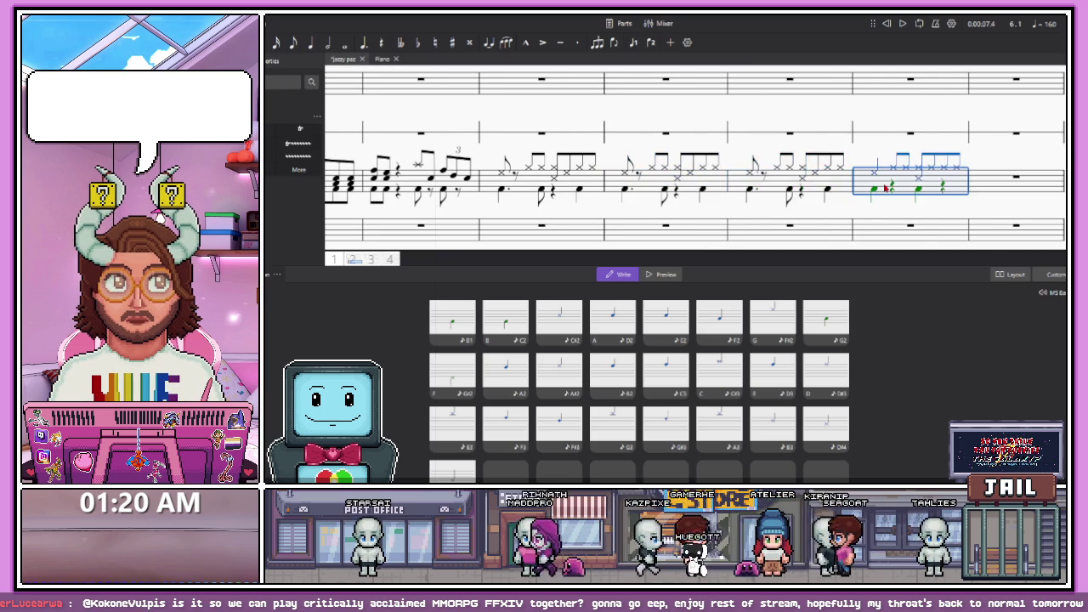
scroll(675, 193, down, 2)
click(615, 193)
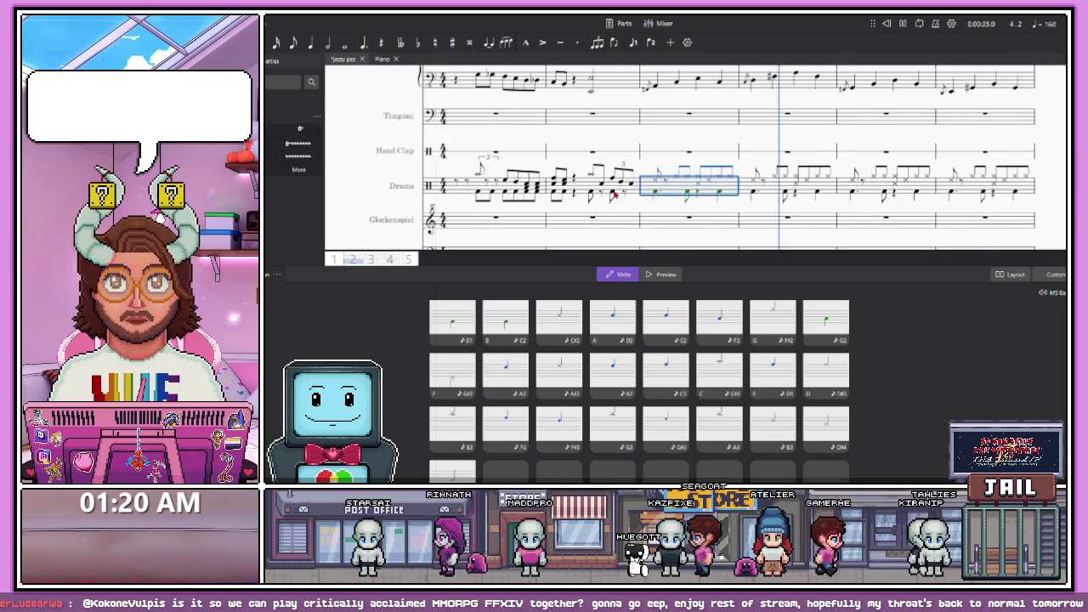
scroll(615, 194, up, 2)
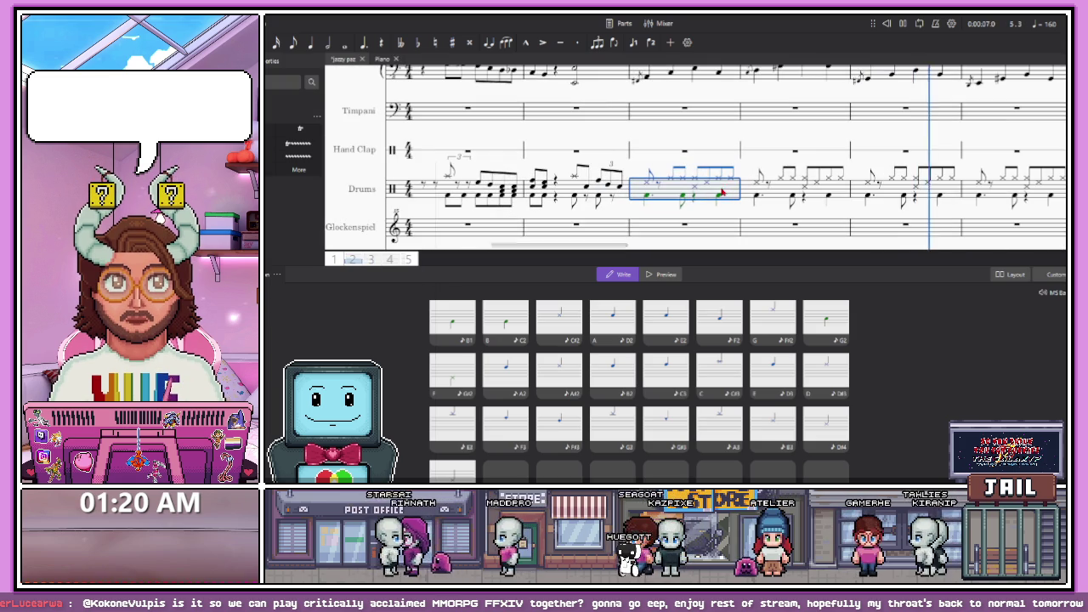
scroll(629, 201, up, 2)
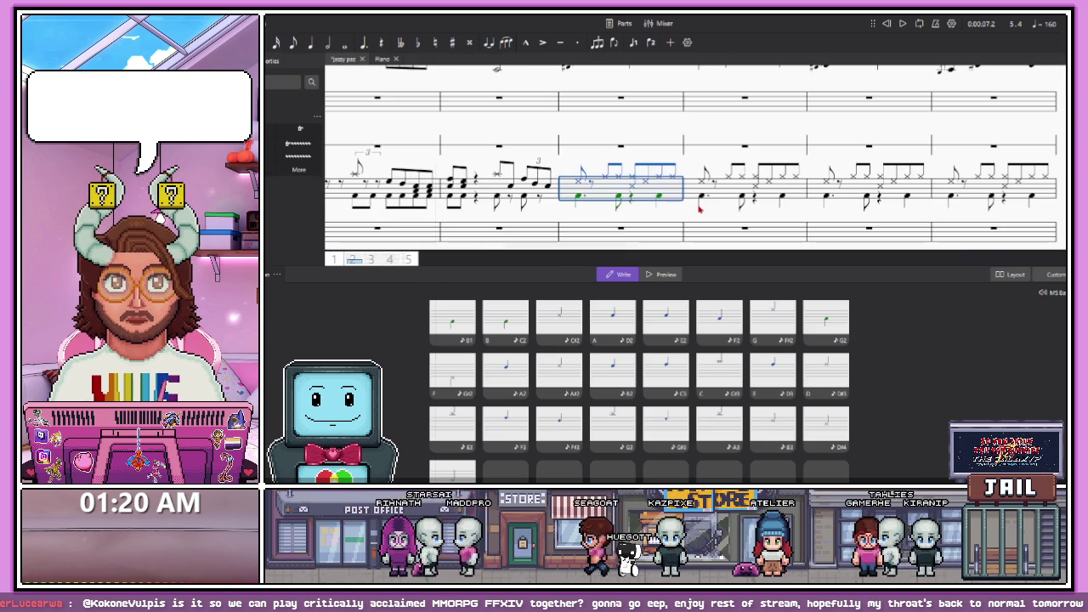
key(F10)
scroll(676, 200, up, 3)
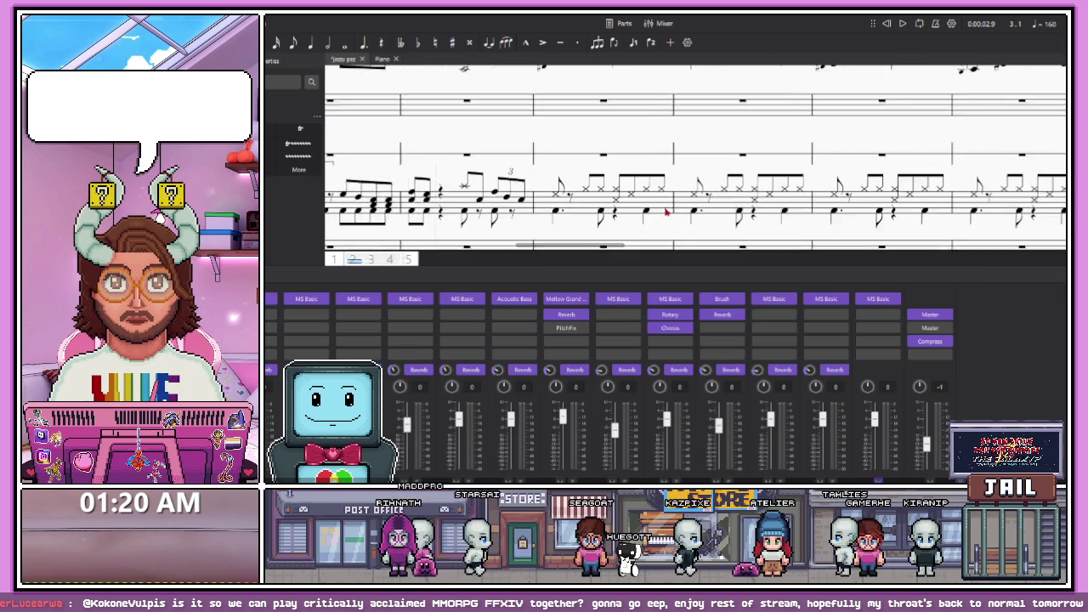
key(n)
scroll(723, 187, down, 1)
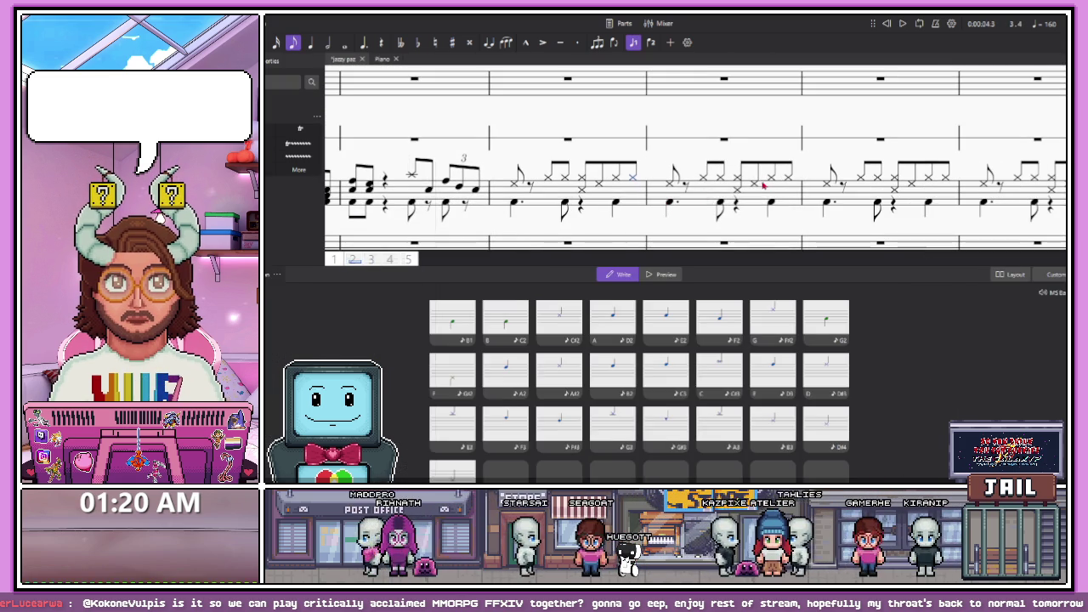
Place a triplet hi-hat note at the end of bar 3 using quarter and eighth durations
key(5)
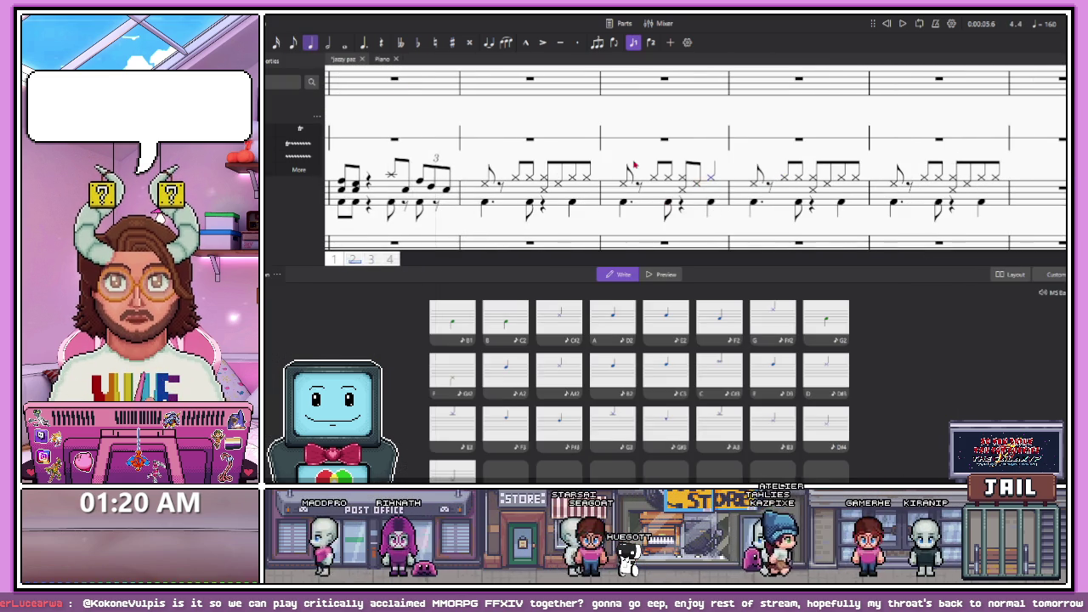
scroll(701, 190, down, 2)
scroll(701, 190, up, 2)
key(4)
click(736, 182)
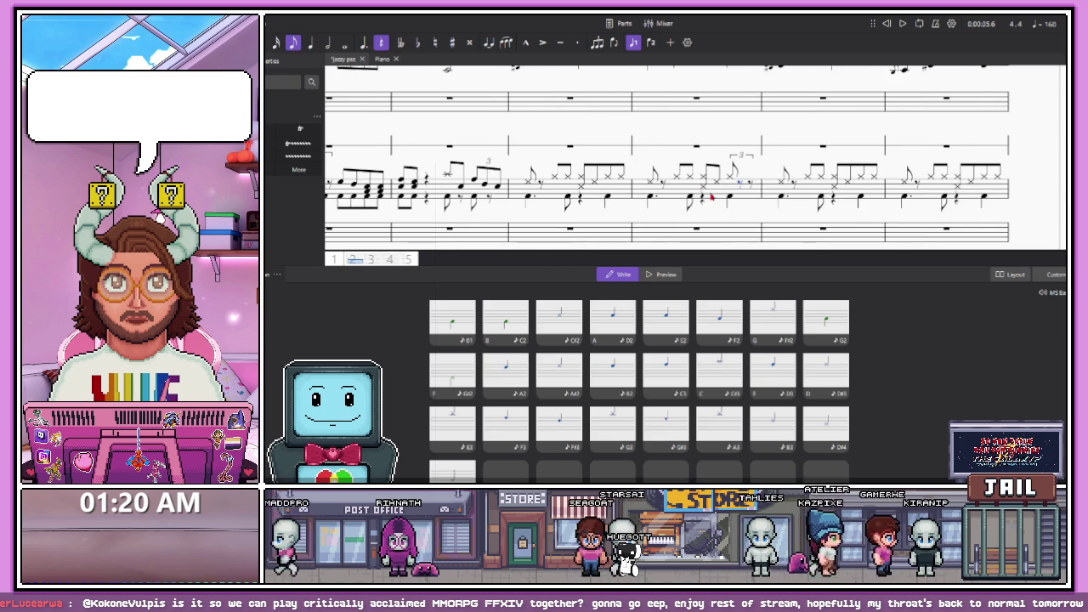
scroll(739, 189, up, 1)
scroll(742, 193, up, 2)
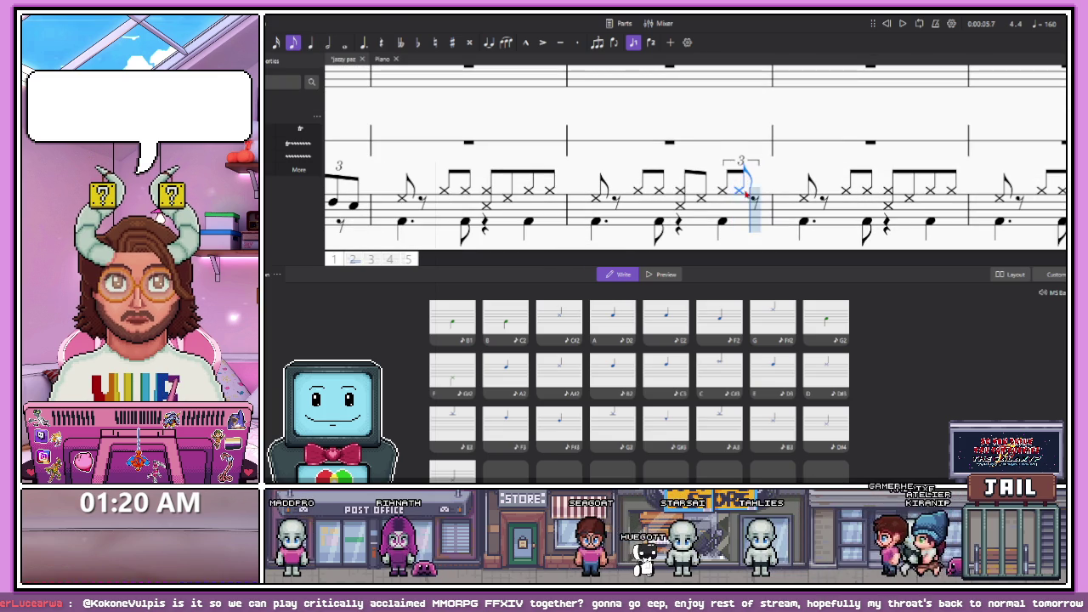
scroll(785, 192, down, 2)
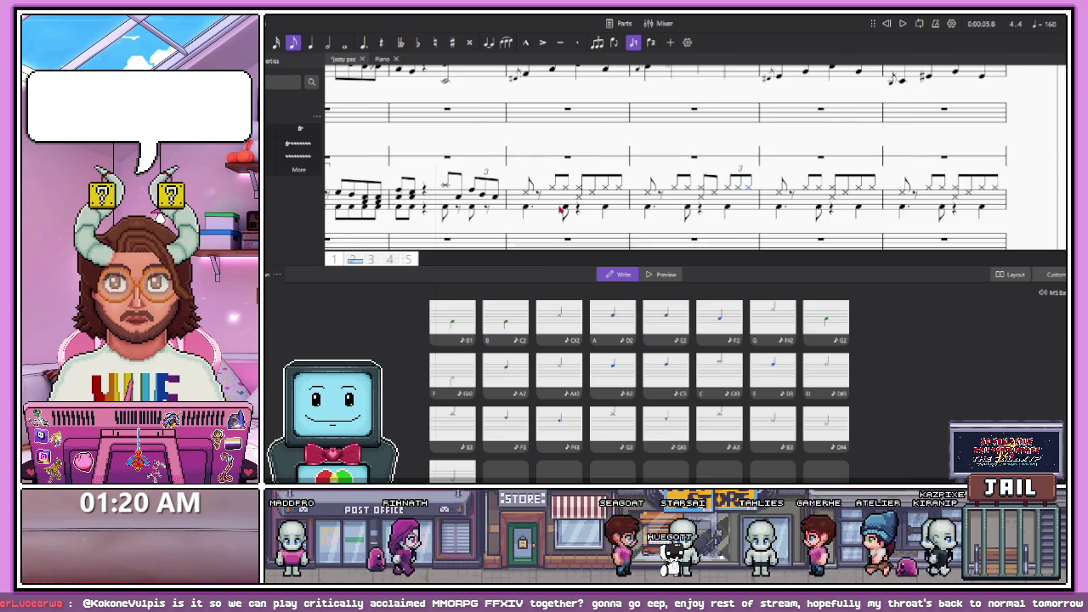
Shorten the dotted bass drum note in bar 3 to an eighth, play back, then select bars 2–3
click(619, 208)
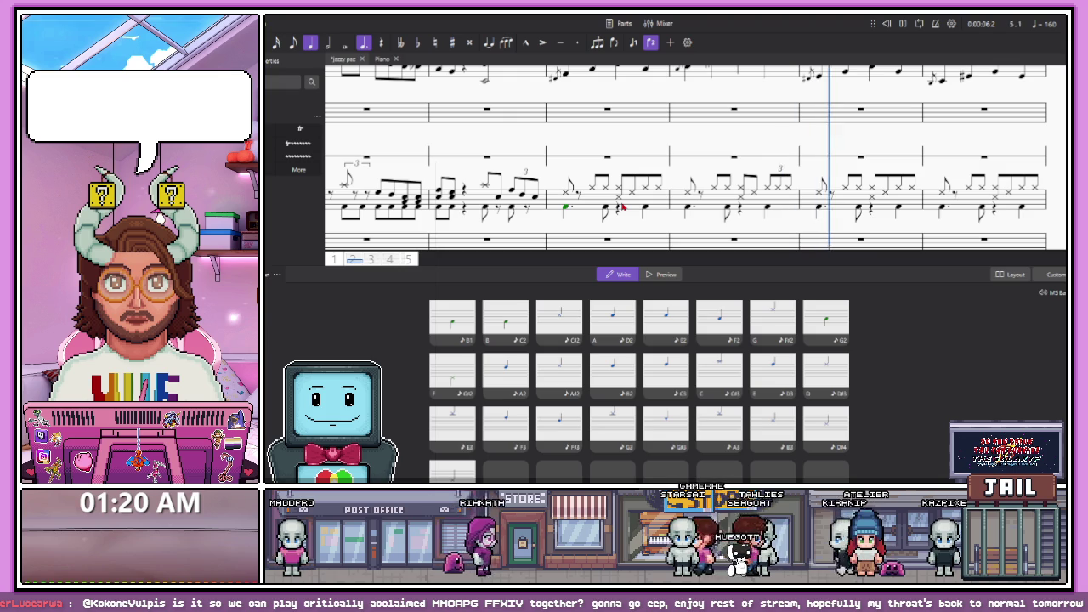
scroll(622, 207, down, 1)
scroll(769, 196, up, 2)
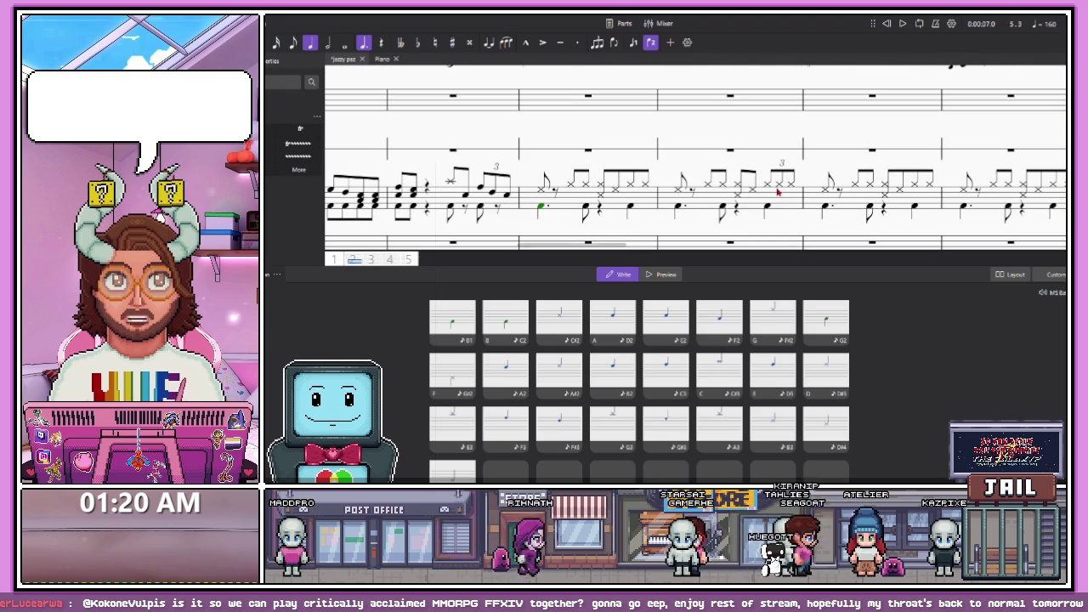
key(4)
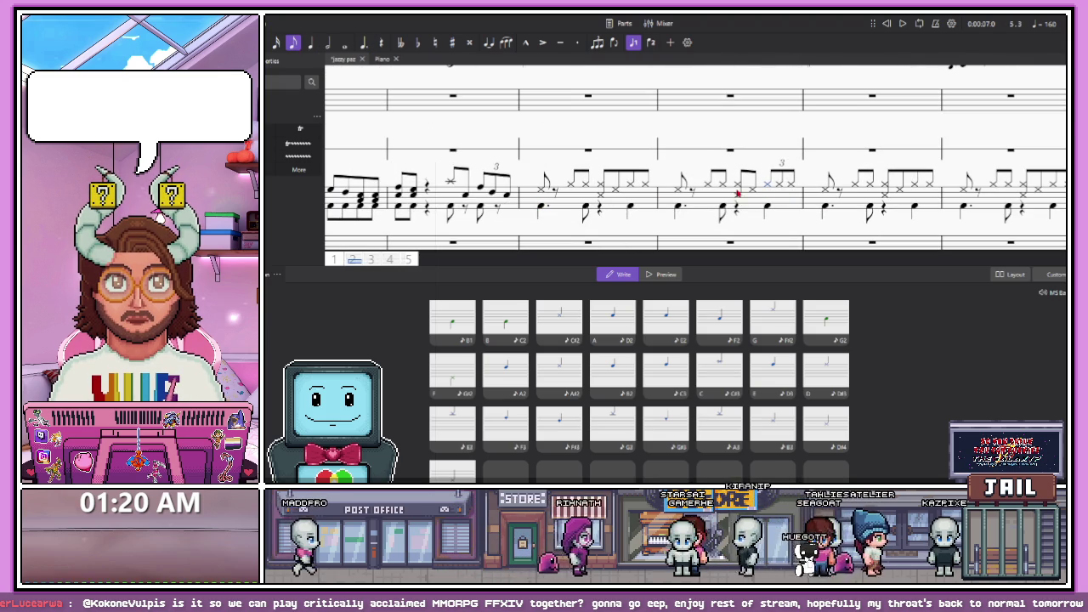
click(740, 192)
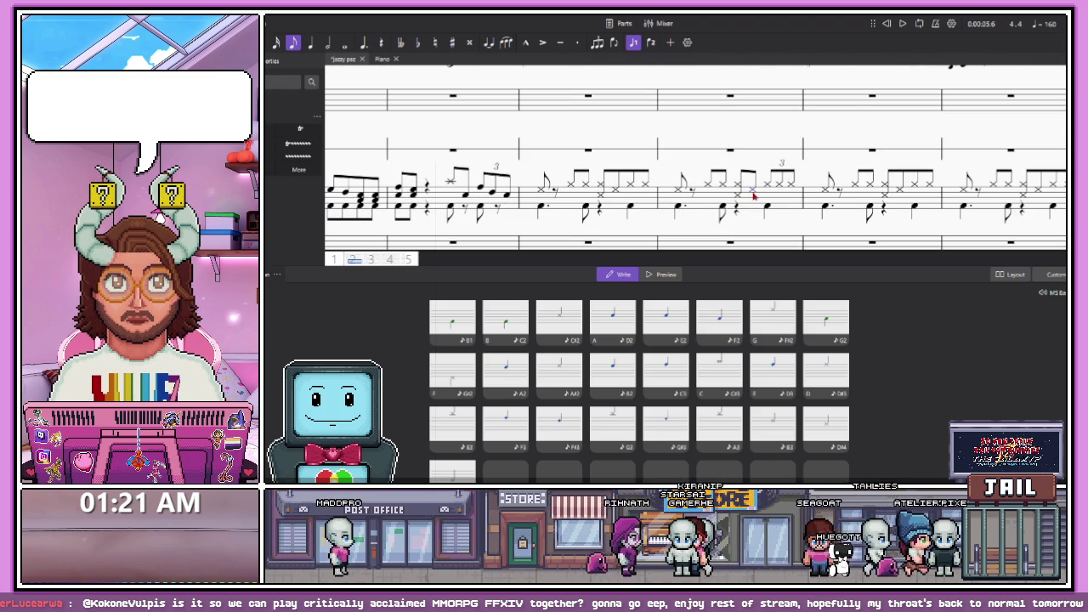
click(545, 194)
key(space)
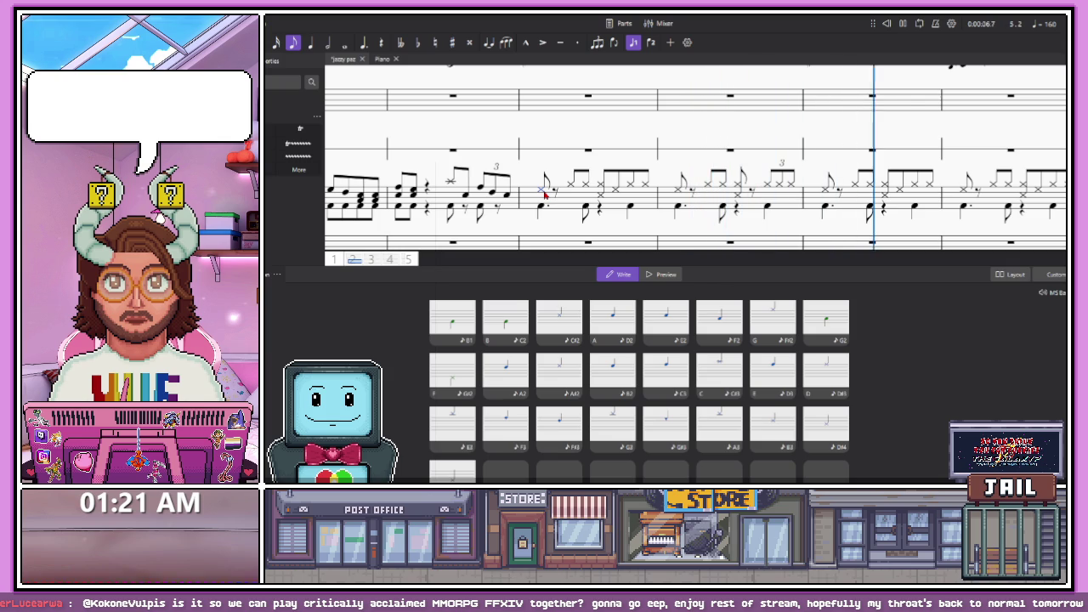
click(723, 213)
shift+click(562, 196)
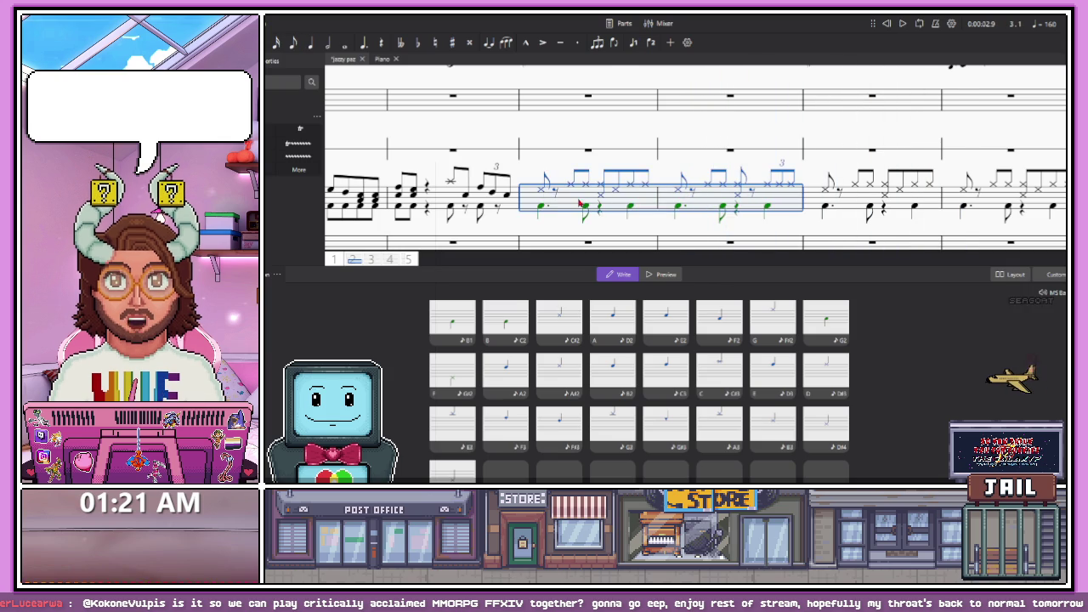
Repeat drum bars 2–3 twice with R, toggle the mixer, and play the groove back
scroll(562, 196, down, 3)
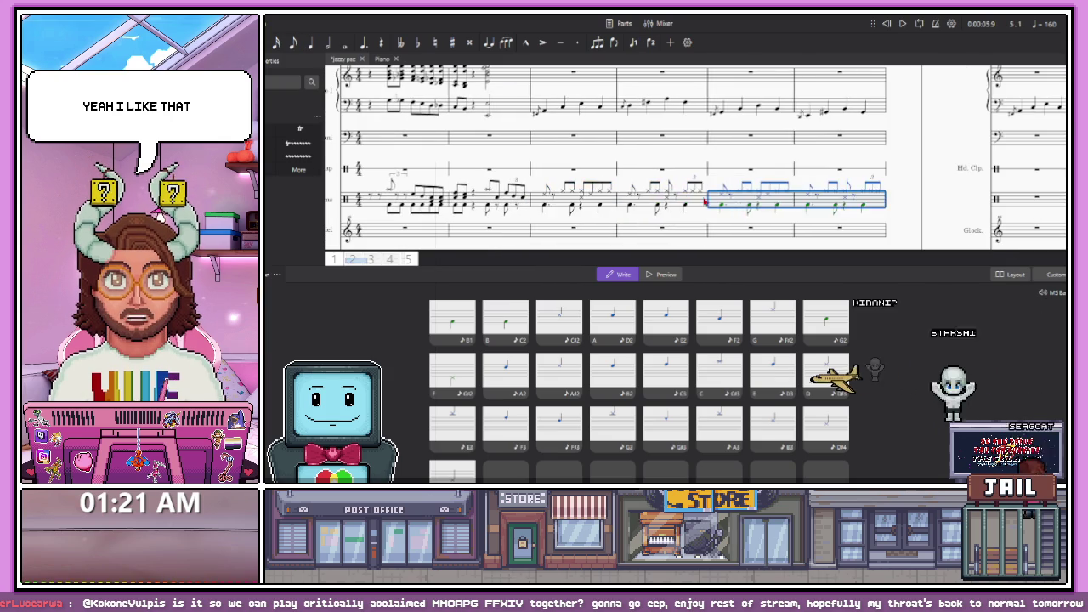
scroll(855, 213, down, 2)
key(r)
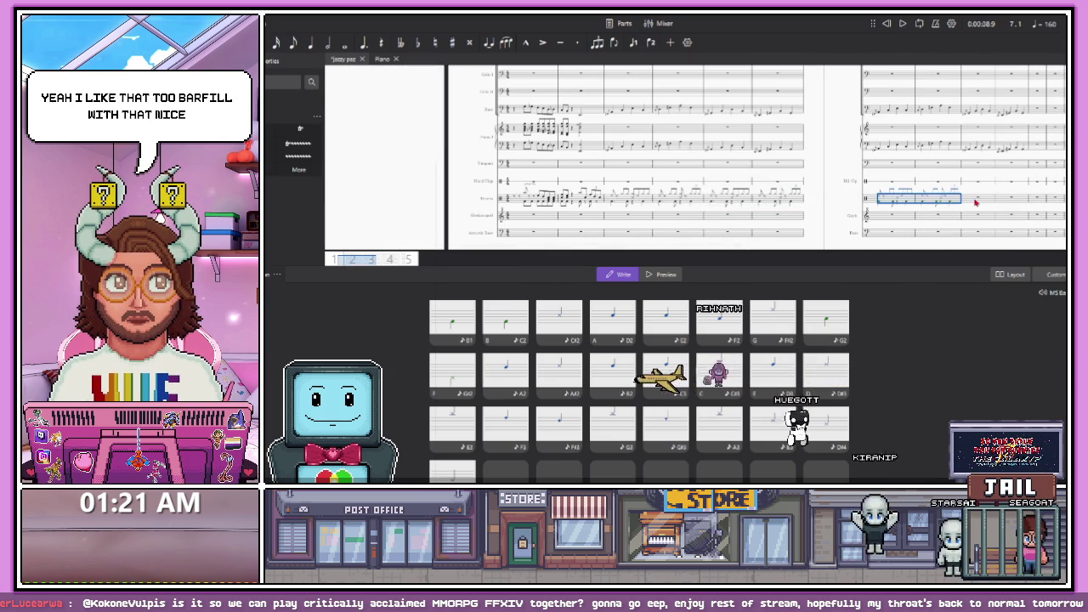
key(r)
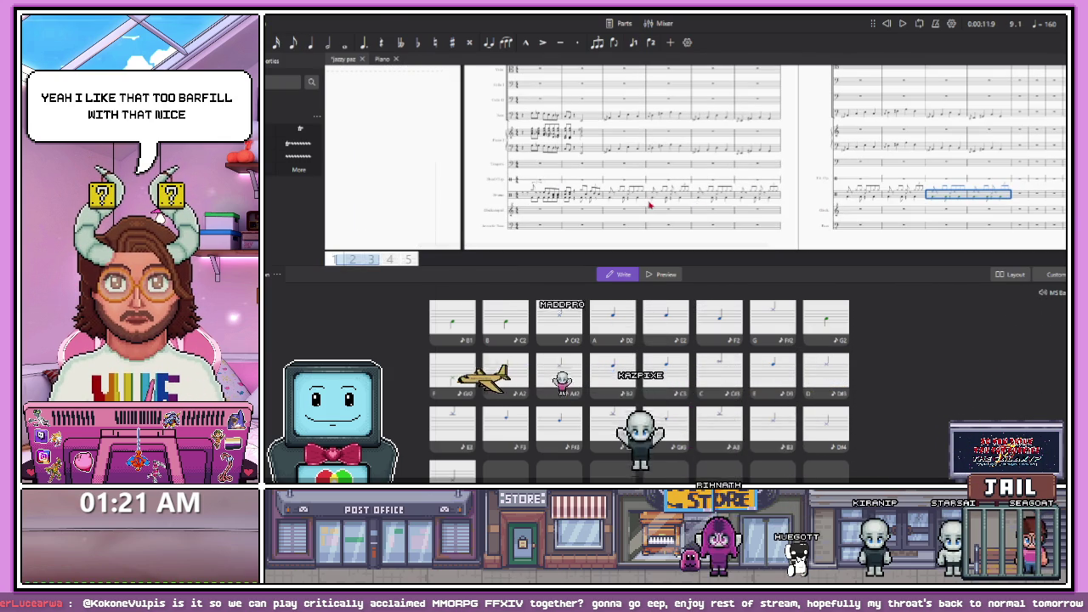
key(F10)
key(n)
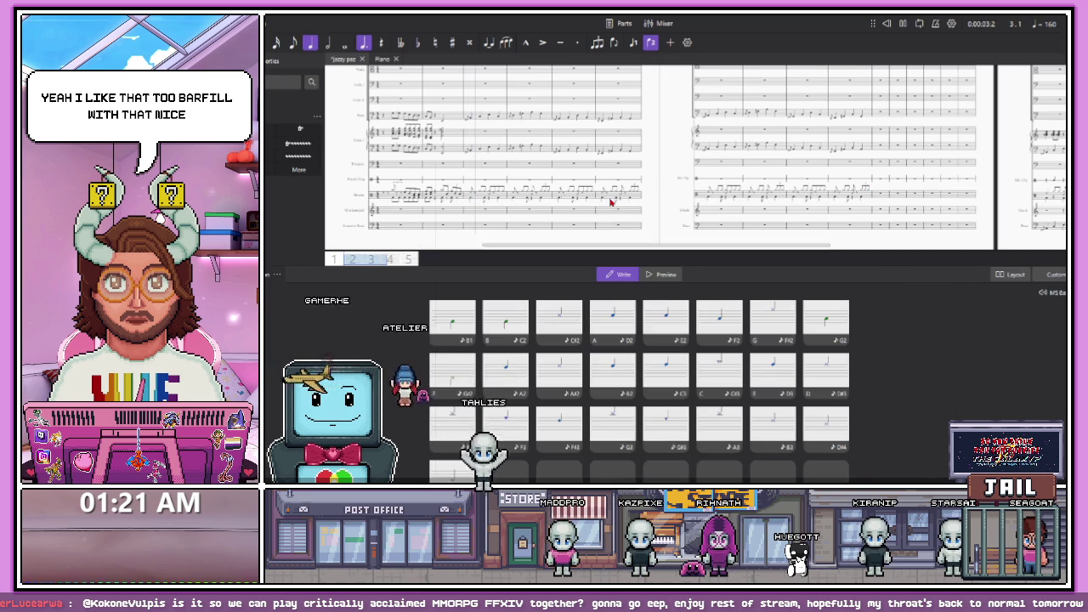
scroll(630, 199, up, 5)
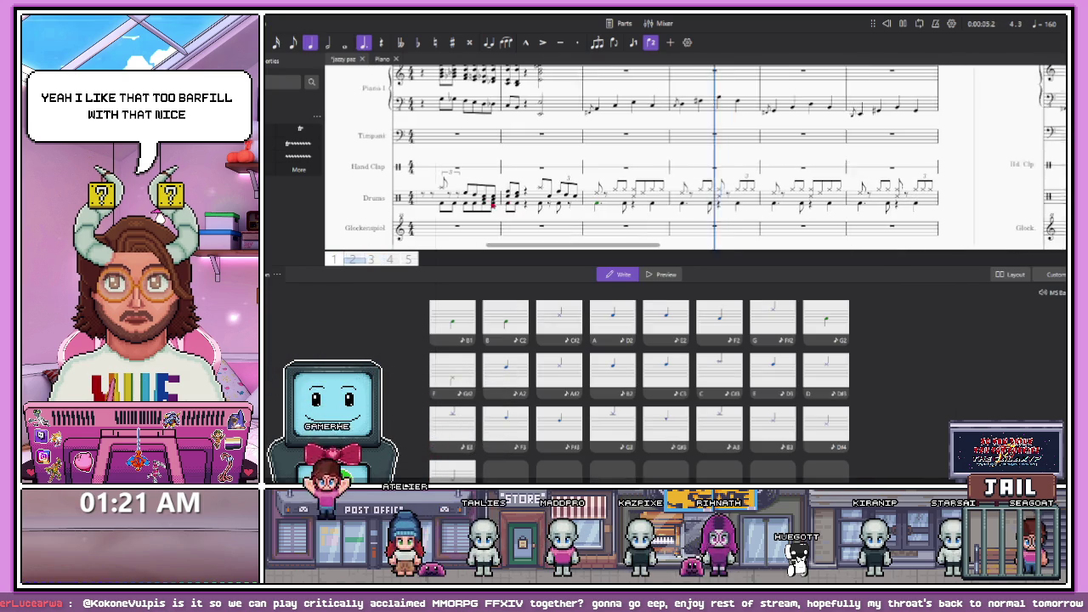
key(space)
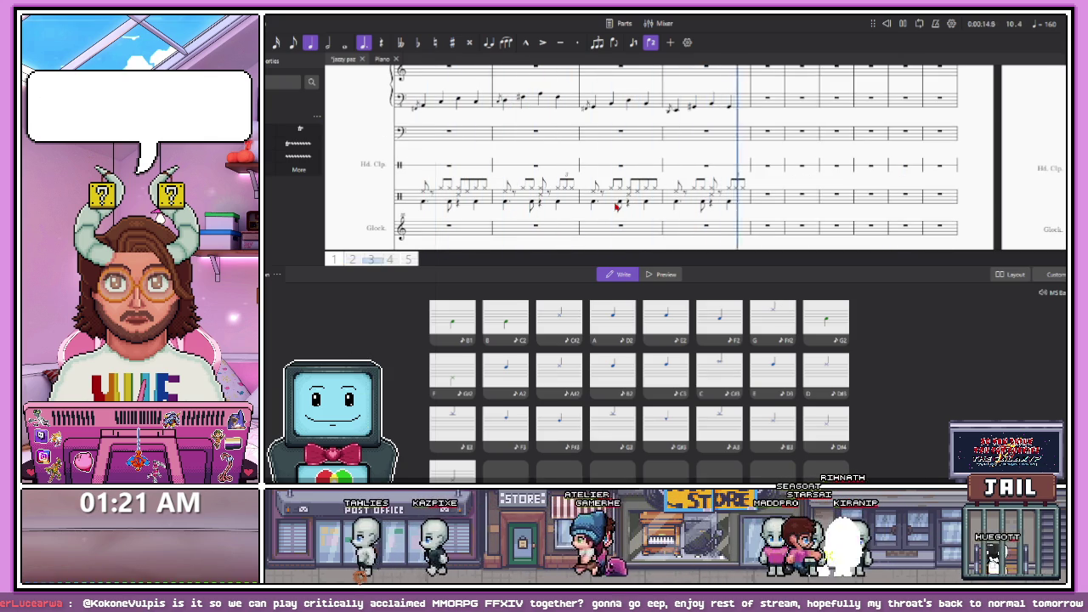
scroll(690, 198, up, 3)
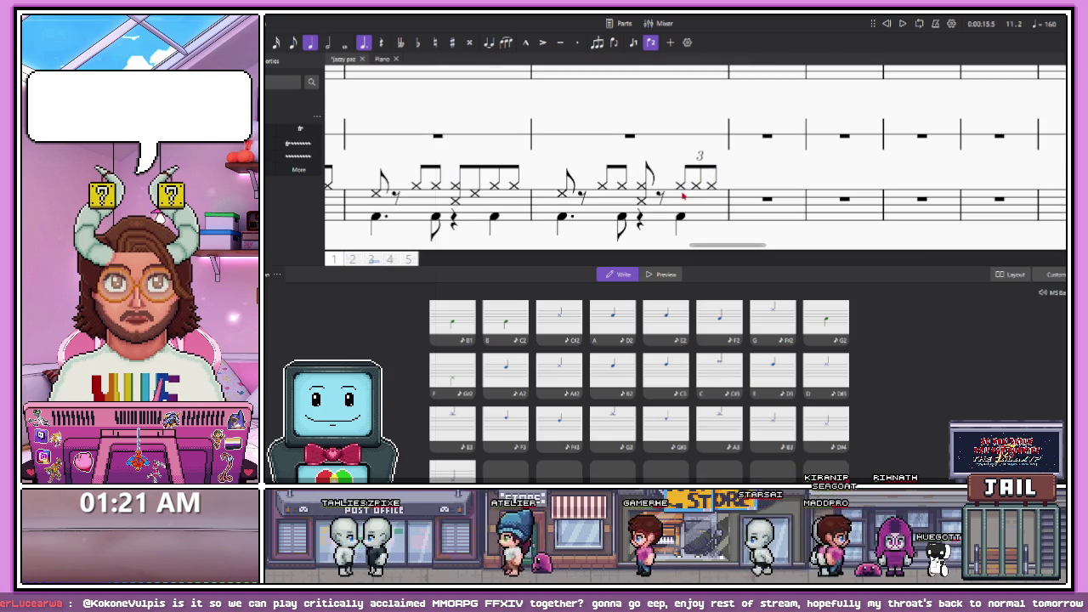
Make the hi-hat note a quarter and turn the bar's final rests into eighth-note triplets
click(662, 198)
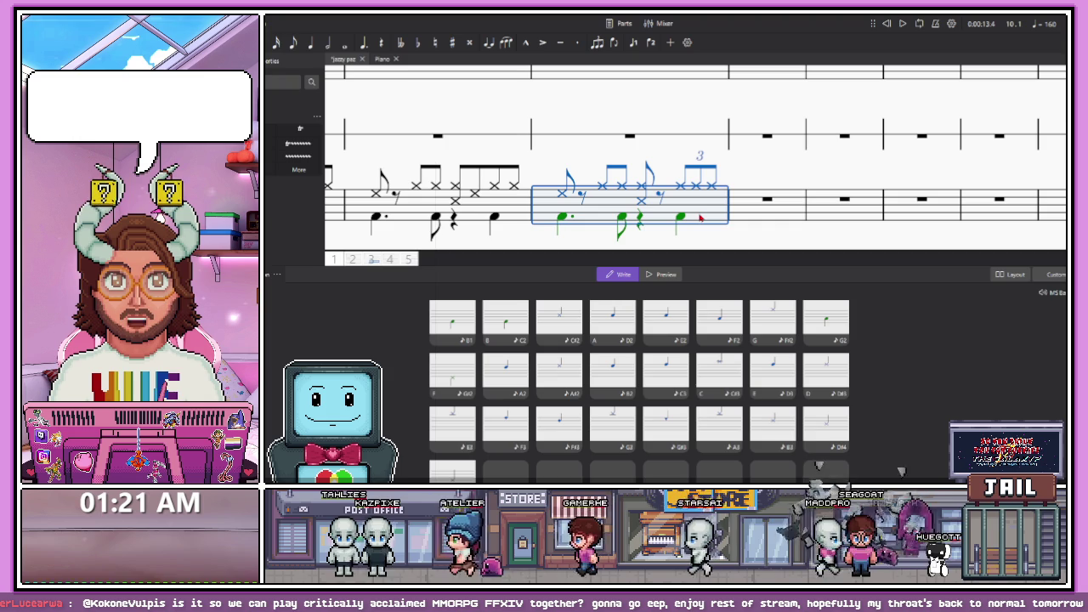
click(644, 188)
key(5)
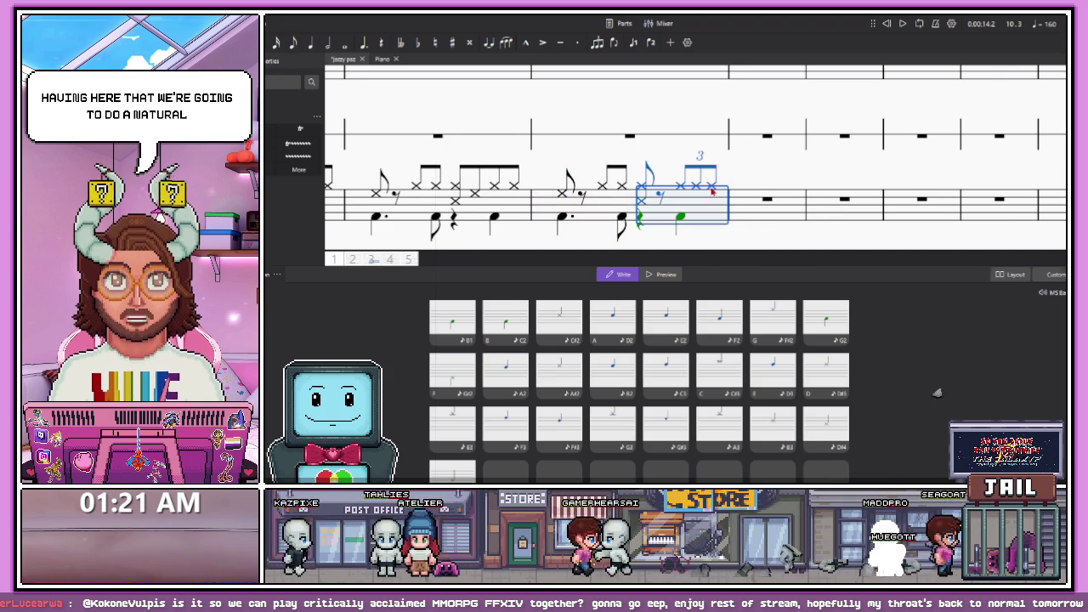
click(310, 42)
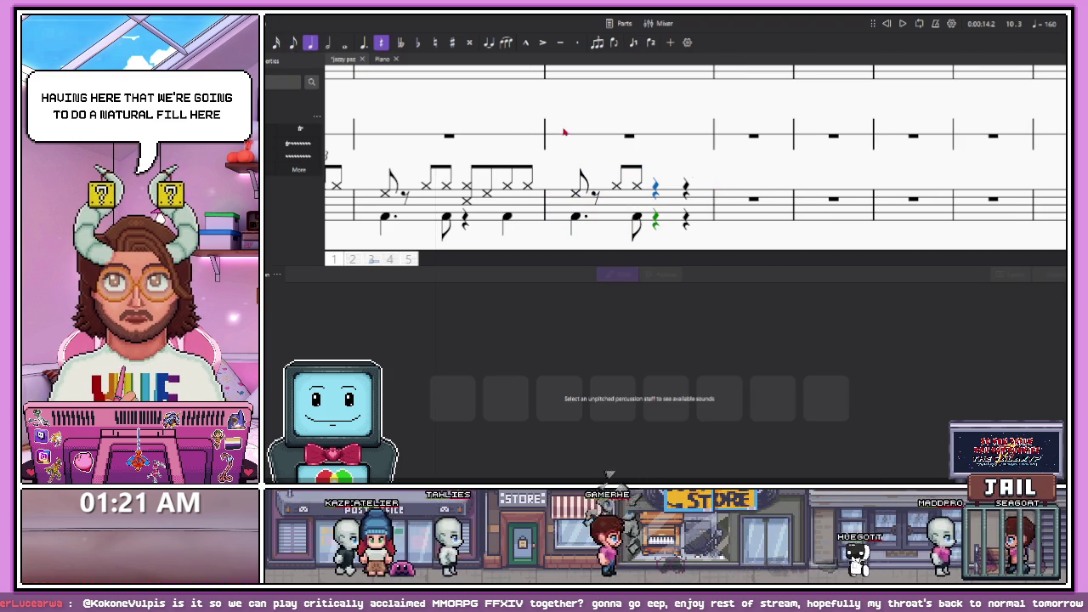
key(4)
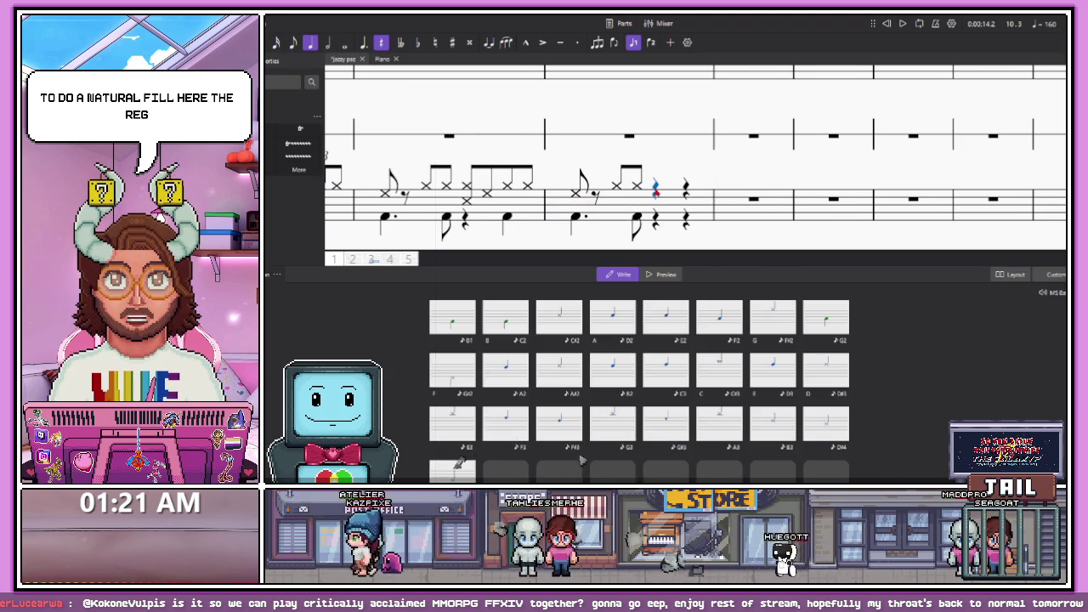
key(ctrl+3)
click(706, 194)
Fill both eighth-note triplets with drum notes to complete the fill
click(653, 190)
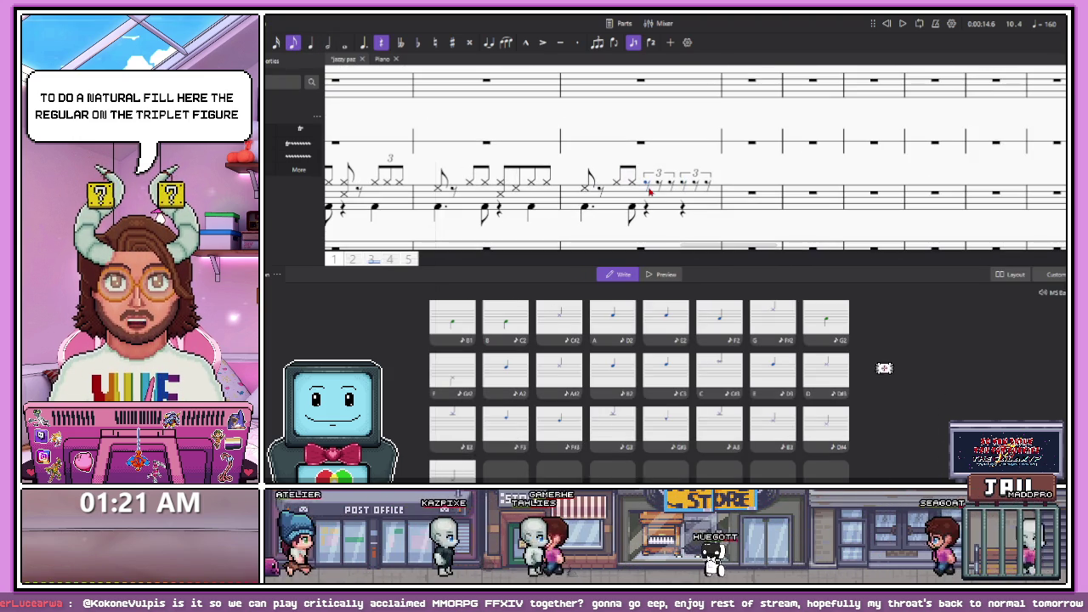
click(649, 195)
click(665, 199)
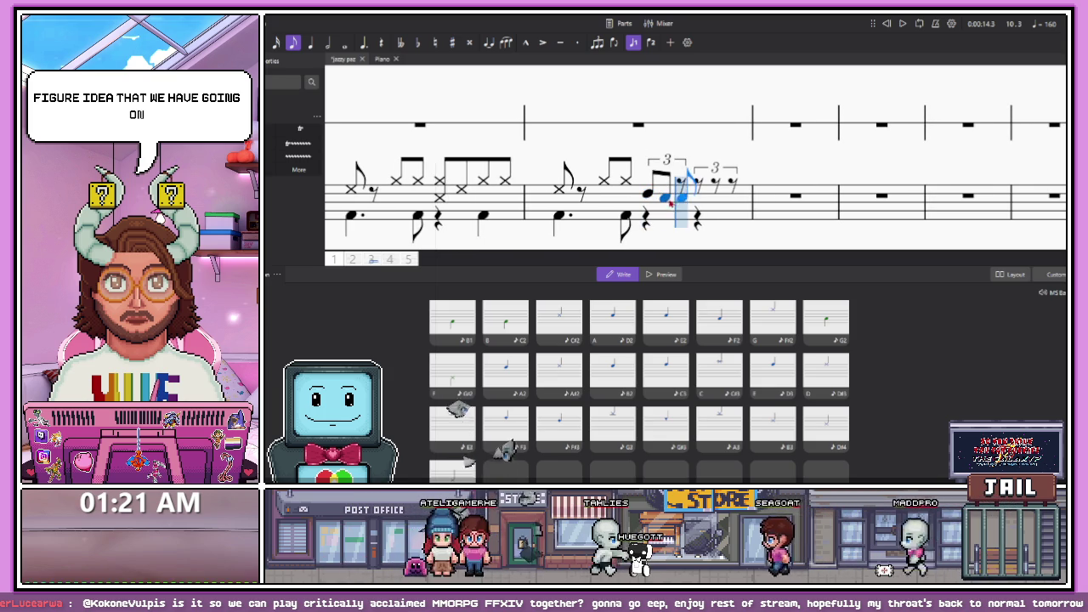
click(681, 196)
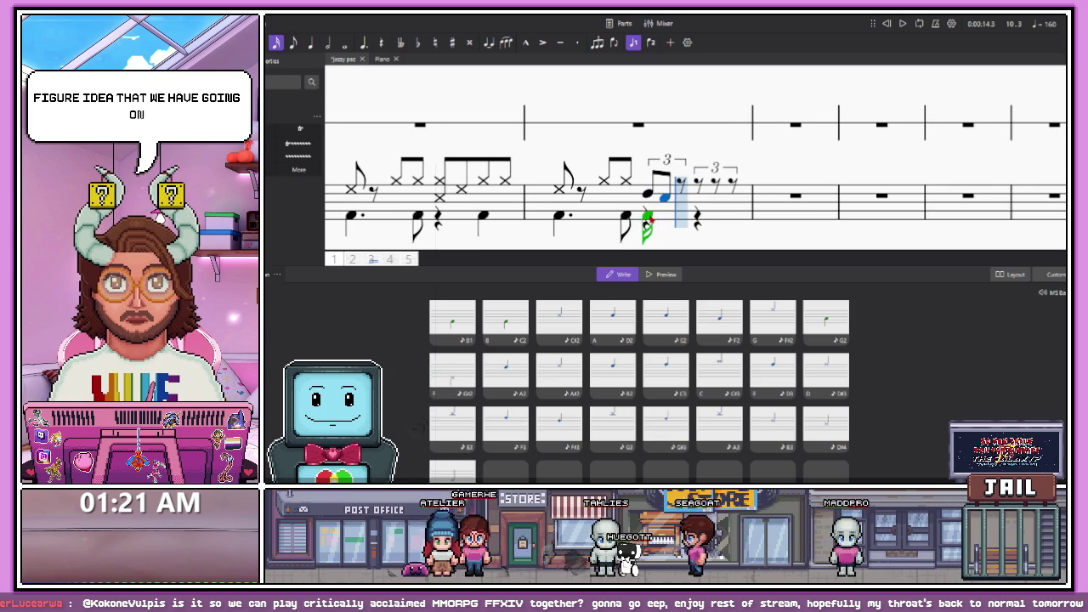
click(674, 197)
key(4)
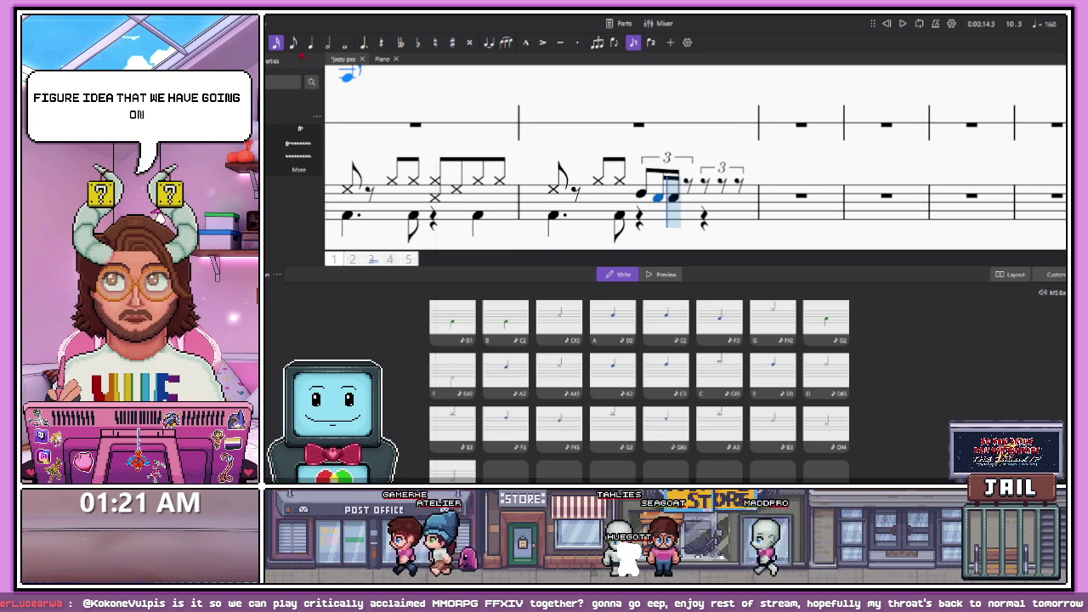
key(Right)
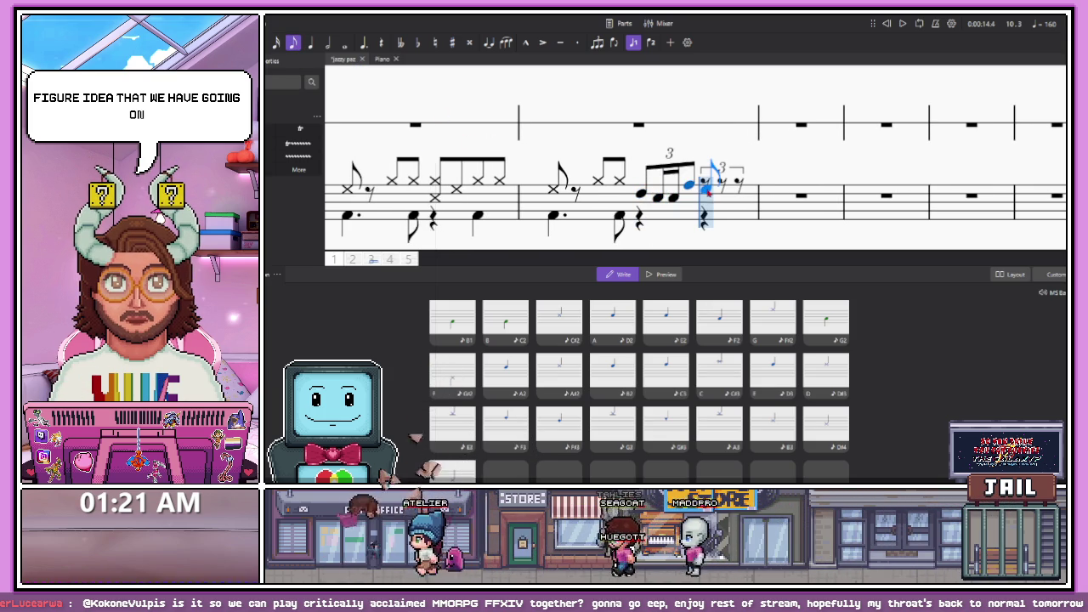
key(a)
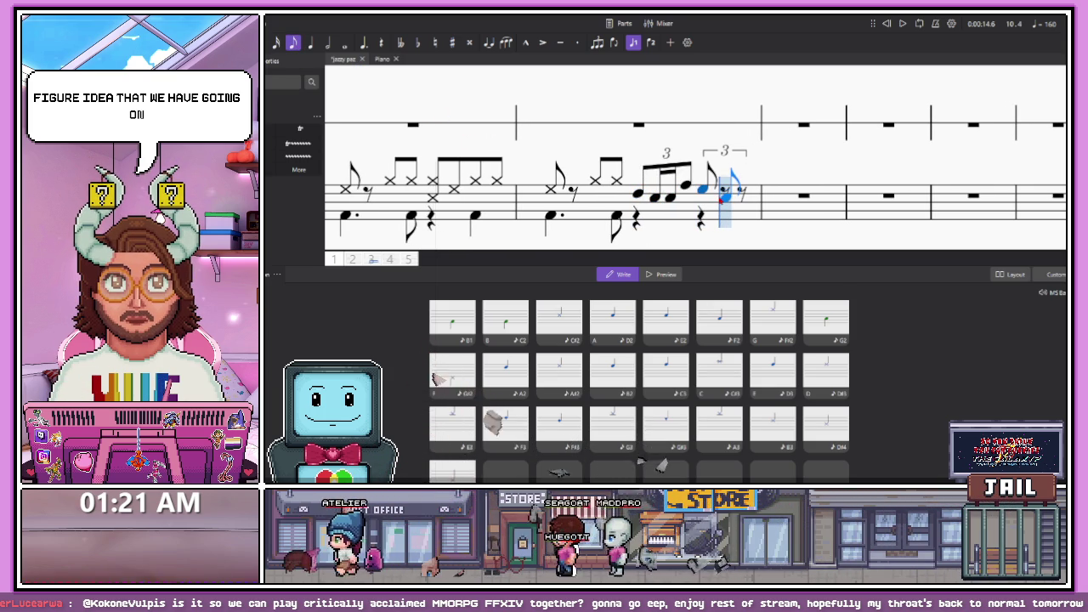
key(a)
key(Escape)
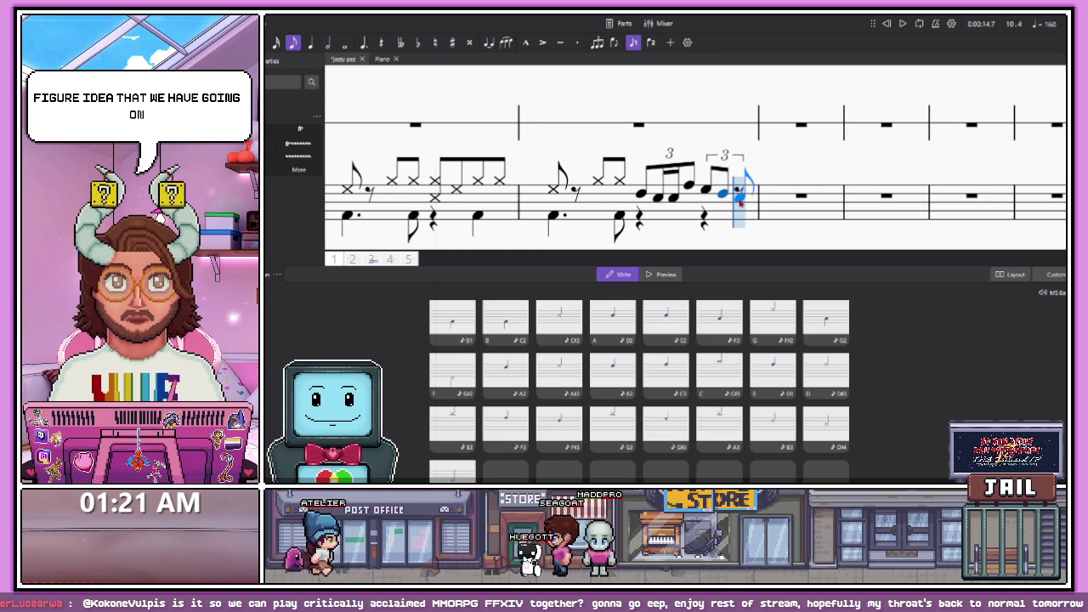
click(670, 198)
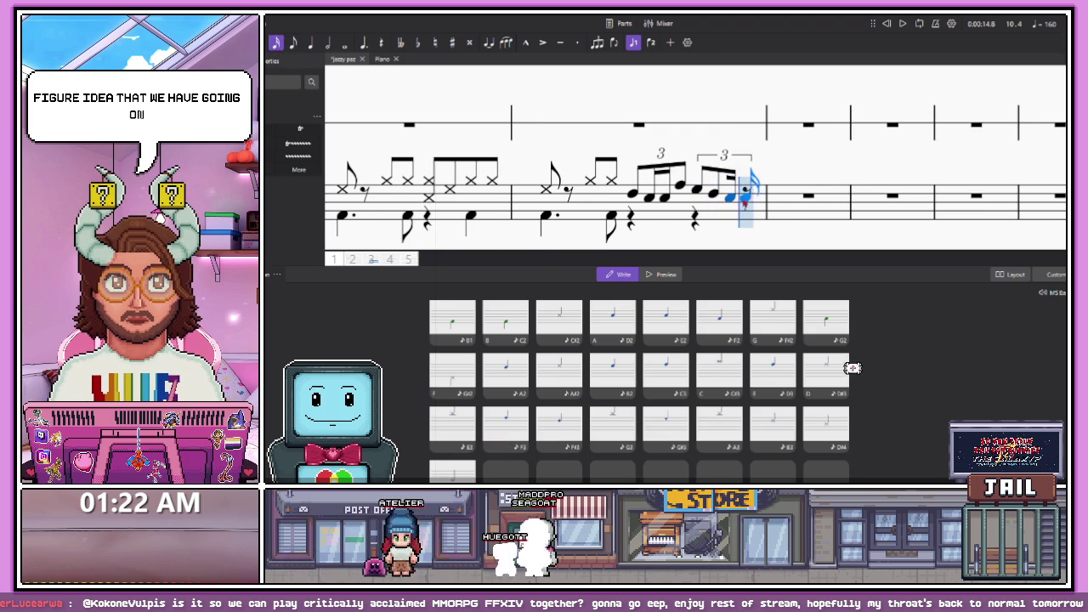
scroll(669, 204, down, 5)
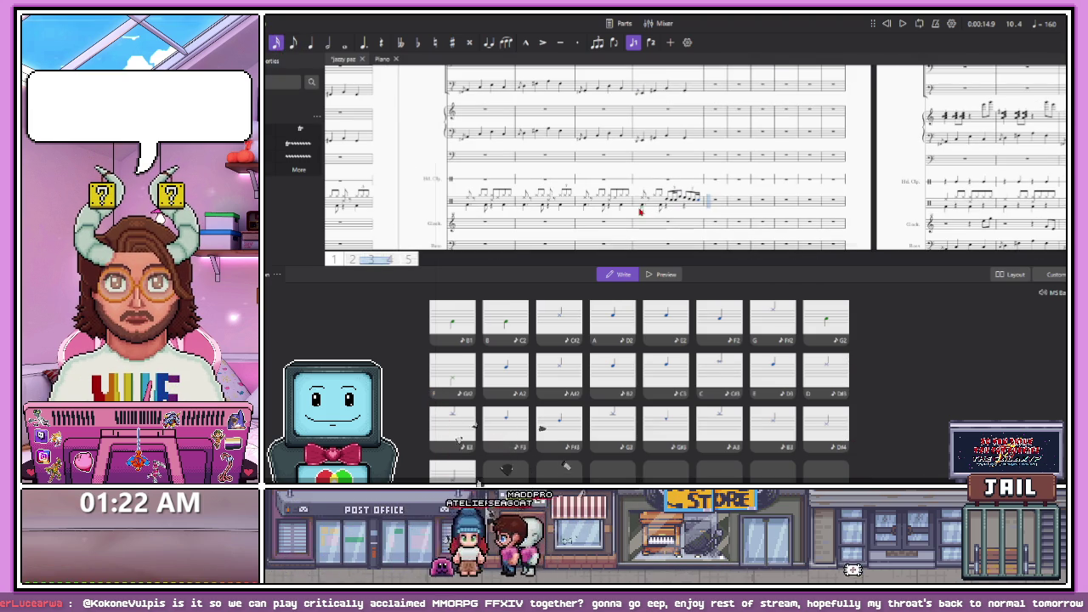
Play back the two-triplet drum fill from one of its notes, then show the mixer channels
key(space)
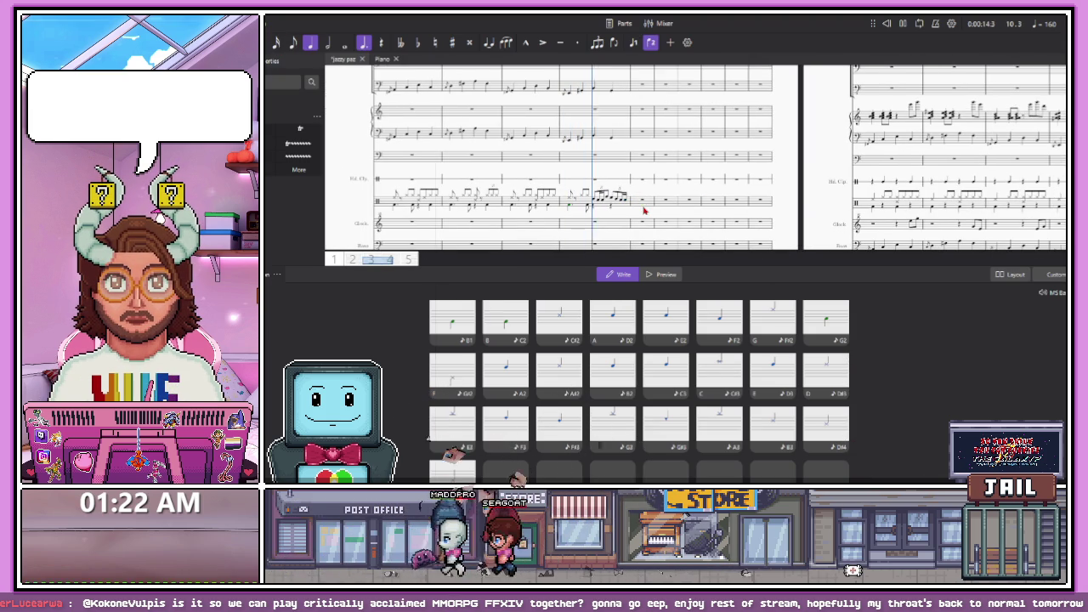
key(space)
scroll(598, 201, up, 5)
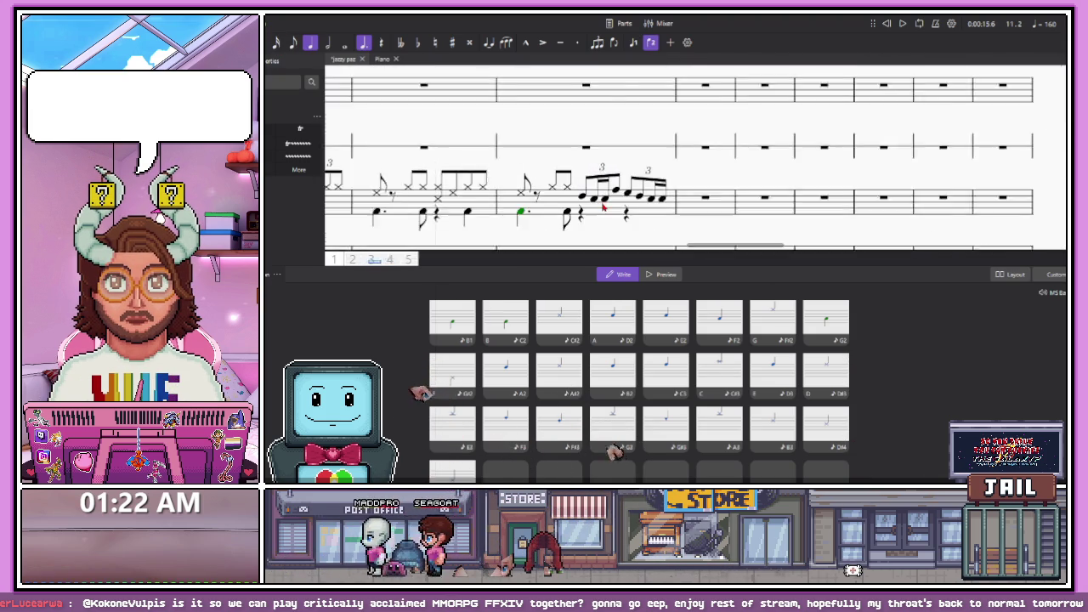
click(532, 369)
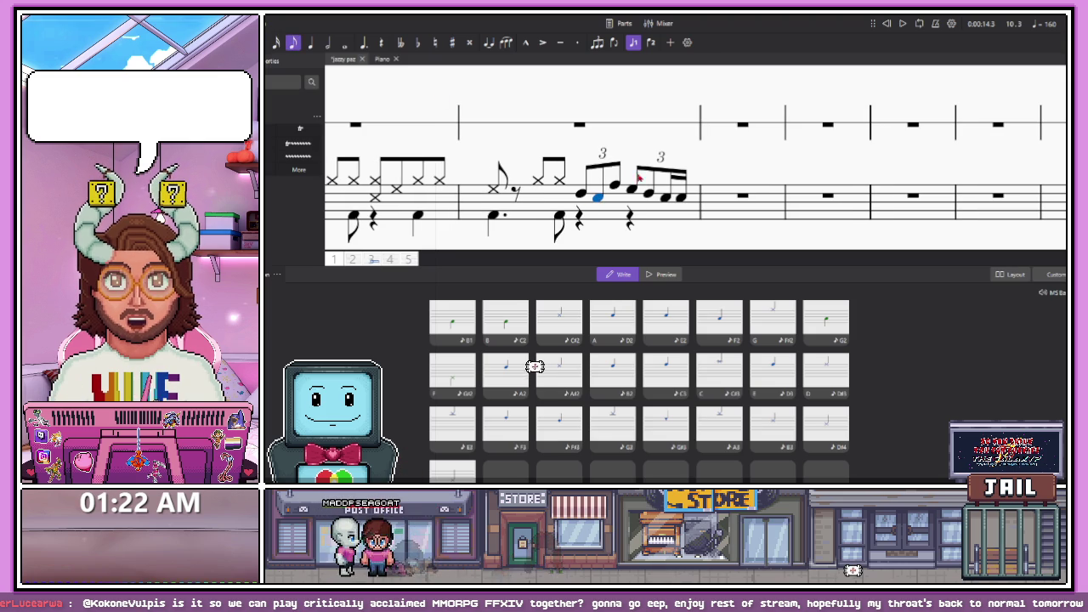
key(space)
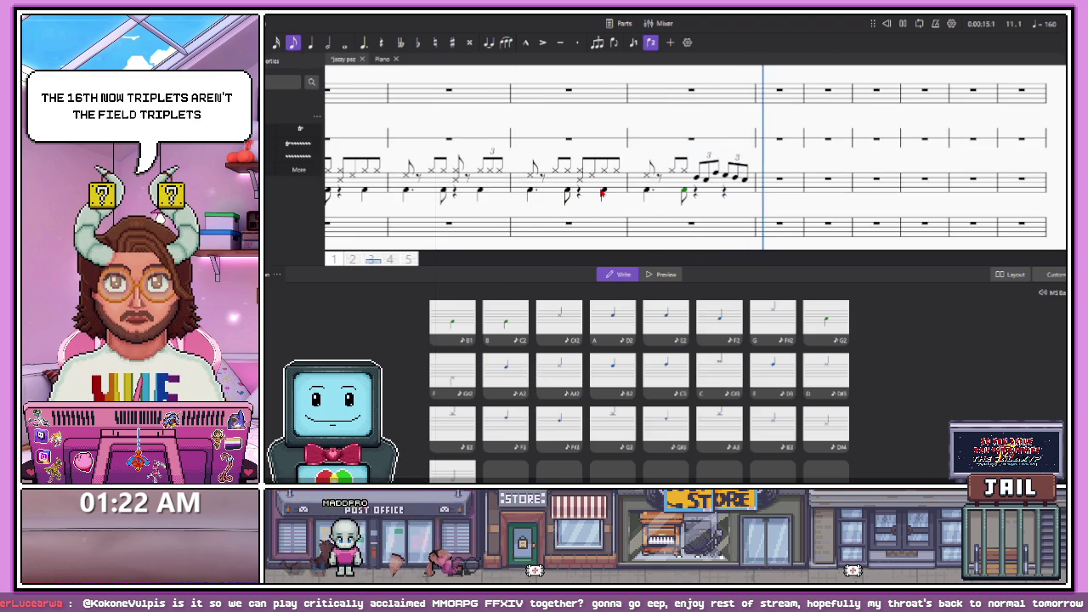
scroll(731, 188, down, 5)
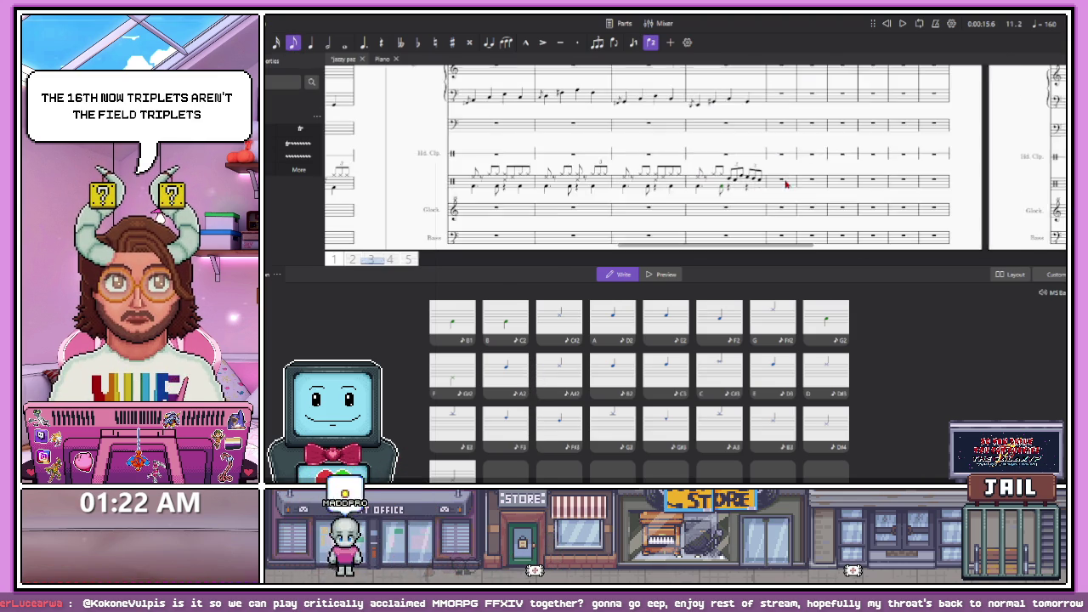
scroll(588, 189, up, 1)
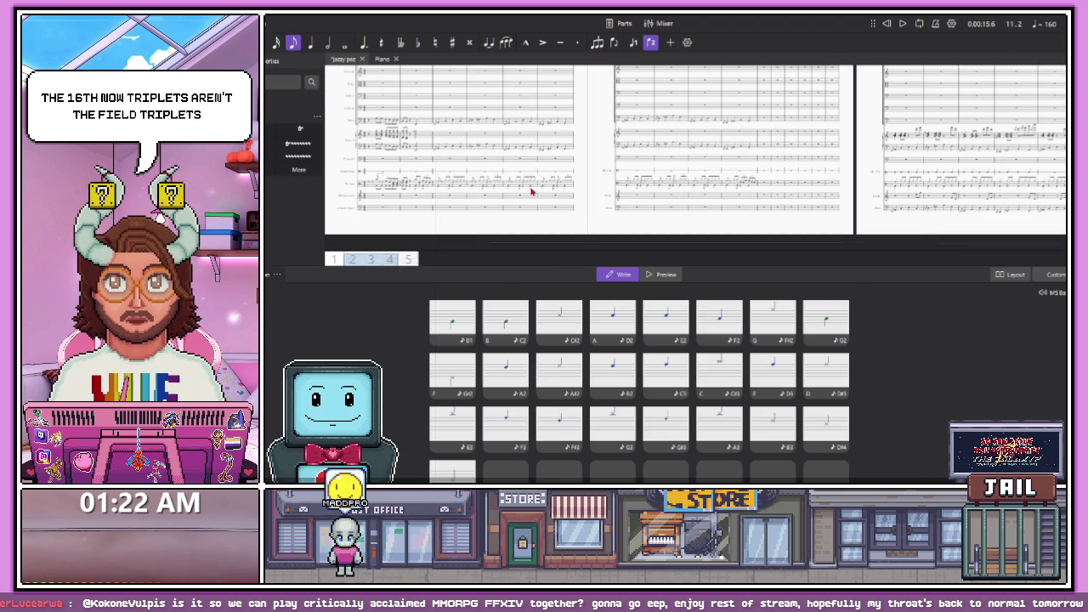
key(F3)
key(F3)
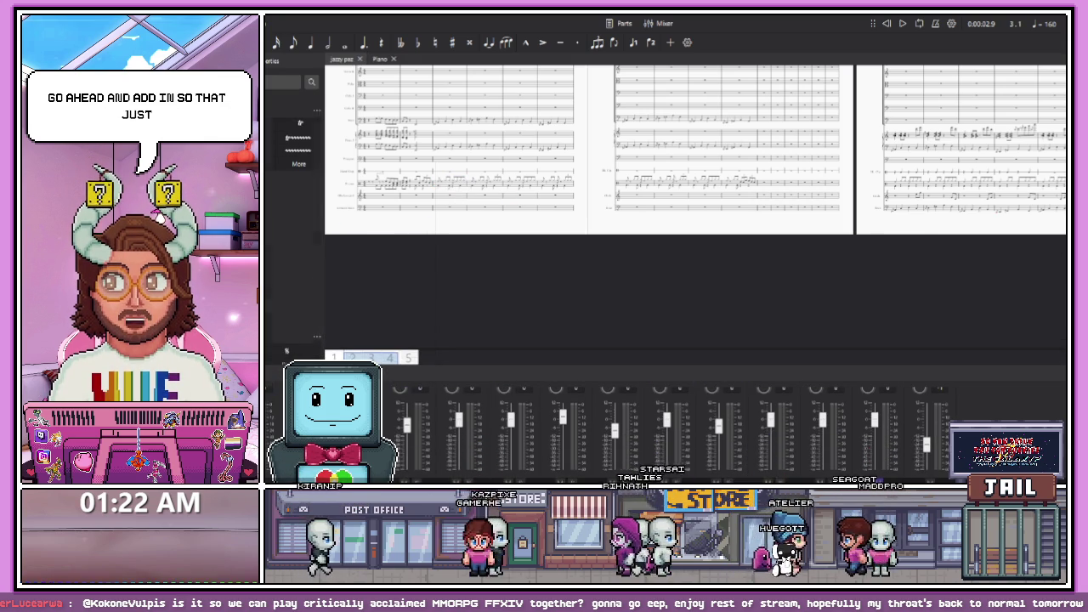
Add an end-repeat barline after the groove bar, save the score, and start playback
click(287, 288)
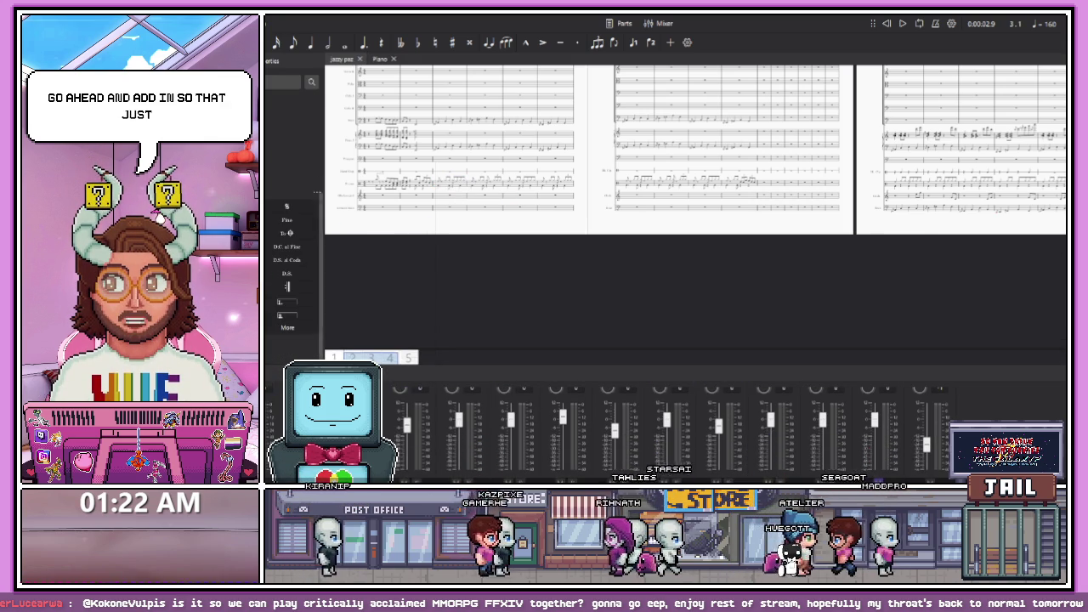
click(756, 188)
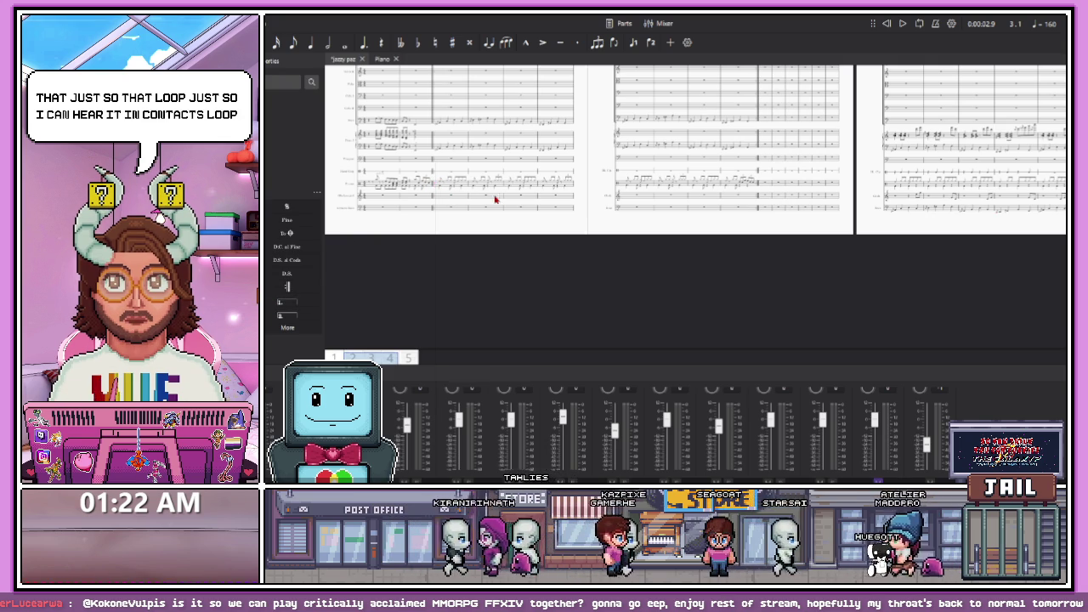
key(ctrl+s)
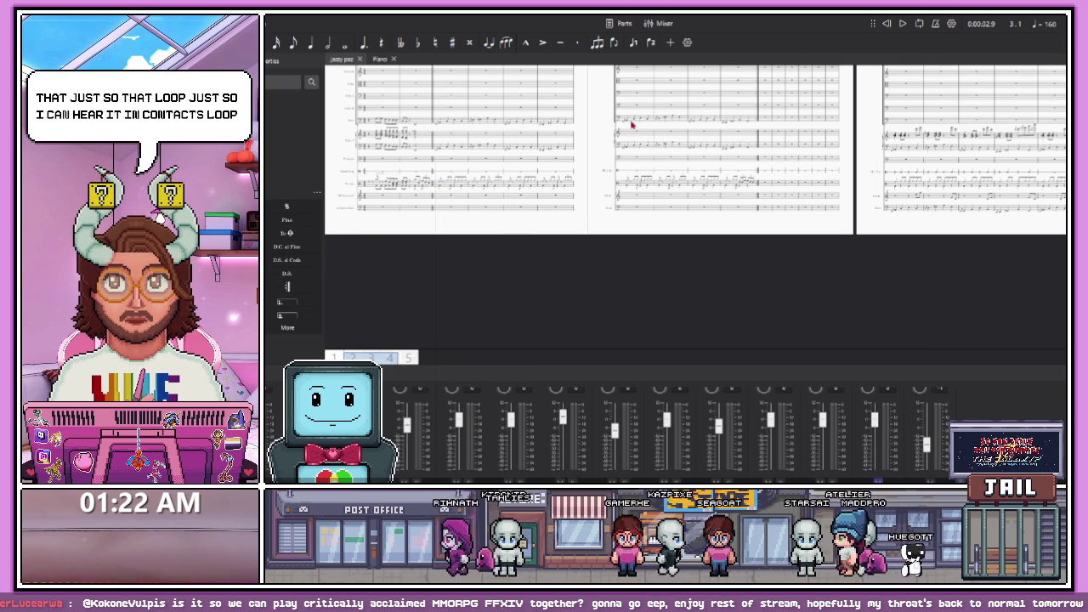
key(space)
key(ctrl+plus)
key(ctrl+plus)
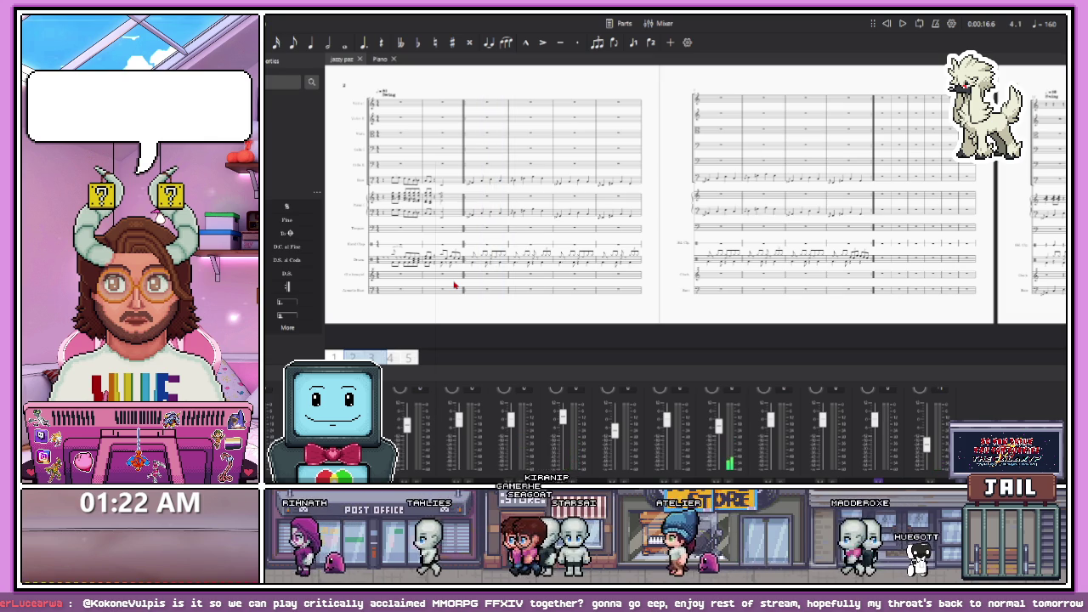
scroll(474, 257, up, 5)
click(473, 257)
key(n)
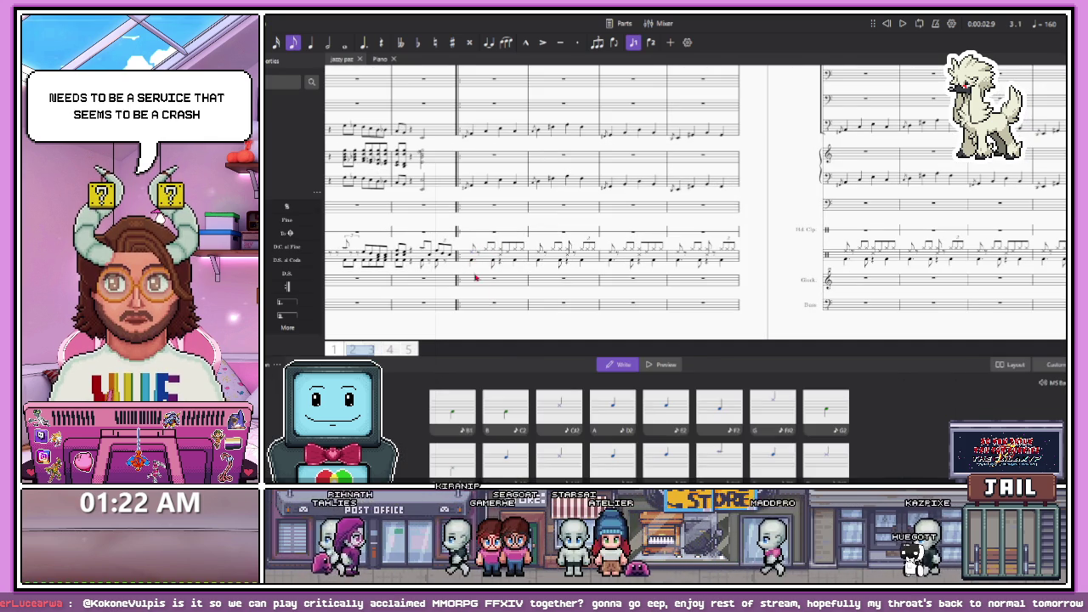
scroll(468, 260, up, 4)
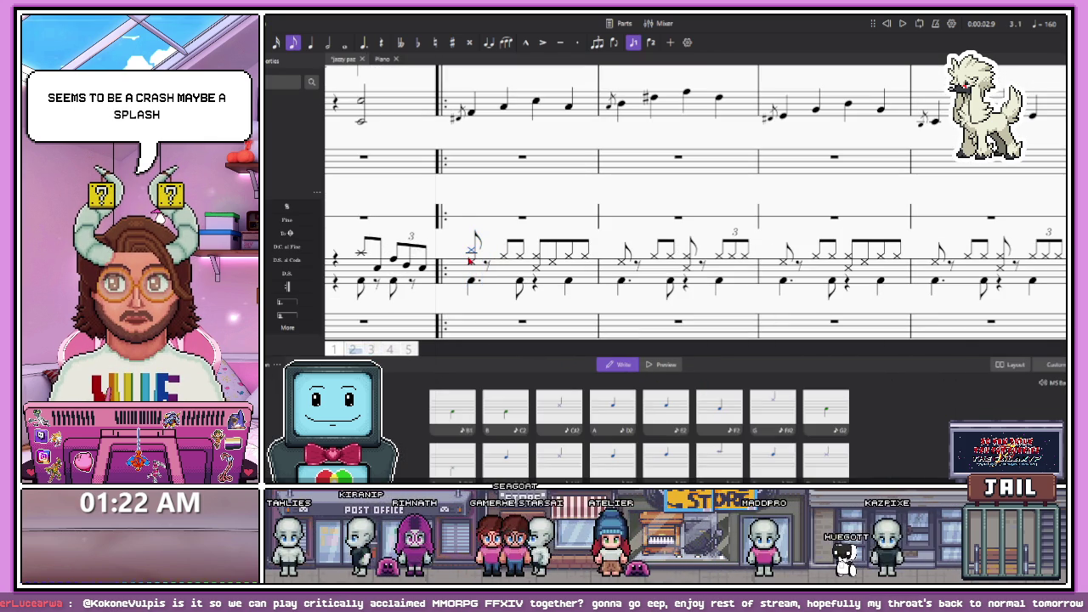
click(470, 282)
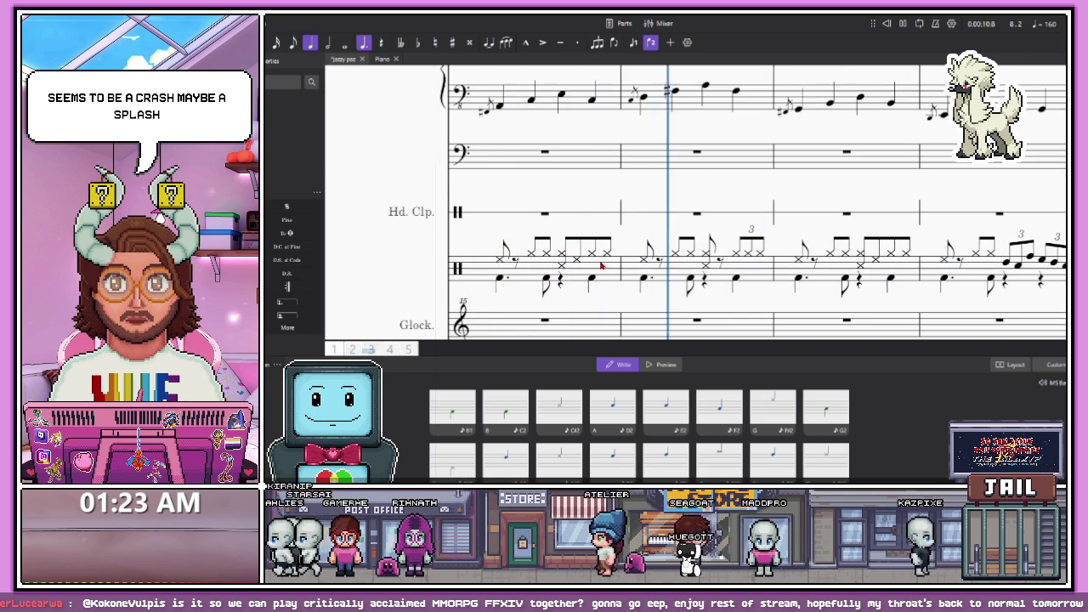
scroll(600, 284, down, 5)
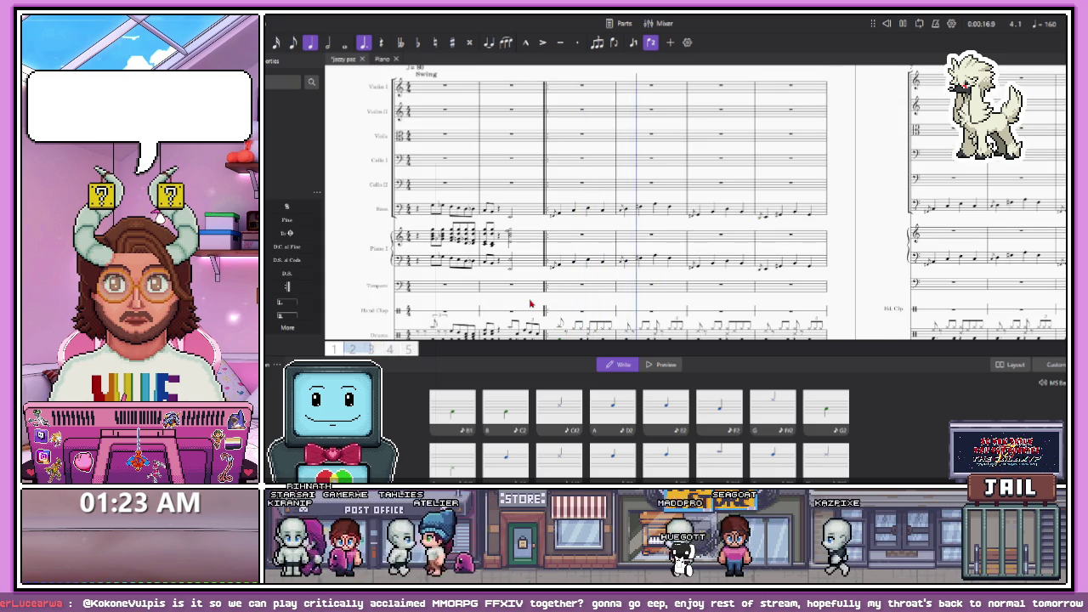
scroll(532, 305, down, 3)
scroll(544, 306, up, 2)
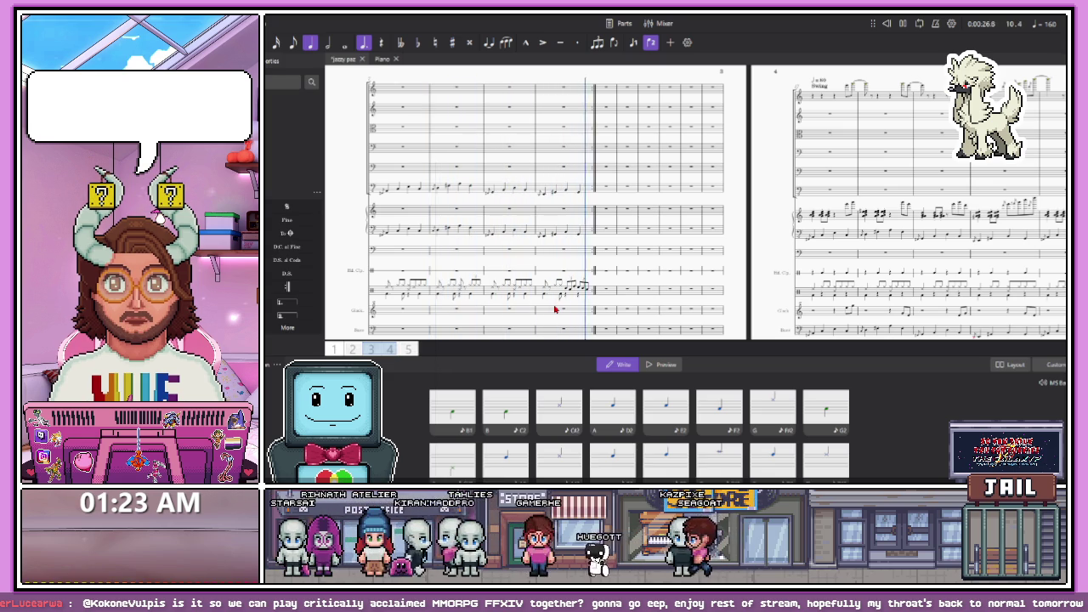
ctrl+scroll(493, 284, down, 2)
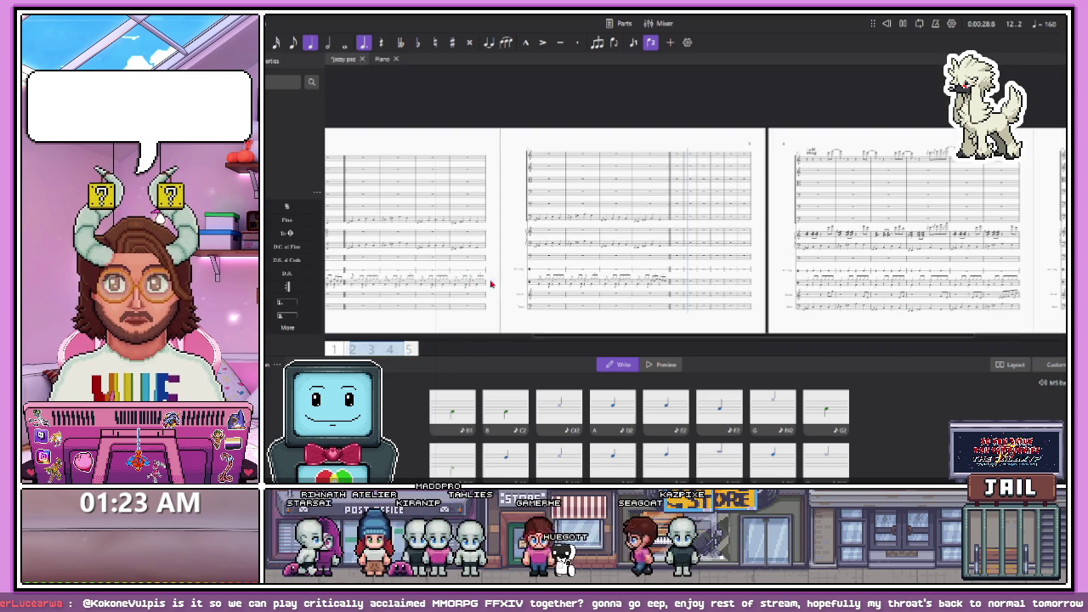
click(903, 24)
ctrl+scroll(438, 271, up, 2)
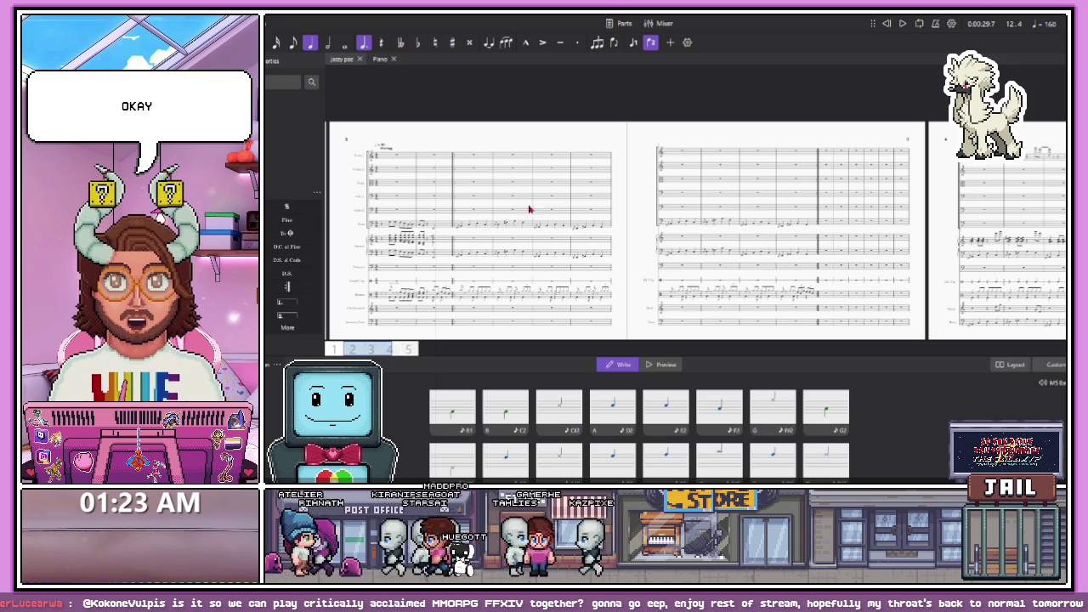
ctrl+scroll(791, 251, down, 2)
ctrl+scroll(790, 260, up, 3)
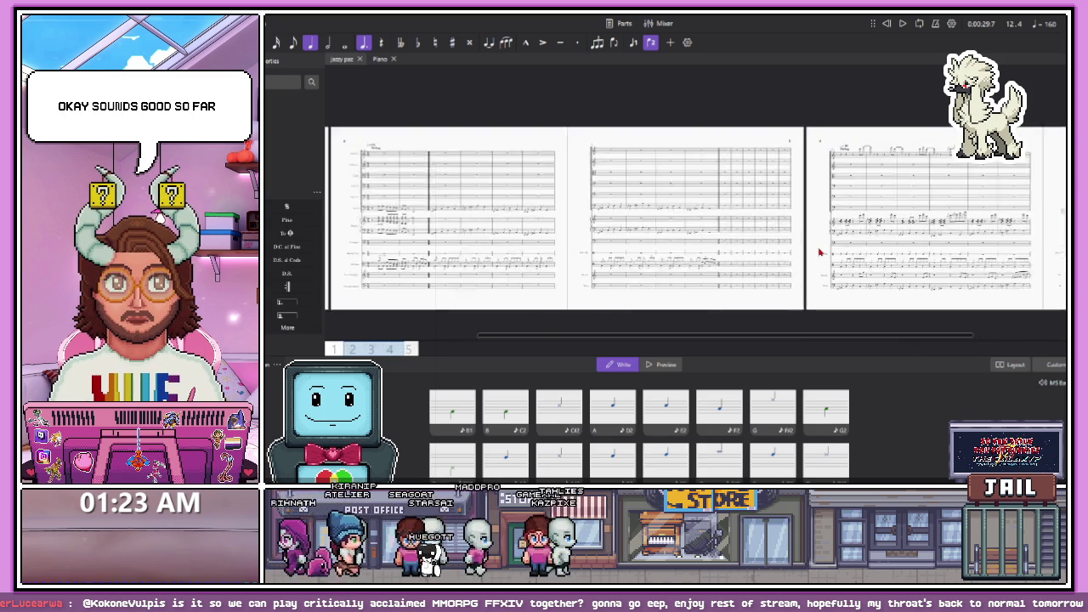
ctrl+scroll(469, 272, down, 1)
ctrl+scroll(406, 272, up, 1)
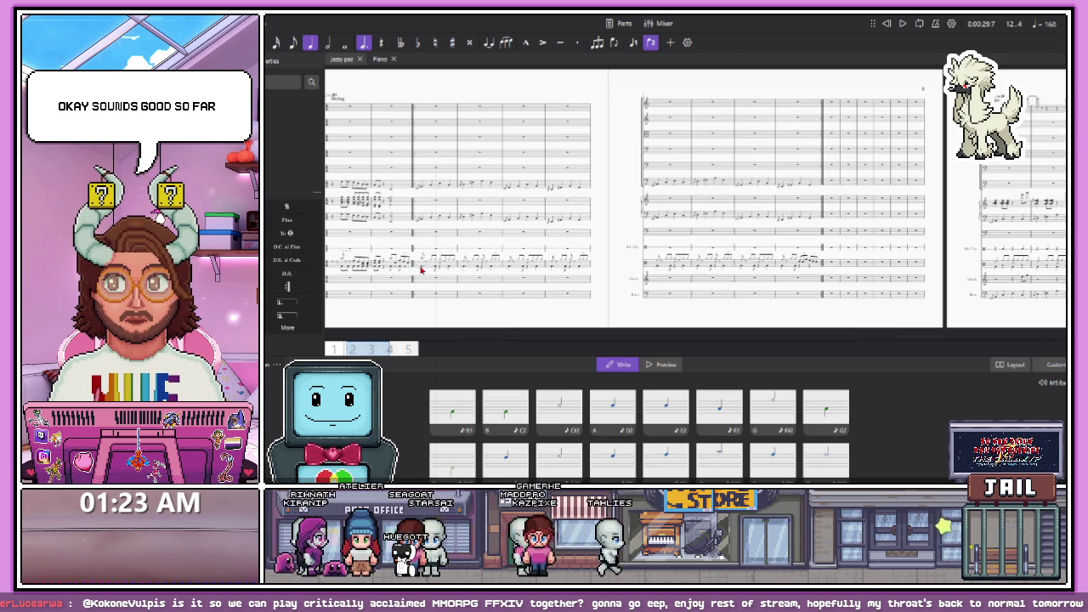
shift+click(814, 220)
key(F10)
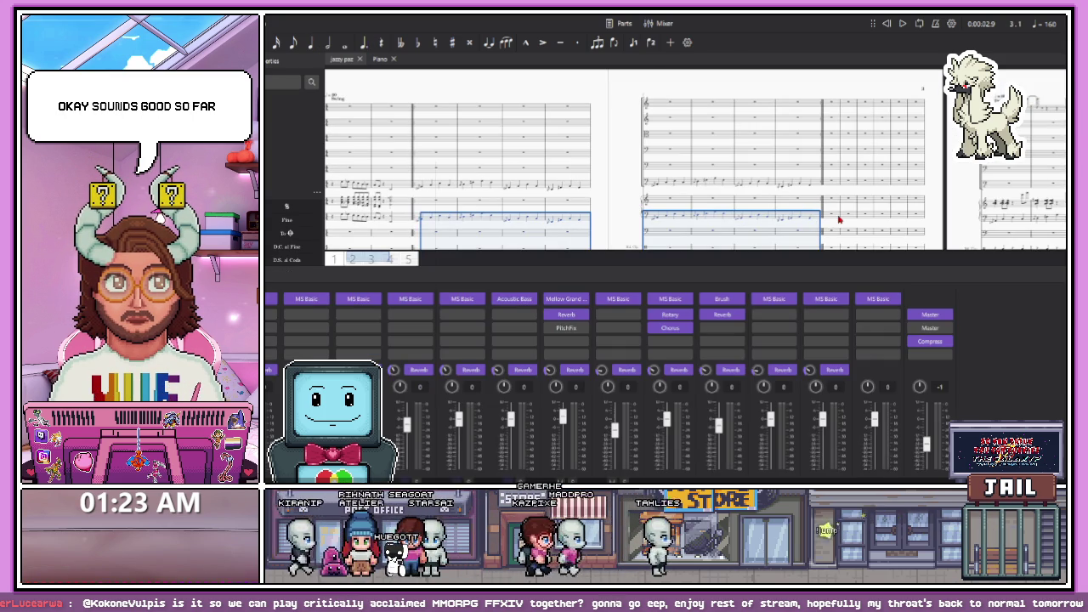
click(832, 218)
ctrl+scroll(801, 217, up, 3)
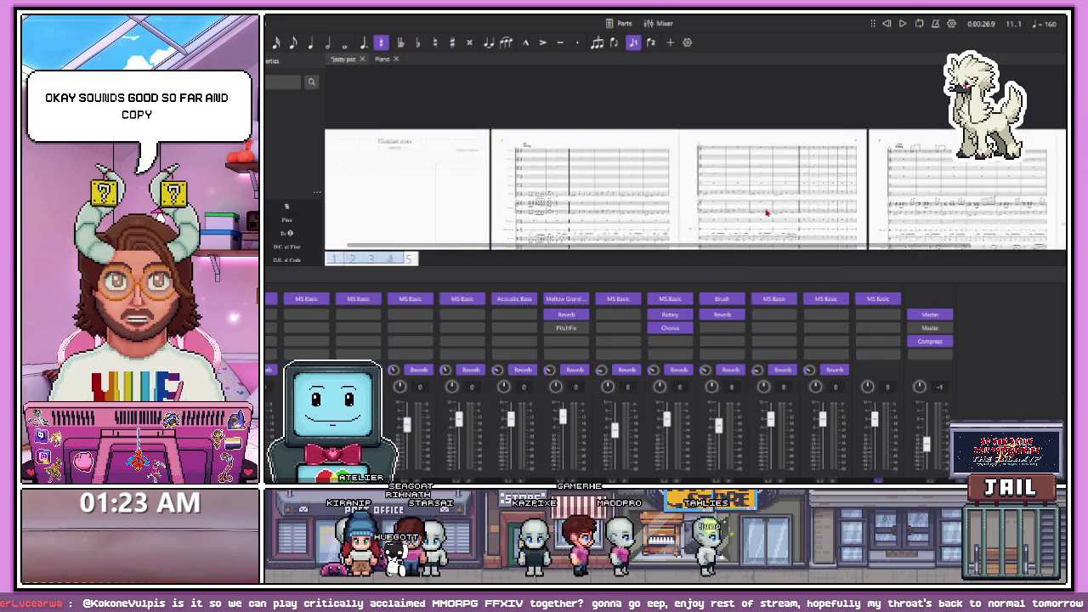
key(n)
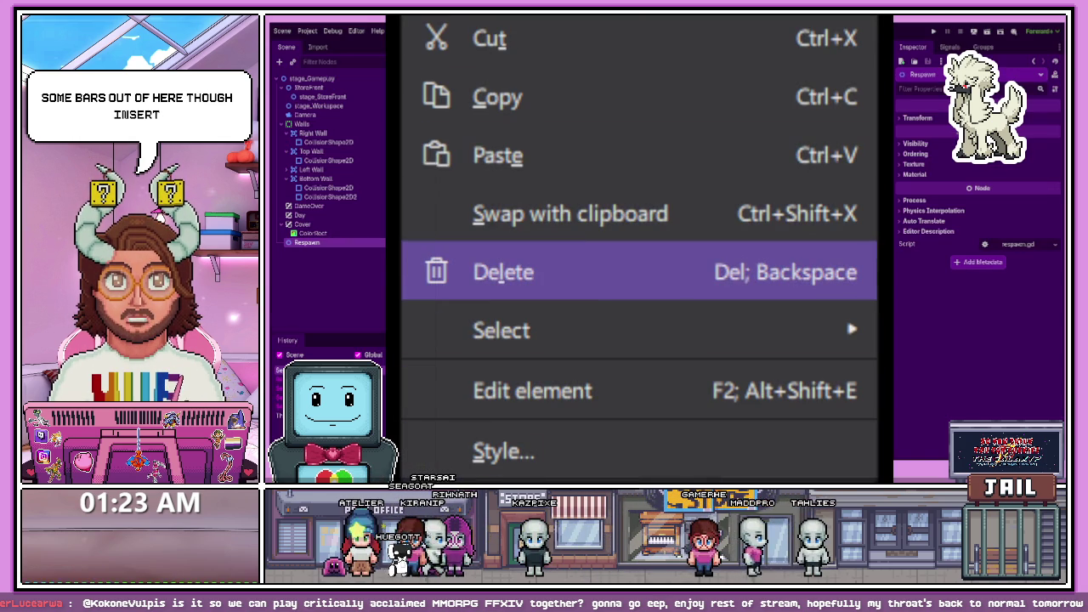
Insert 8 empty measures before the selected bar using Insert measures > Before selection
click(726, 102)
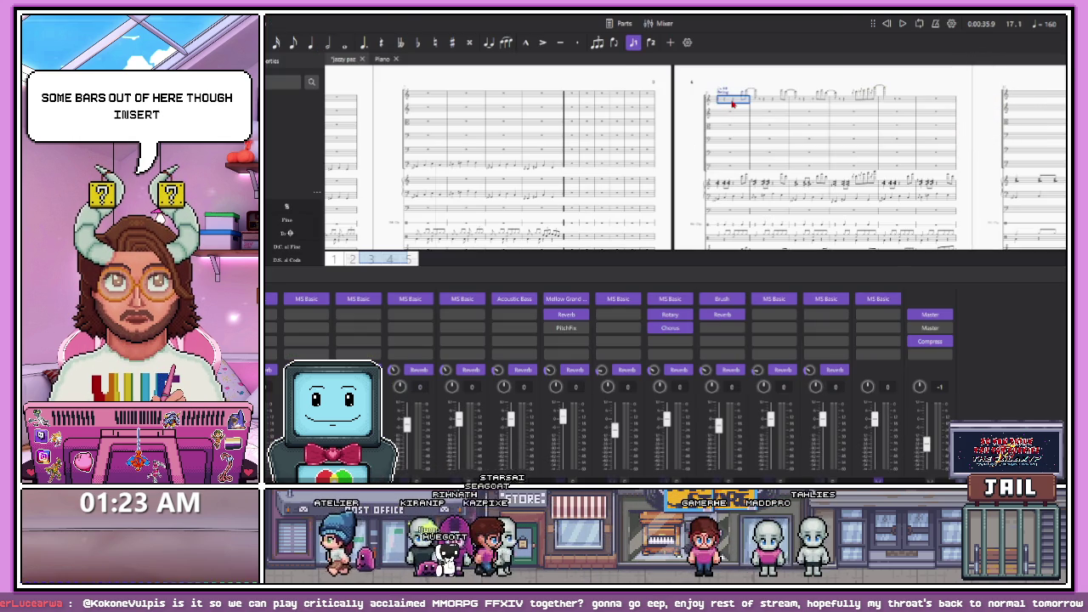
right_click(732, 103)
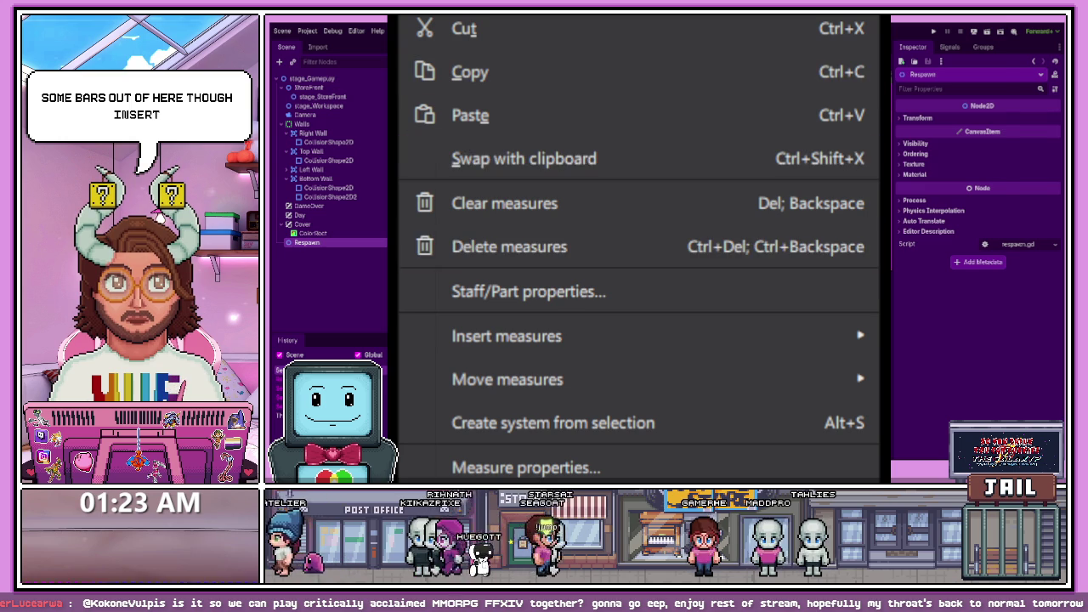
mouse_move(507, 336)
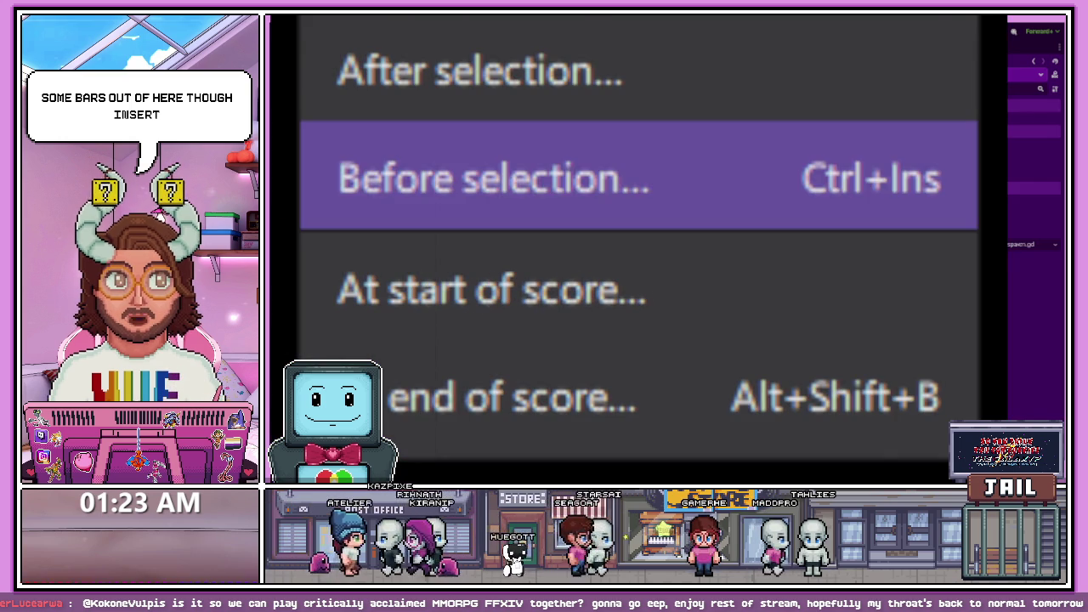
click(494, 179)
text(8)
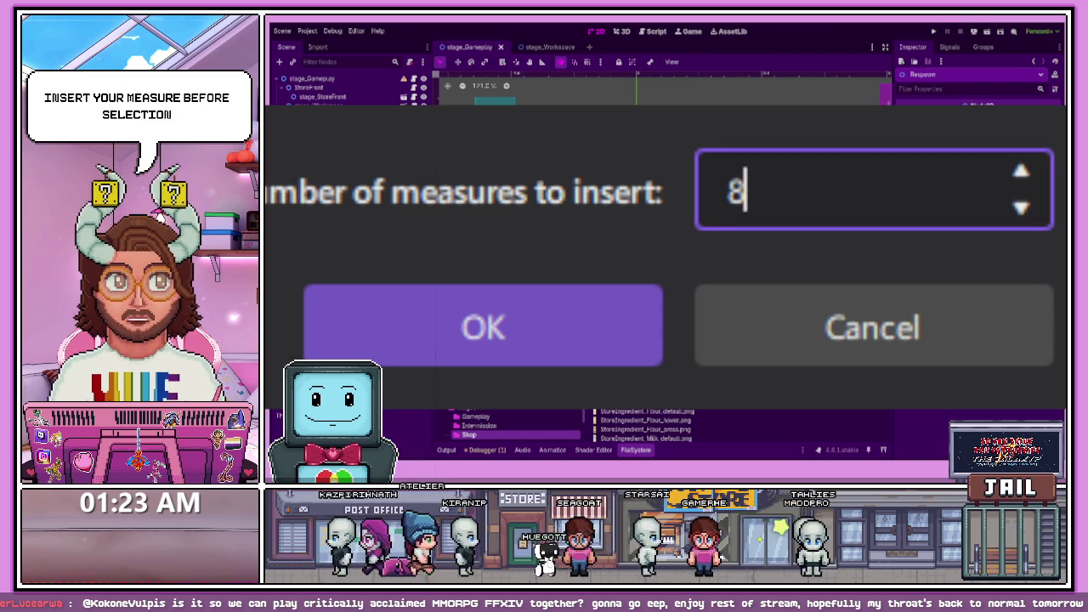
click(626, 311)
click(491, 197)
scroll(477, 183, up, 6)
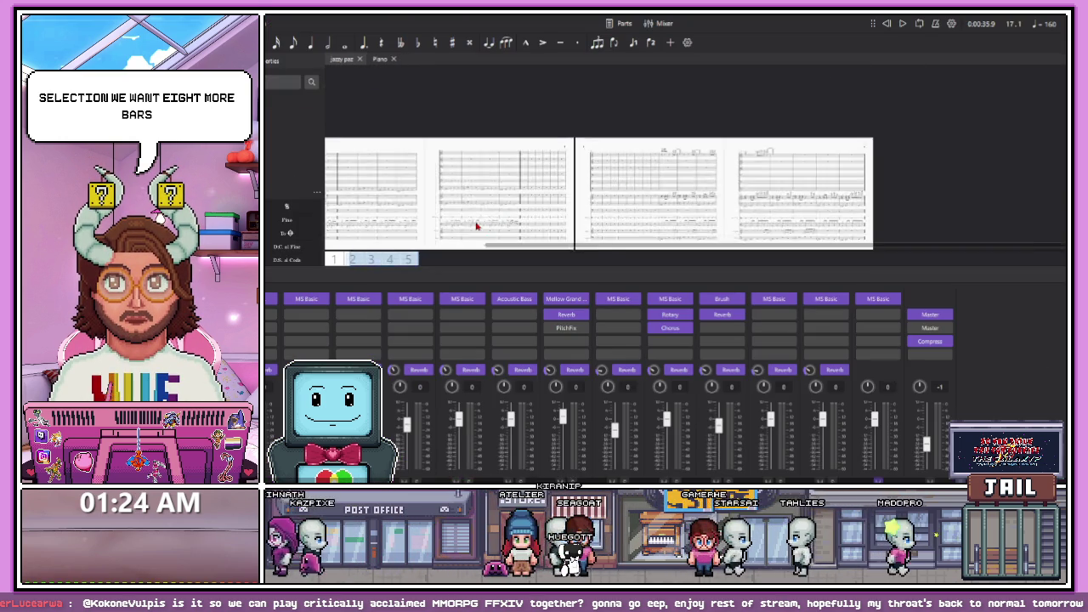
drag(604, 246, 549, 250)
click(476, 170)
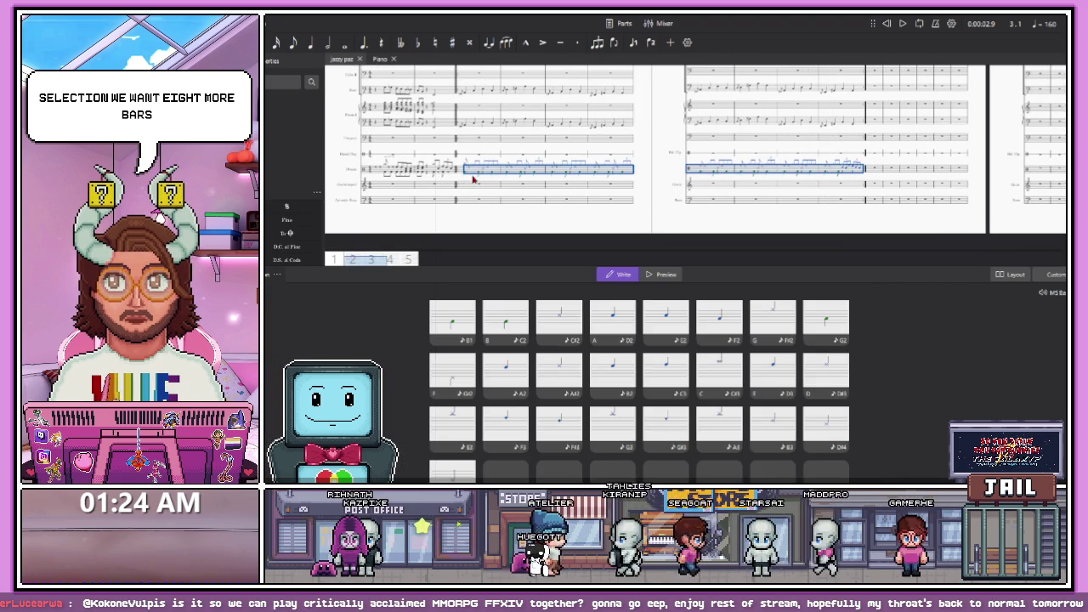
scroll(582, 194, down, 2)
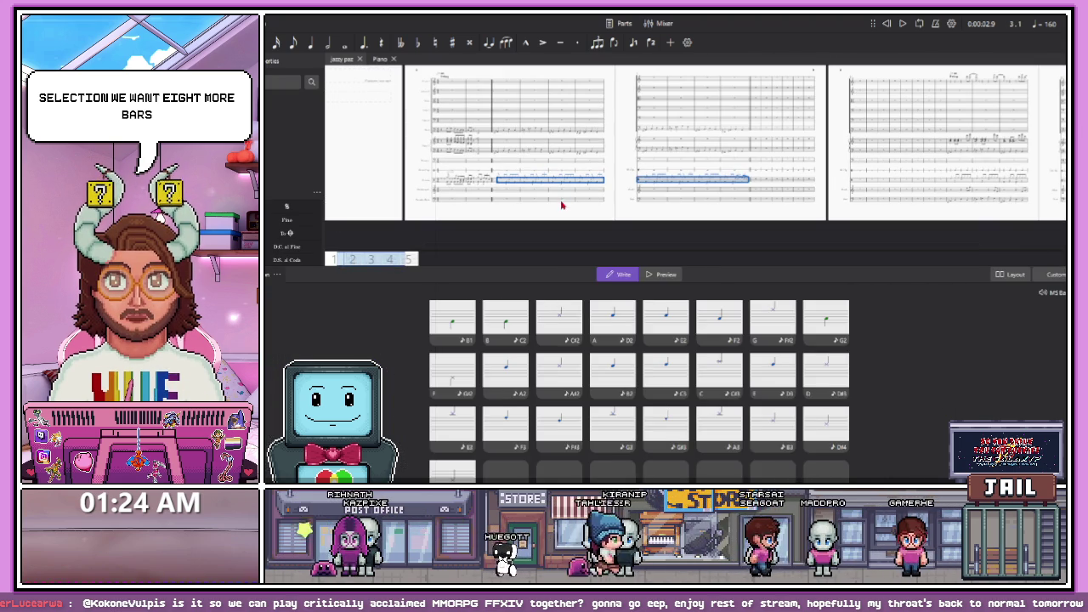
scroll(758, 182, down, 2)
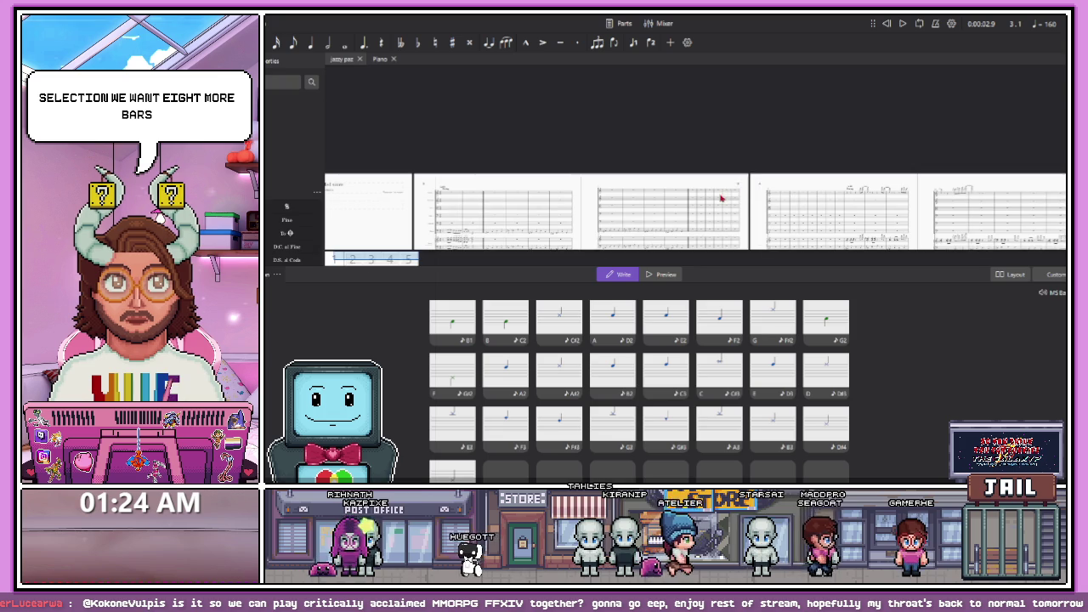
scroll(720, 170, up, 4)
click(650, 170)
key(ctrl+shift+End)
scroll(681, 179, down, 3)
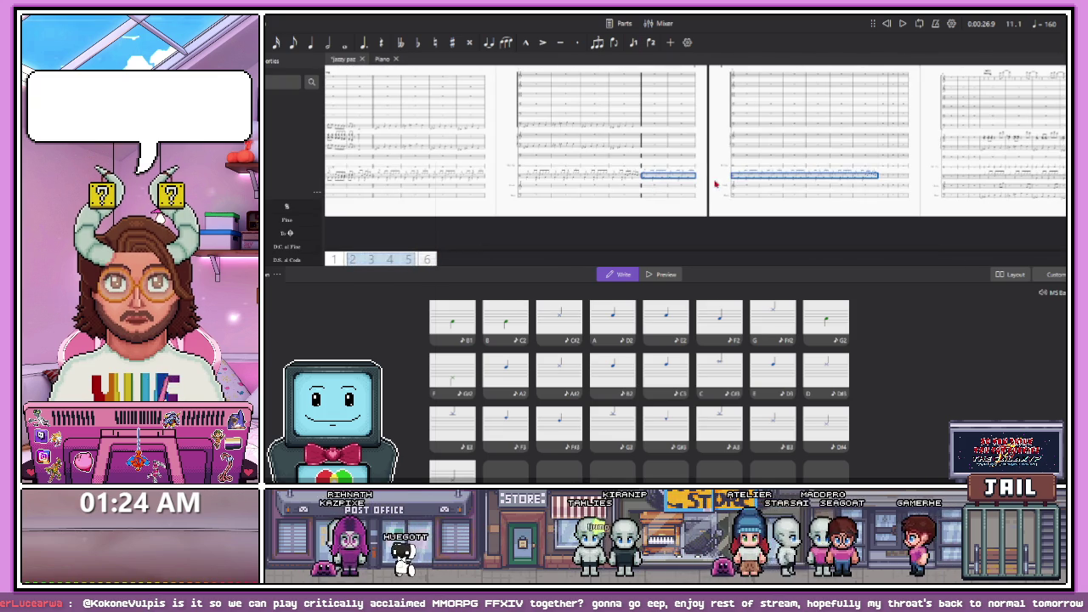
key(Escape)
key(F10)
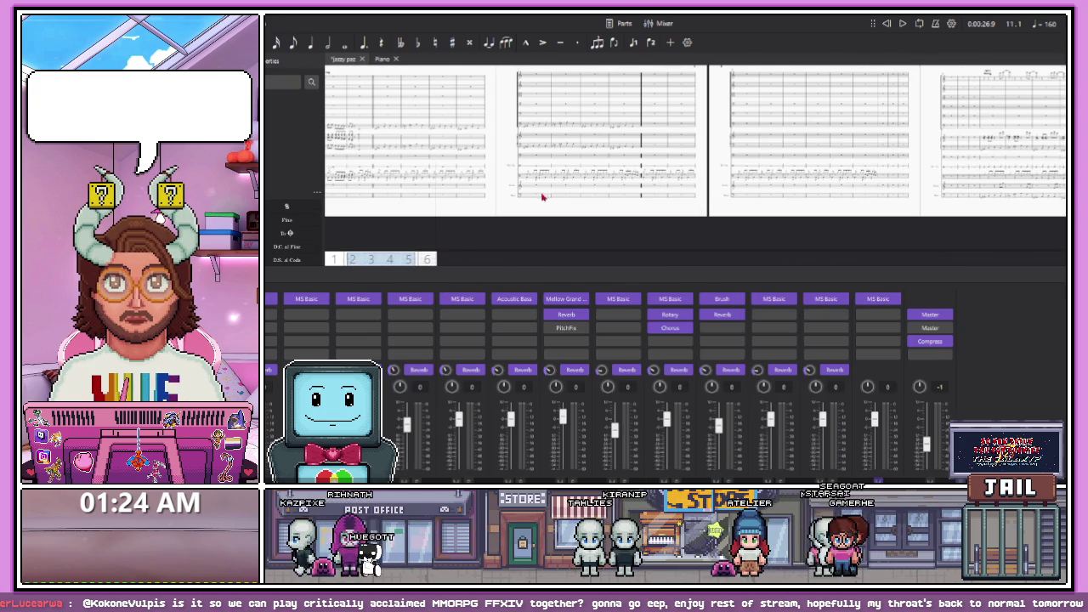
scroll(437, 207, left, 5)
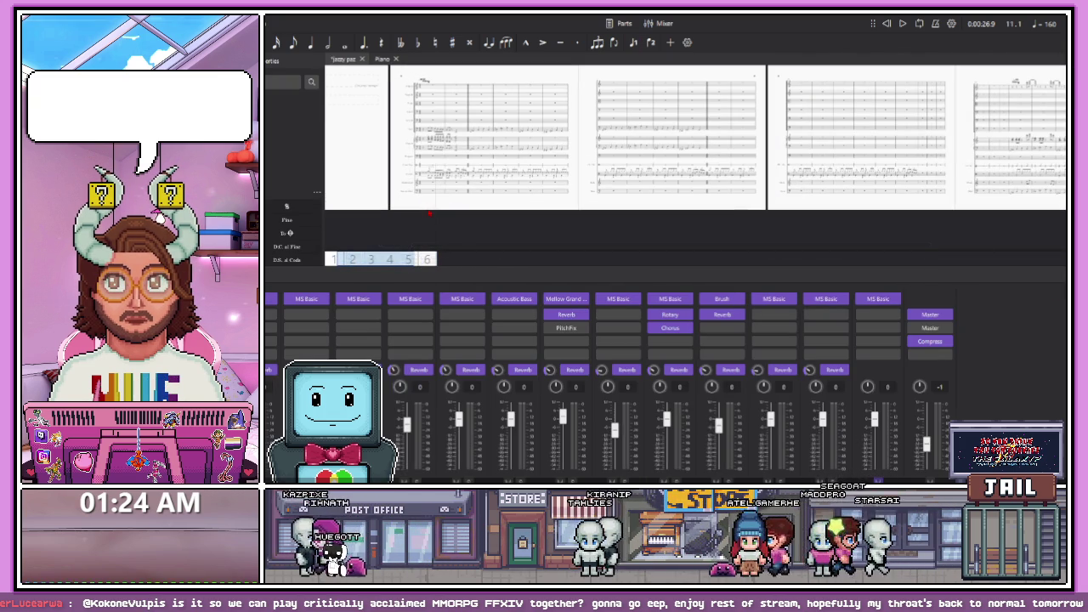
key(i)
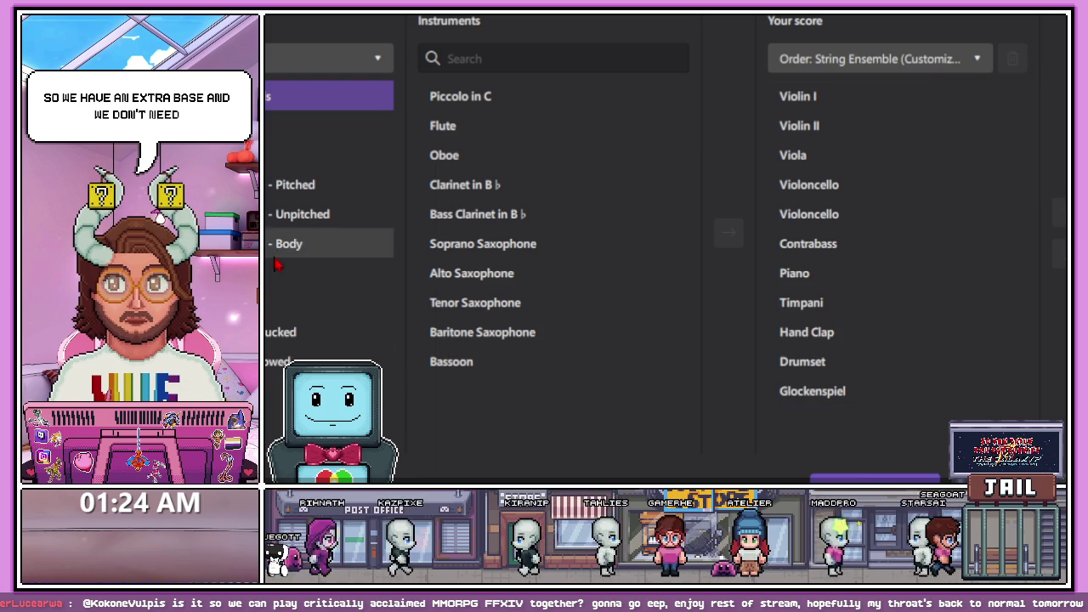
List all instruments and remove the Timpani part from the score
click(336, 62)
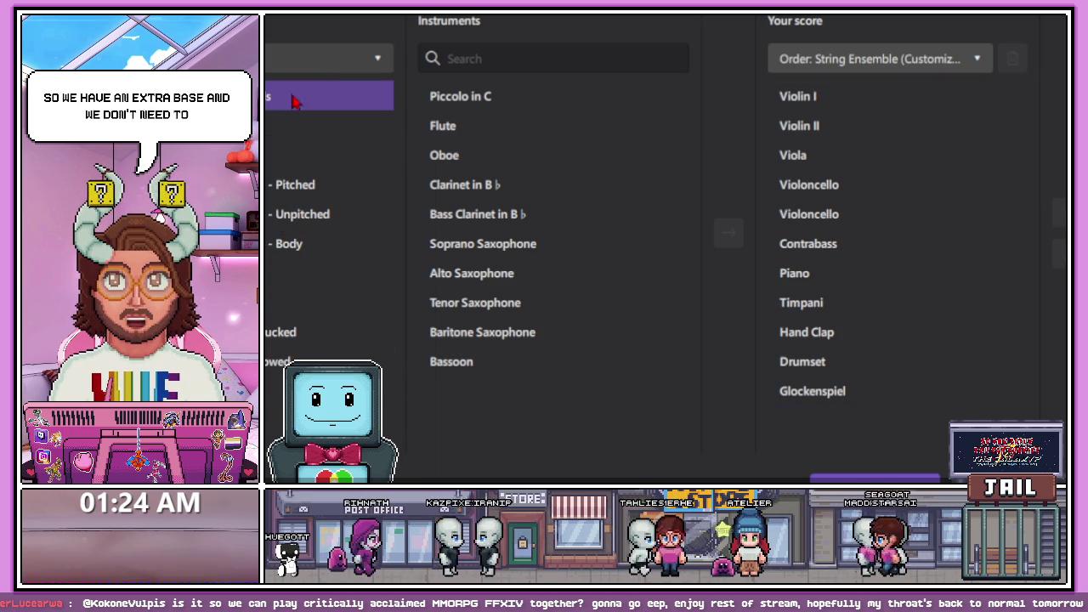
click(312, 162)
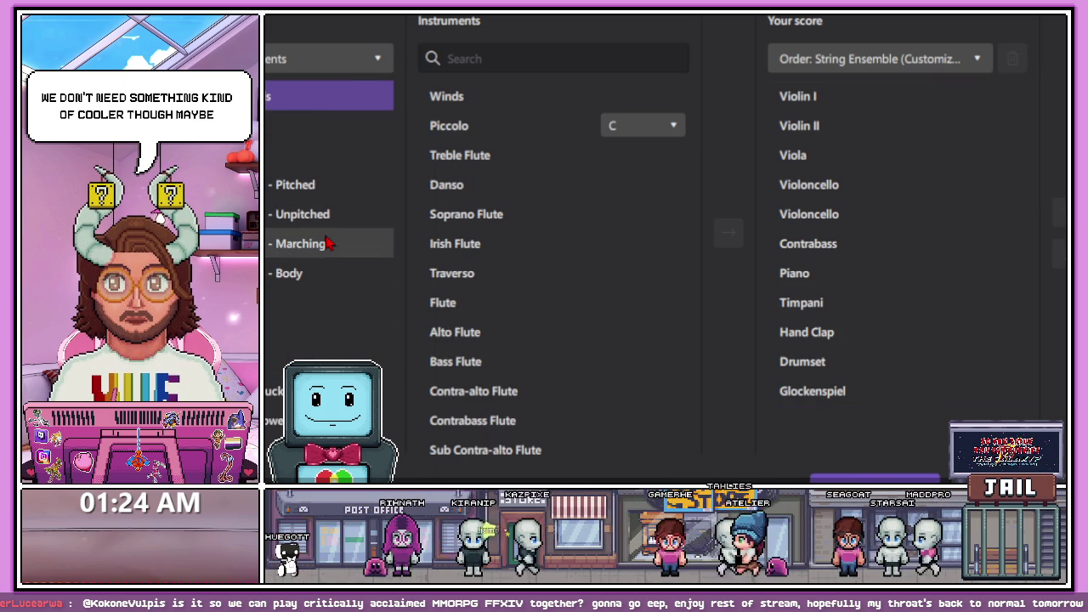
click(804, 303)
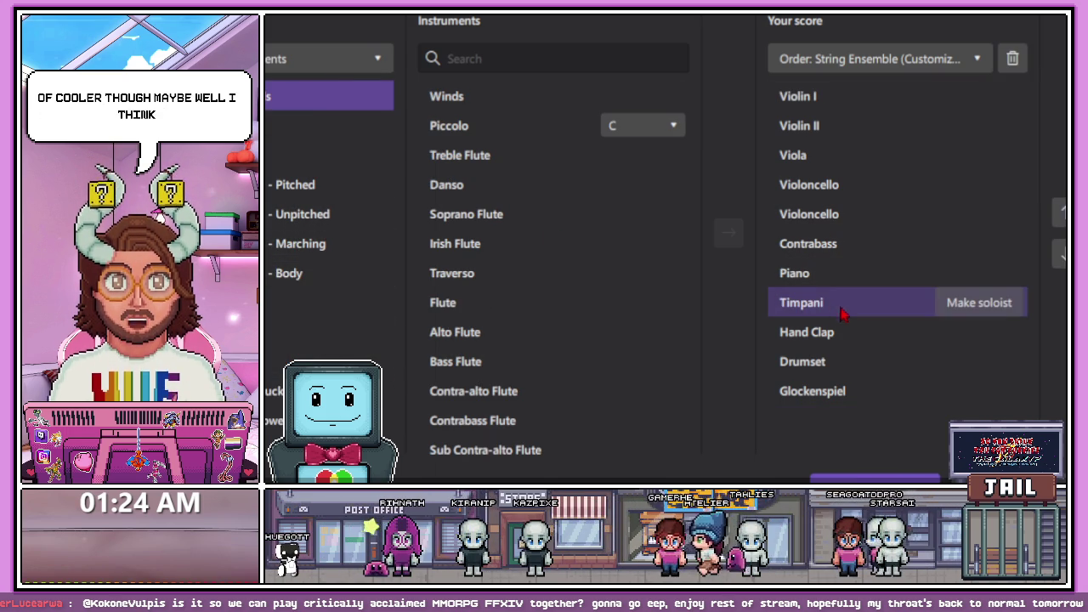
click(1012, 59)
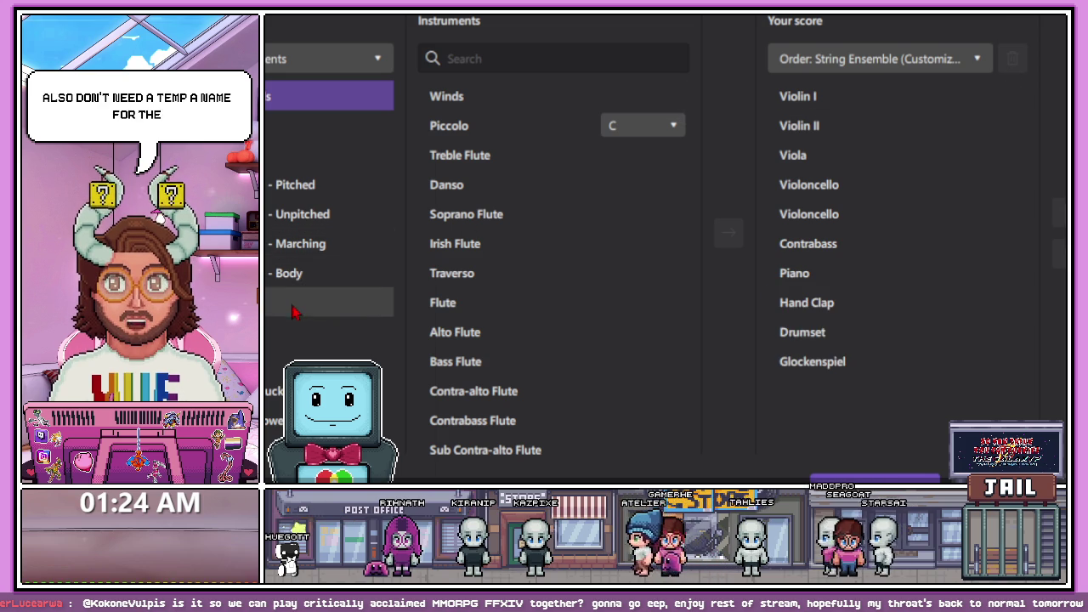
Find New Age Synthesizer among the keyboards, add it to the score, and confirm
click(341, 332)
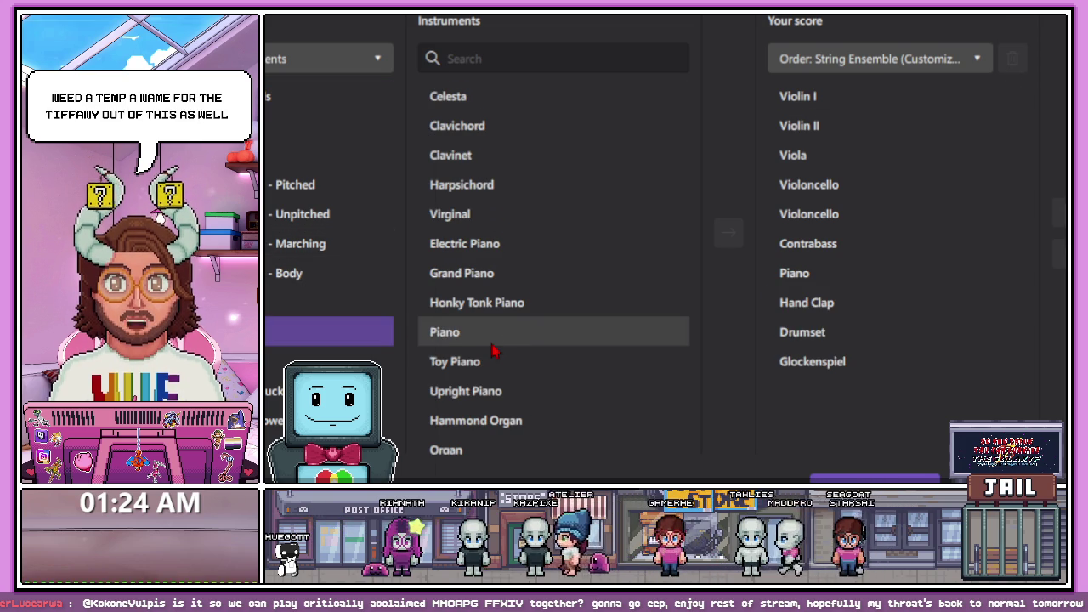
scroll(494, 351, down, 3)
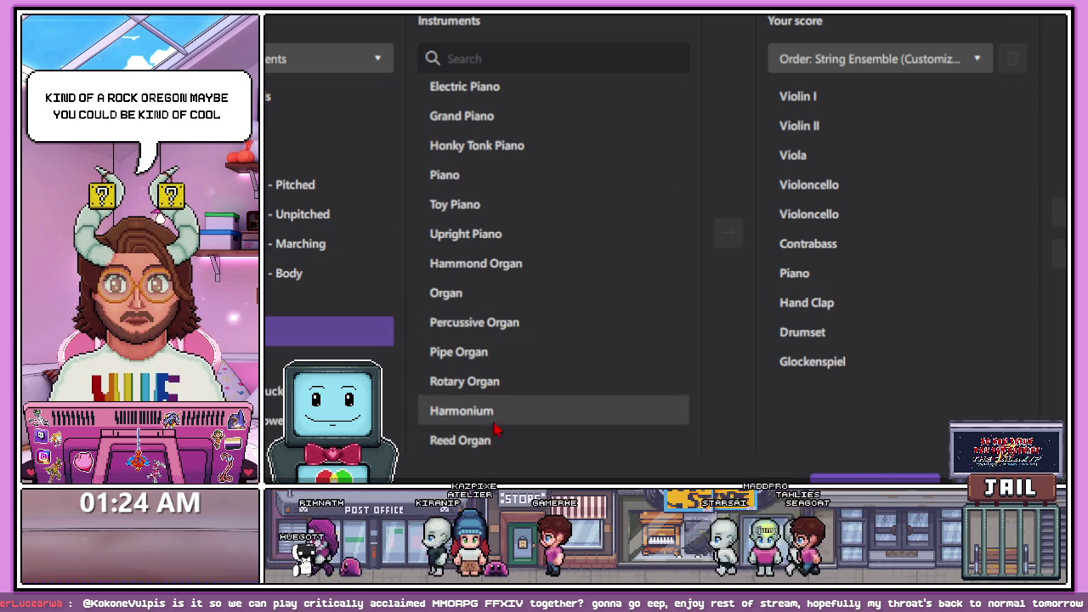
scroll(500, 366, up, 3)
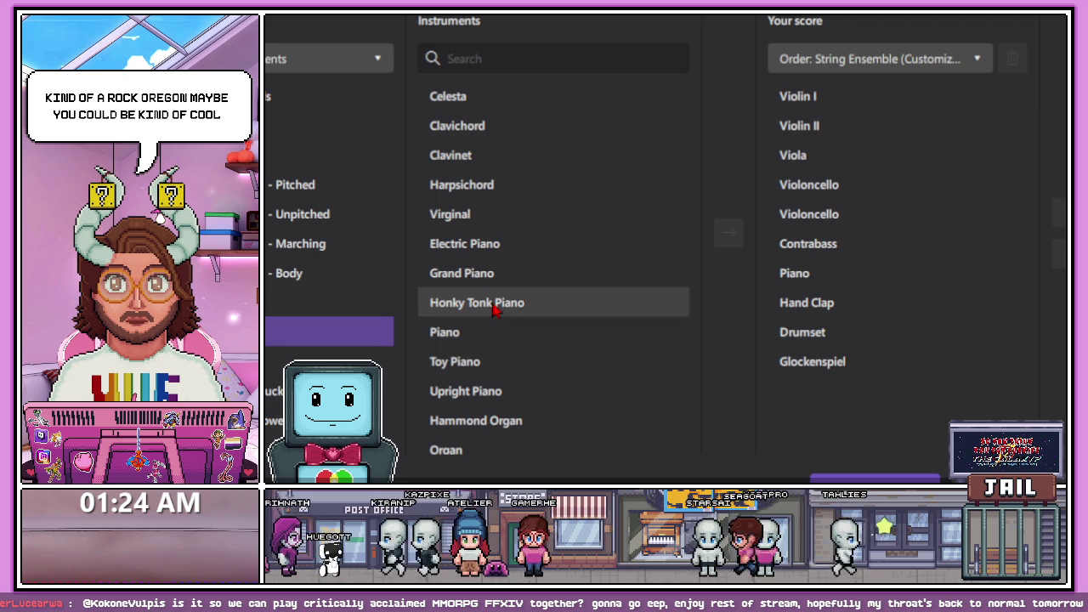
scroll(501, 331, down, 3)
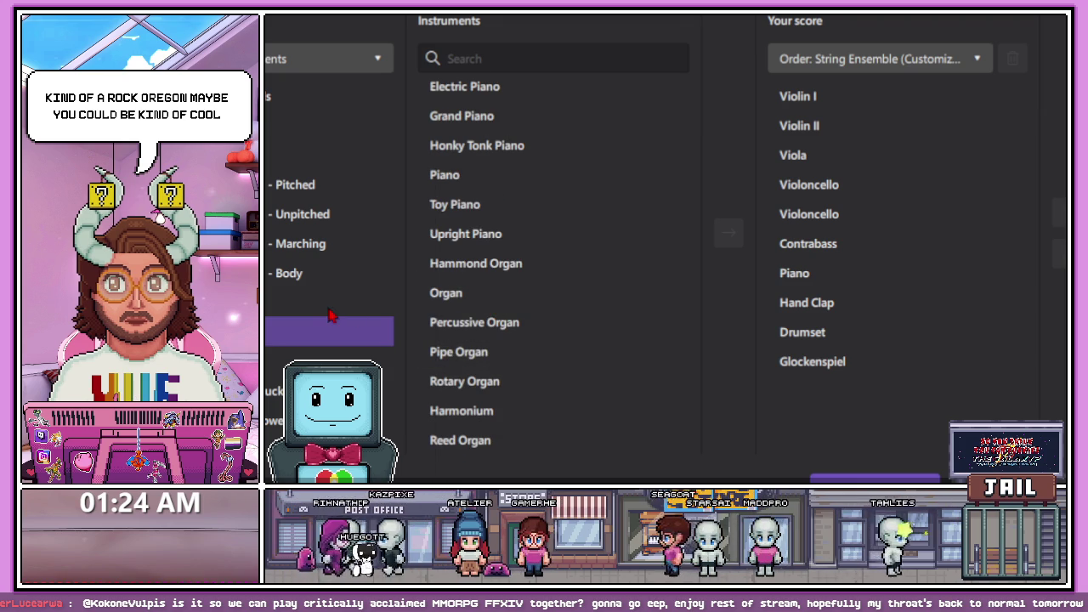
scroll(510, 323, down, 8)
scroll(553, 316, down, 1)
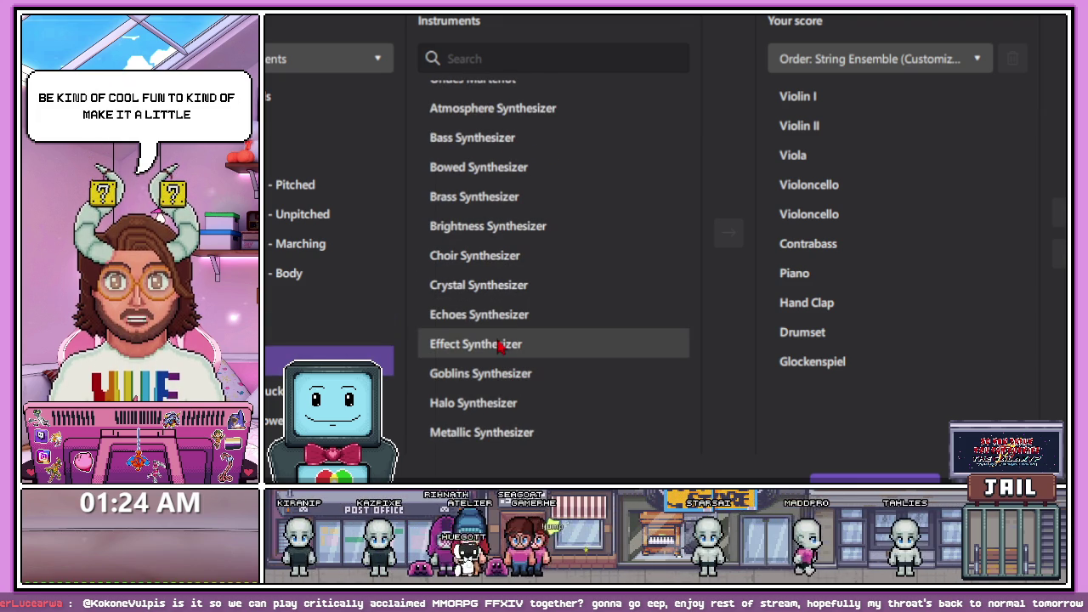
scroll(544, 260, up, 1)
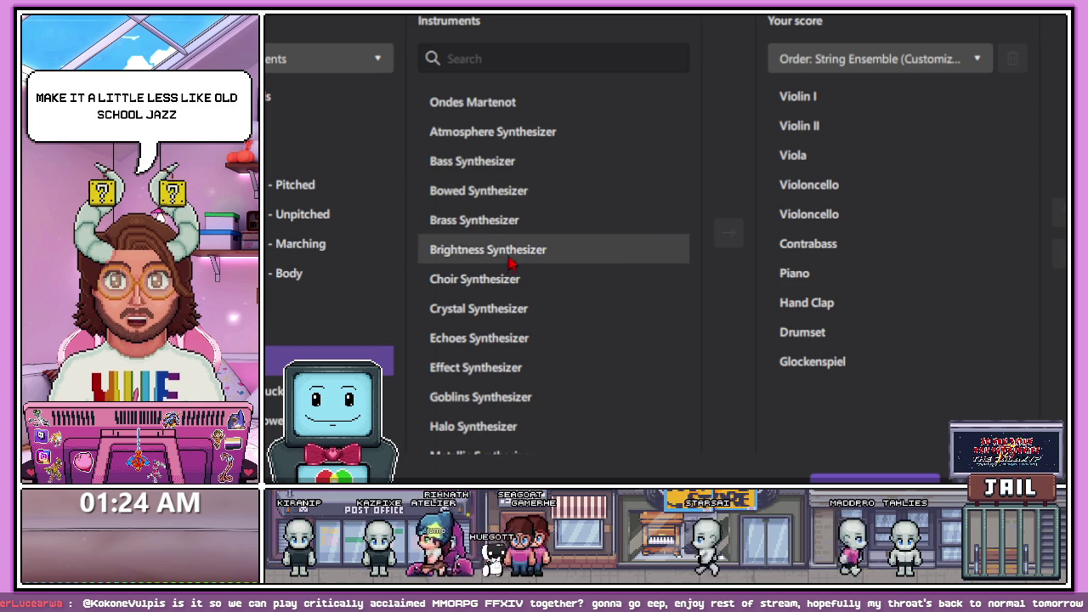
scroll(514, 255, down, 2)
scroll(510, 270, up, 3)
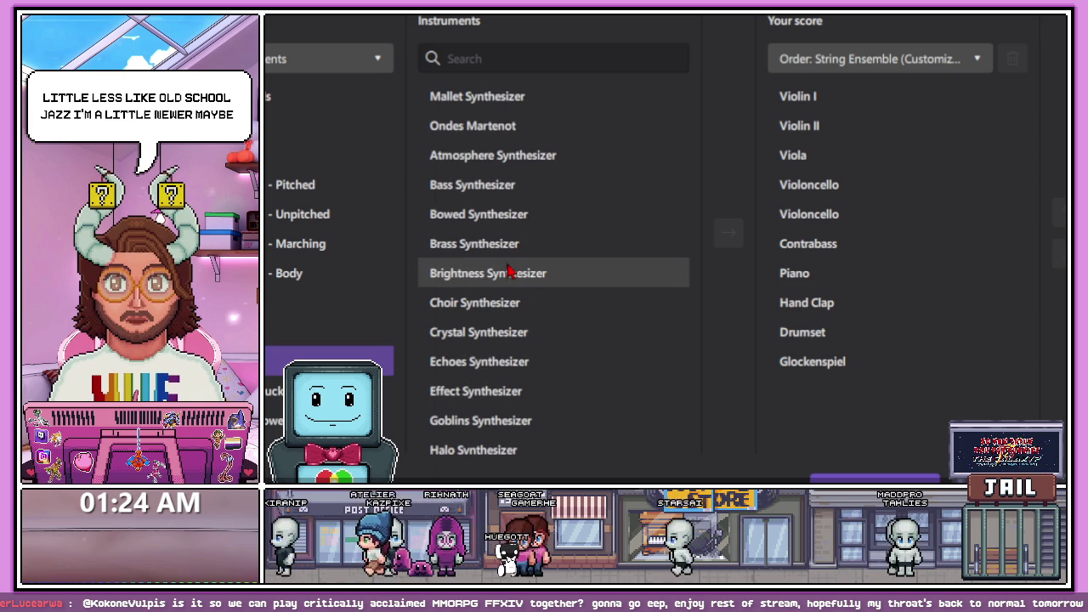
scroll(508, 270, down, 7)
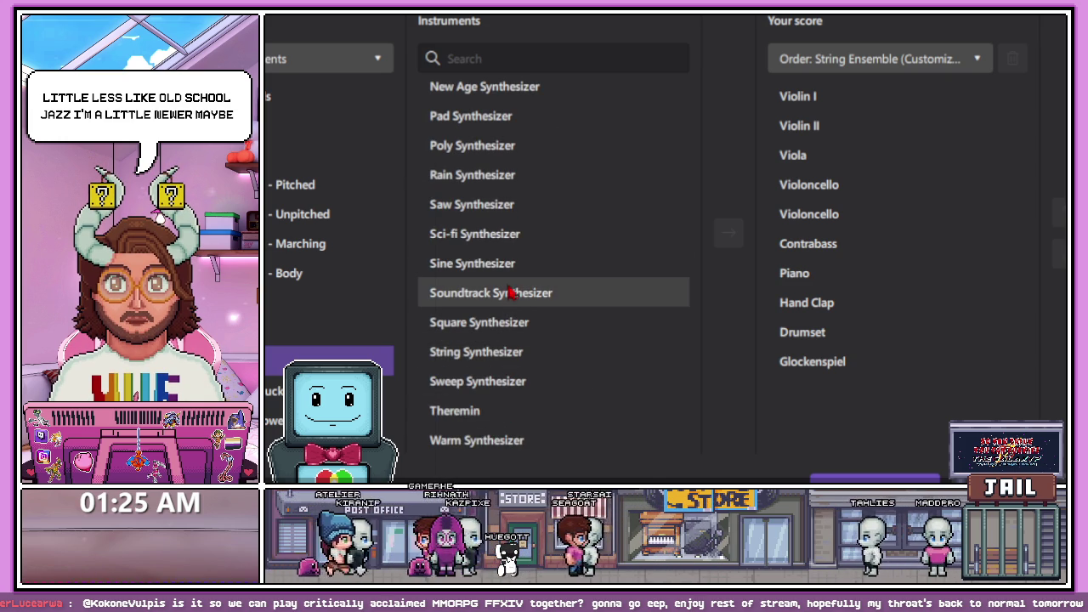
scroll(510, 292, up, 2)
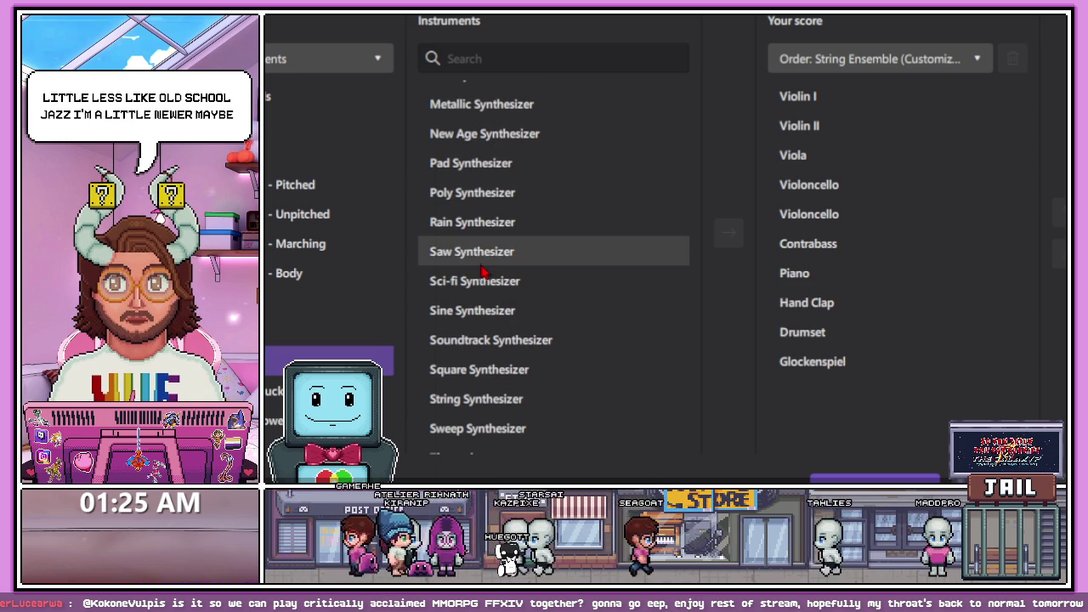
scroll(480, 271, up, 1)
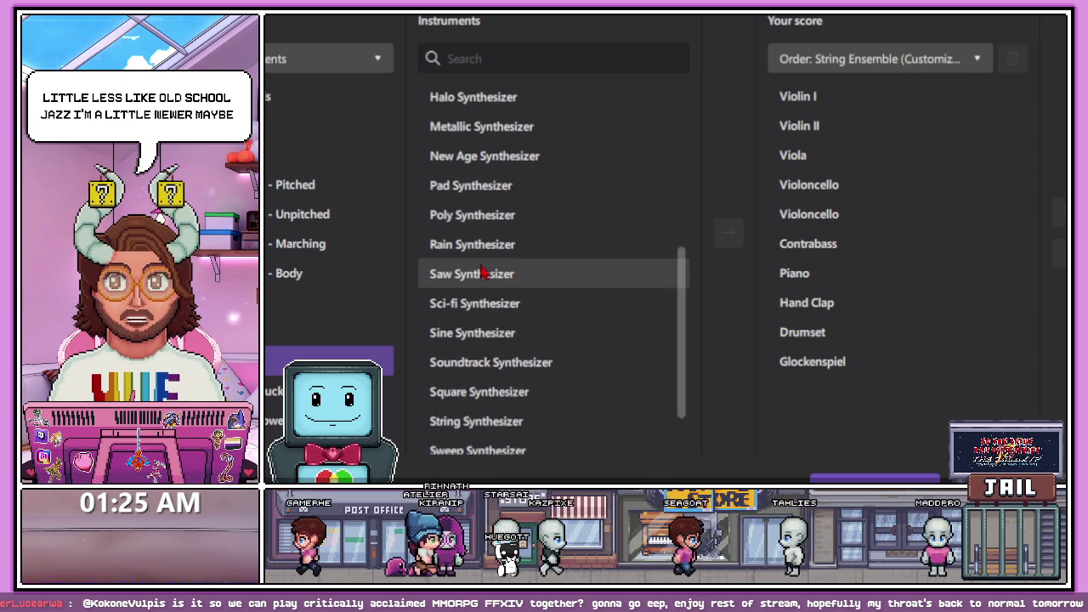
click(486, 161)
click(728, 232)
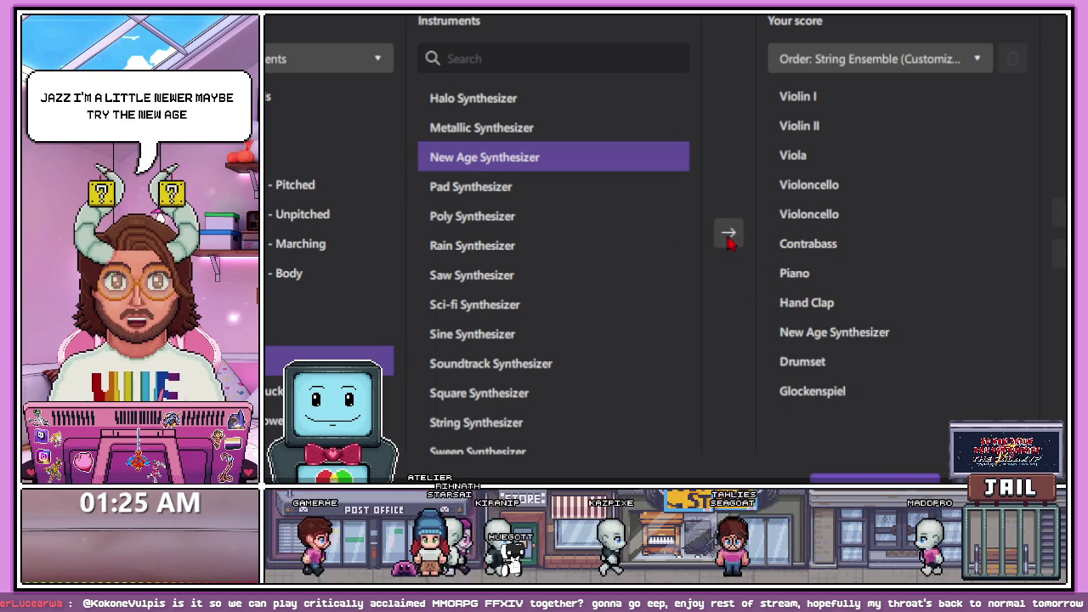
click(875, 480)
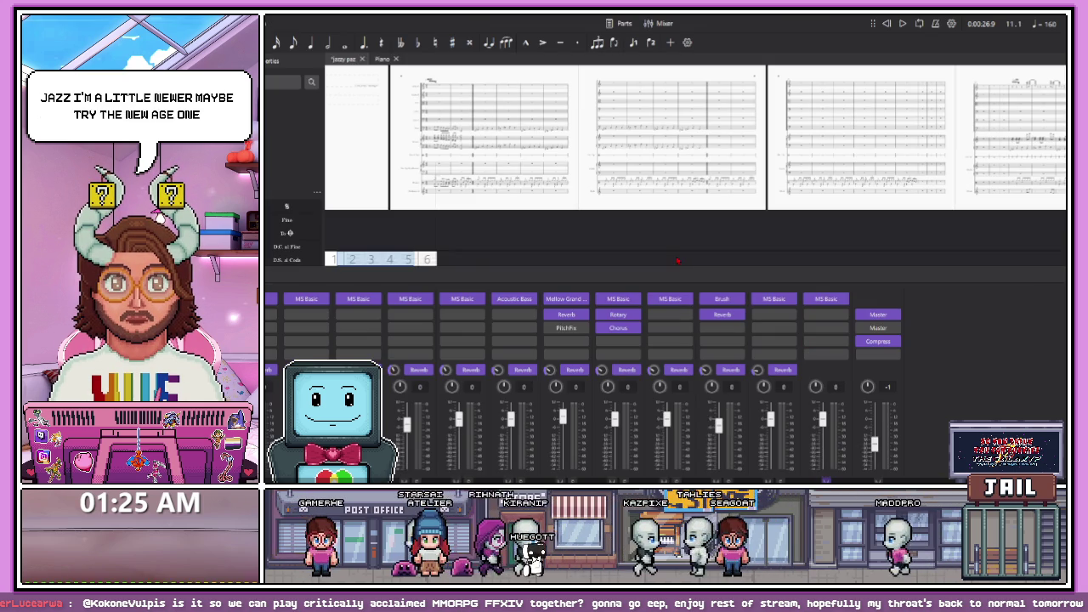
Scroll to the New Age Synthesizer staff and play its single note against the drums
scroll(774, 153, down, 3)
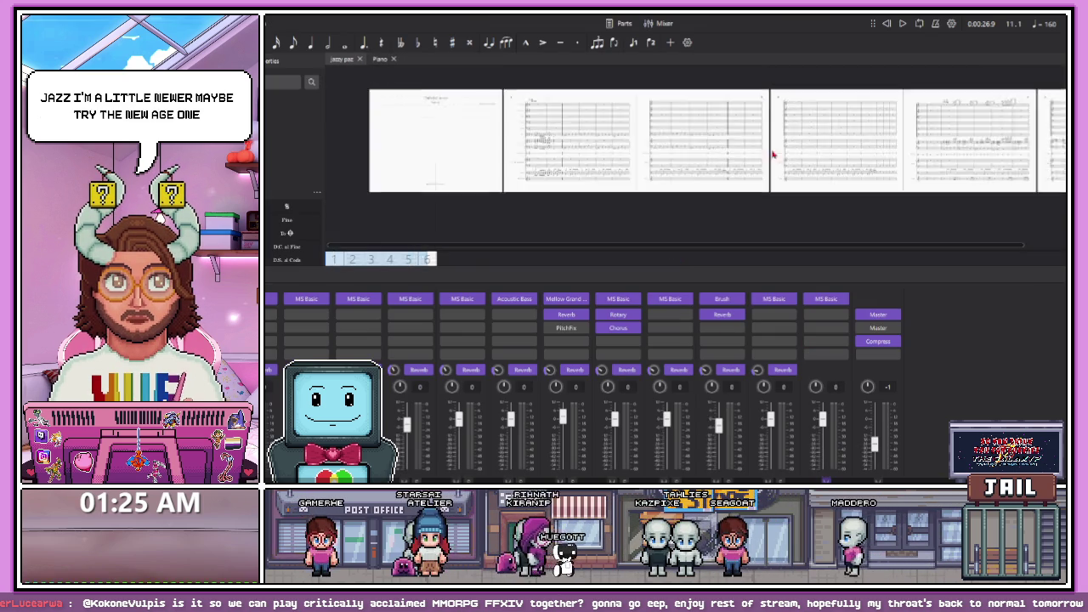
scroll(981, 131, up, 5)
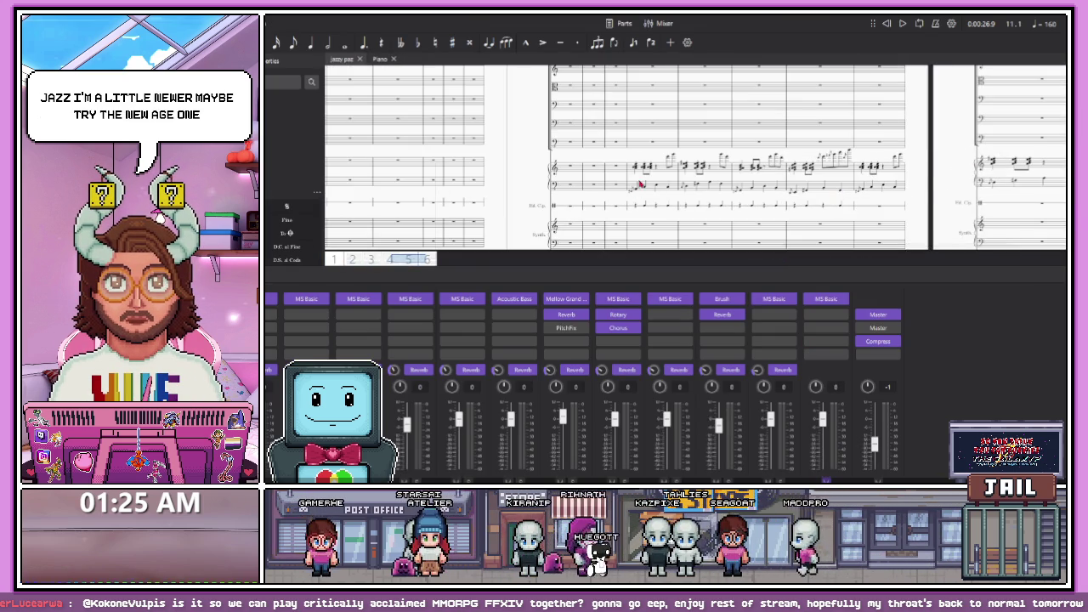
scroll(638, 173, up, 2)
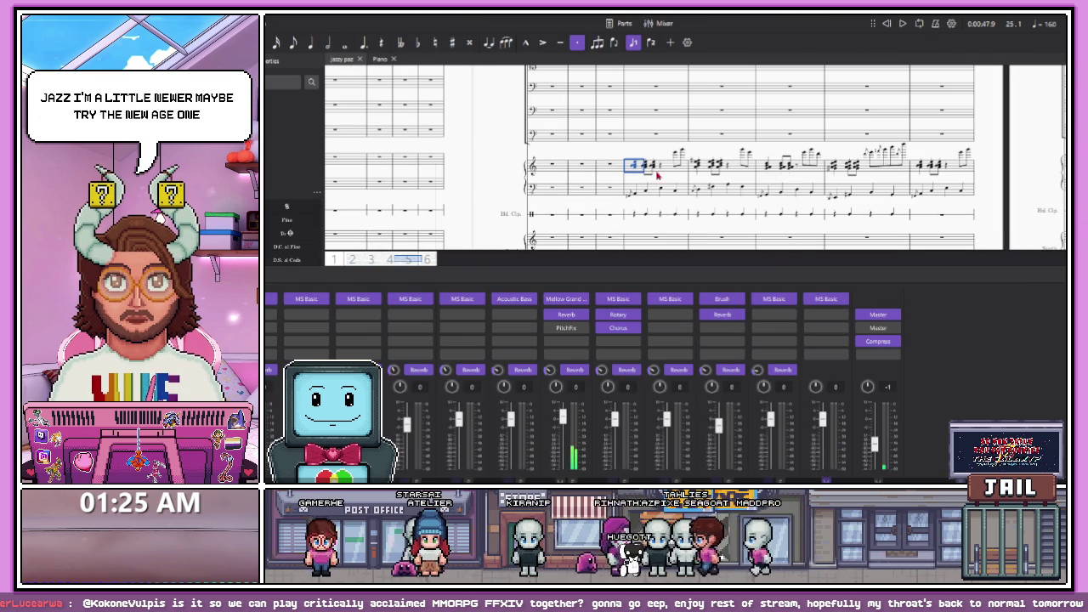
scroll(765, 229, down, 5)
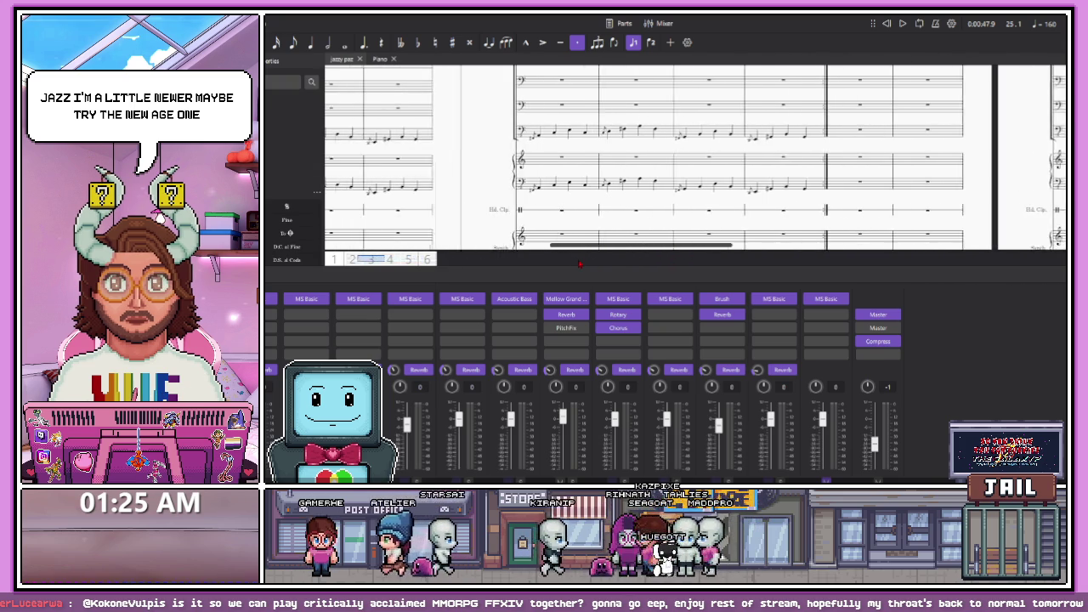
scroll(621, 230, up, 5)
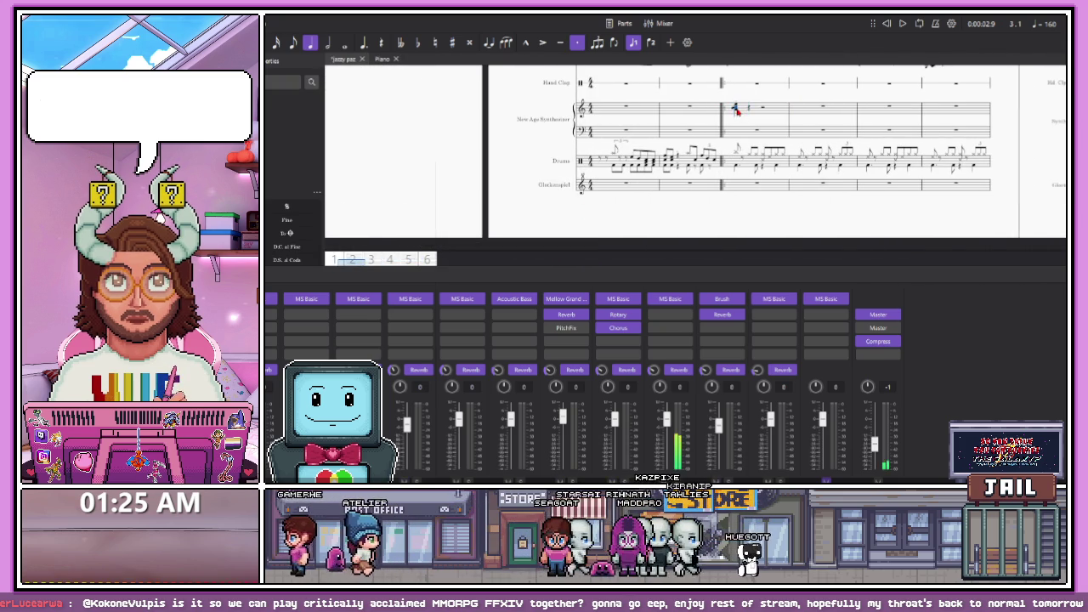
scroll(736, 109, up, 3)
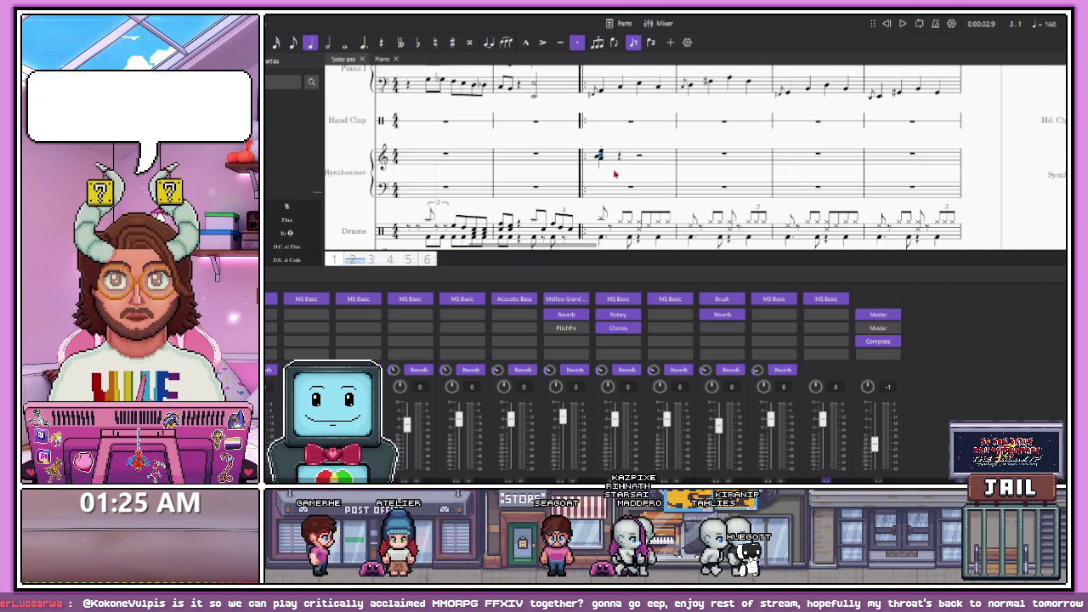
key(space)
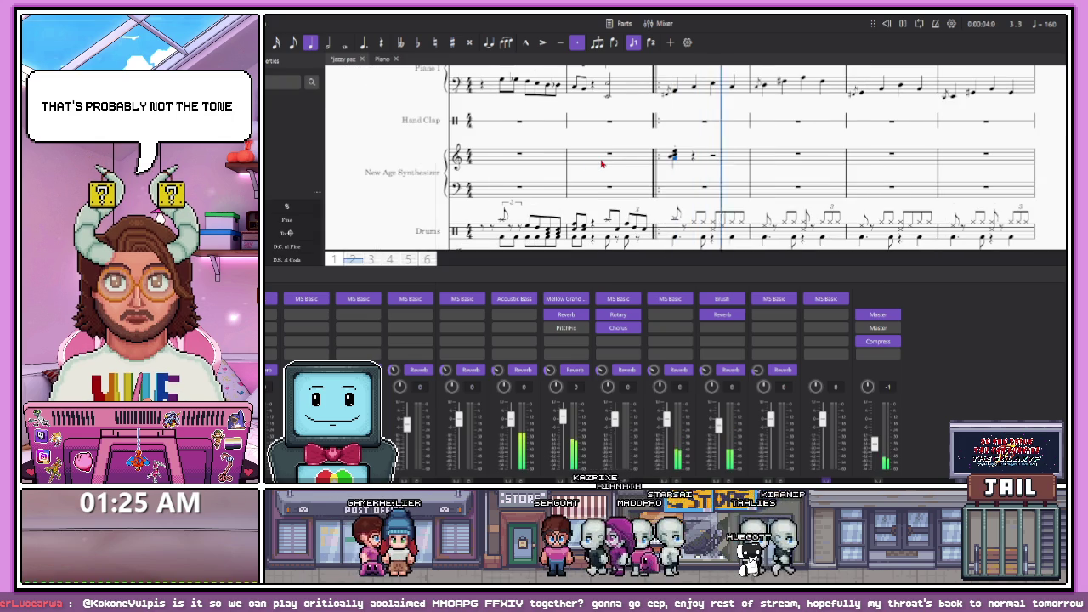
scroll(606, 167, down, 3)
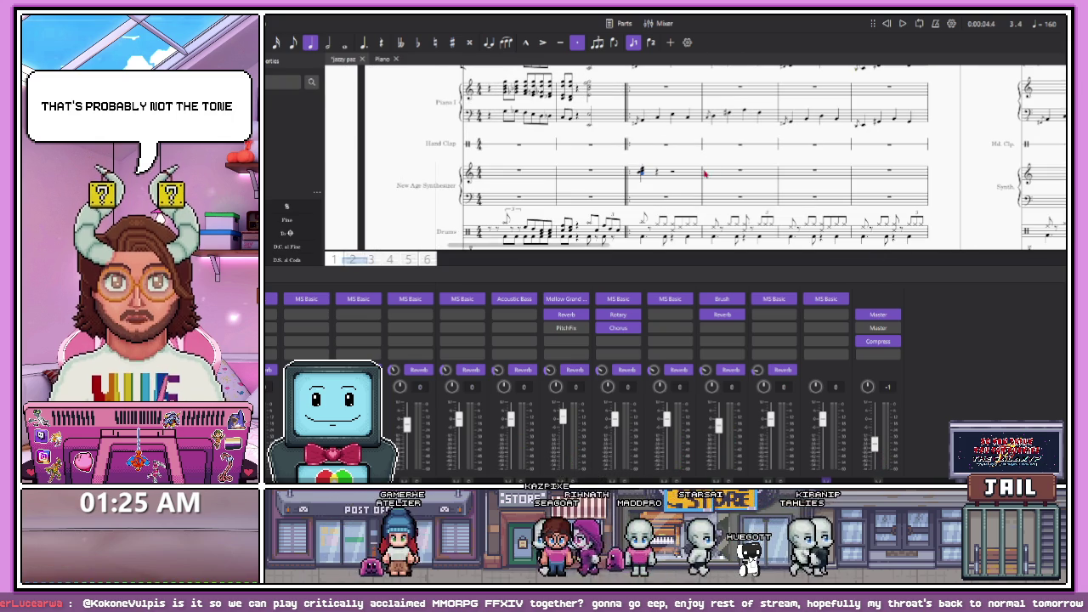
click(688, 299)
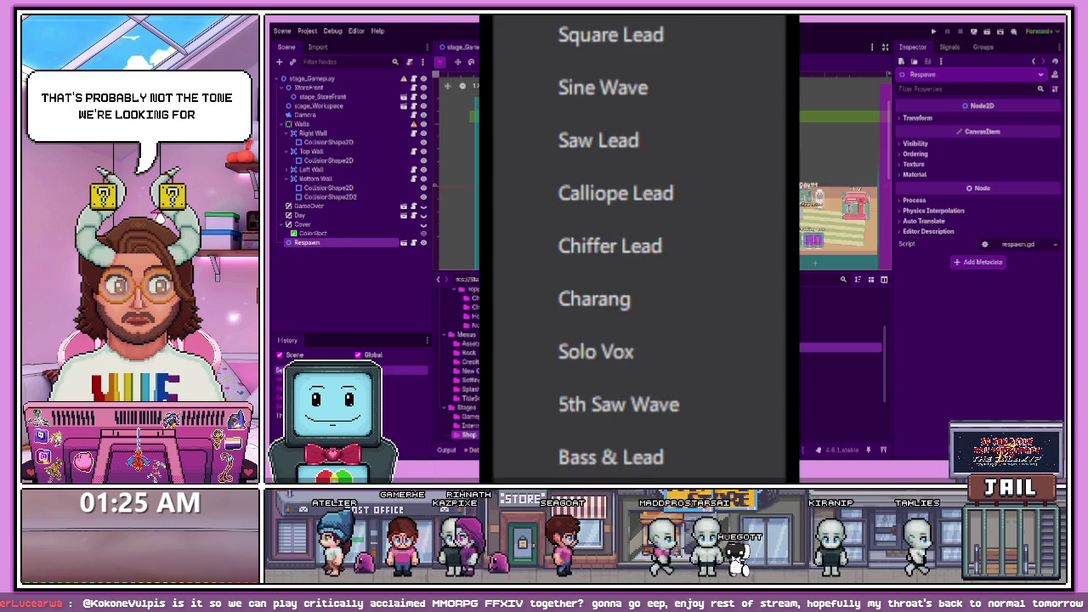
Assign the Warm Pad sound to the synthesizer channel, then return to MuseScore after the crash
mouse_move(596, 451)
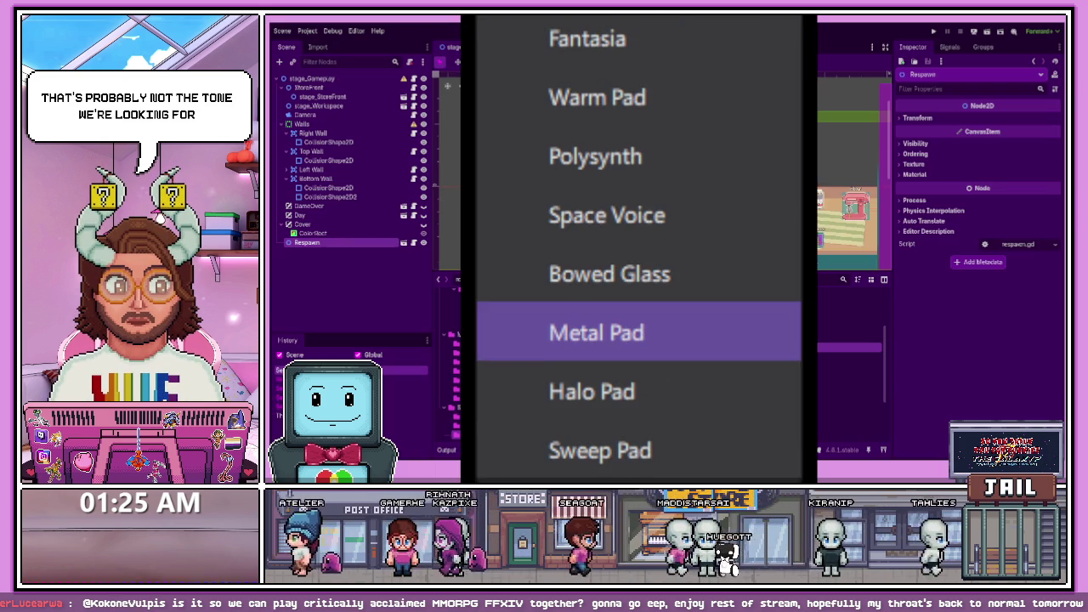
click(597, 97)
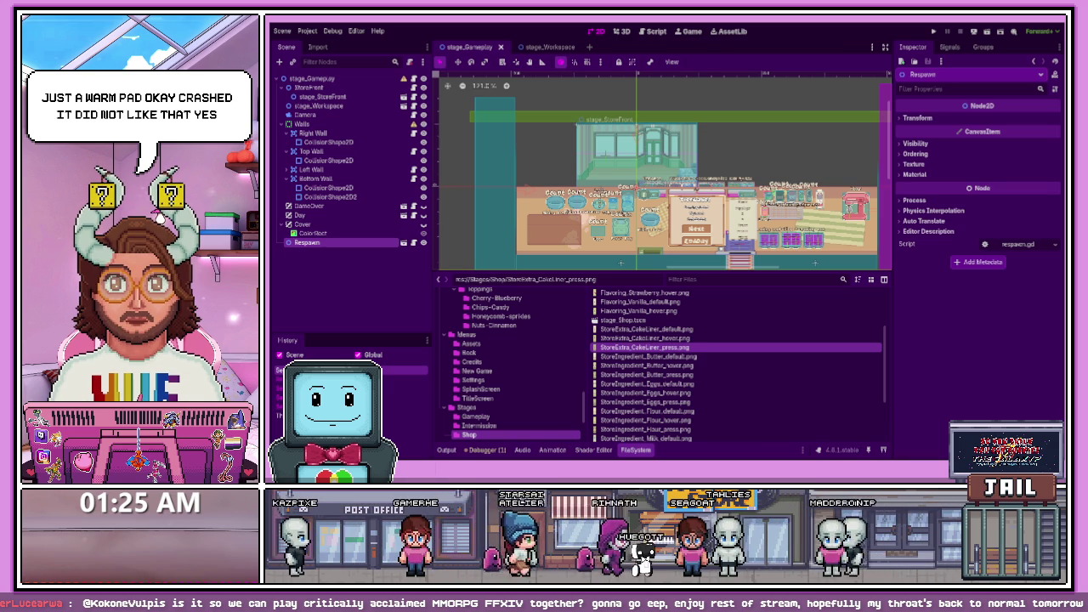
key(alt+Tab)
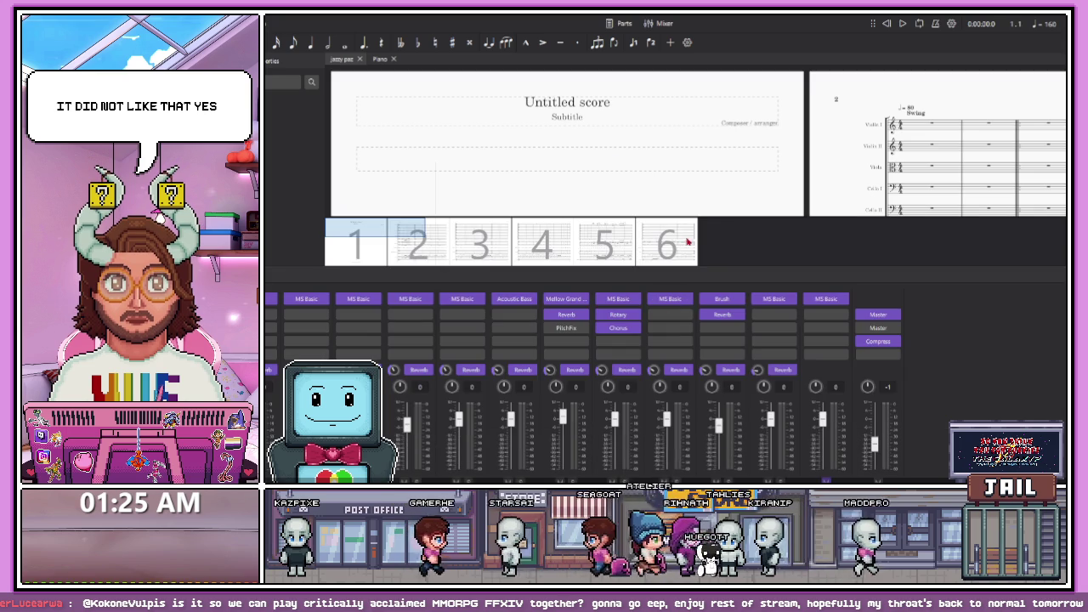
Go back to the first page and browse the woodwind and synthesizer instrument lists
click(433, 255)
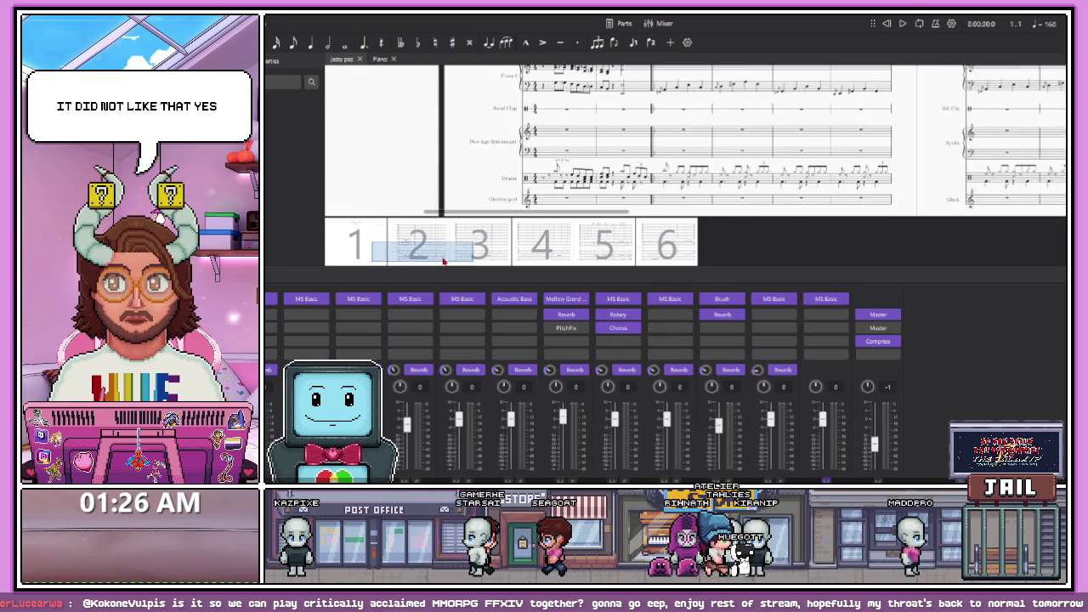
drag(444, 264, 445, 261)
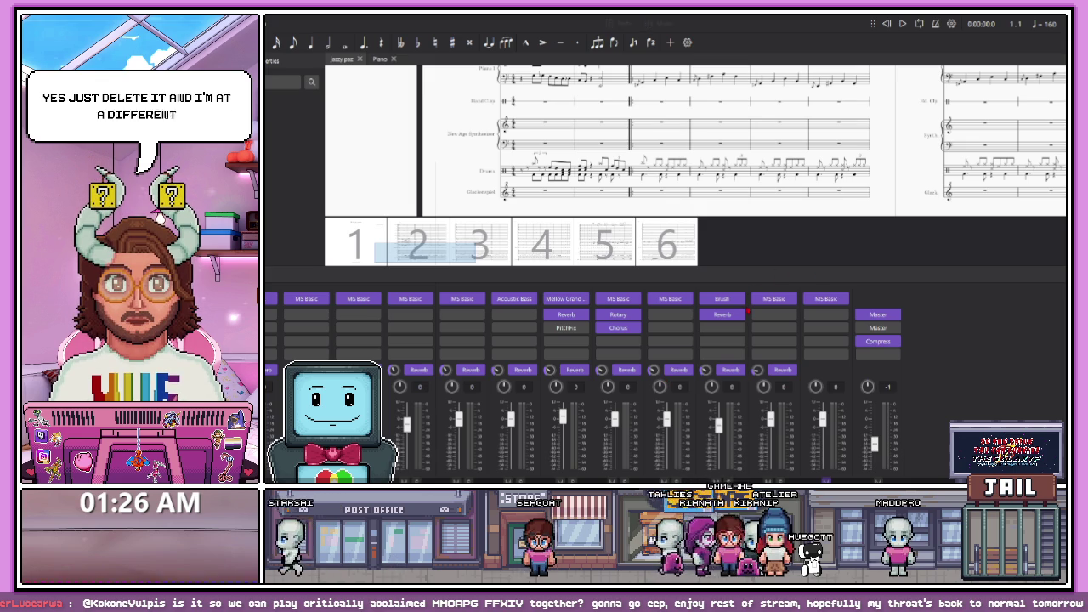
key(i)
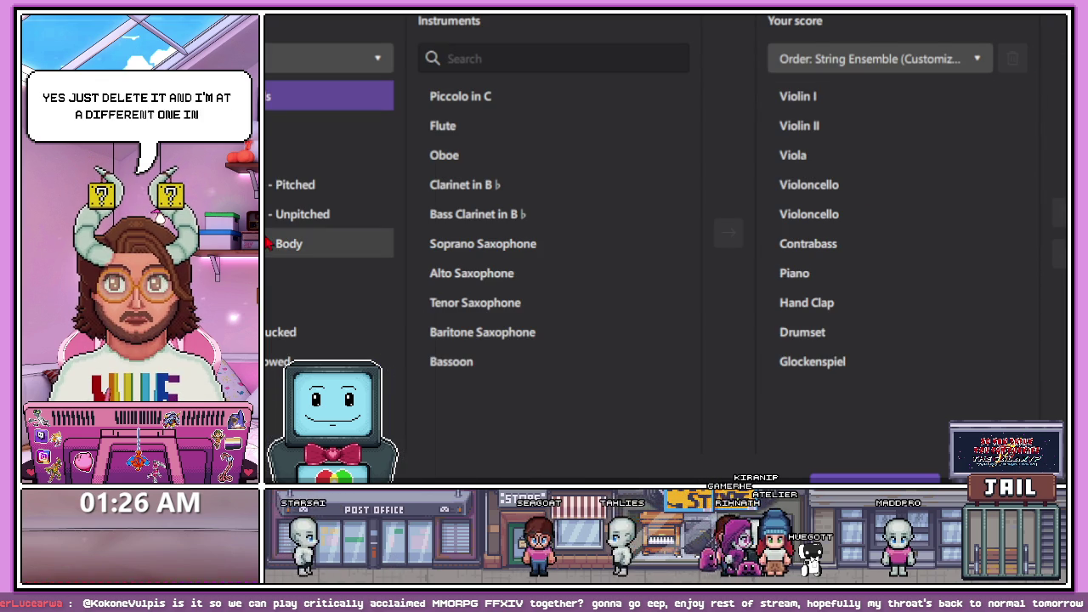
click(285, 99)
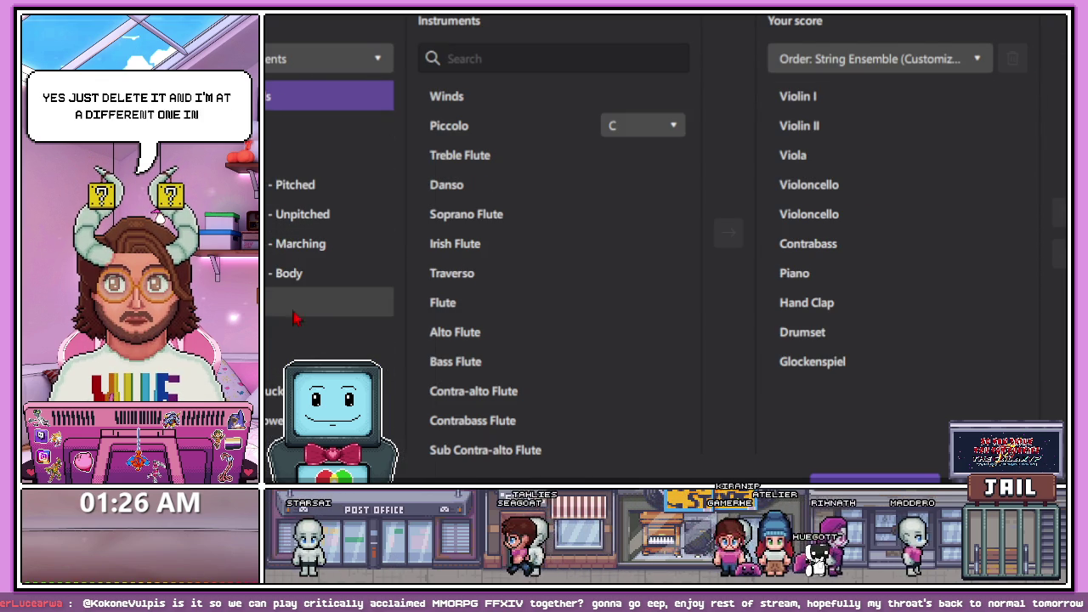
click(285, 361)
scroll(493, 340, down, 2)
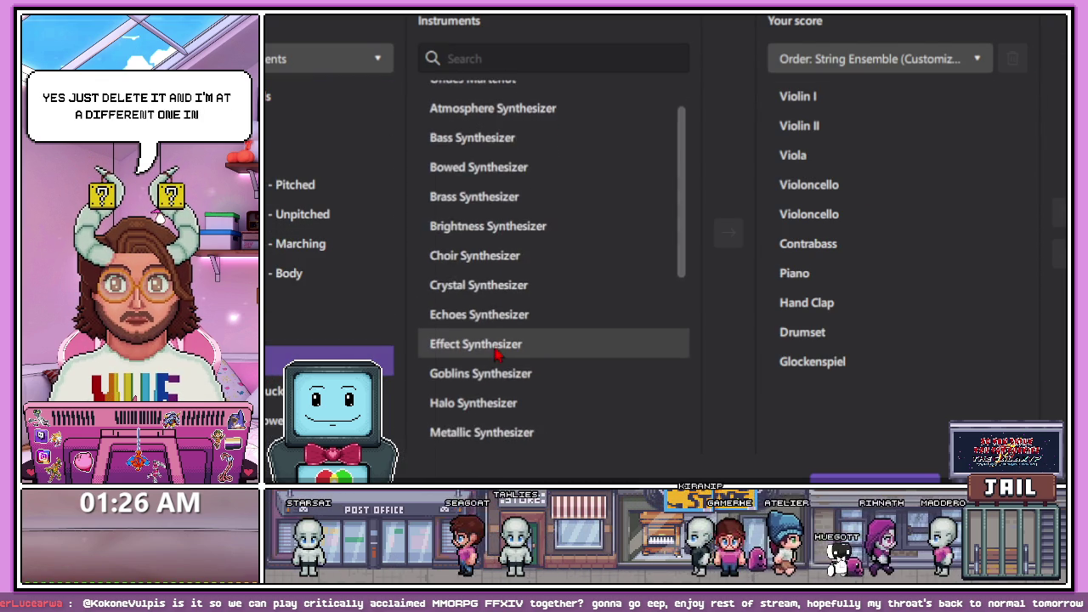
scroll(502, 383, down, 4)
scroll(510, 395, up, 5)
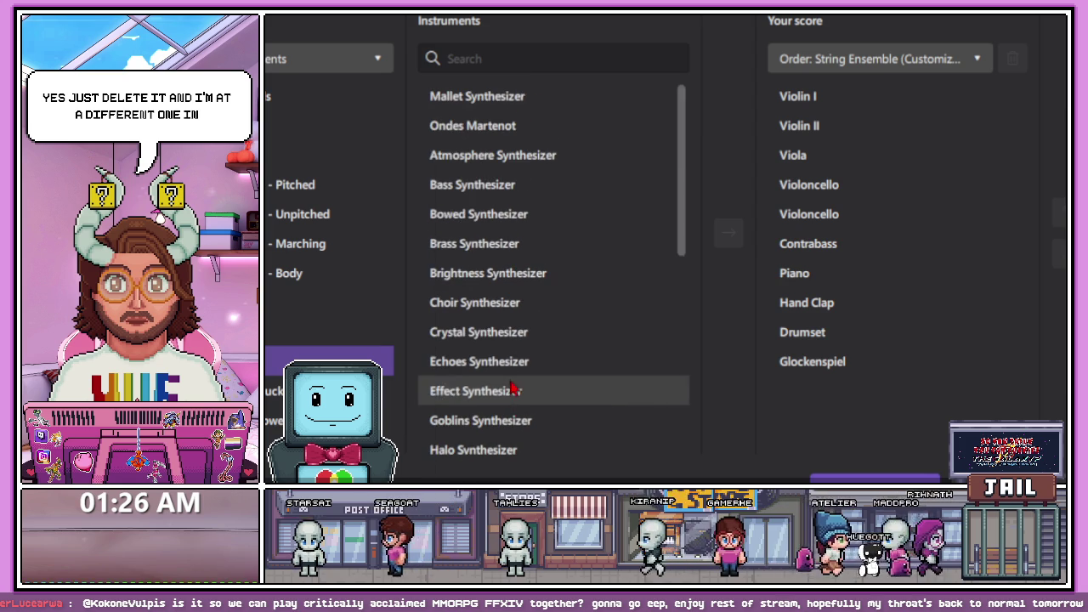
scroll(500, 366, down, 5)
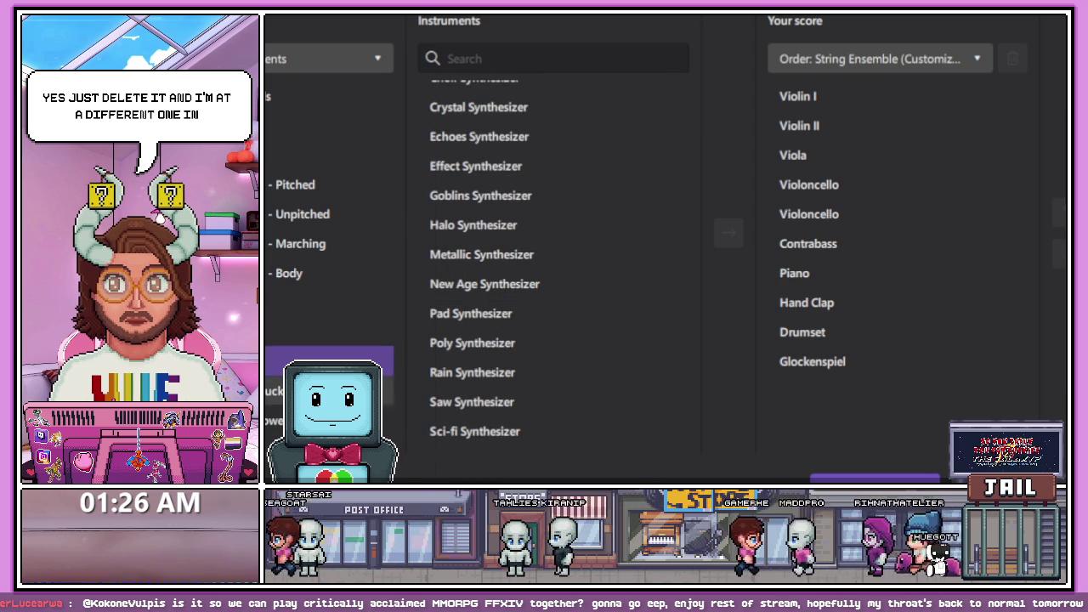
Add a Reed Organ from Keyboards in place of the New Age Synthesizer and confirm
click(298, 345)
scroll(486, 407, down, 5)
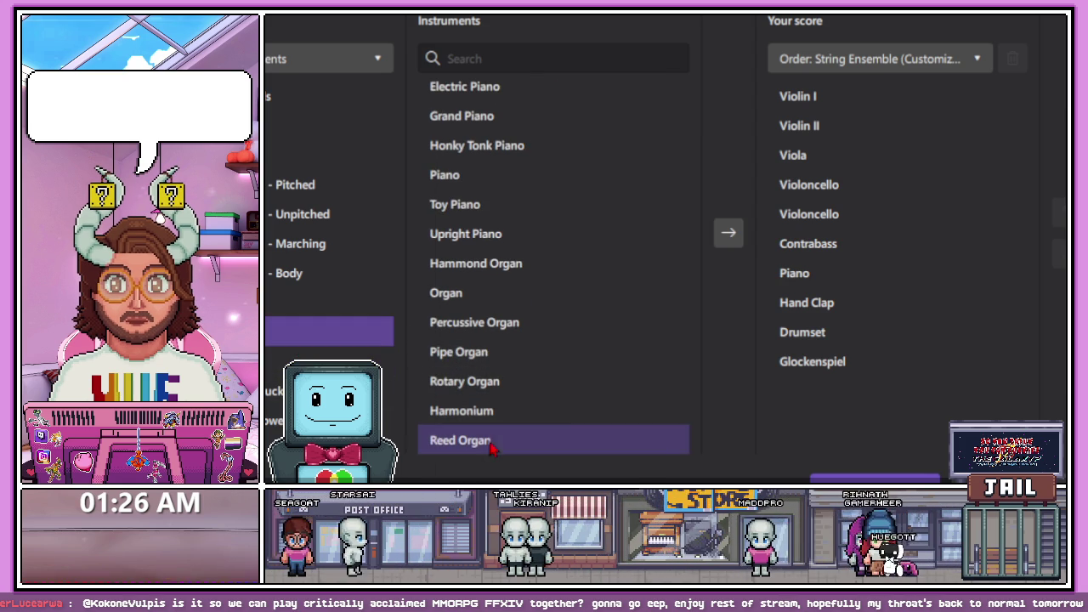
click(737, 241)
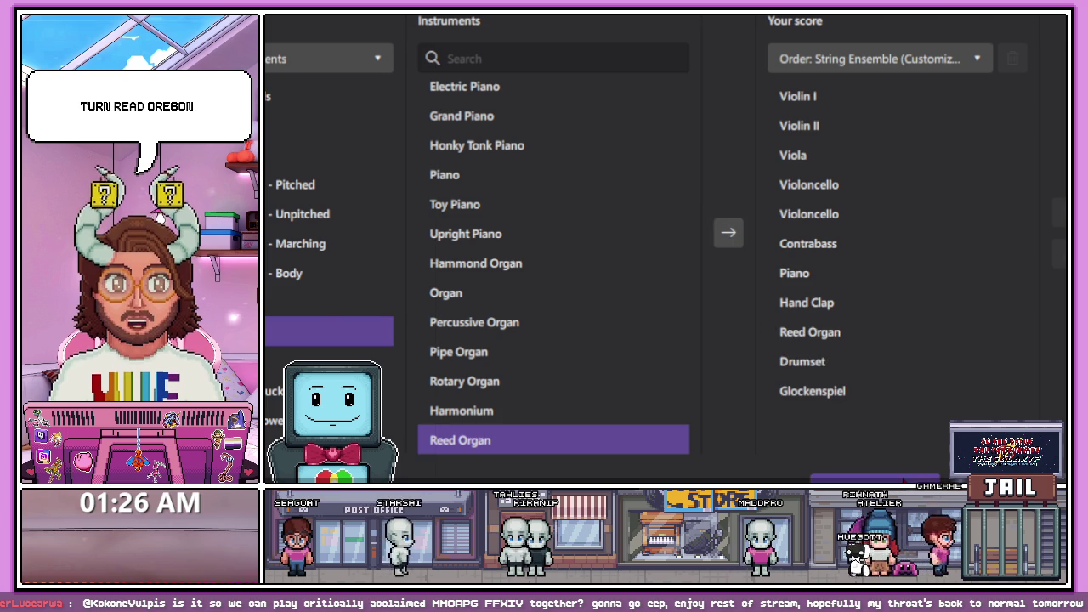
click(874, 479)
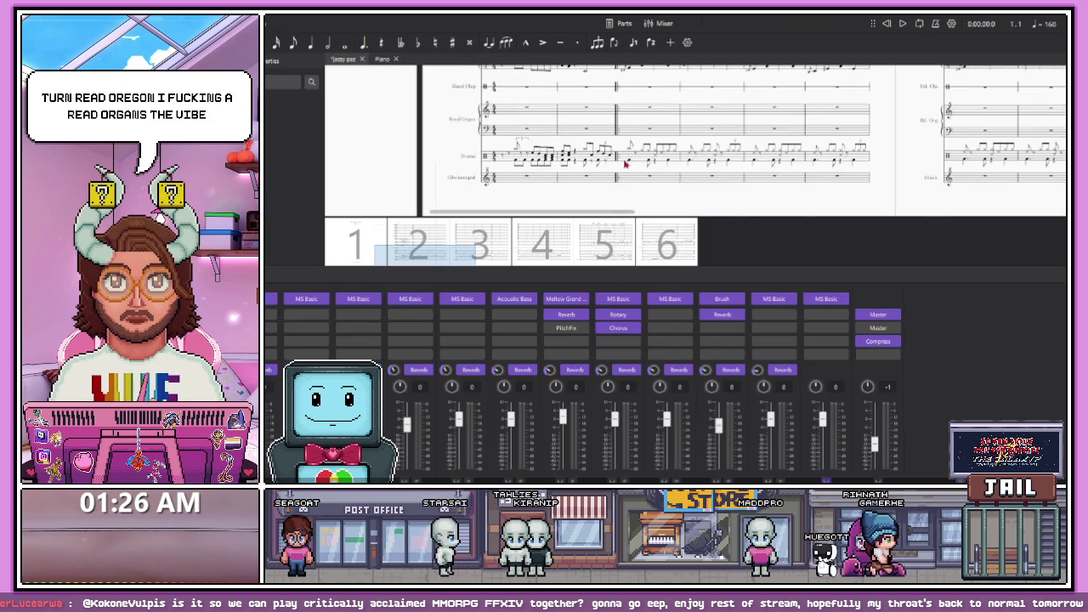
Select the chord passage on a later page and paste it into the empty Reed Organ bar
scroll(627, 160, up, 2)
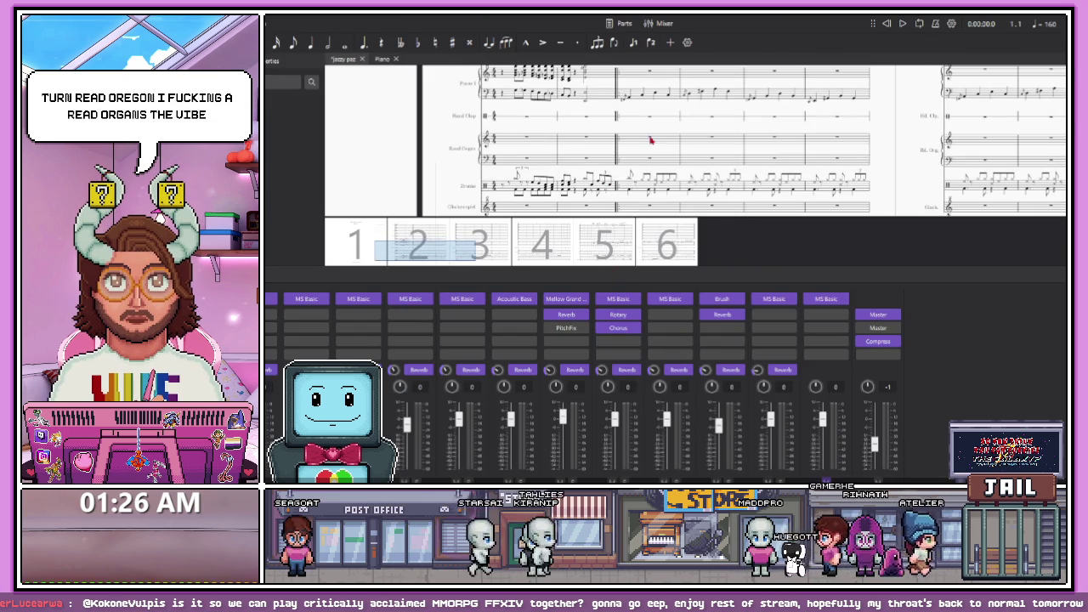
mouse_move(463, 247)
mouse_down()
mouse_move(582, 247)
mouse_move(600, 238)
mouse_move(648, 164)
mouse_up()
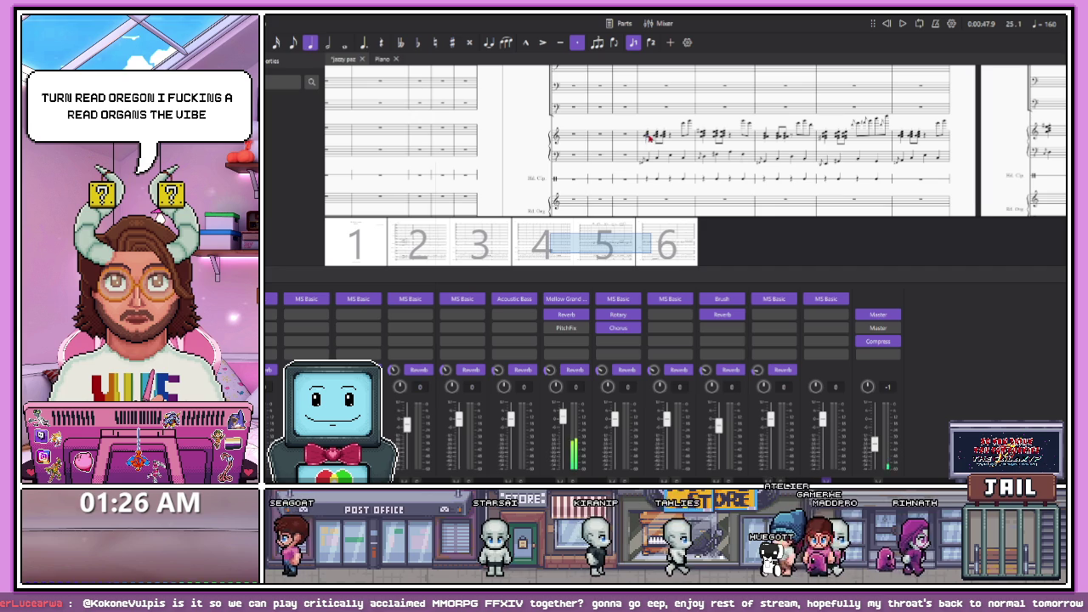
shift+click(864, 143)
mouse_move(608, 247)
mouse_down()
mouse_move(431, 255)
mouse_move(443, 253)
mouse_up()
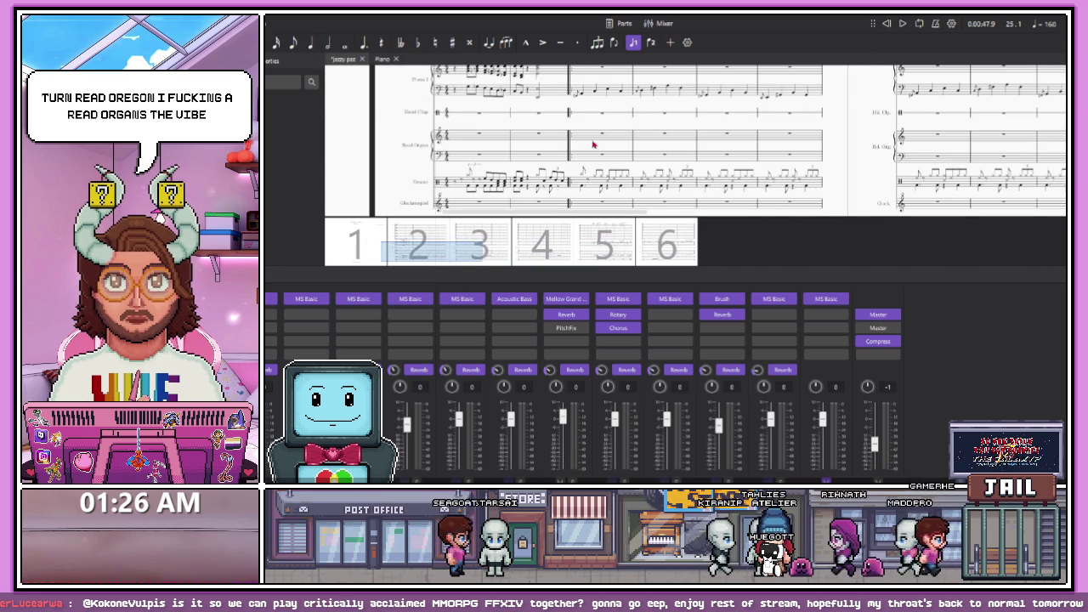
key(ctrl+v)
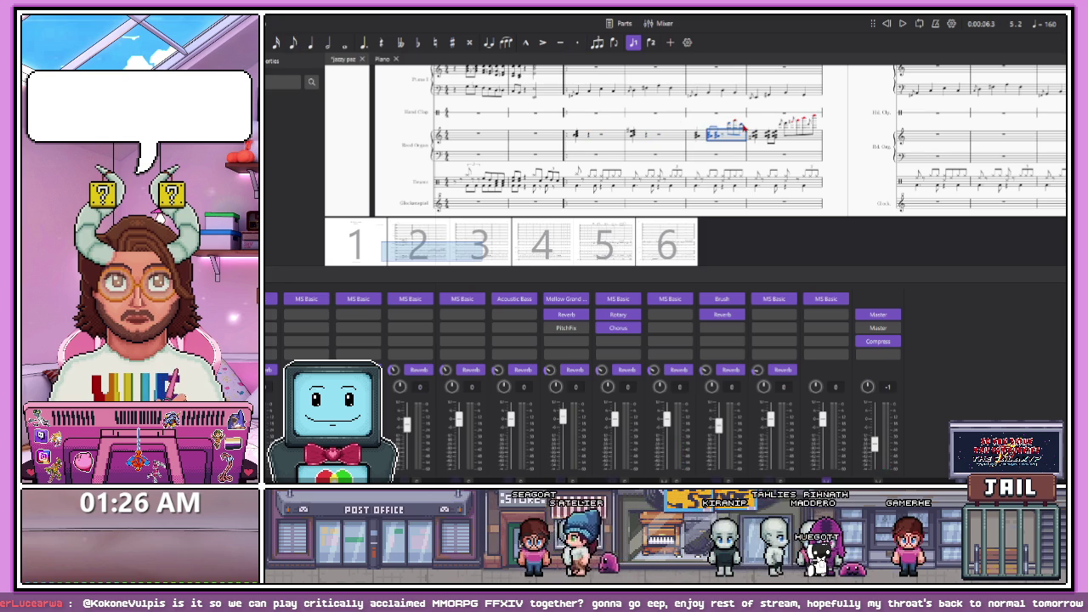
Zoom in to check the pasted organ chords, zoom back out, and play the score
key(ctrl+equal)
key(ctrl+equal)
key(ctrl+equal)
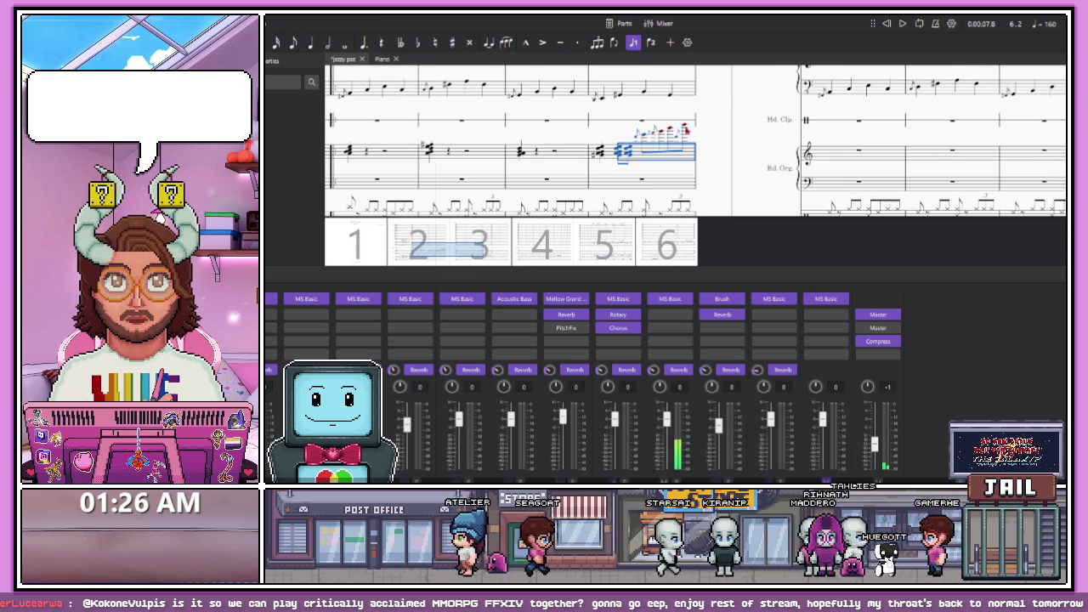
key(ctrl+minus)
key(ctrl+minus)
key(ctrl+minus)
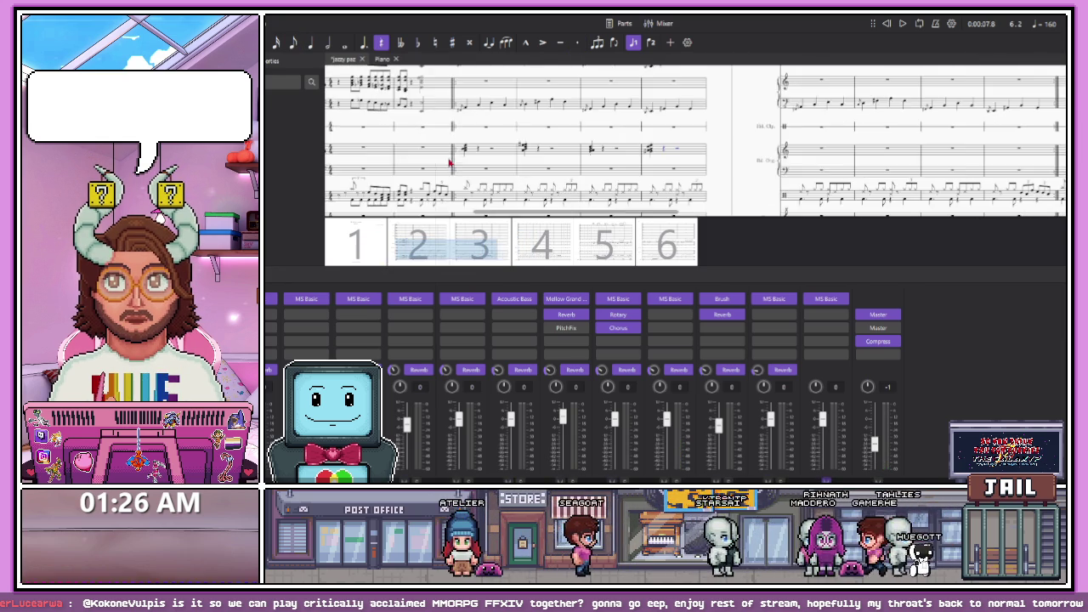
key(space)
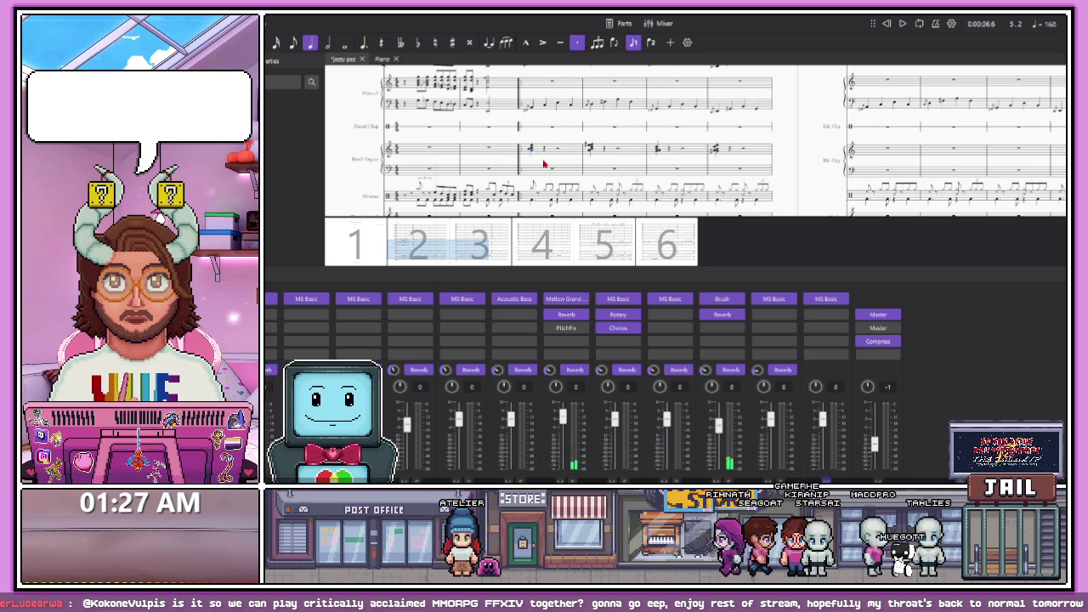
scroll(545, 163, up, 8)
scroll(545, 163, down, 2)
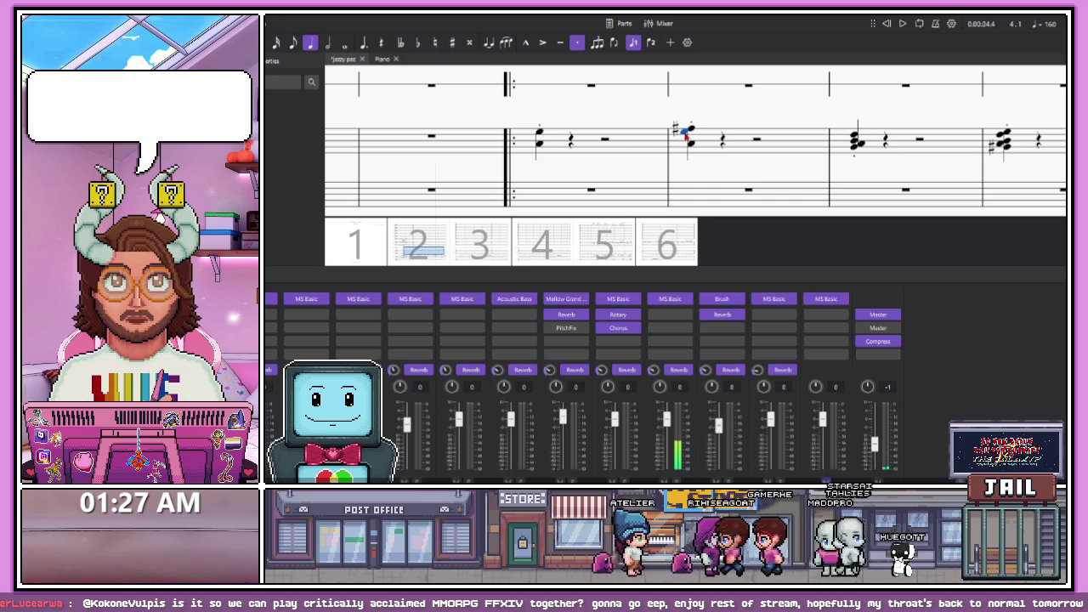
click(539, 146)
key(space)
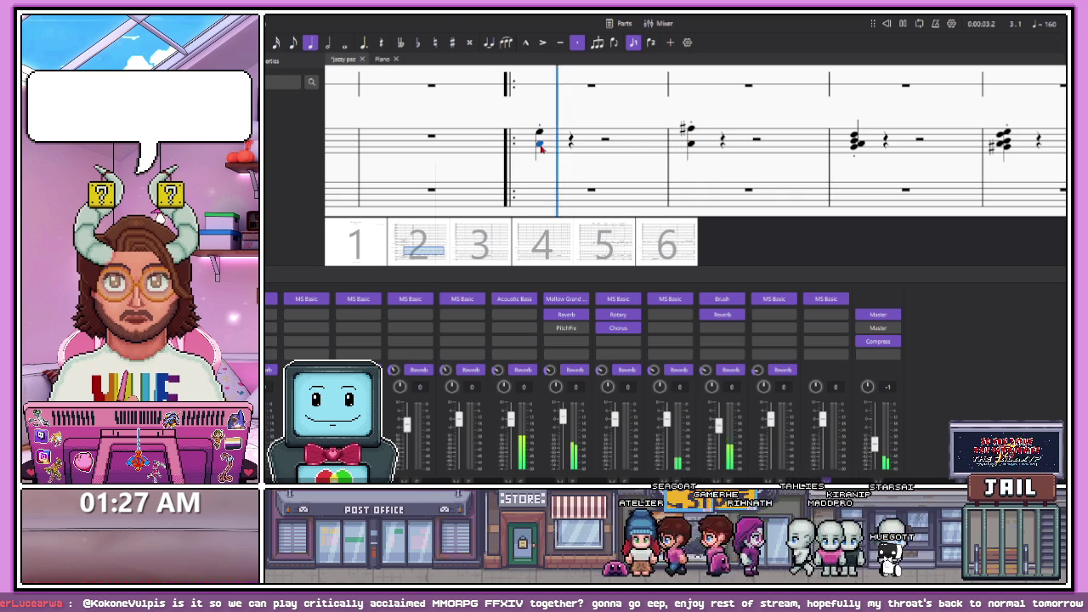
key(space)
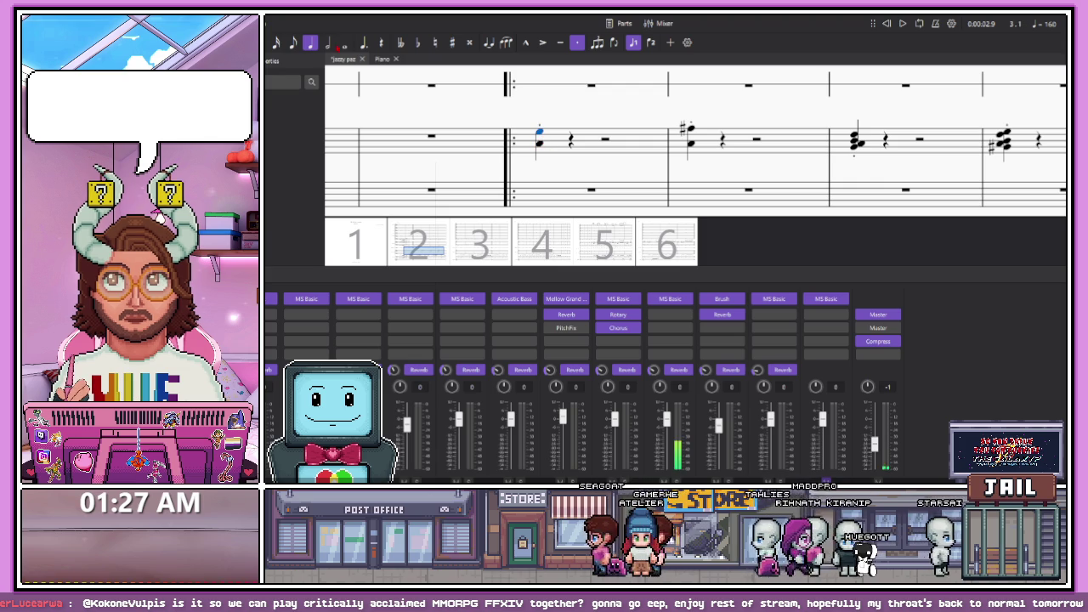
key(space)
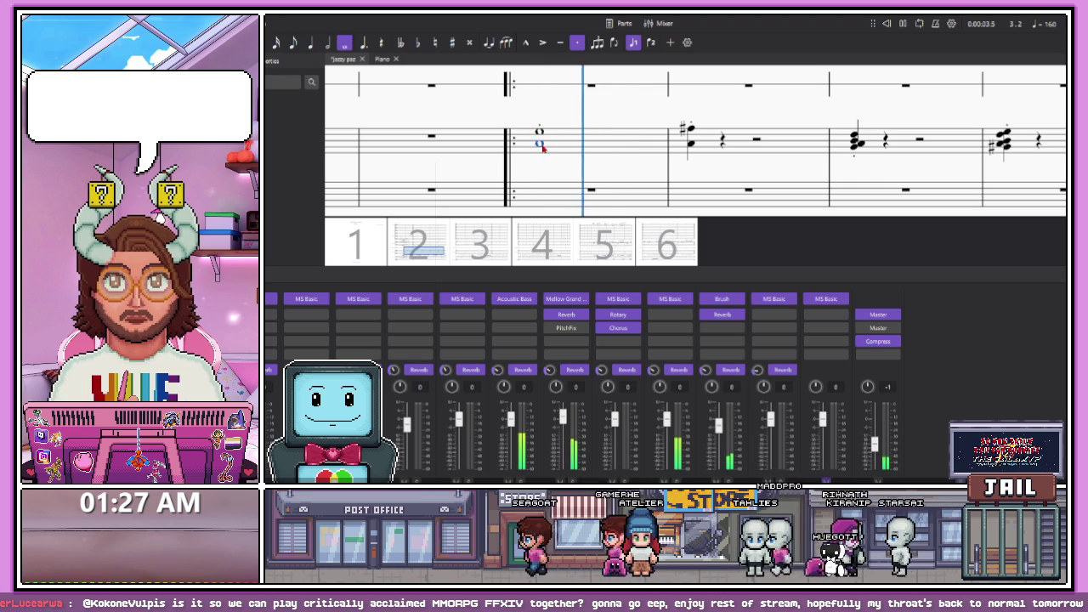
key(space)
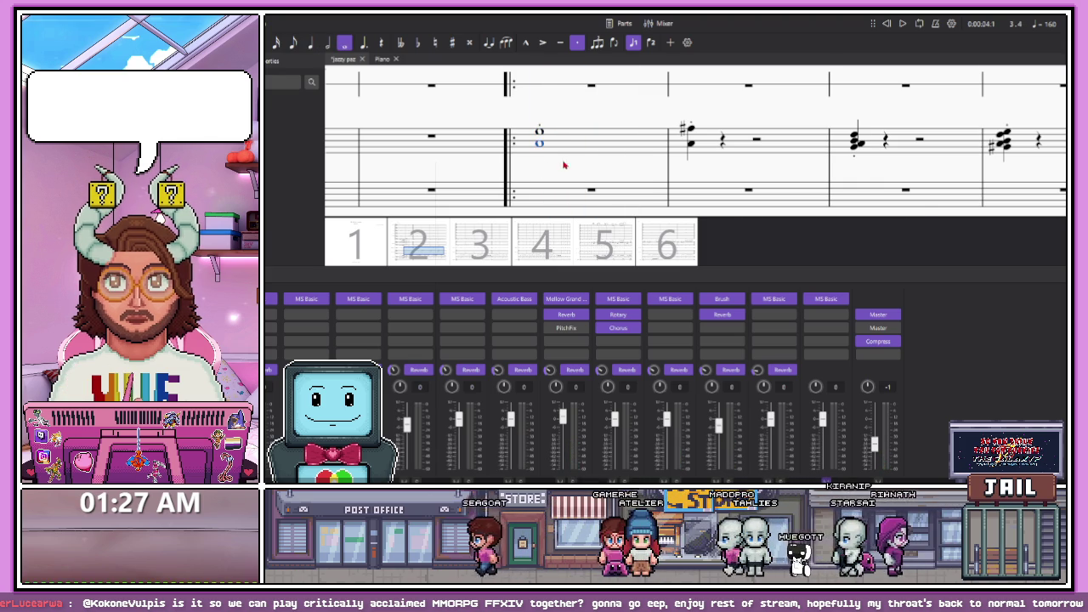
scroll(539, 164, down, 1)
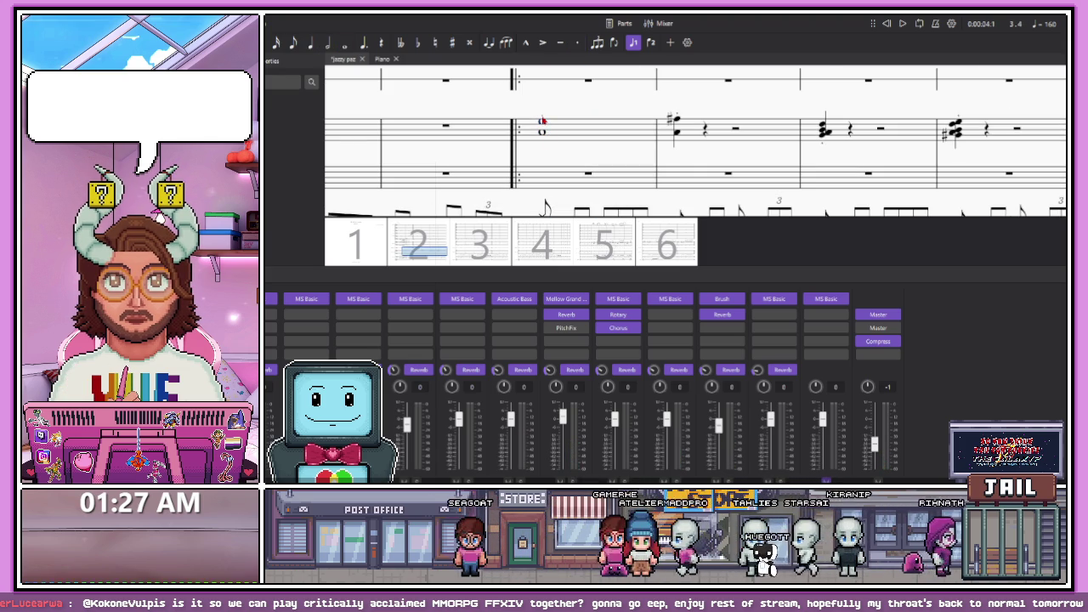
key(space)
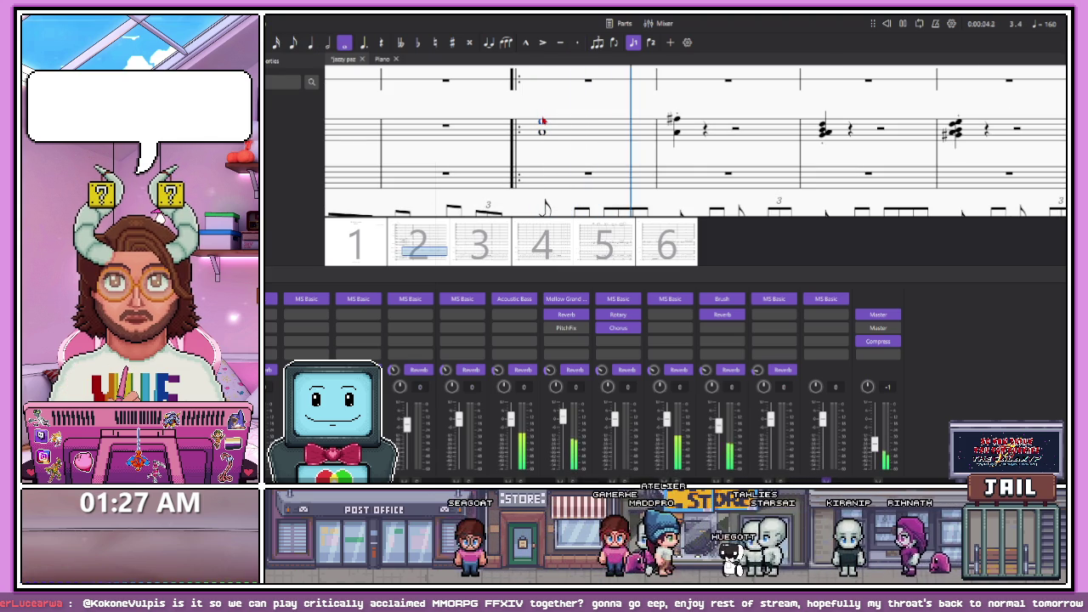
scroll(540, 141, down, 2)
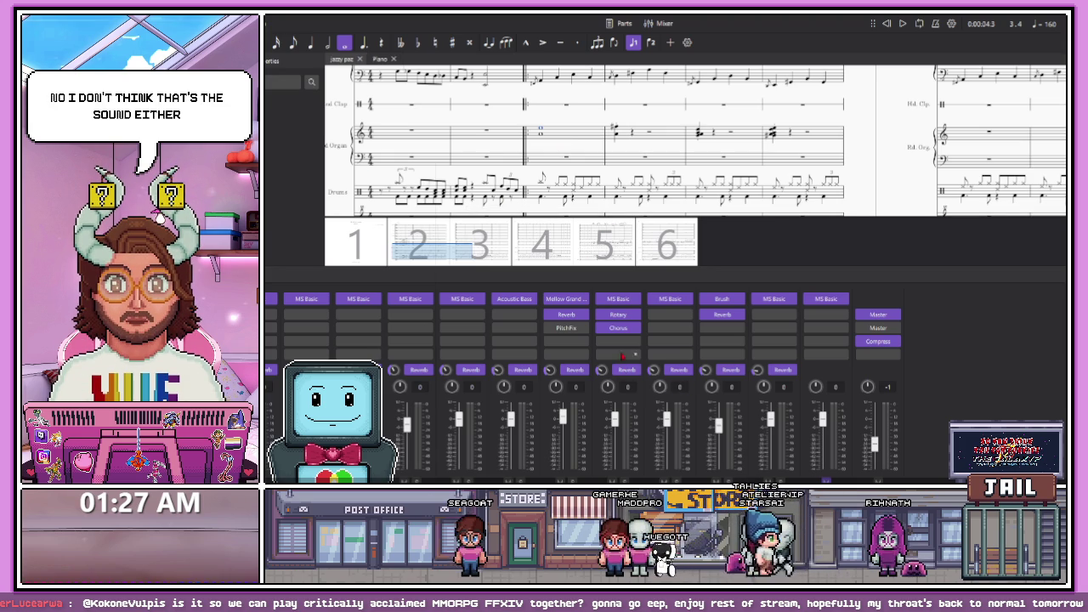
Give the Reed Organ channel the Space Voice pad sound and play from the first organ measure
click(687, 298)
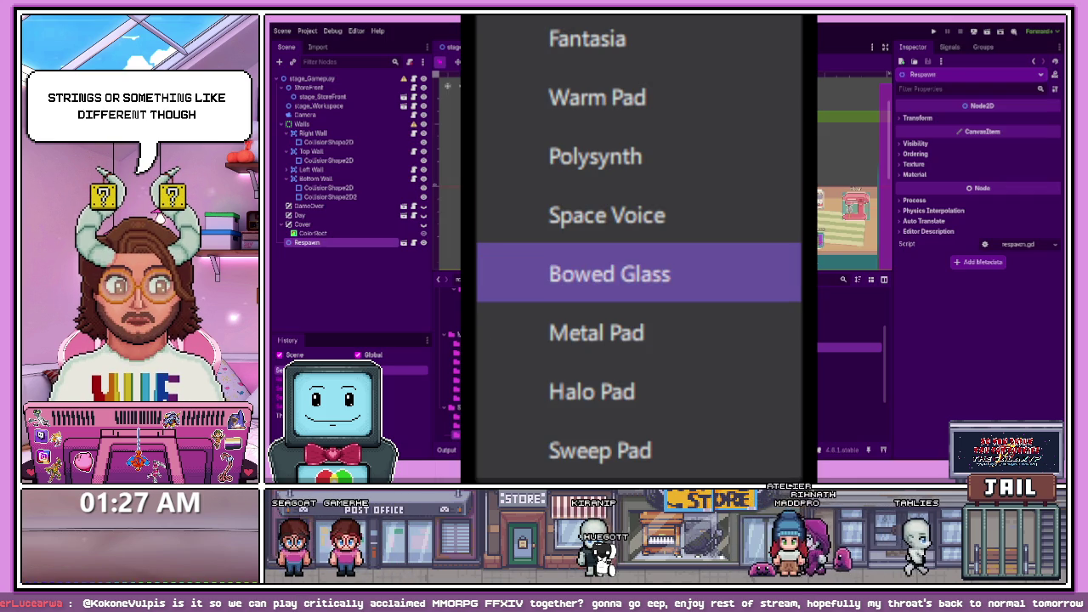
click(643, 214)
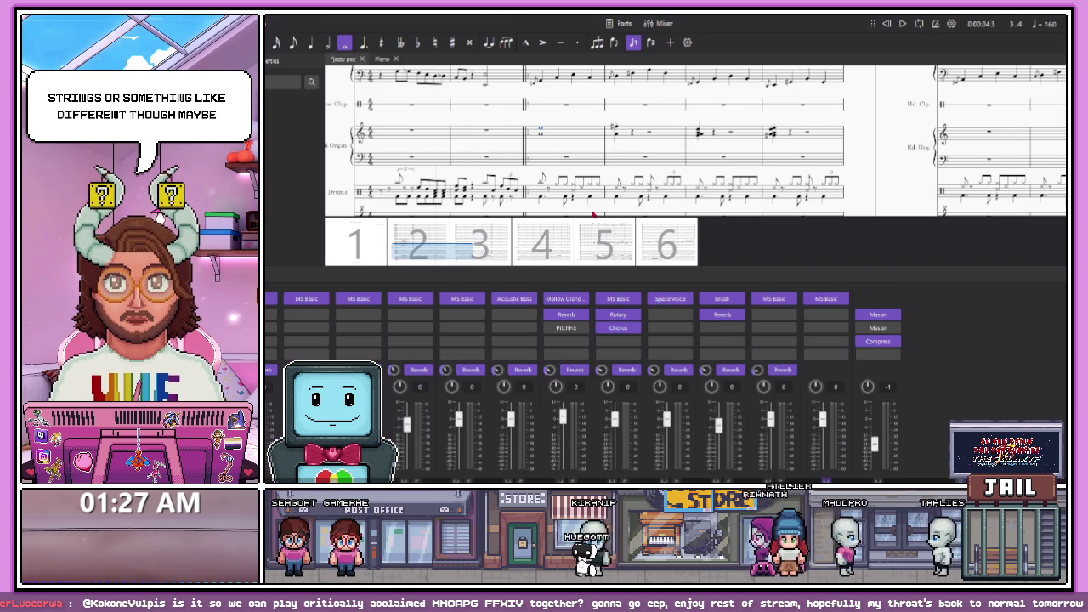
click(543, 134)
key(space)
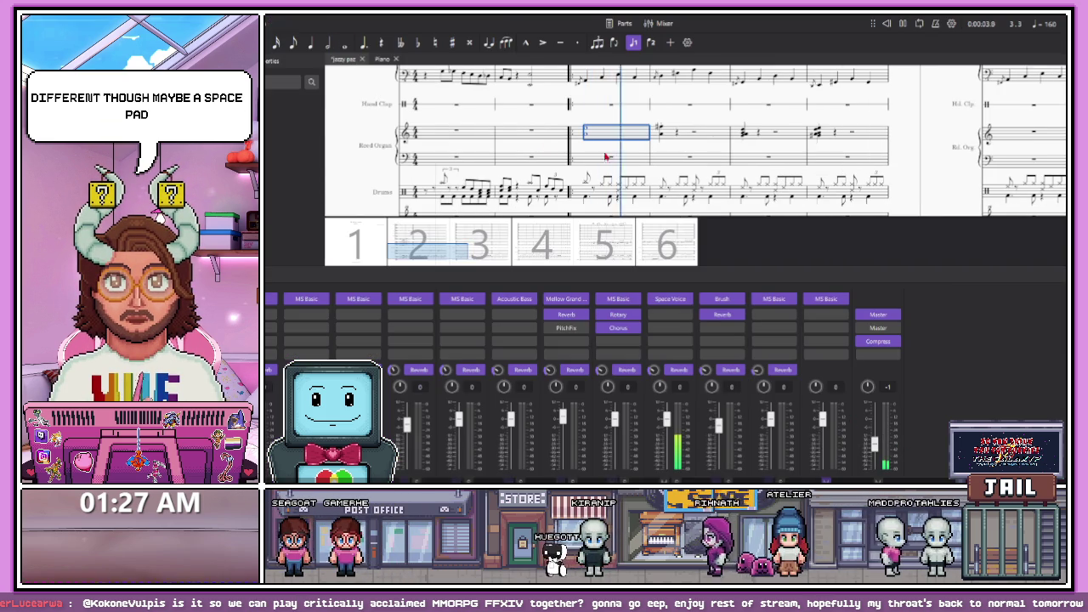
key(Right)
click(887, 23)
Replay the score and listen to the organ chord in the first measure after the repeat
click(904, 23)
key(space)
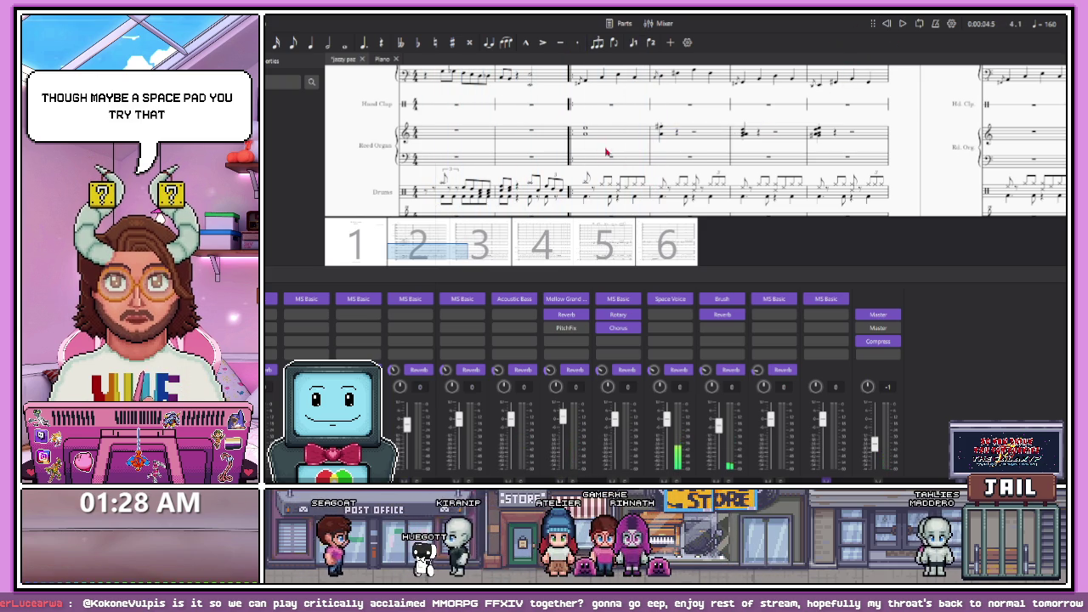
scroll(595, 161, up, 5)
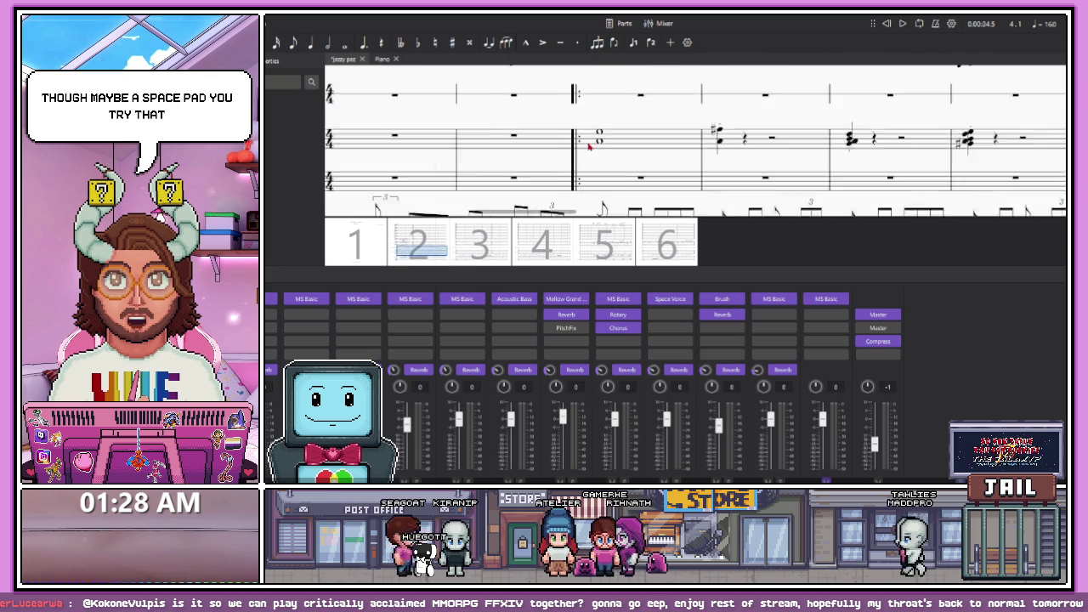
click(603, 140)
click(637, 144)
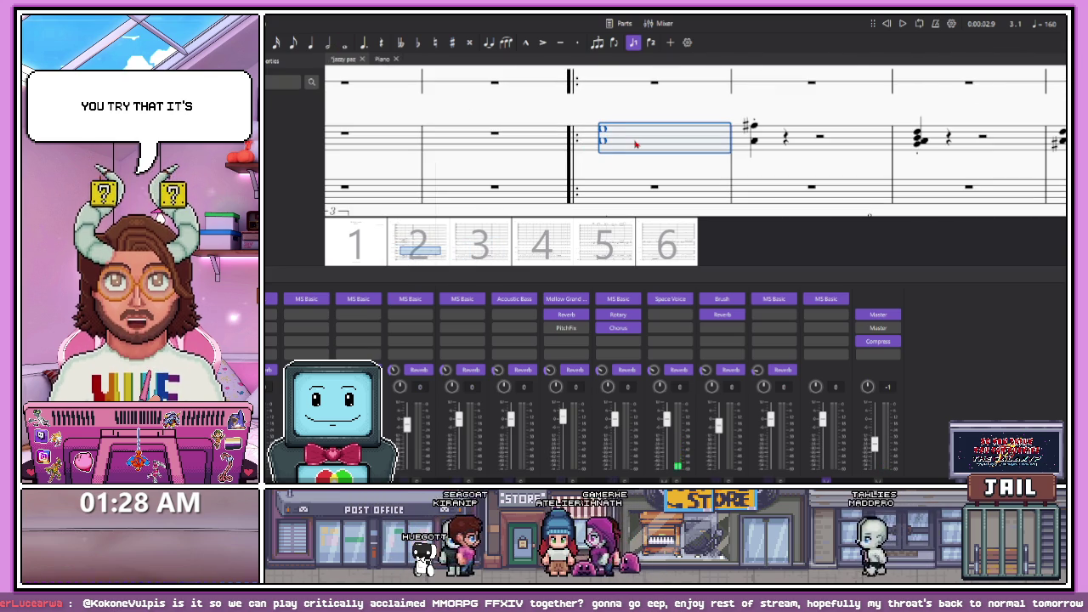
click(604, 164)
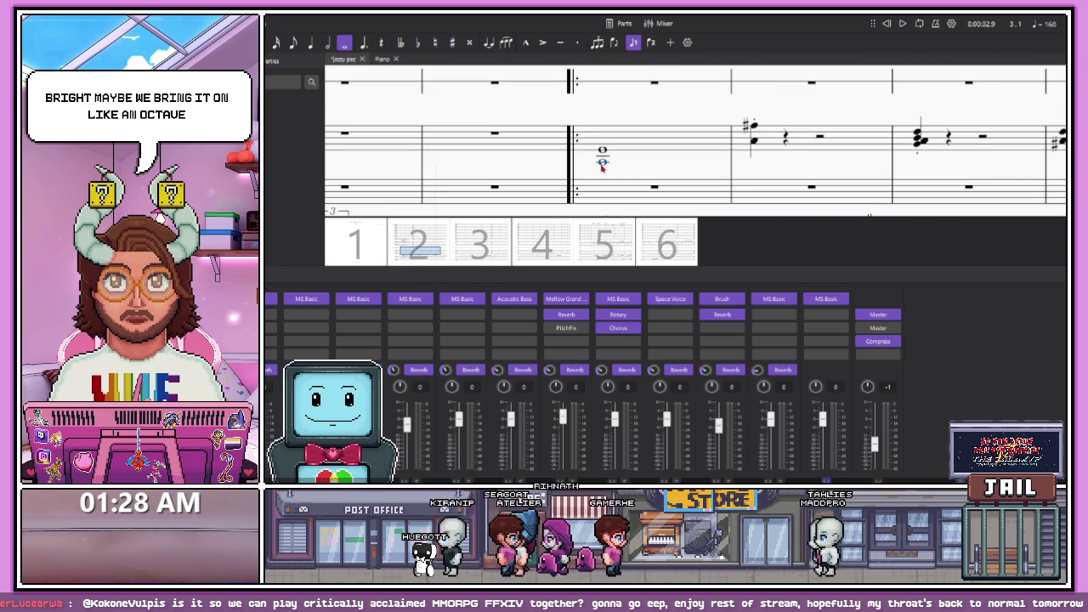
key(space)
Turn the measure 4 Reed Organ chord into a sustained whole-note chord
scroll(605, 166, down, 5)
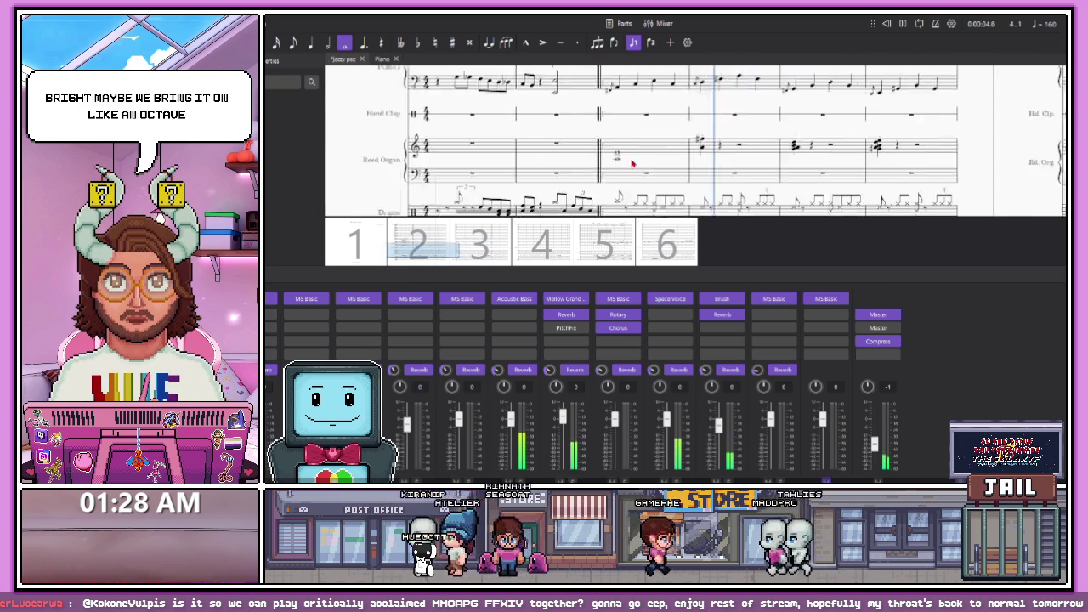
scroll(516, 165, up, 5)
click(579, 150)
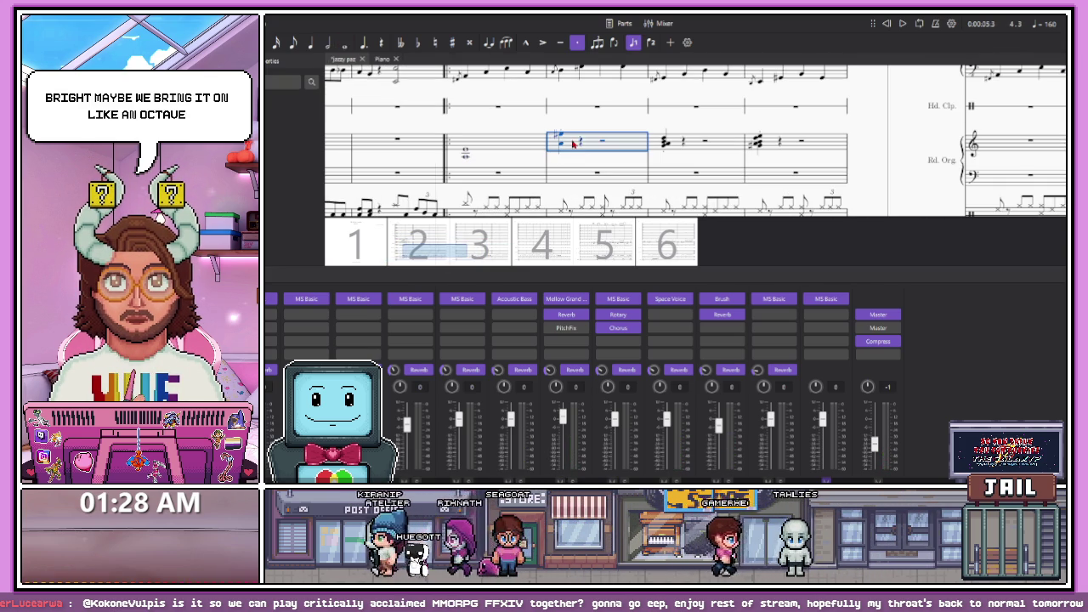
click(561, 154)
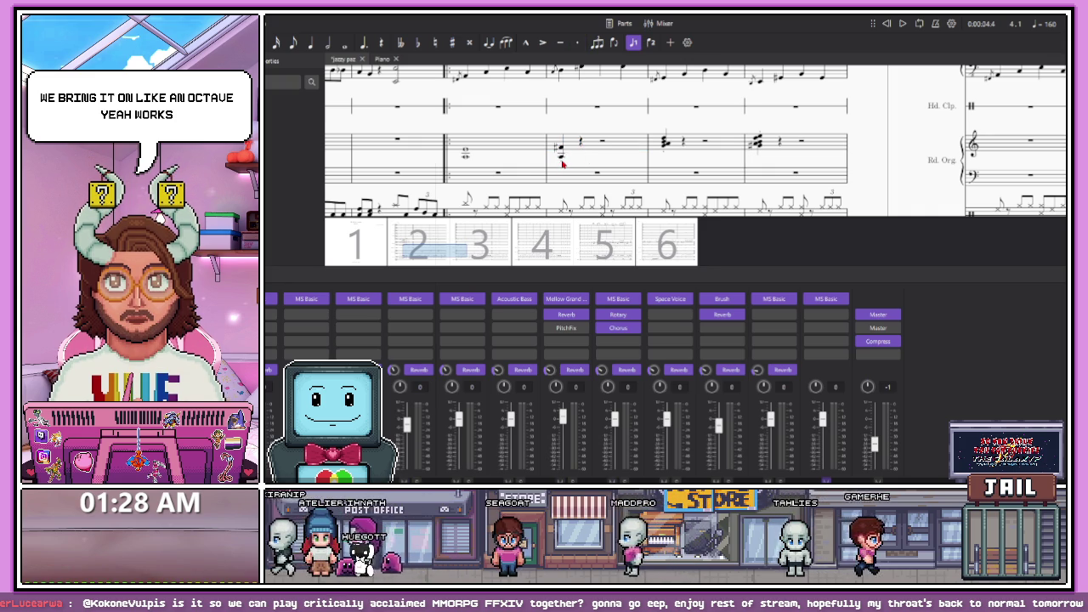
click(557, 160)
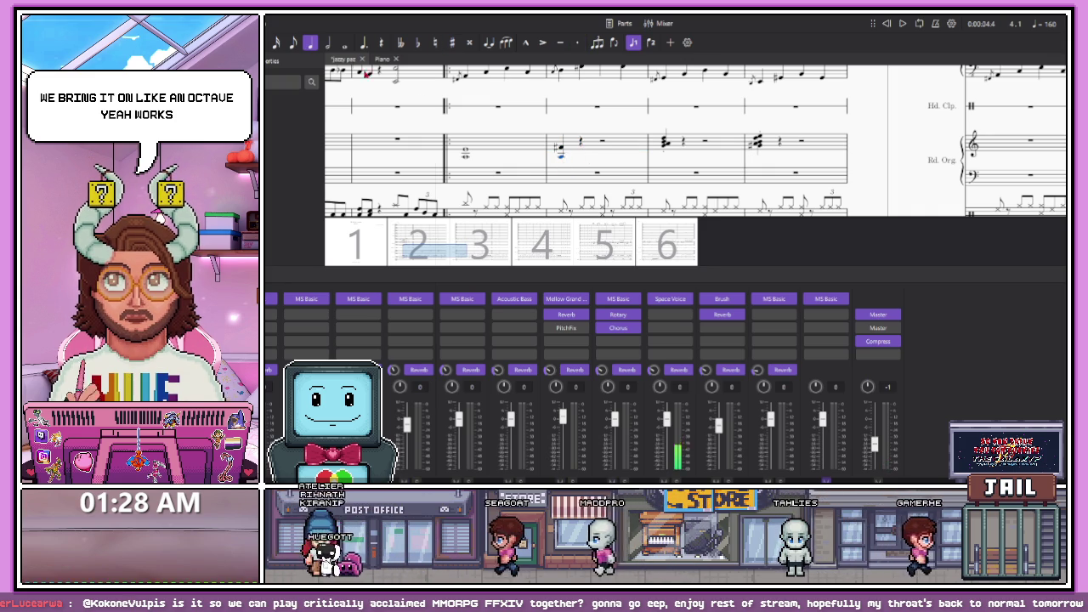
key(7)
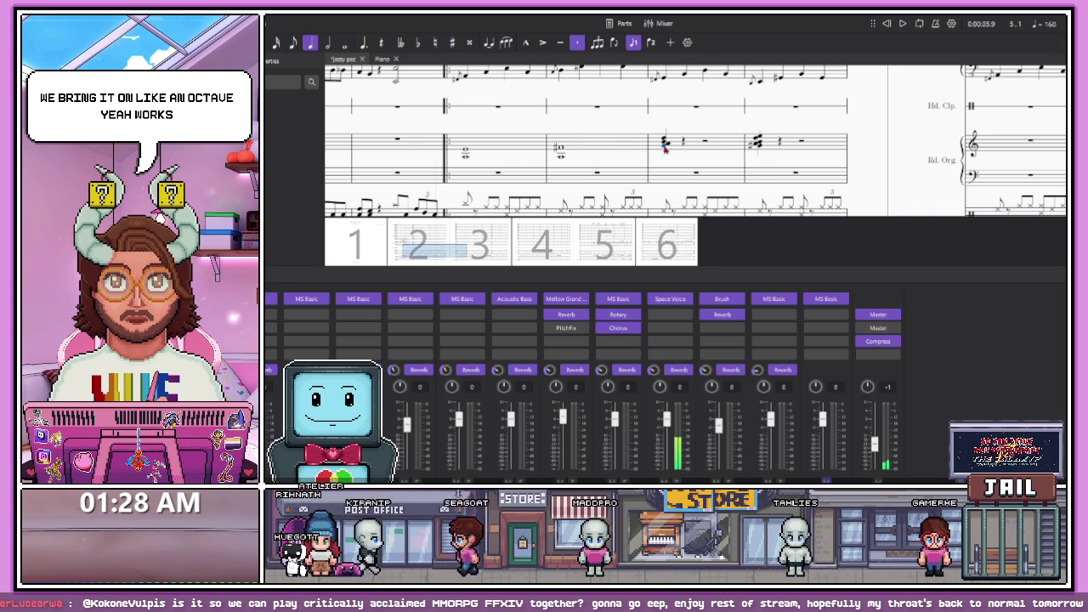
key(7)
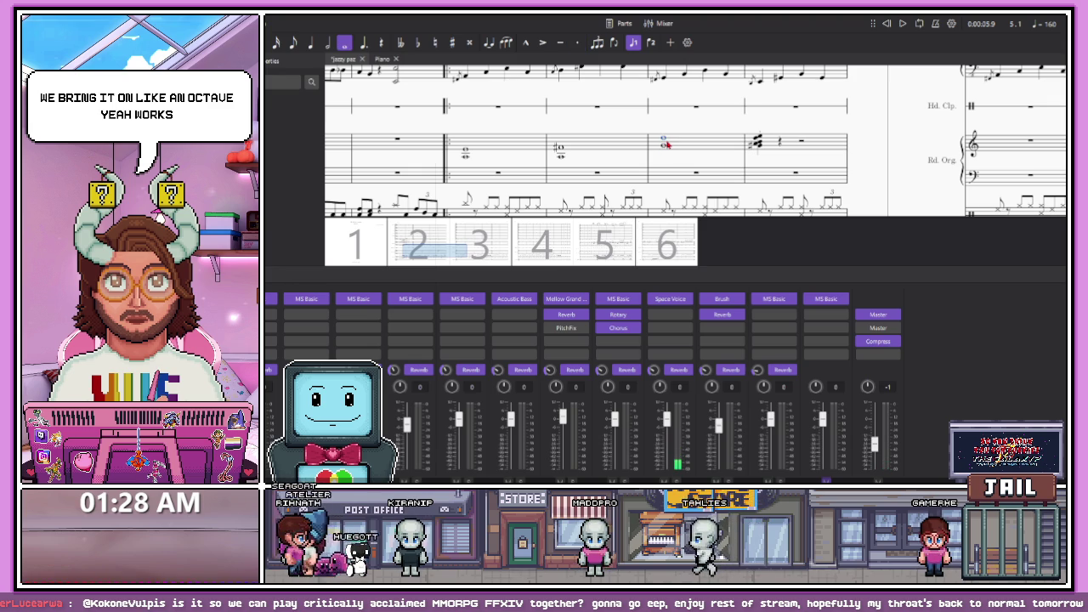
Transpose the organ chords in measures 4 and 5 downward for a lower voicing
click(677, 147)
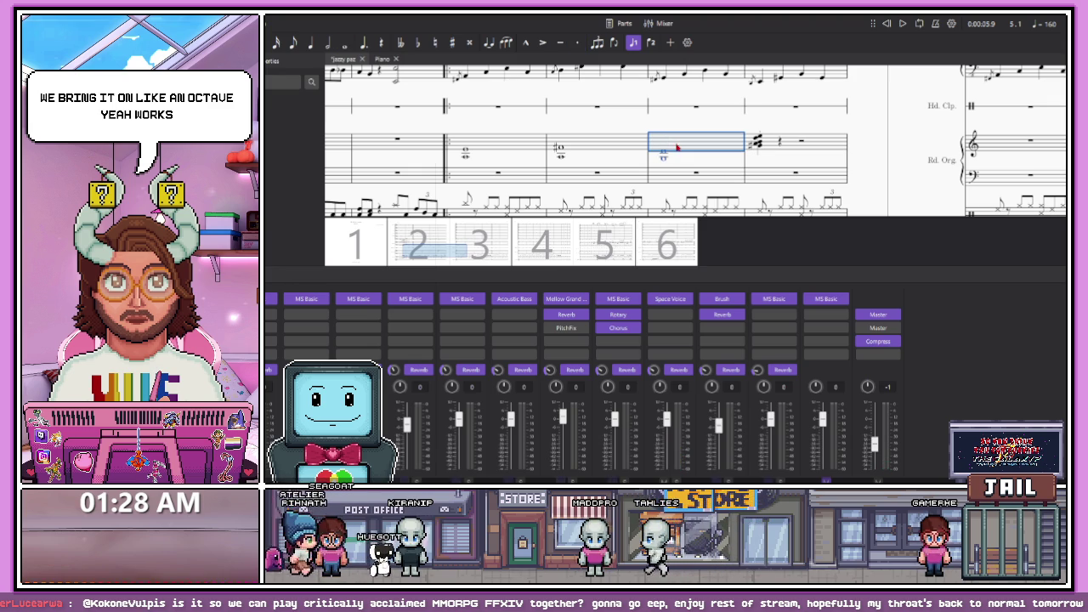
key(Escape)
click(761, 147)
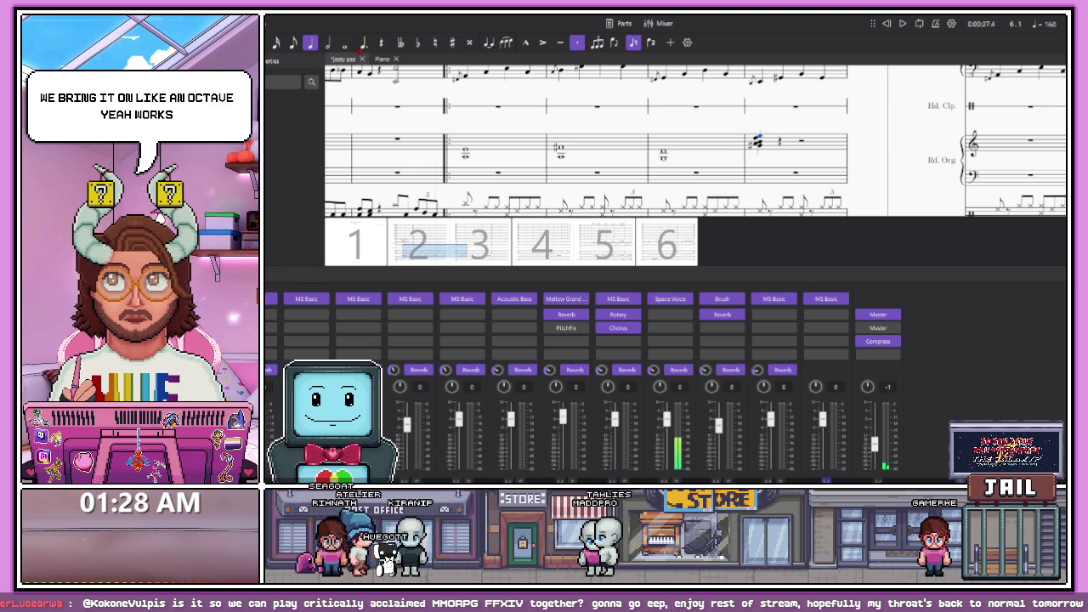
click(778, 144)
key(Down)
key(Down)
key(Down)
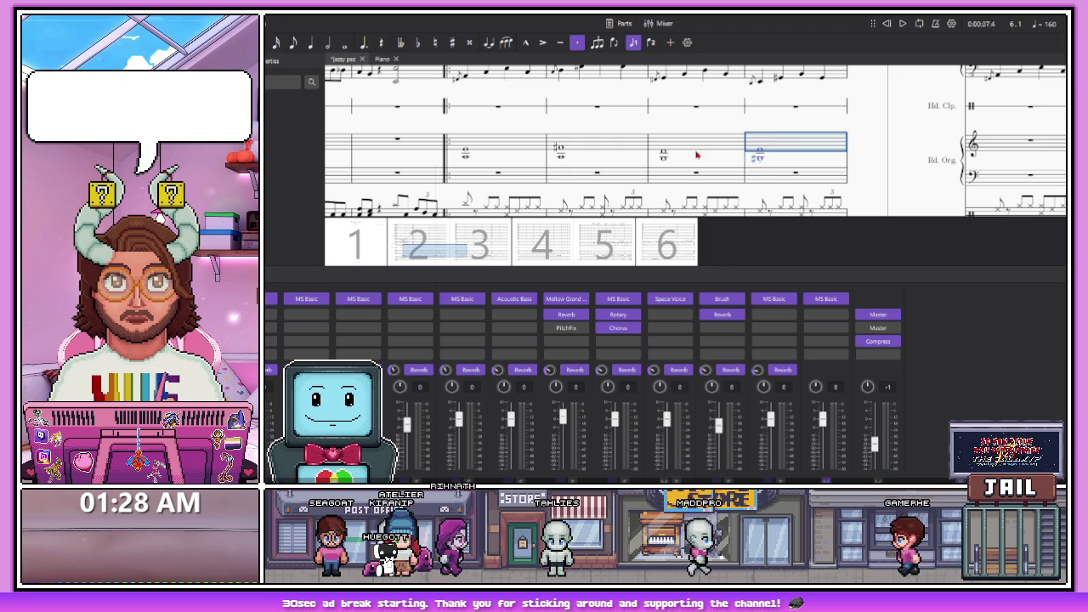
scroll(696, 155, down, 2)
click(551, 159)
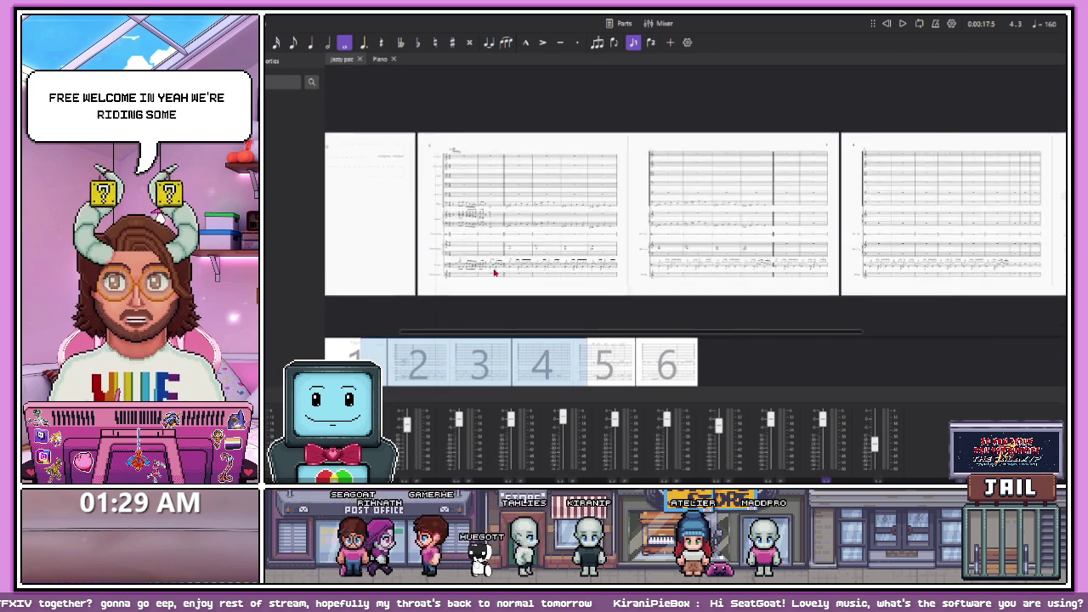
key(space)
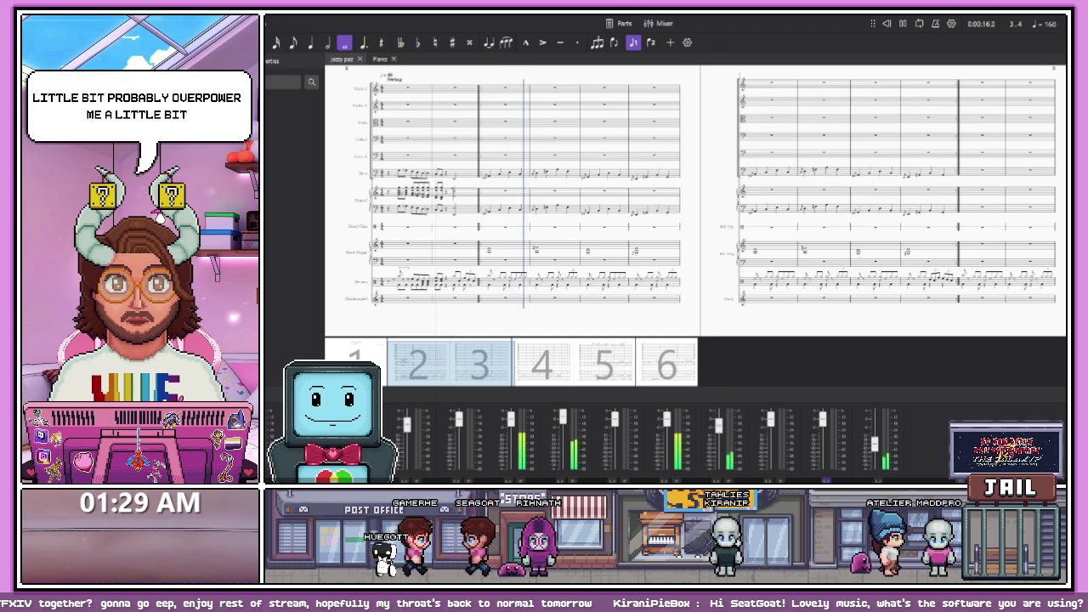
key(space)
click(607, 364)
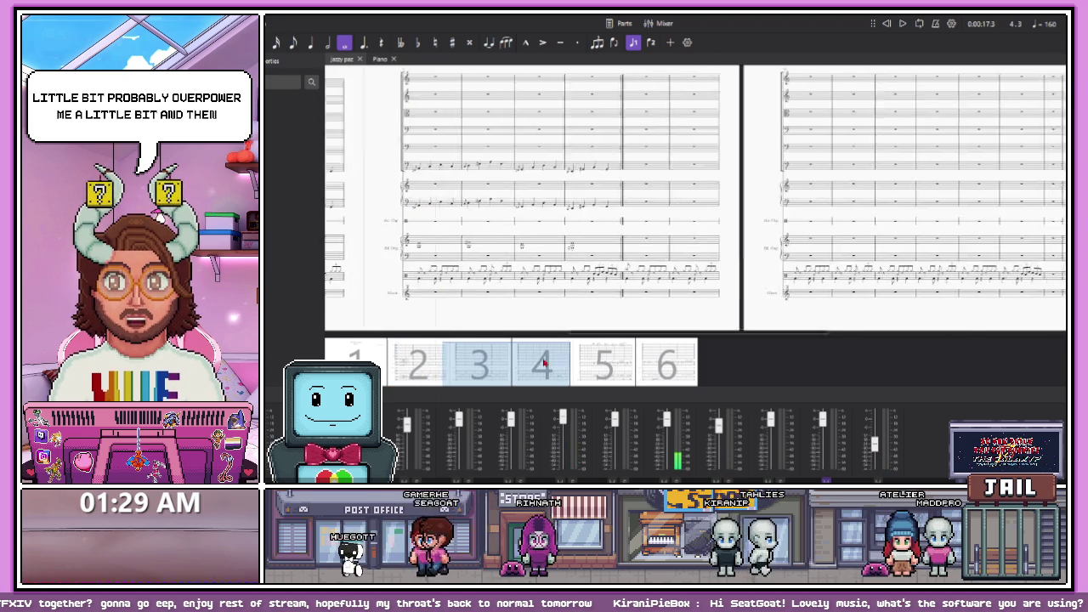
drag(607, 364, 632, 361)
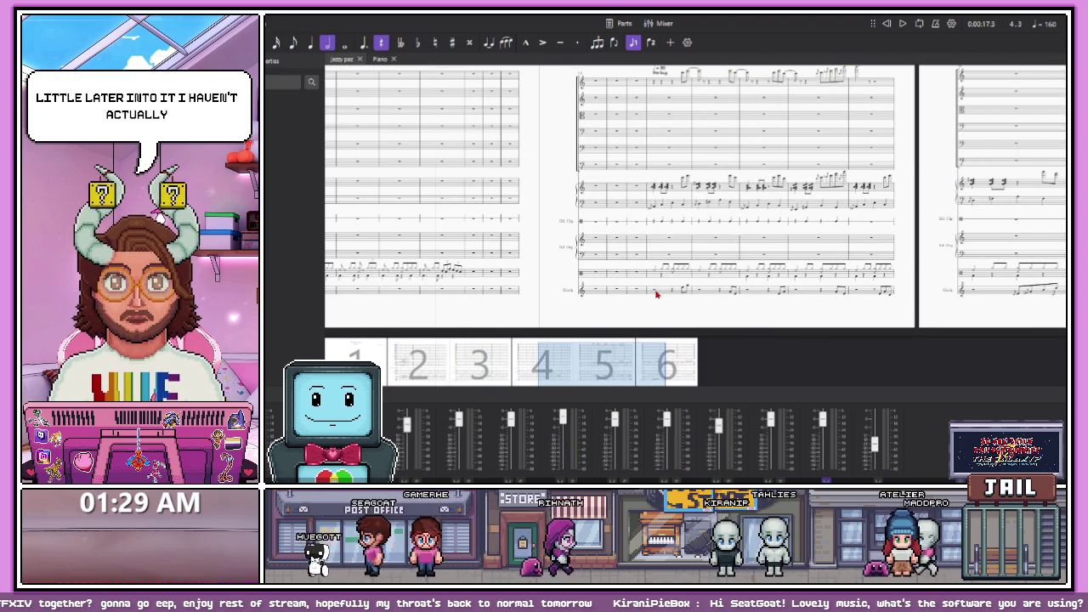
key(space)
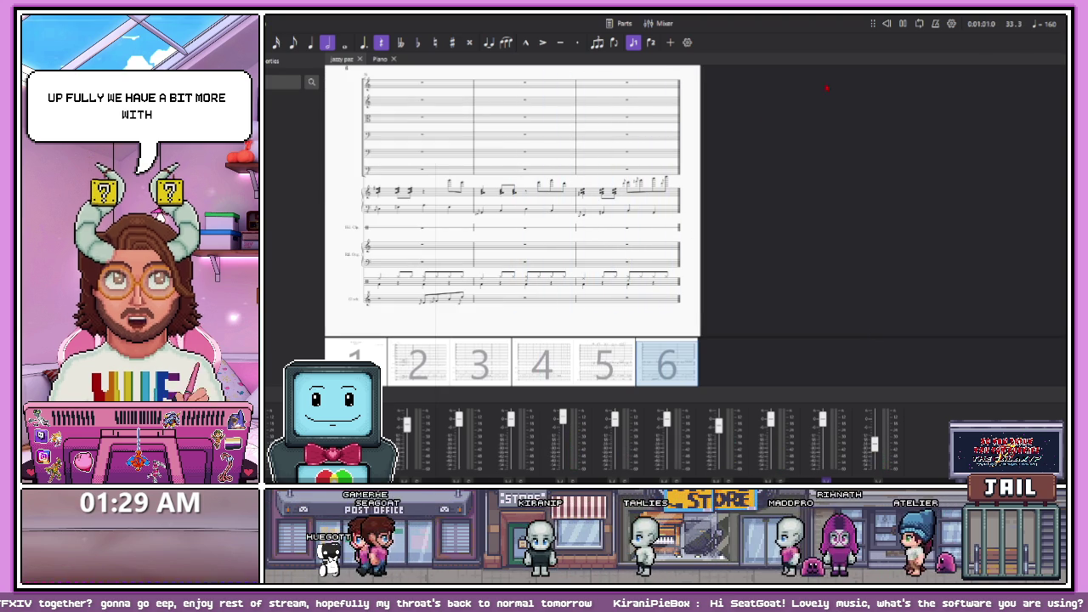
click(604, 366)
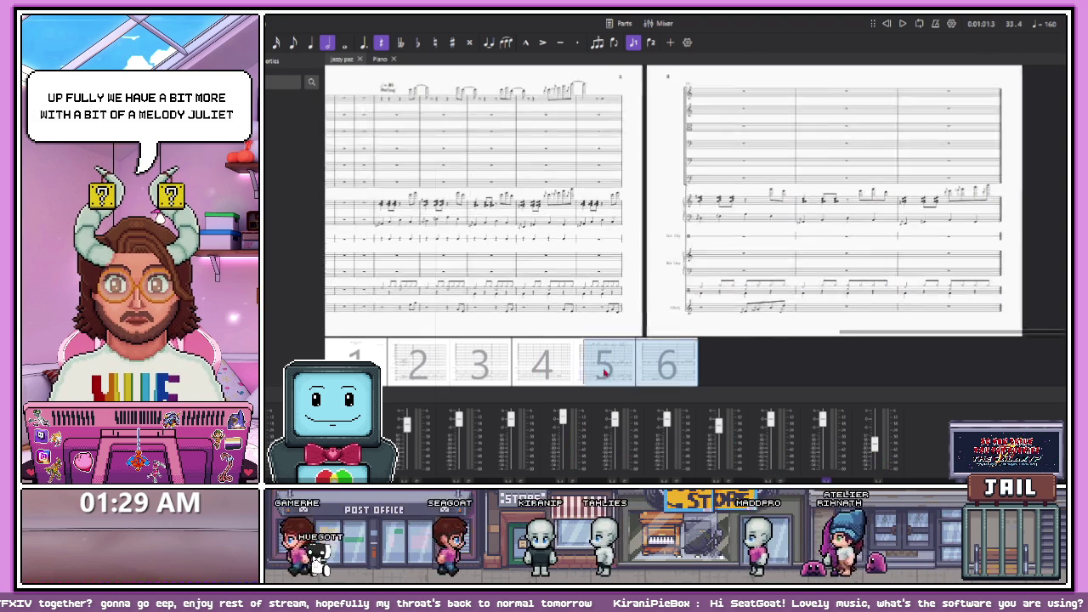
click(568, 210)
key(space)
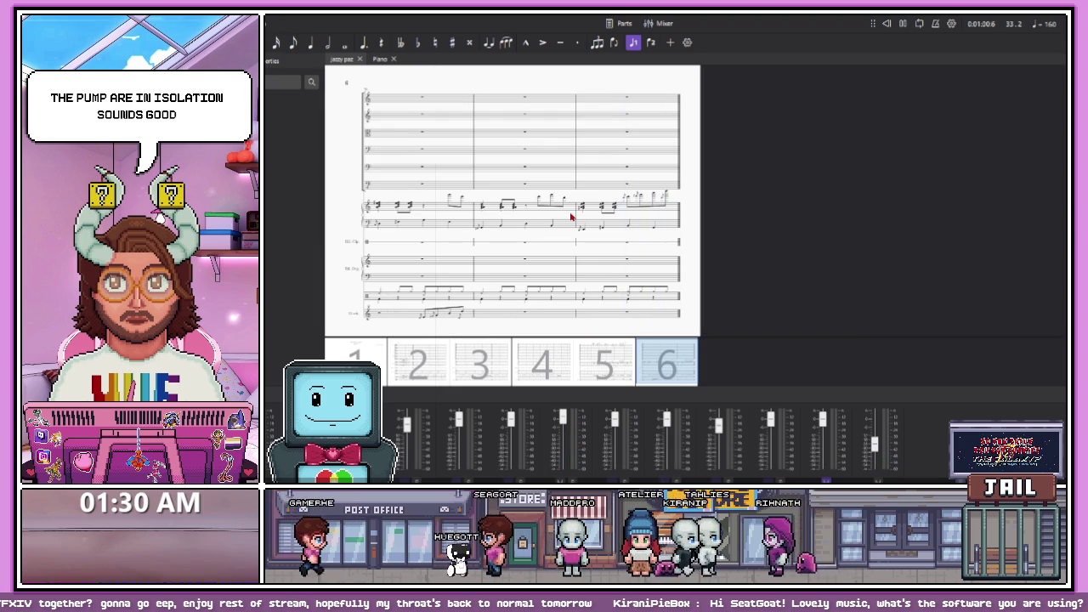
mouse_move(644, 360)
mouse_down()
mouse_move(462, 360)
mouse_move(415, 384)
mouse_up()
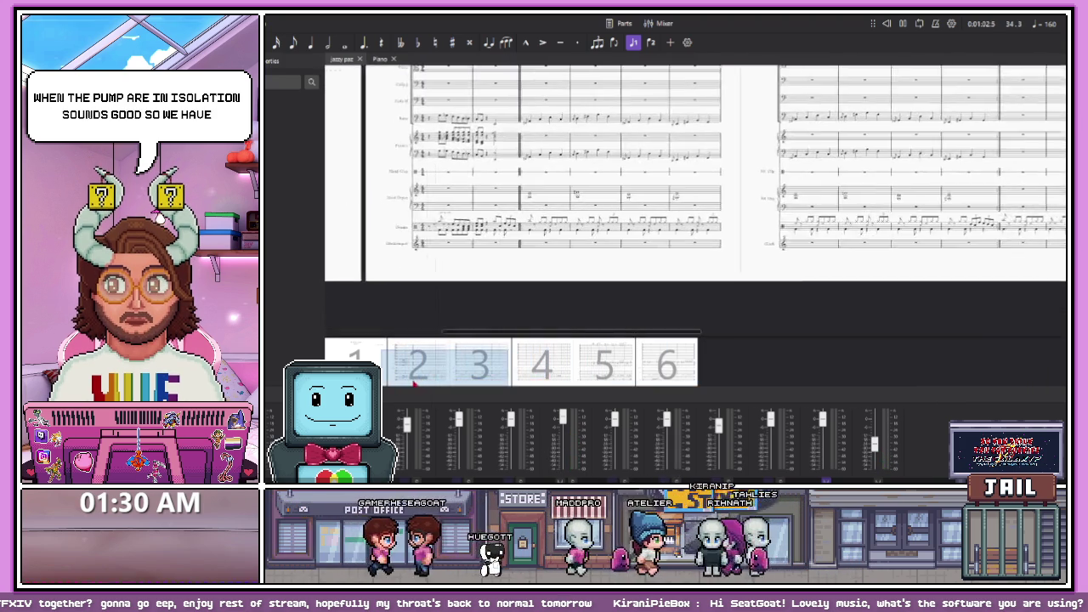
click(610, 259)
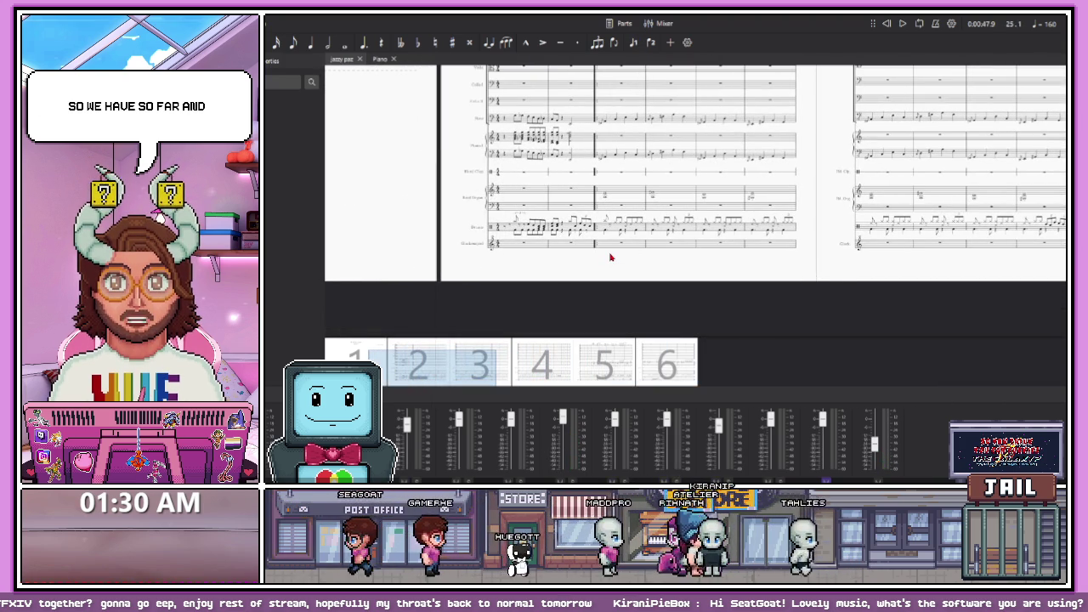
scroll(612, 242, up, 2)
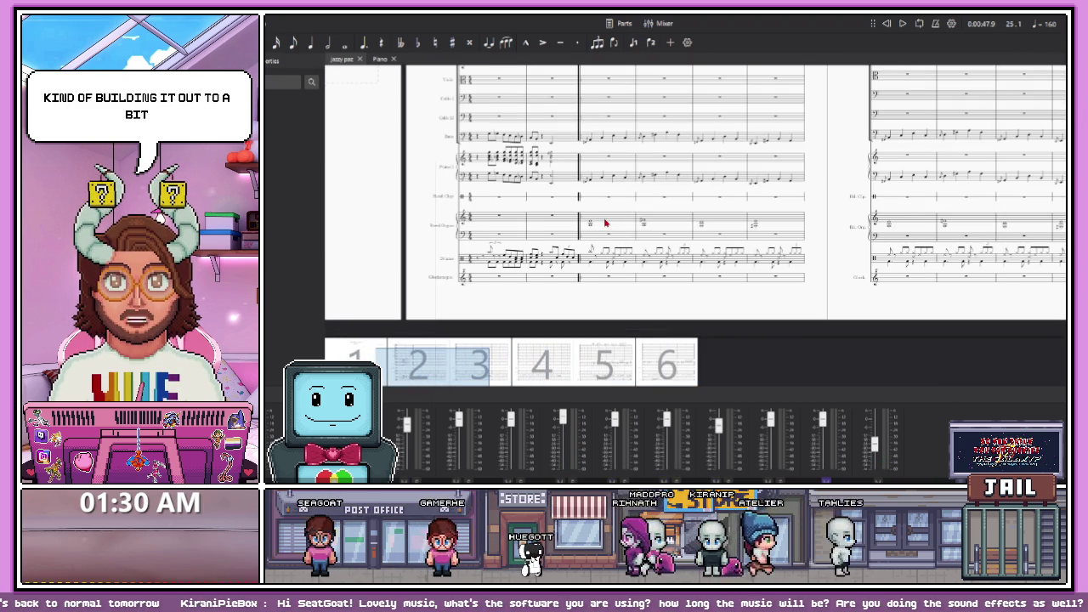
scroll(607, 224, up, 1)
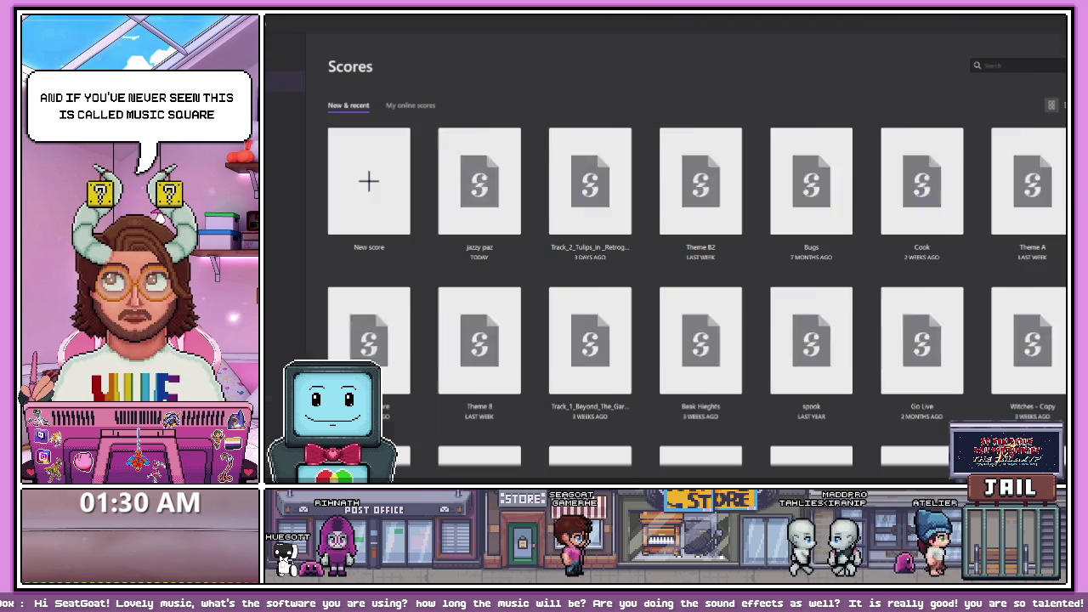
Return from the jazzy score to the Scores home page with recent files like jazzy paz
click(324, 248)
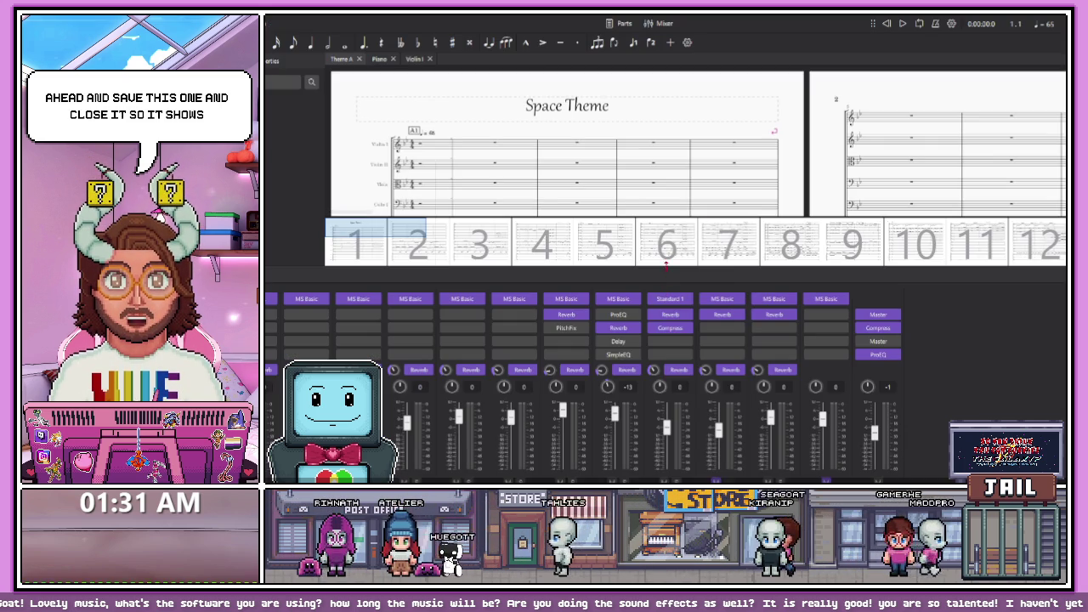
Hide the mixer and play the Space Theme score
key(ctrl+alt+m)
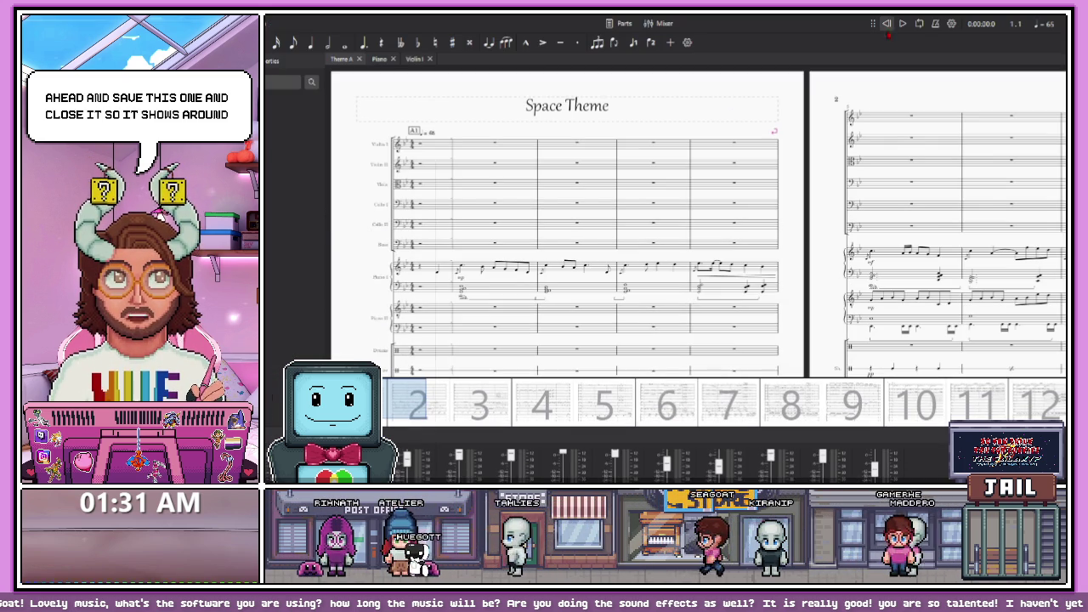
key(space)
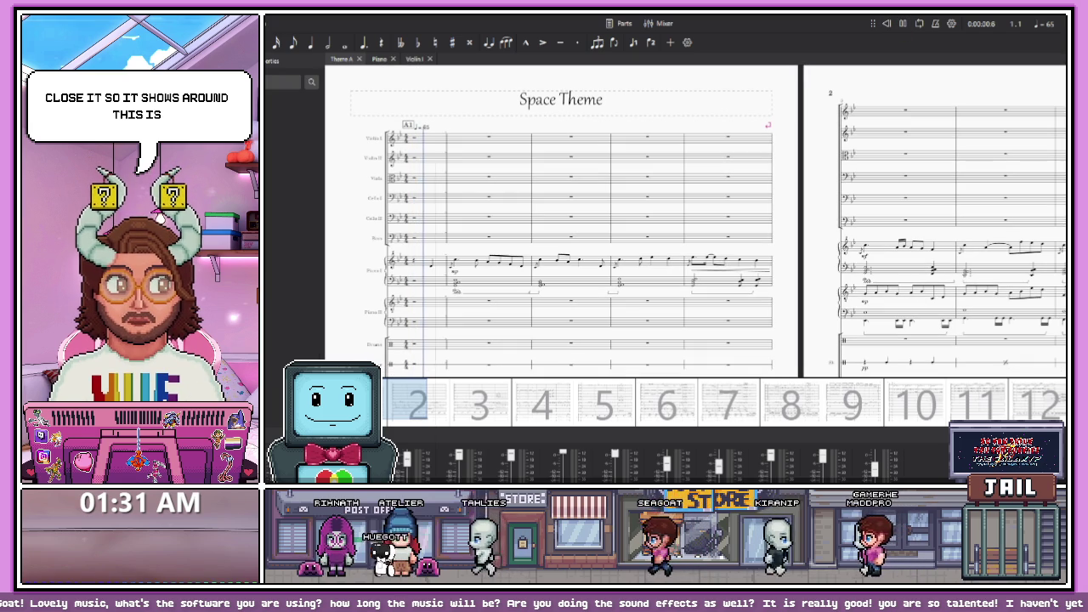